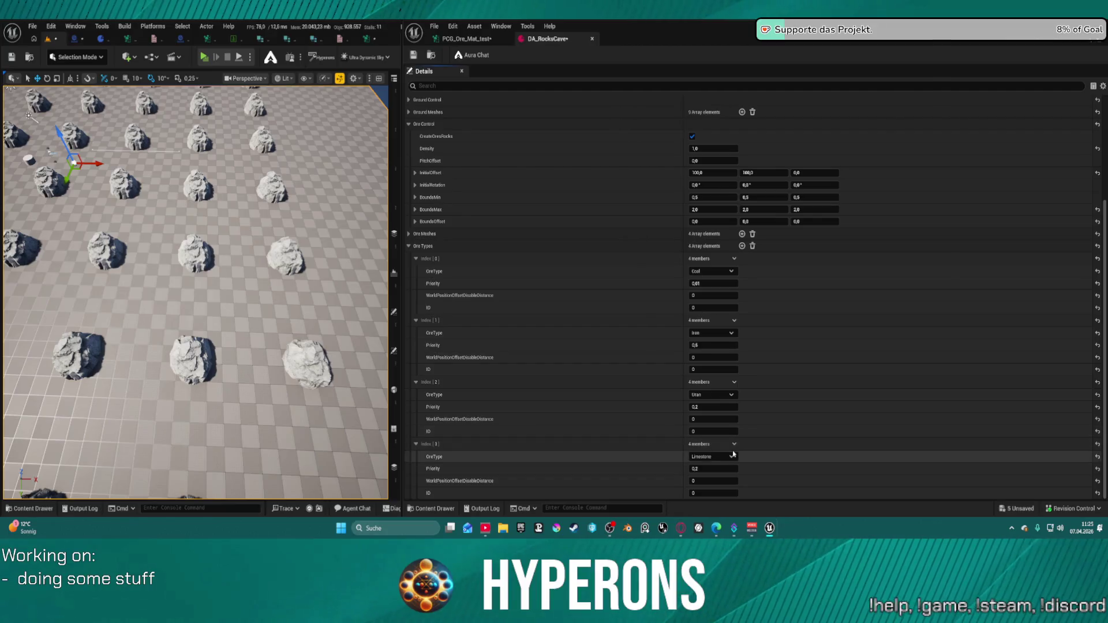
# Save the DA_RocksCave data asset and return to the PCG_Ore_Mat_test graph
pyautogui.click(414, 56)
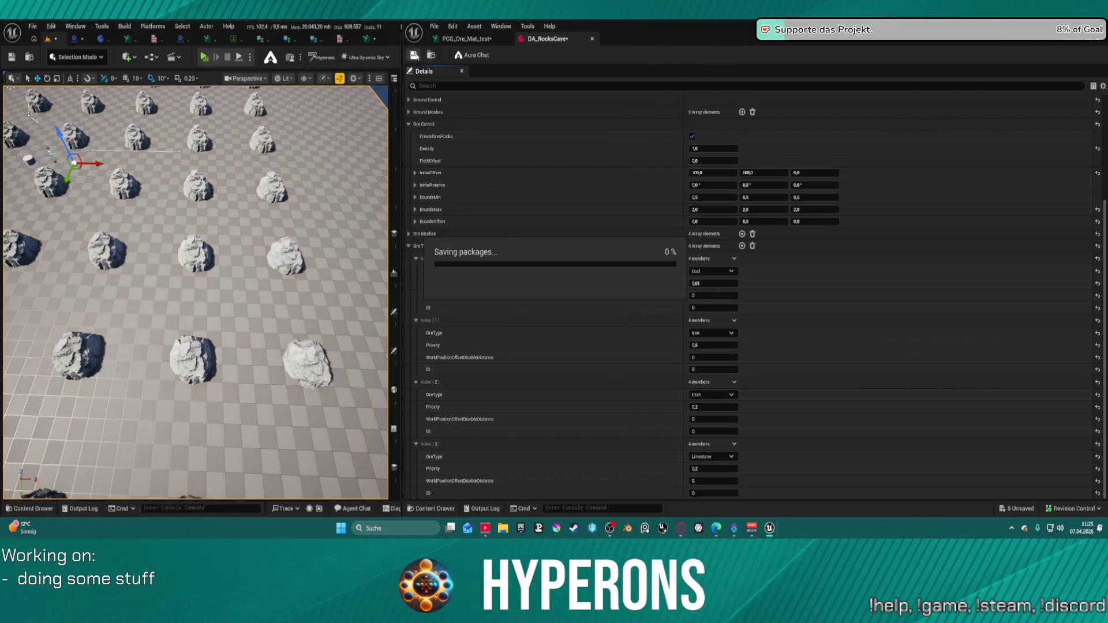
pyautogui.click(464, 39)
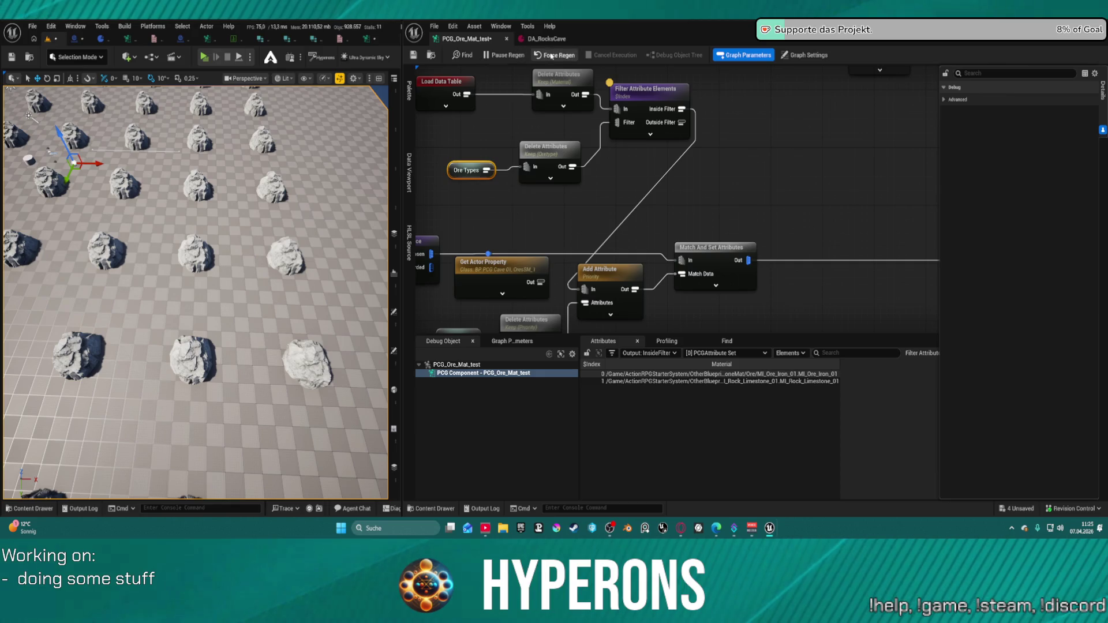
pyautogui.moveTo(231, 289)
pyautogui.mouseDown()
pyautogui.moveTo(208, 231)
pyautogui.moveTo(185, 289)
pyautogui.mouseUp()
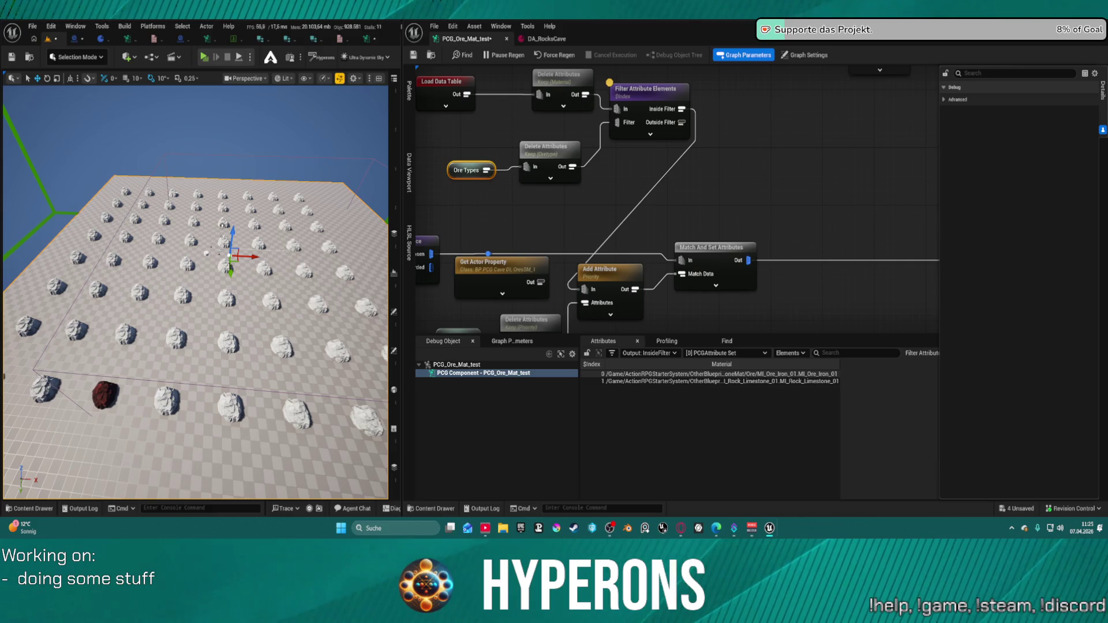
# Inspect the Delete Attributes node's OreType output, showing values 1, 5, 12 and 15
pyautogui.moveTo(596, 155); pyautogui.dragTo(589, 196)
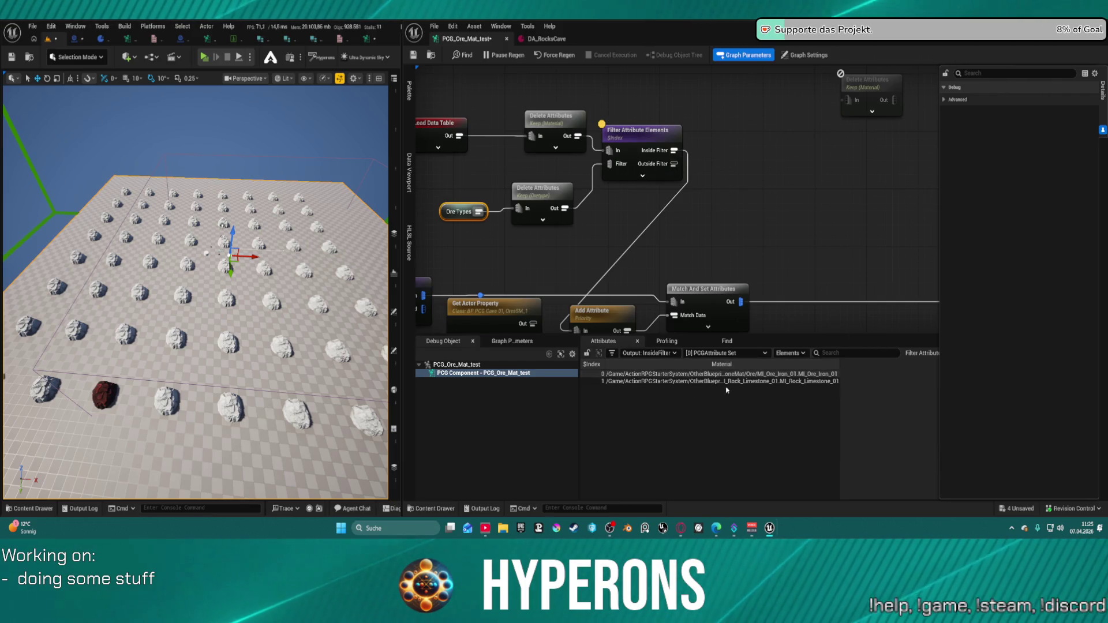
pyautogui.click(522, 196)
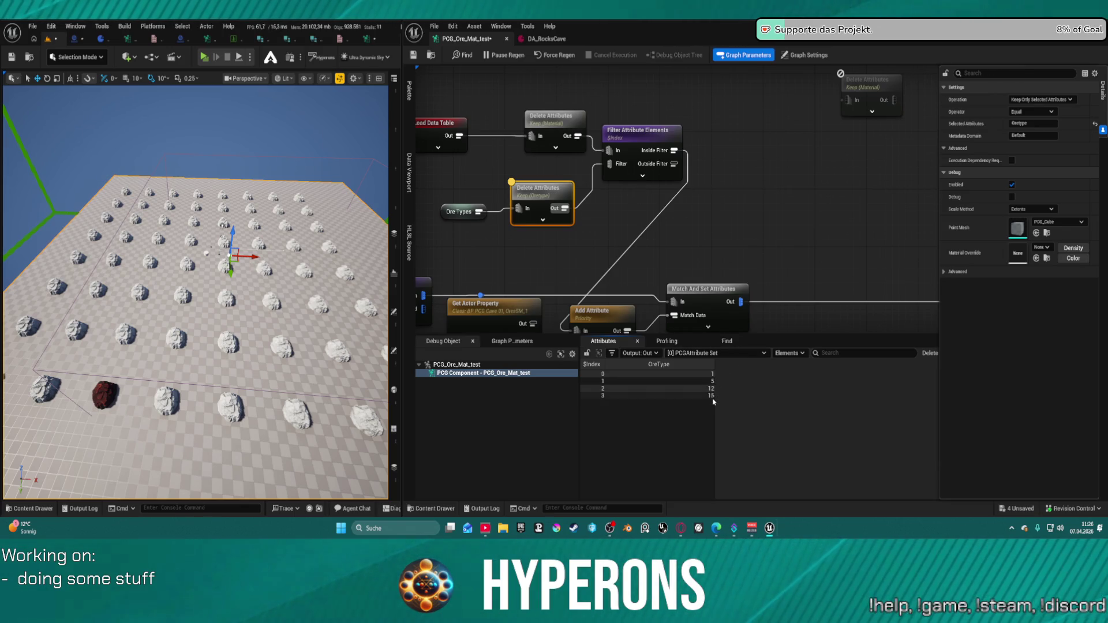
pyautogui.click(546, 38)
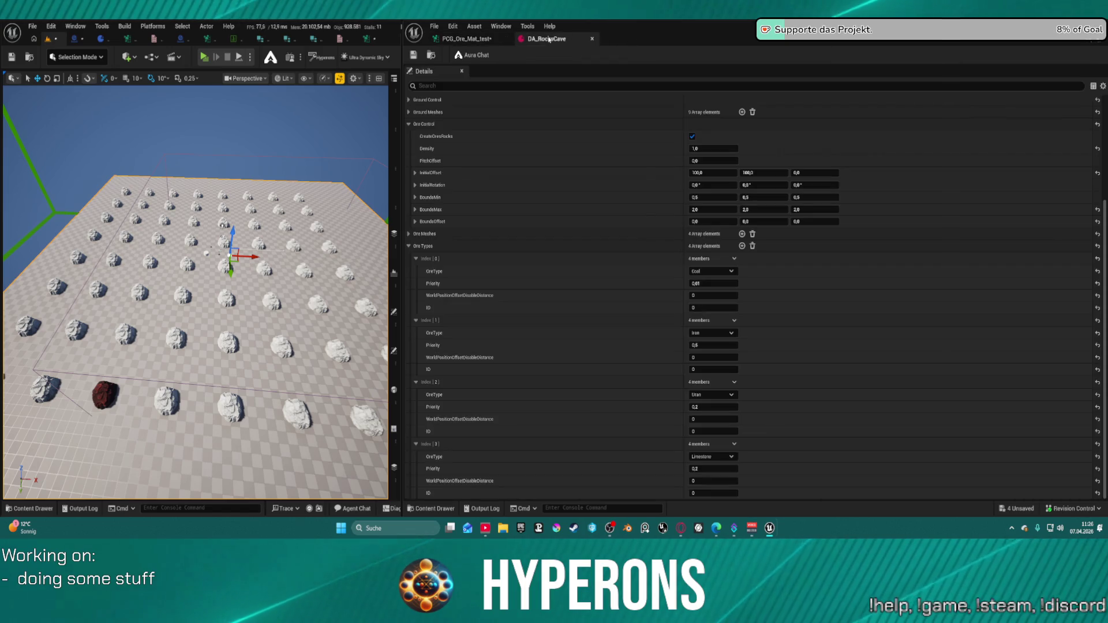
pyautogui.hotkey('ctrl', 'Tab')
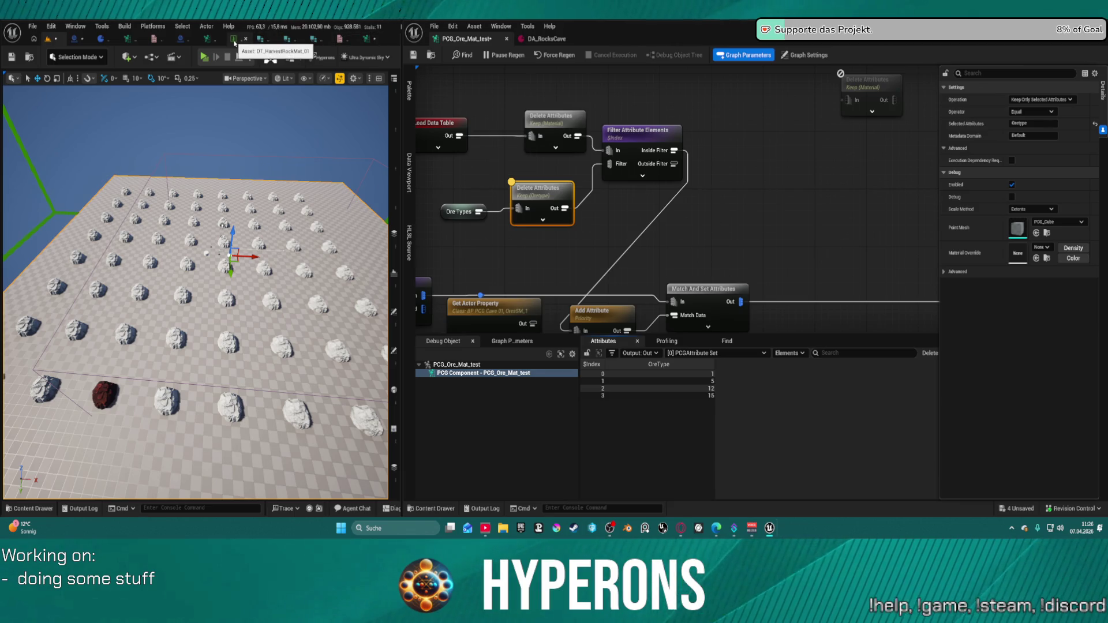
# Open the ore types Data Table and nudge the Filter Attribute Elements node up
pyautogui.click(234, 40)
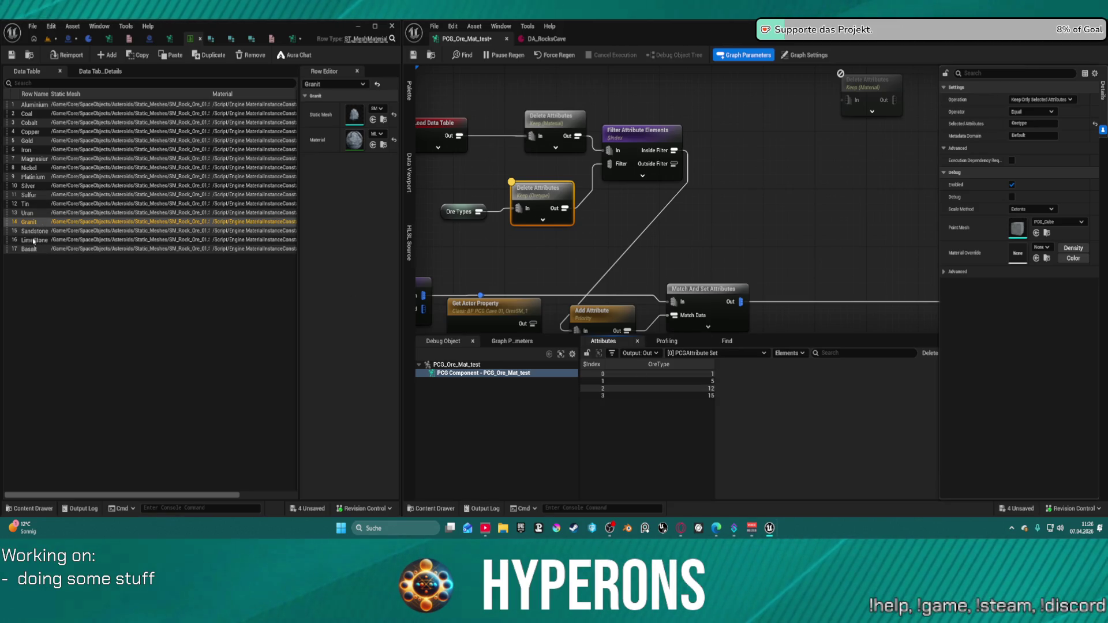
pyautogui.click(545, 39)
pyautogui.click(466, 38)
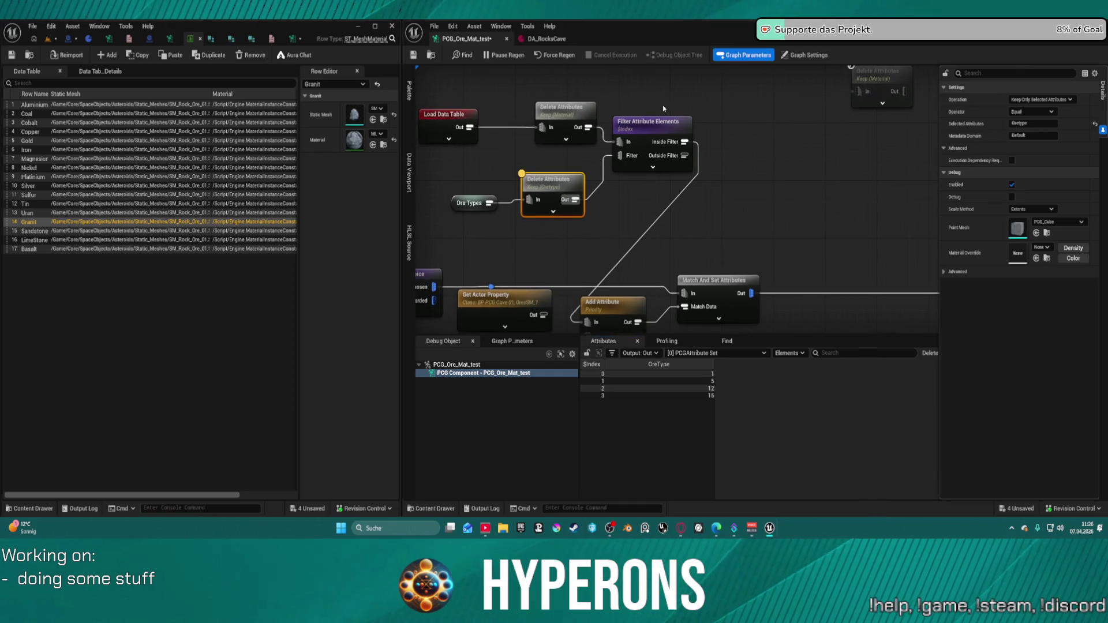
pyautogui.moveTo(653, 123); pyautogui.dragTo(653, 108)
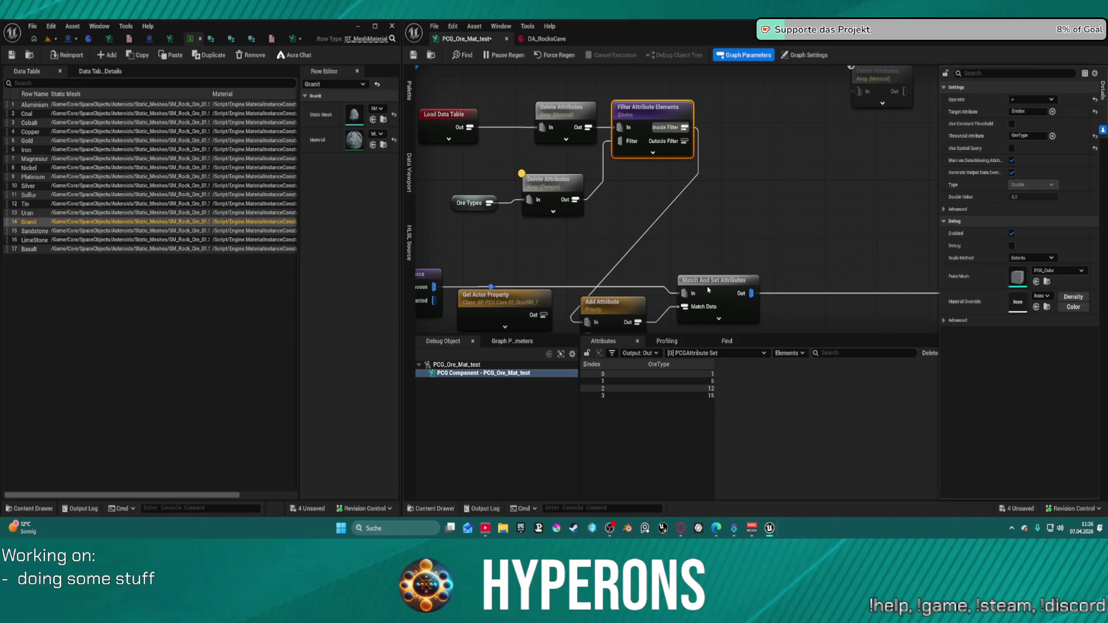
# Compare the Filter Attribute Elements output with both Delete Attributes nodes, including 17 material rows
pyautogui.press('a')
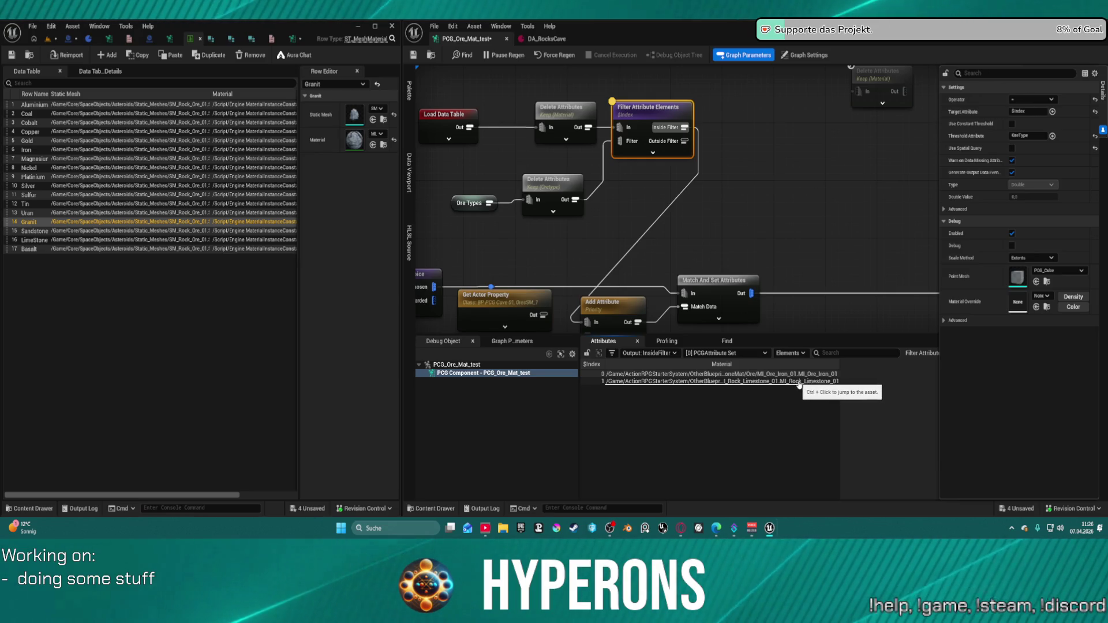
pyautogui.click(578, 111)
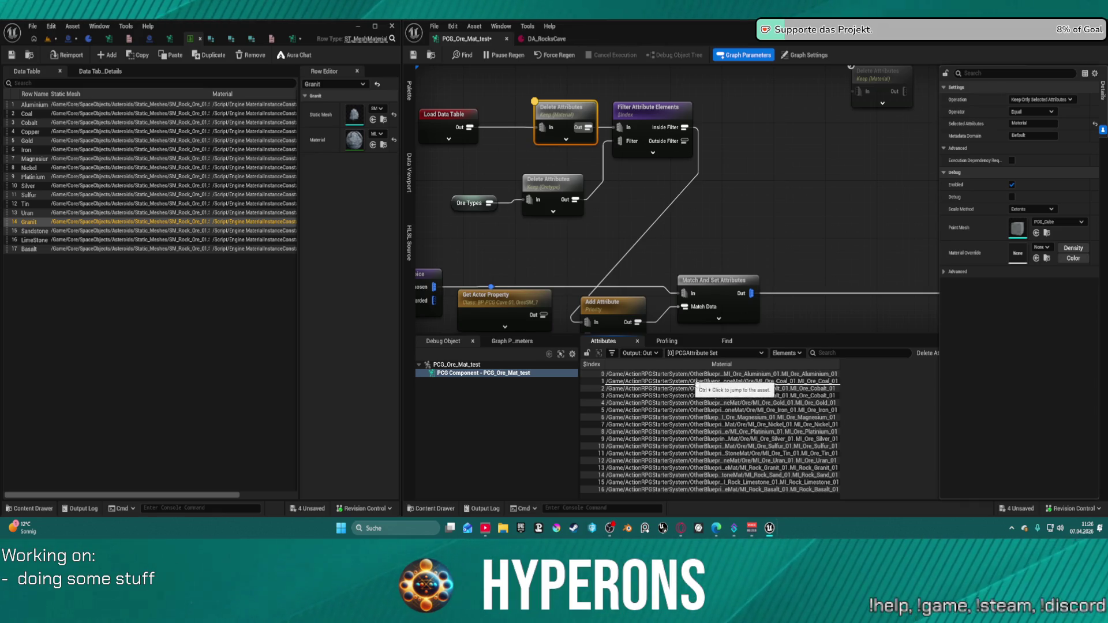
pyautogui.click(537, 189)
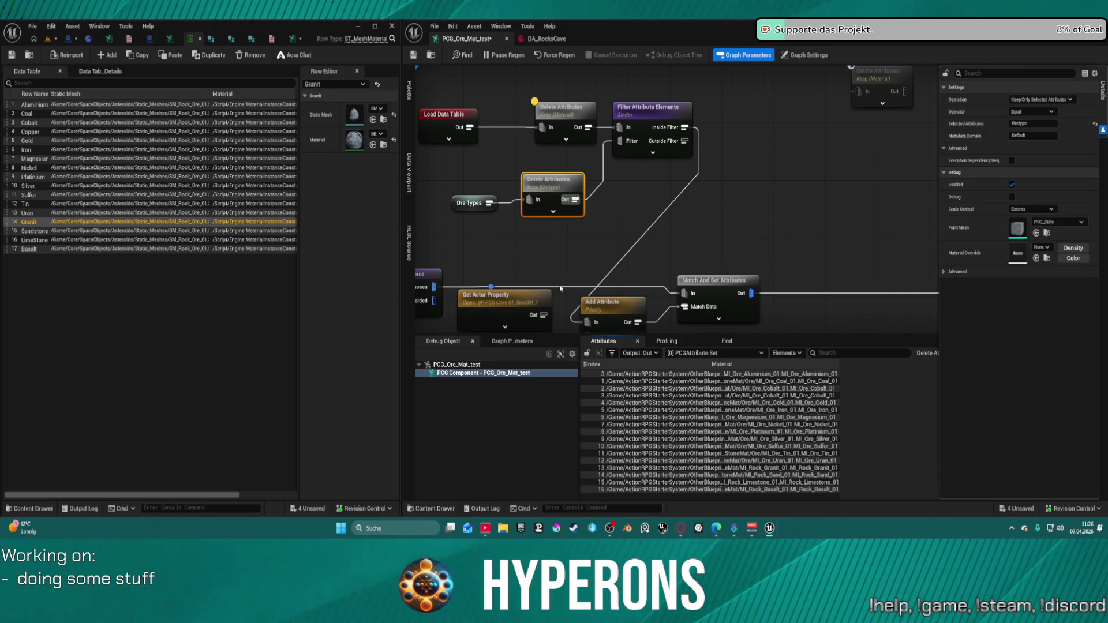
pyautogui.press('a')
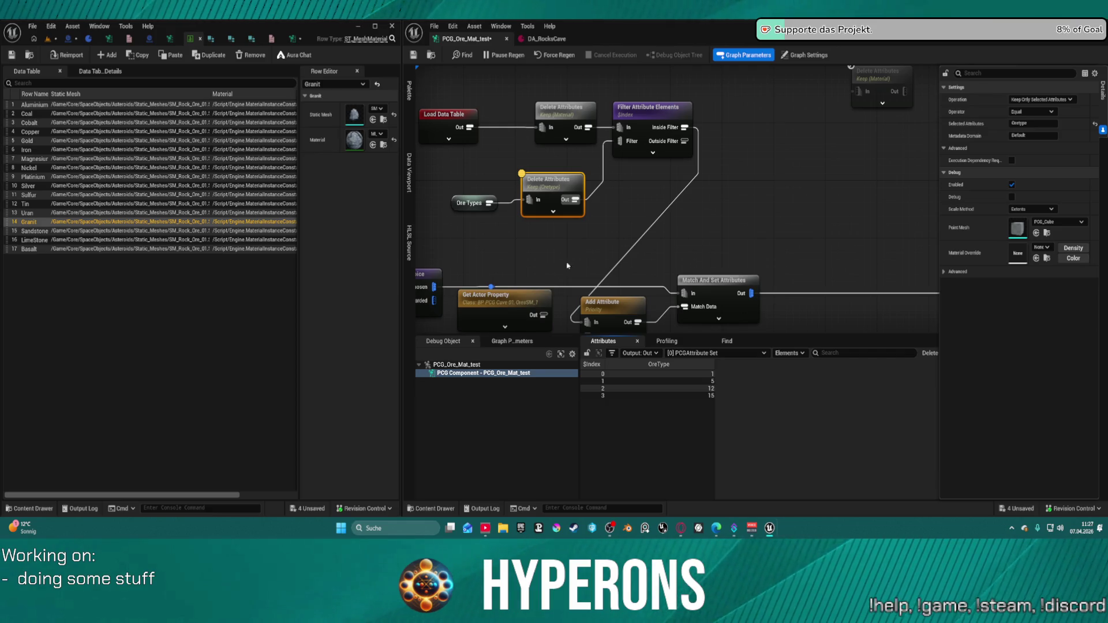
pyautogui.click(651, 110)
pyautogui.press('a')
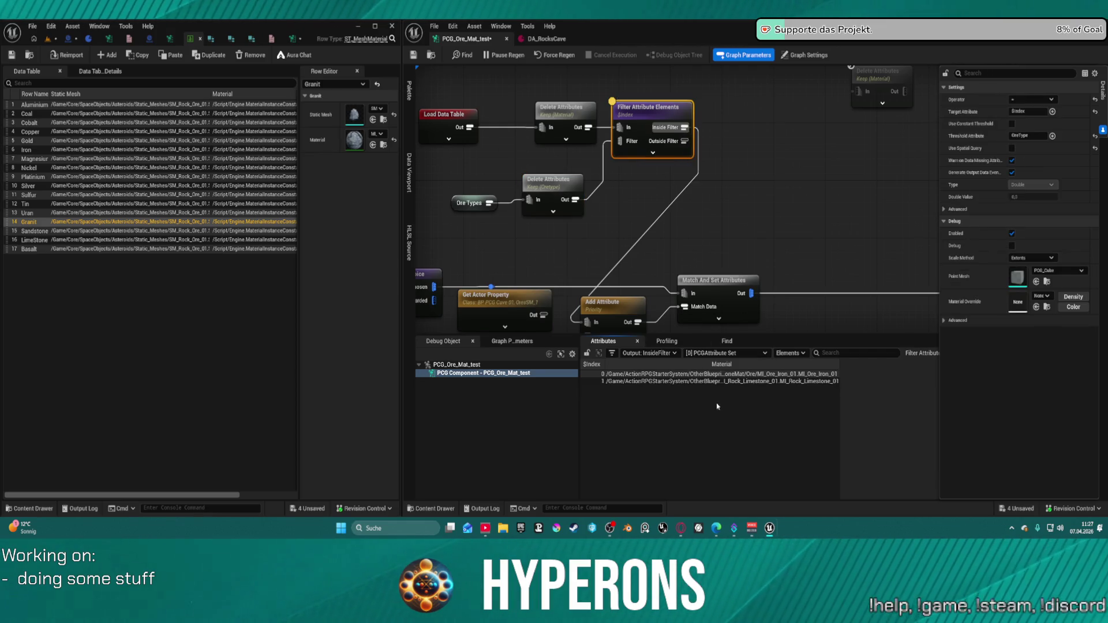
pyautogui.click(555, 114)
pyautogui.press('a')
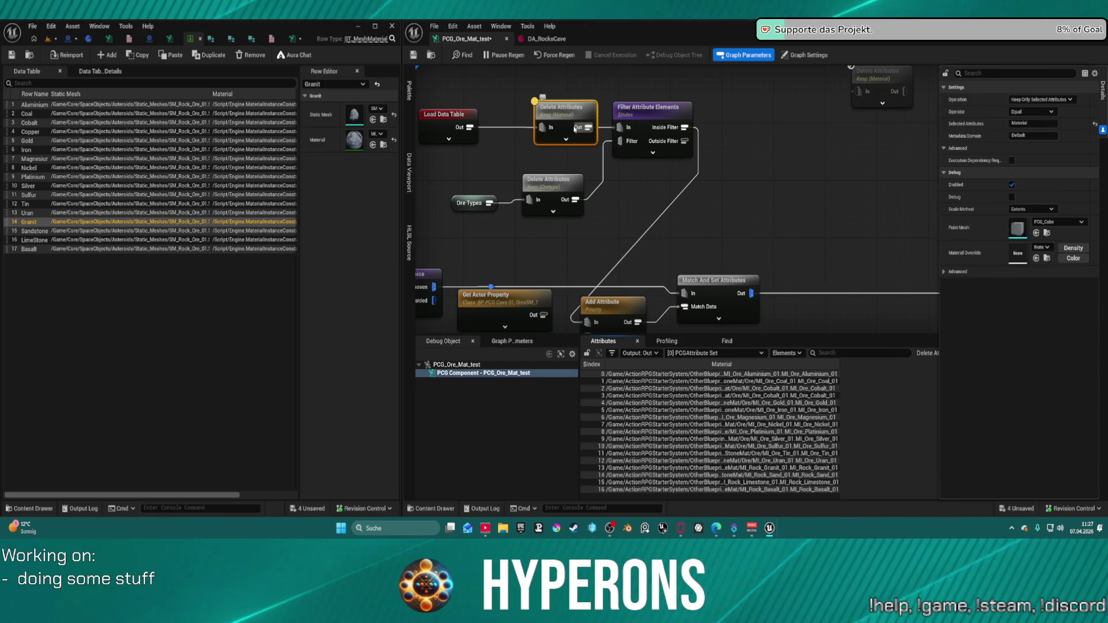
# Inspect the Load Data Table rows and Ore Types data, then reposition the OreType node
pyautogui.click(445, 123)
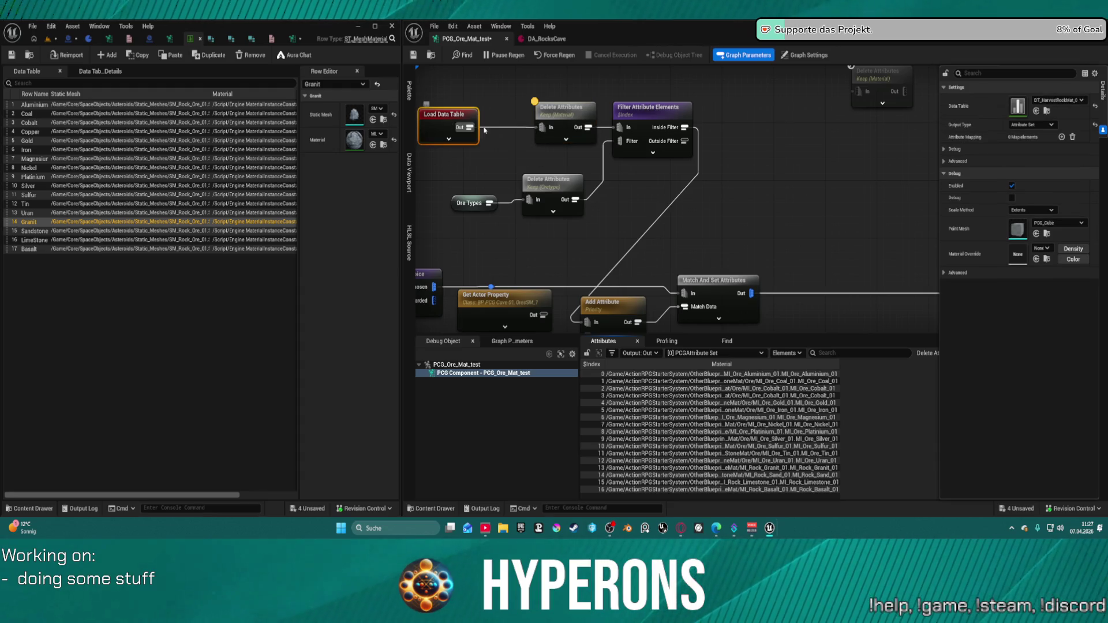
pyautogui.press('a')
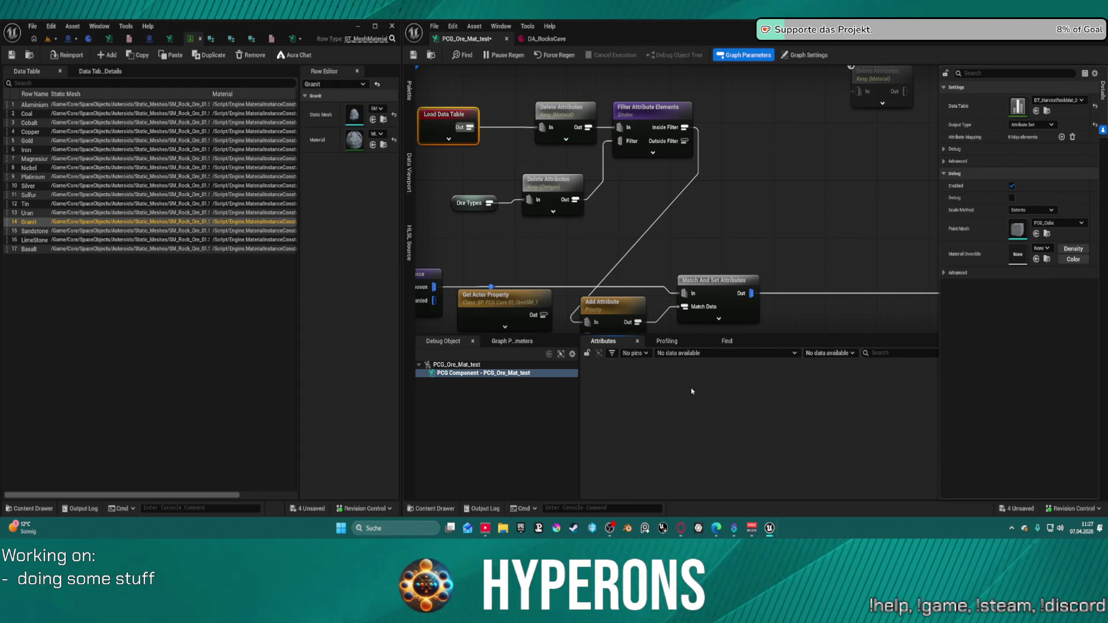
pyautogui.click(565, 121)
pyautogui.press('a')
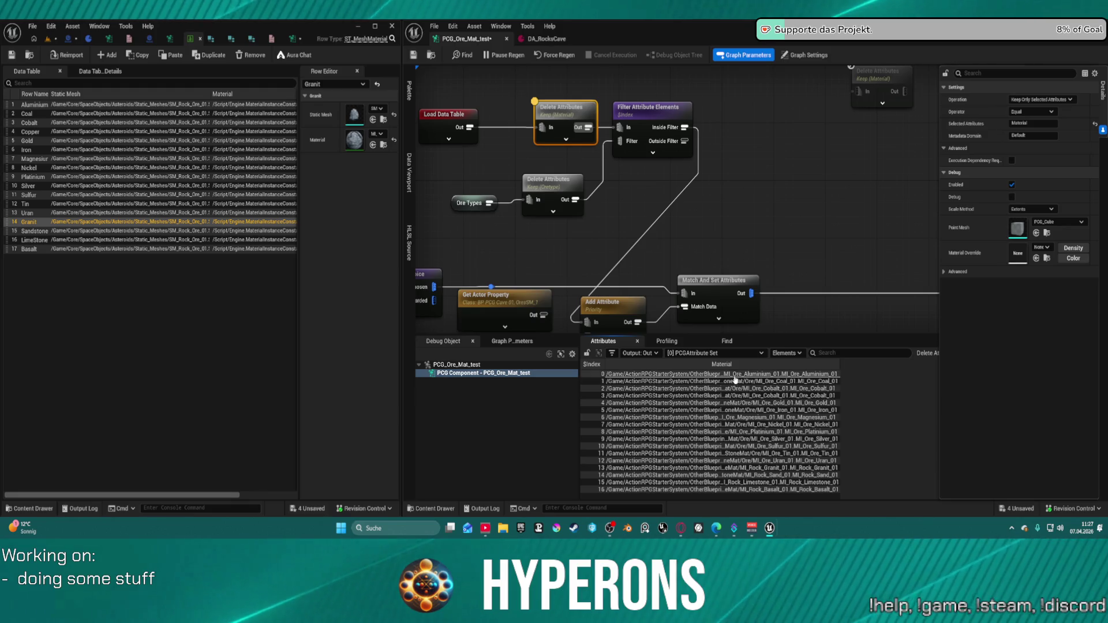
pyautogui.click(471, 203)
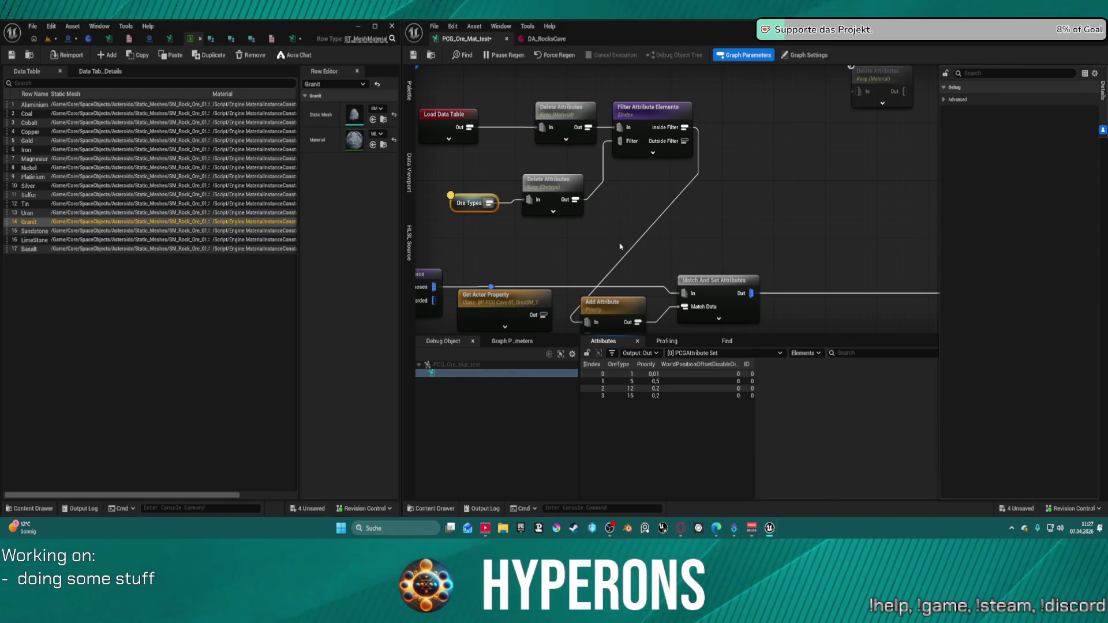
pyautogui.click(553, 187)
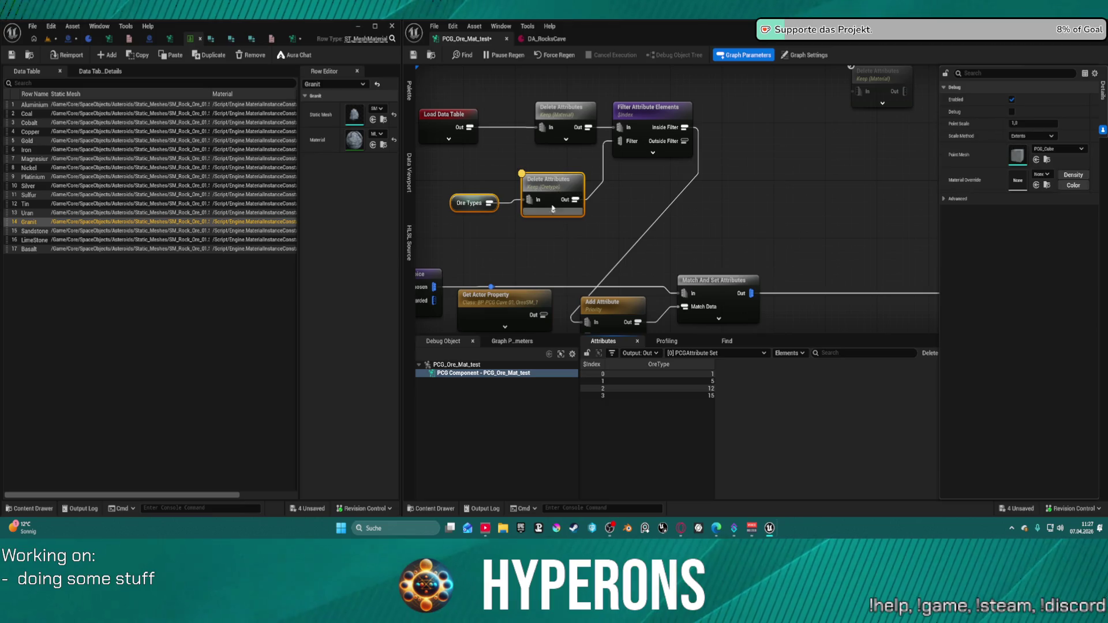
pyautogui.moveTo(548, 187)
pyautogui.mouseDown()
pyautogui.moveTo(471, 173)
pyautogui.moveTo(670, 193)
pyautogui.moveTo(591, 188)
pyautogui.mouseUp()
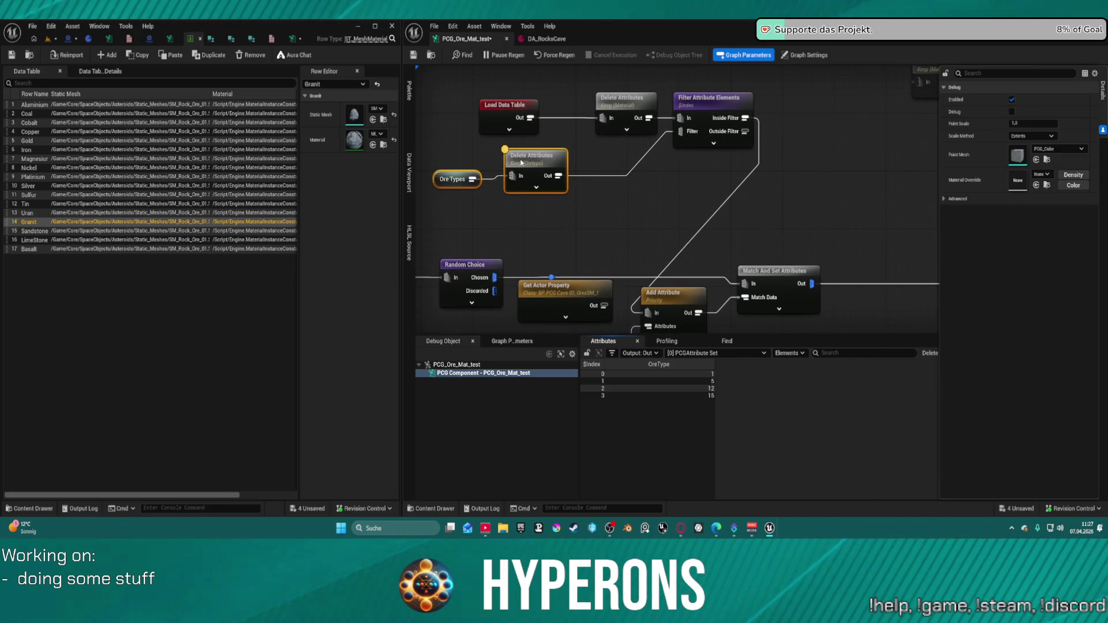
# Place an Attribute Maths Op Subtract node wired to the OreType Delete Attributes output
pyautogui.click(545, 208)
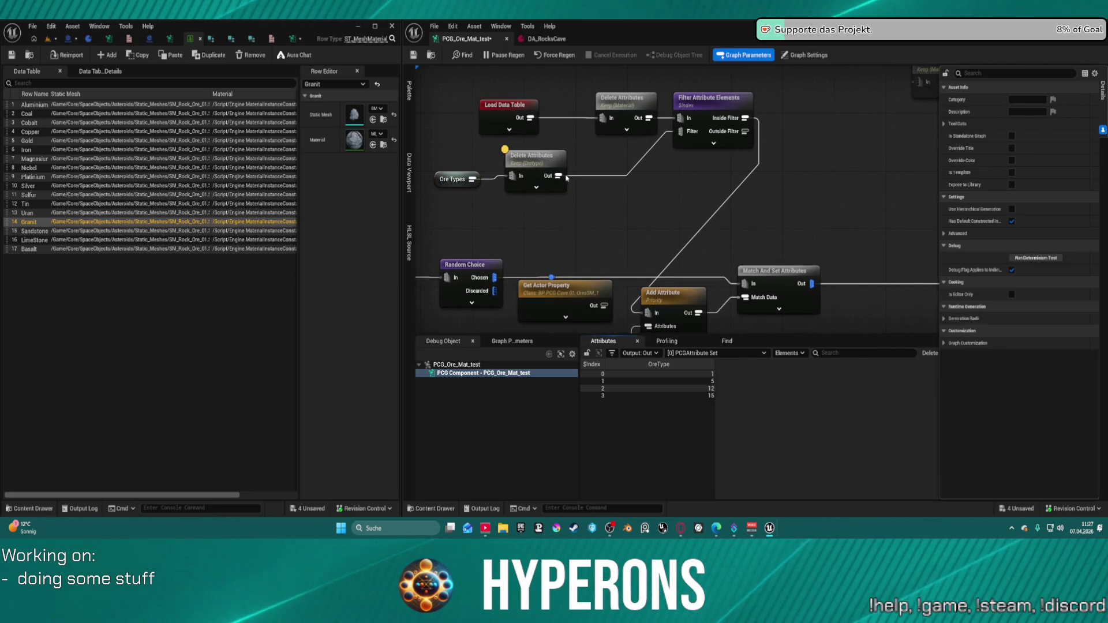
pyautogui.moveTo(566, 178); pyautogui.dragTo(610, 214)
pyautogui.write('sub')
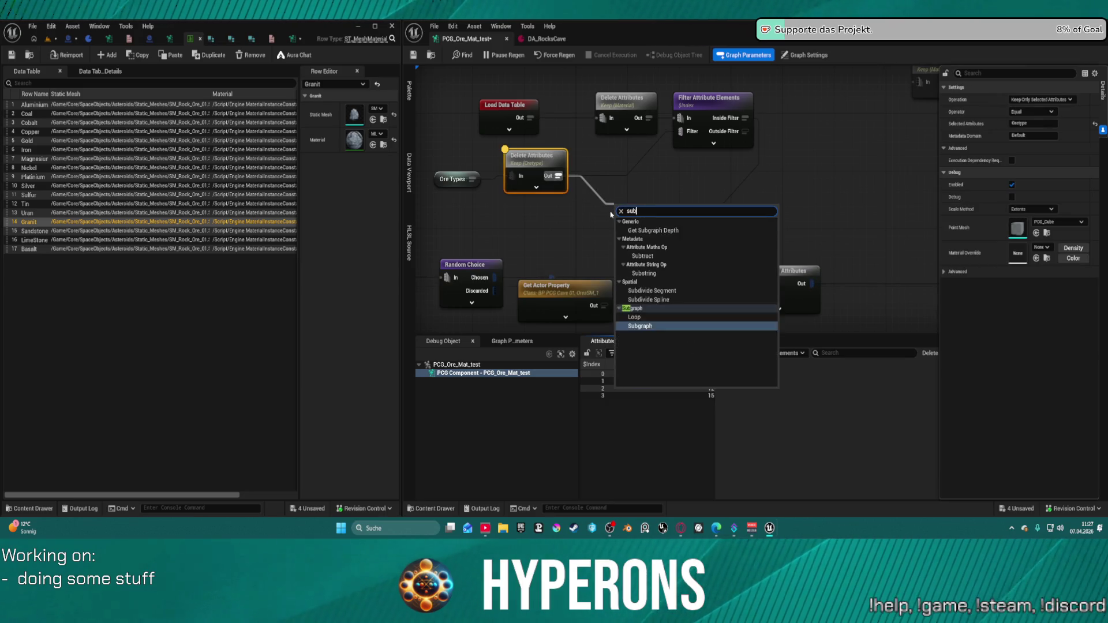
pyautogui.write('tr')
pyautogui.press('Return')
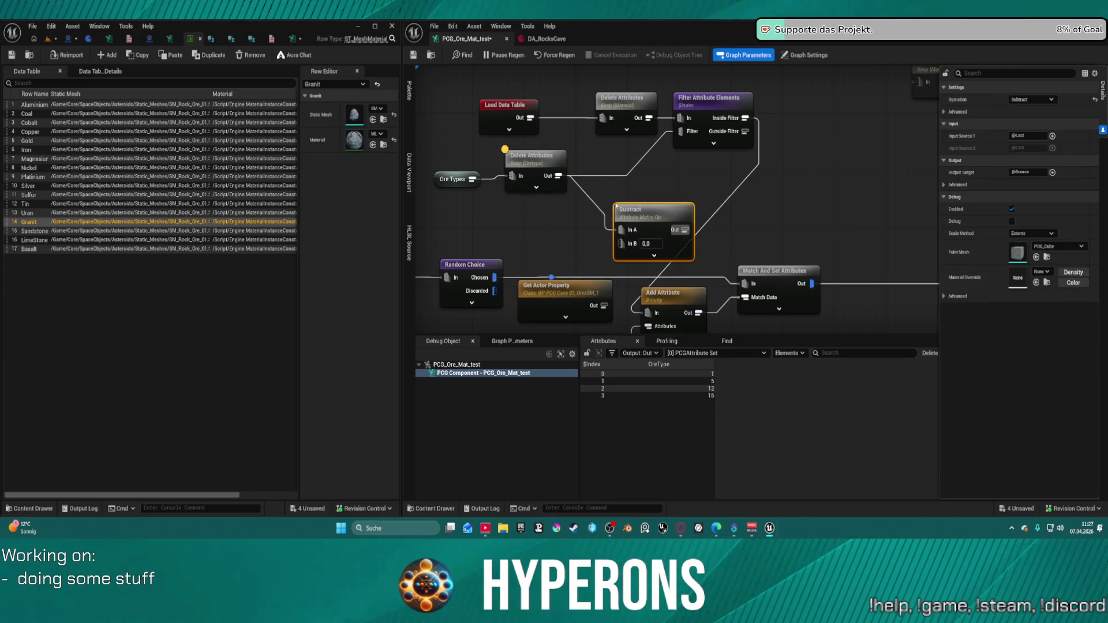
pyautogui.moveTo(616, 205); pyautogui.dragTo(591, 194)
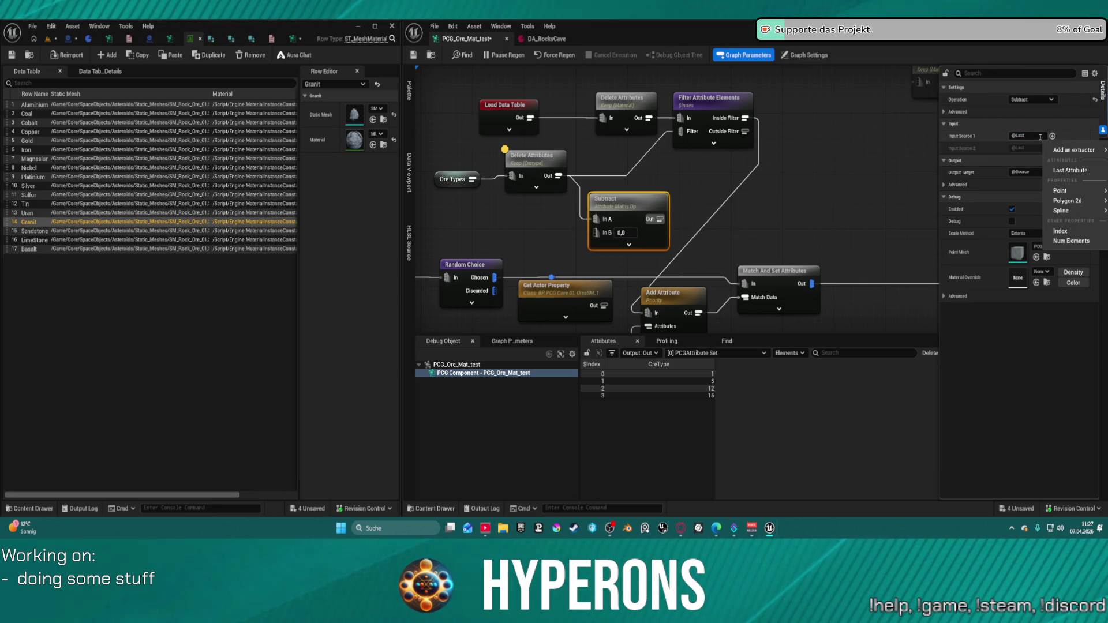
# Set the Subtract node's Input Source 1 to OreType and In B to 1.0
pyautogui.click(1016, 135)
pyautogui.press('Return')
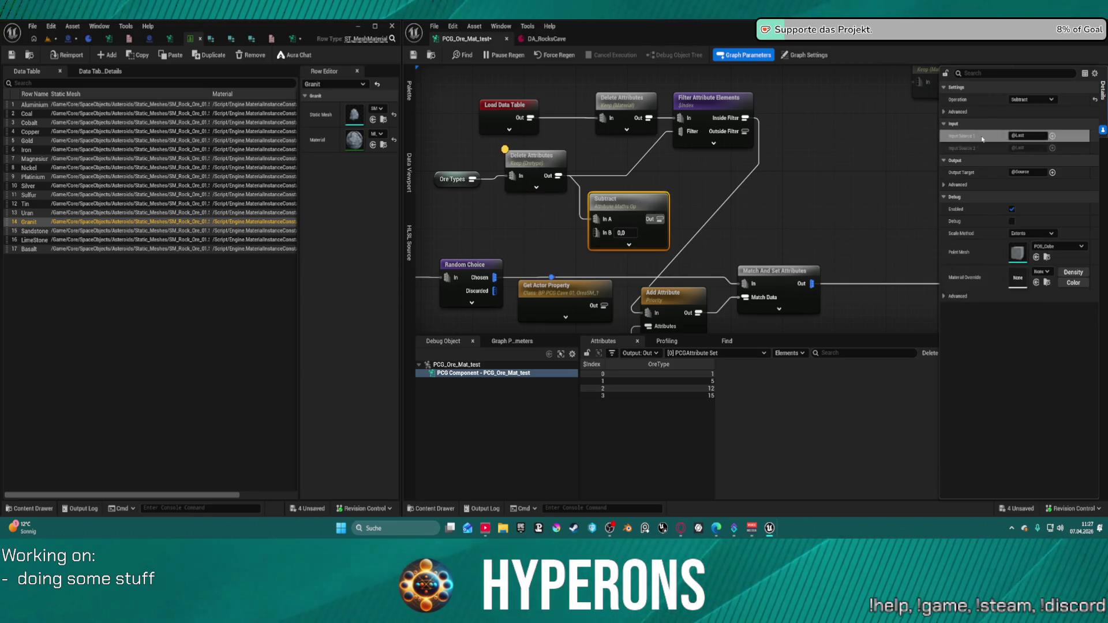
pyautogui.click(1039, 137)
pyautogui.write('OreType')
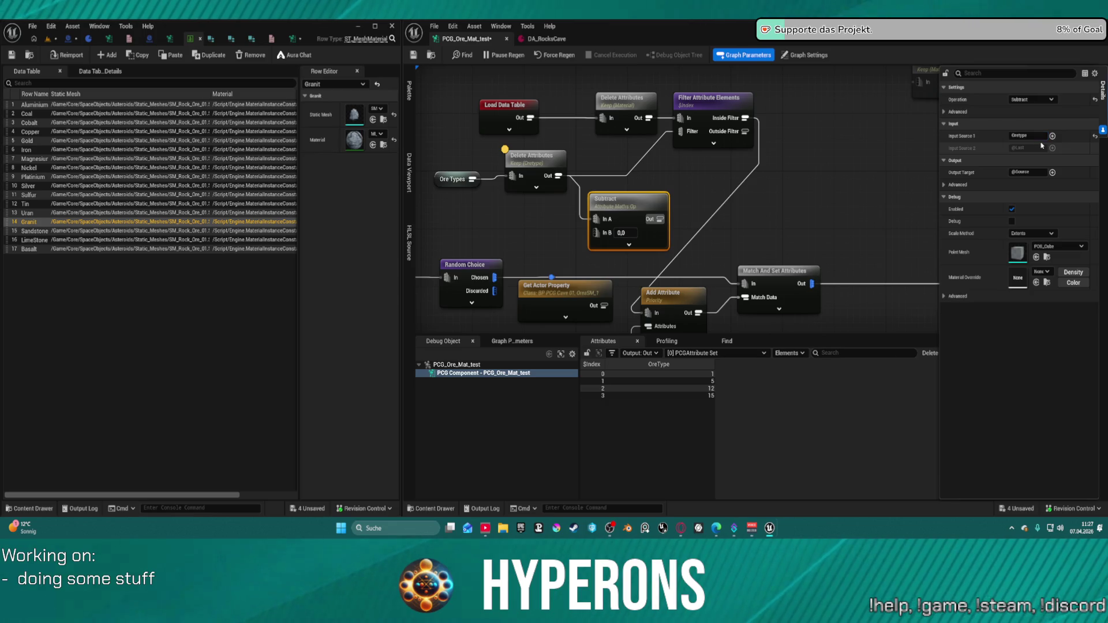
pyautogui.doubleClick(622, 225)
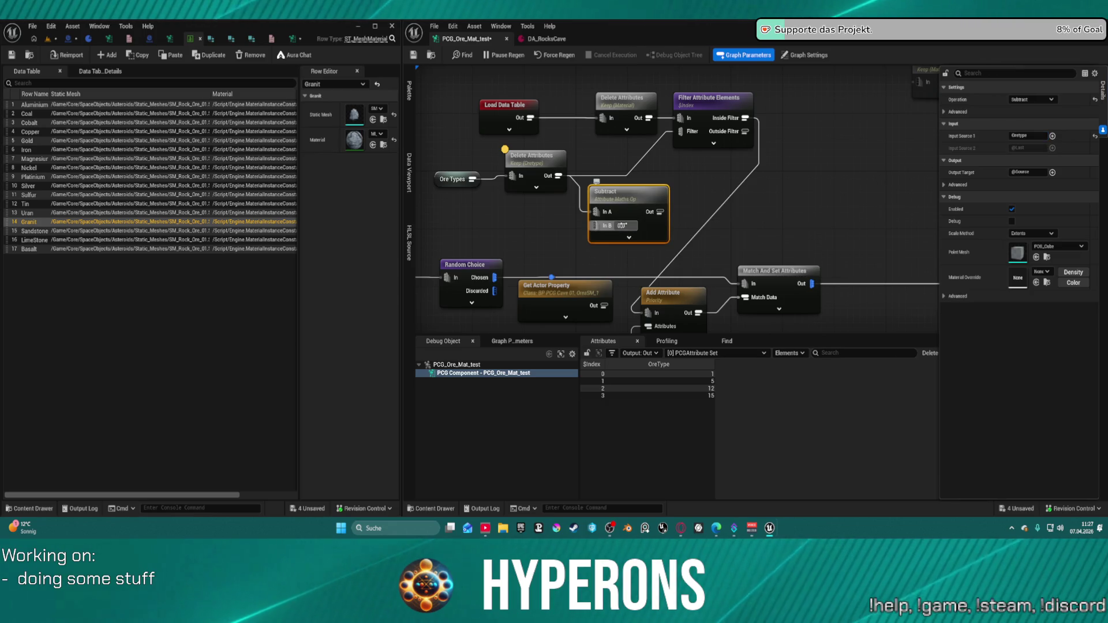
pyautogui.write('1')
pyautogui.press('Return')
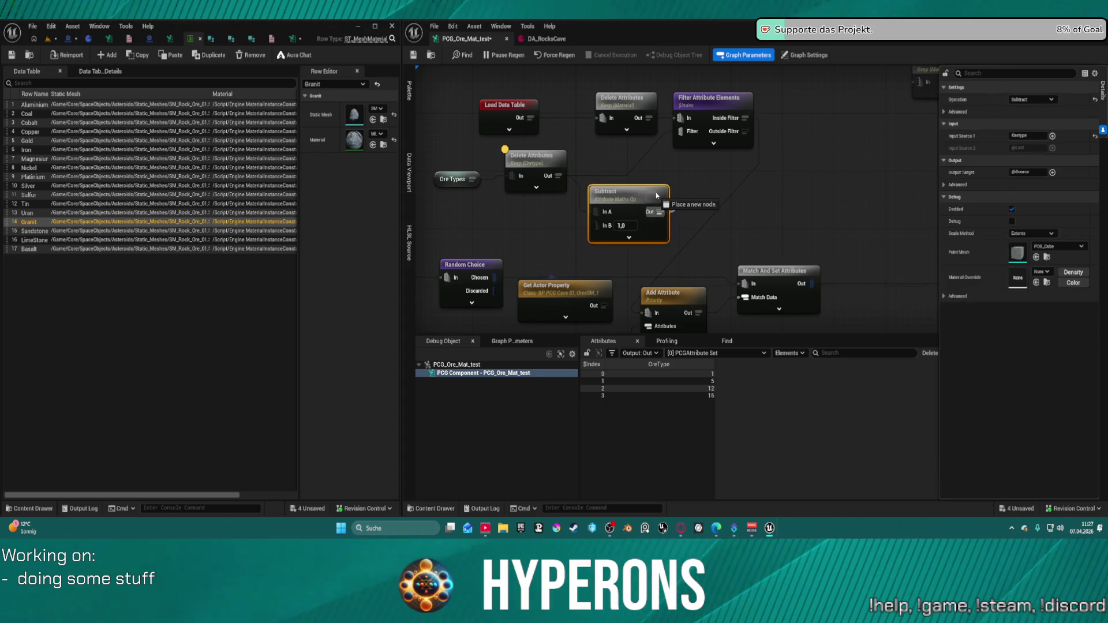
pyautogui.moveTo(649, 196); pyautogui.dragTo(584, 210)
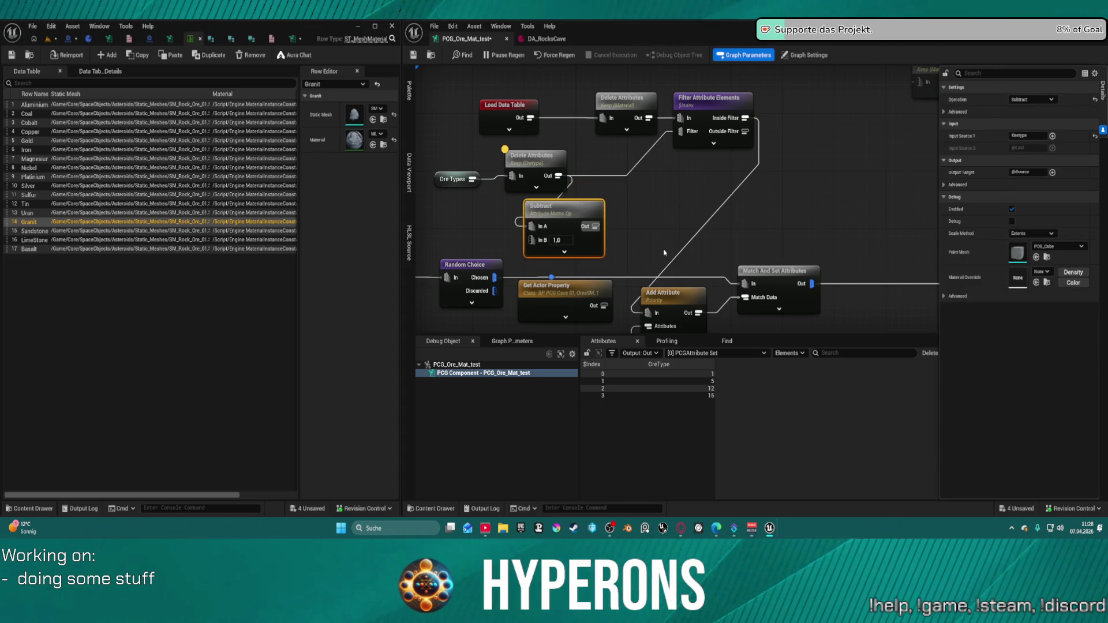
pyautogui.moveTo(594, 227)
pyautogui.mouseDown()
pyautogui.moveTo(652, 242)
pyautogui.moveTo(624, 216)
pyautogui.mouseUp()
# Add an Add Attribute node after Subtract, wired into the filter's Filter pin
pyautogui.write('add')
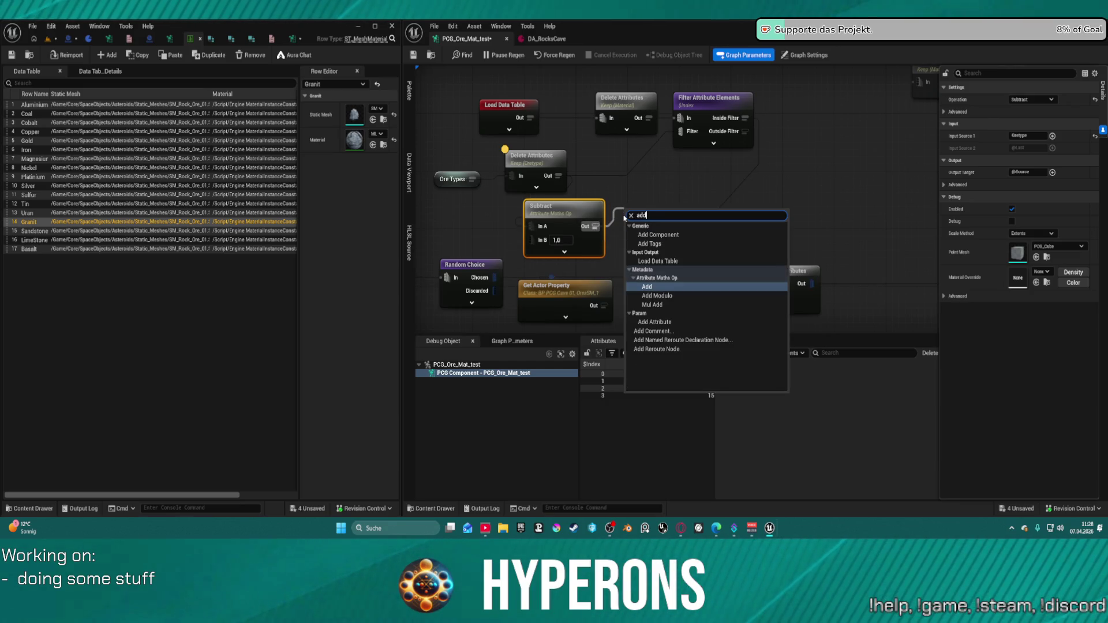
pyautogui.press('Down')
pyautogui.press('Down')
pyautogui.press('Down')
pyautogui.press('Return')
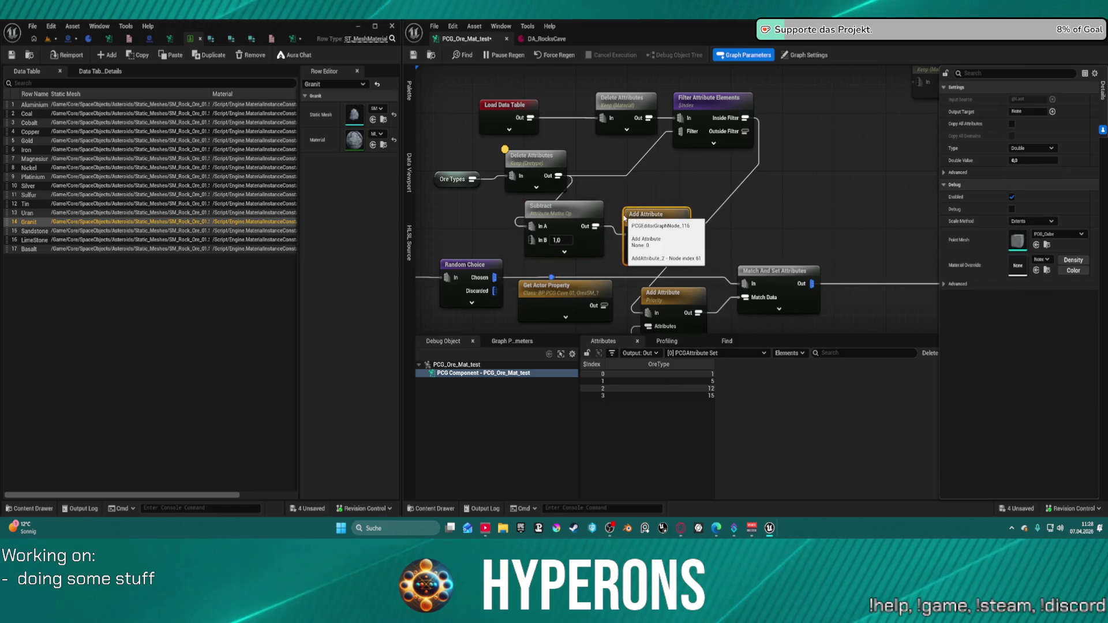
pyautogui.click(984, 115)
pyautogui.write('OreType')
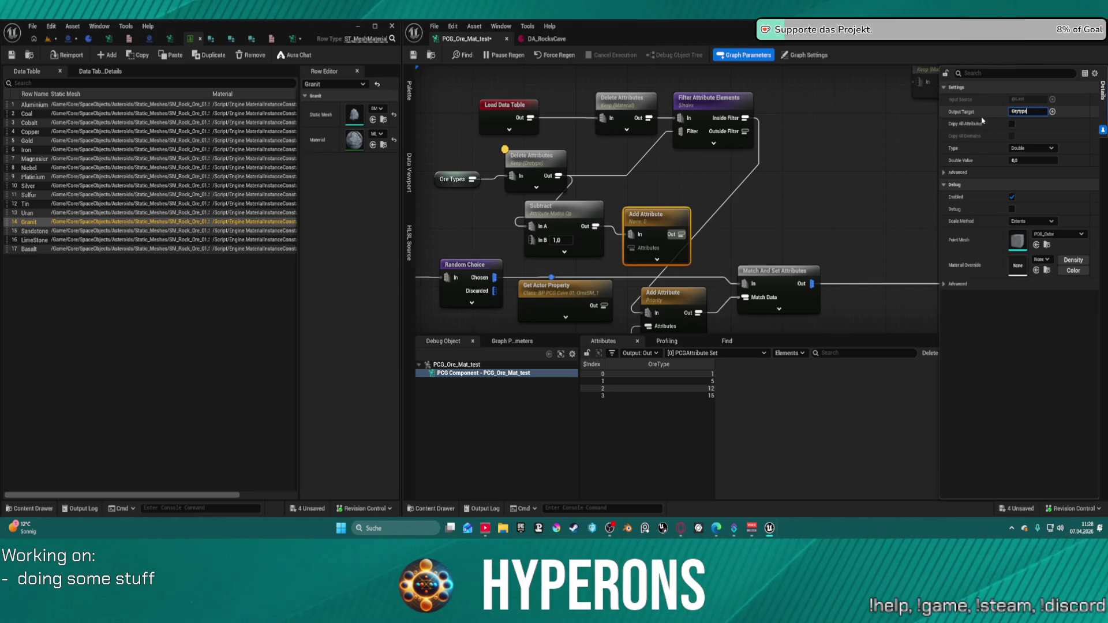
pyautogui.moveTo(681, 234); pyautogui.dragTo(673, 130)
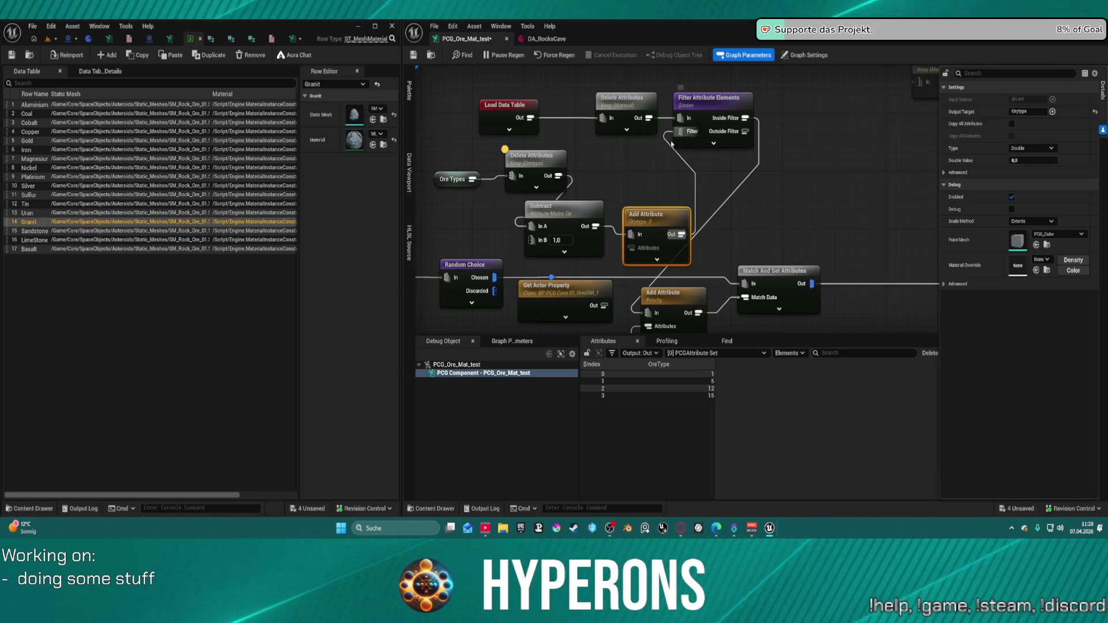
pyautogui.moveTo(660, 225); pyautogui.dragTo(651, 174)
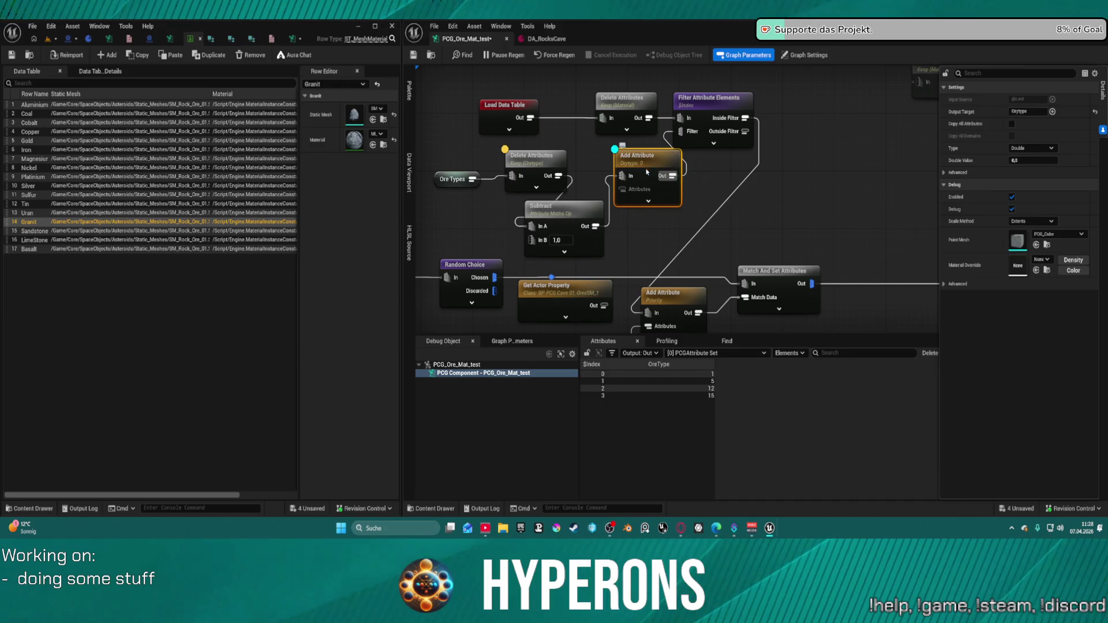
# Place the Add Attribute node beside Subtract and set its output target to Oretype
pyautogui.click(589, 231)
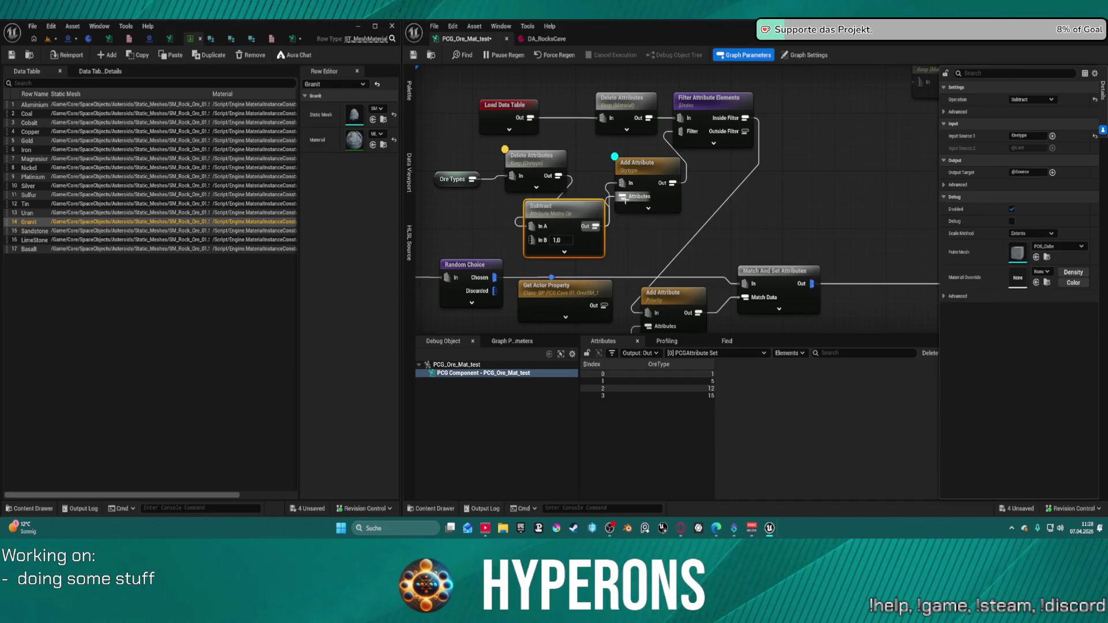
pyautogui.click(608, 194)
pyautogui.hotkey('ctrl', 'z')
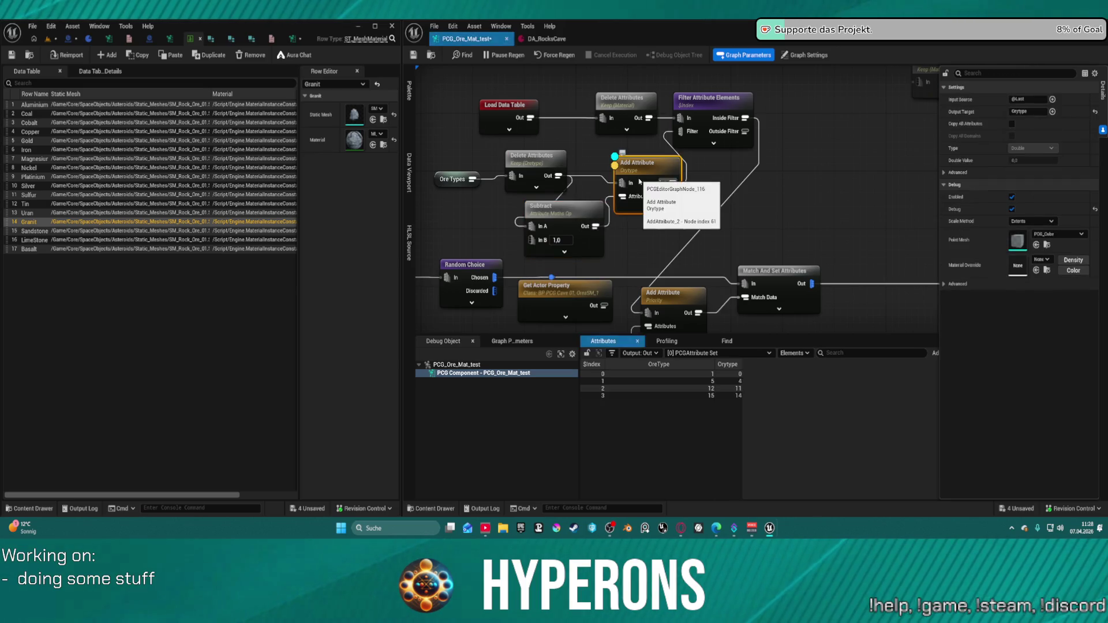
pyautogui.moveTo(640, 182); pyautogui.dragTo(605, 172)
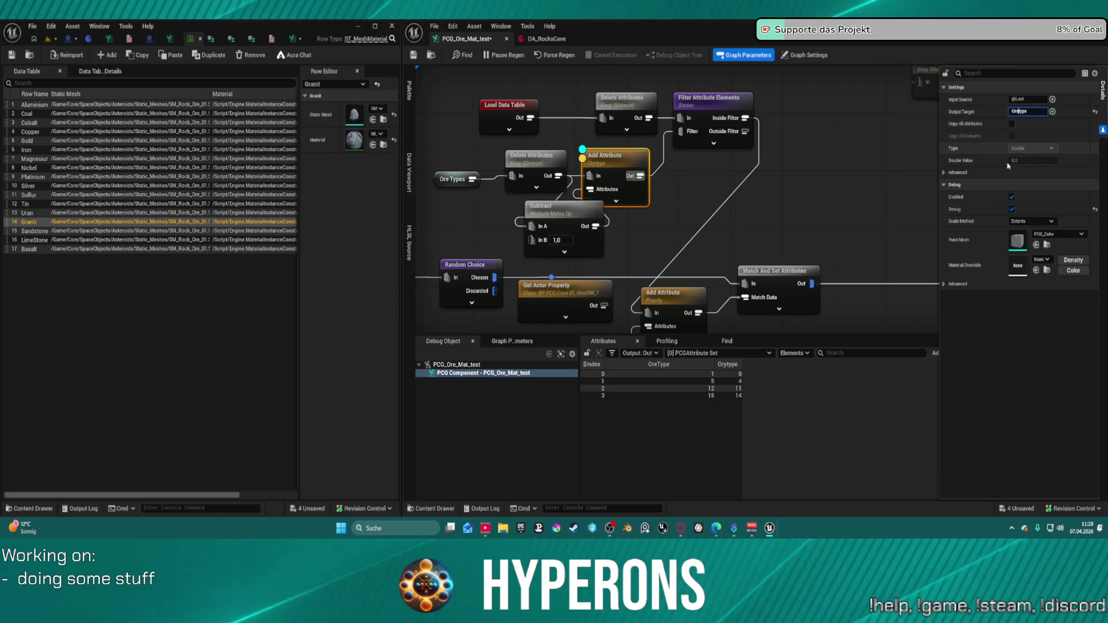
pyautogui.press('BackSpace')
pyautogui.write('e')
pyautogui.press('Return')
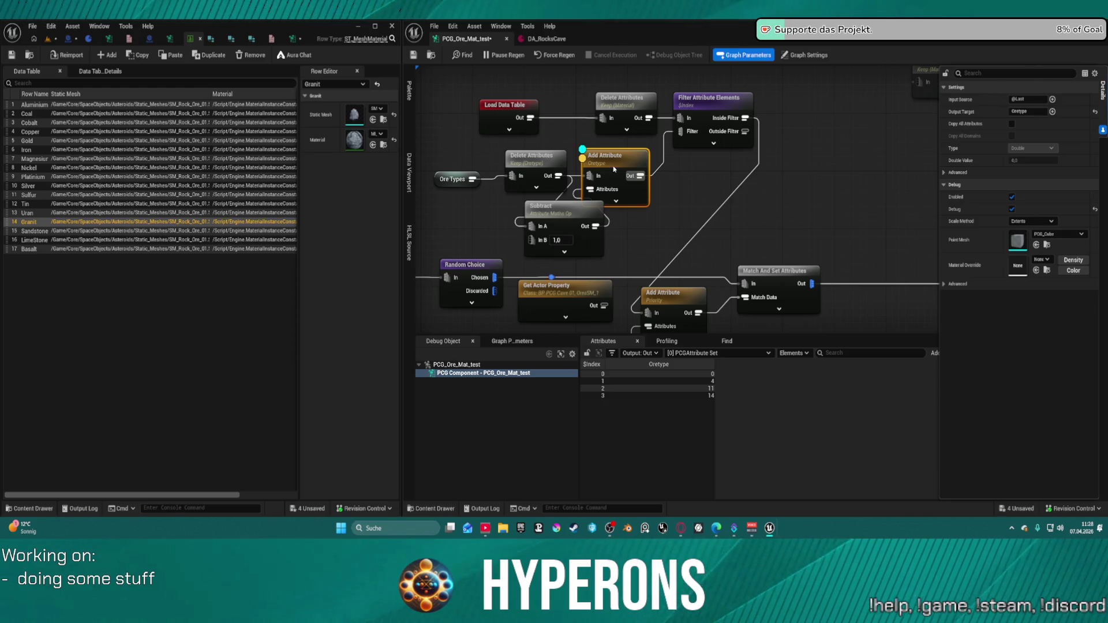
# Check the Oretype values 0, 4, 11, 14 and the filter's resulting Material output
pyautogui.press('d')
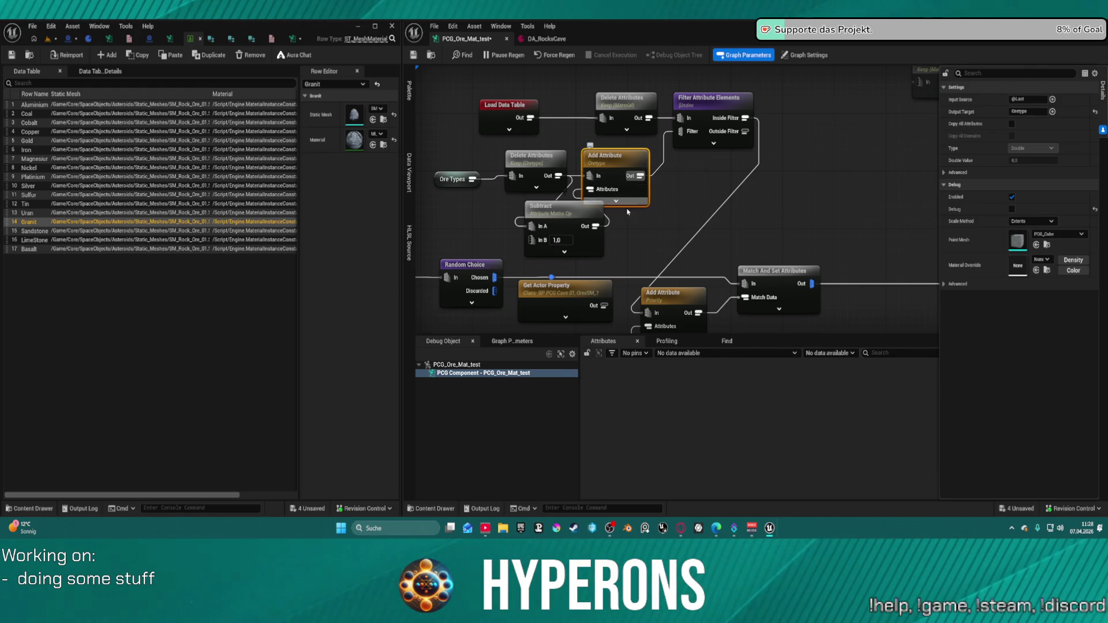
pyautogui.click(409, 173)
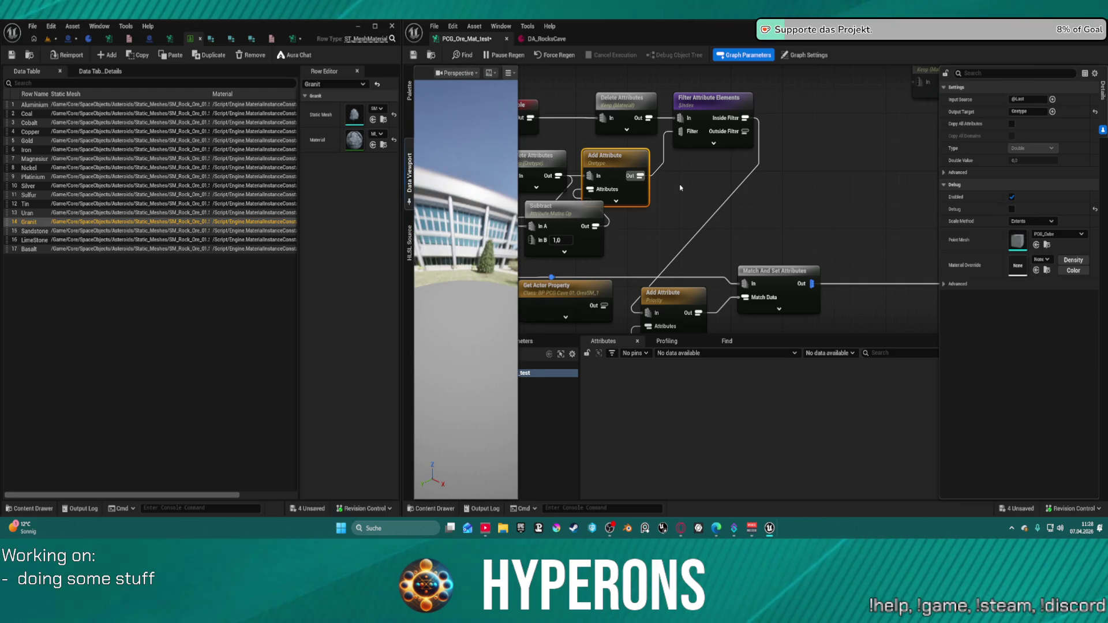
pyautogui.click(525, 156)
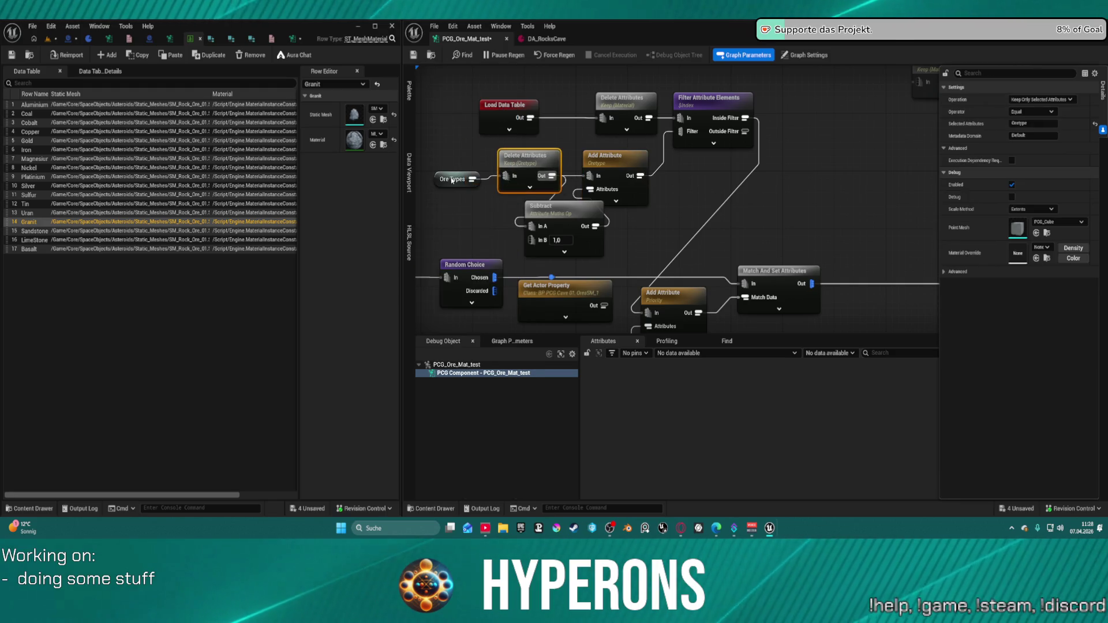
pyautogui.click(708, 111)
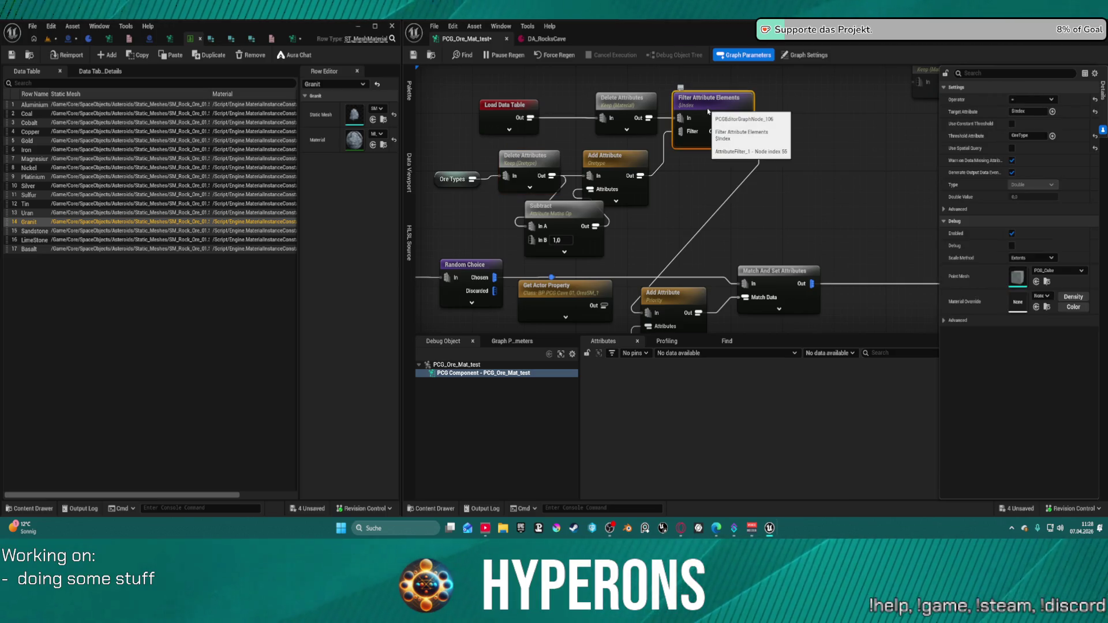
pyautogui.press('a')
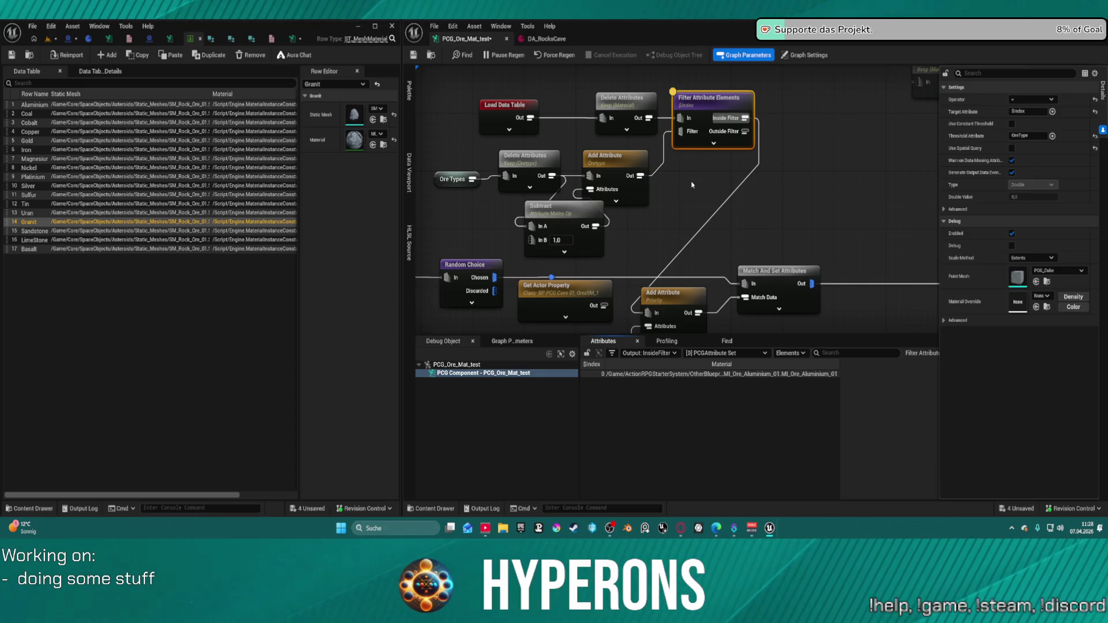
pyautogui.click(614, 159)
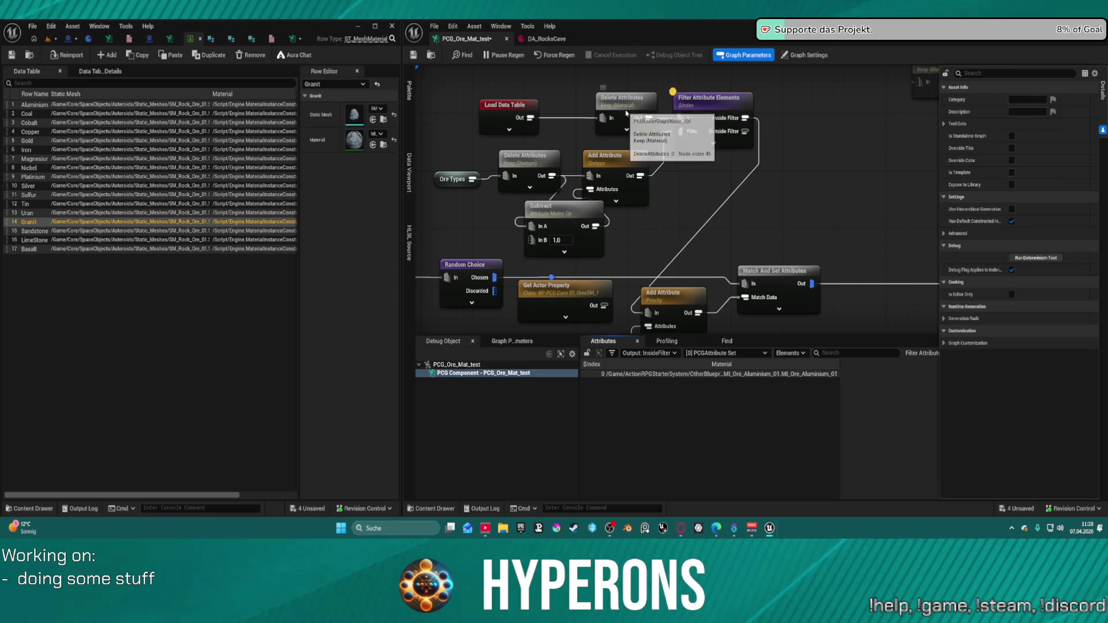
pyautogui.press('a')
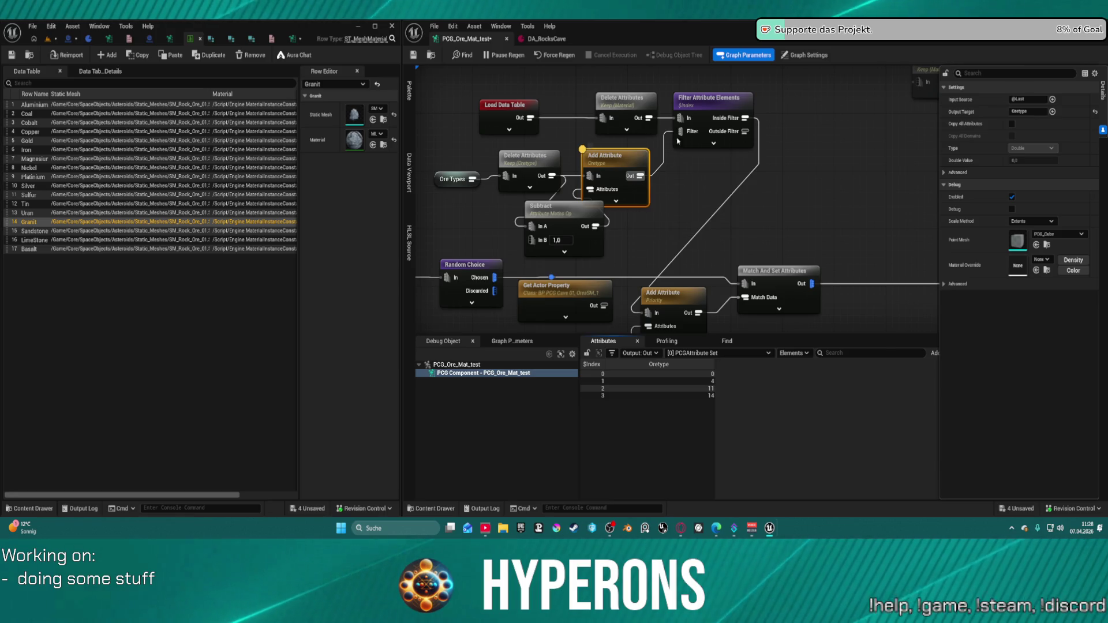
pyautogui.click(696, 138)
pyautogui.press('a')
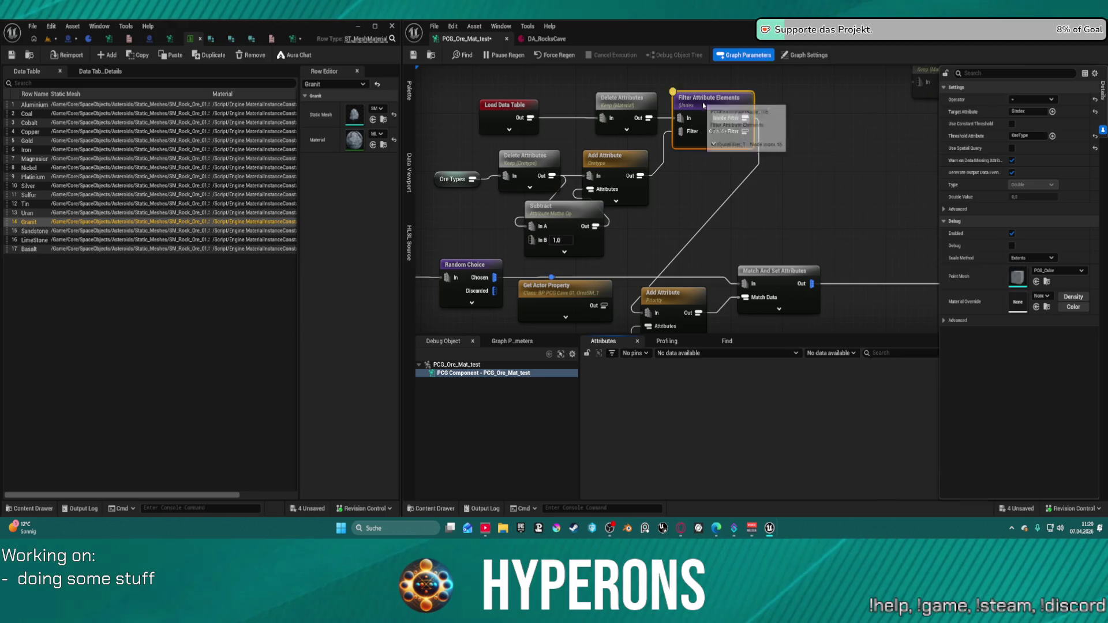
# Shift the Load Data Table, Delete Attributes and Filter Attribute Elements nodes left
pyautogui.press('a')
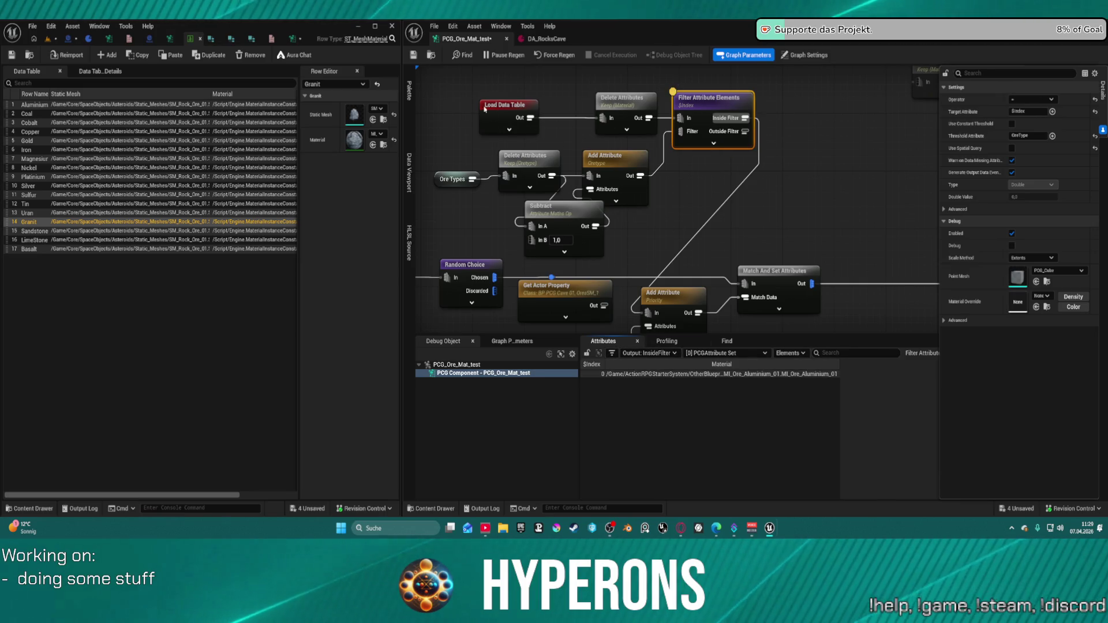
pyautogui.moveTo(660, 144); pyautogui.dragTo(461, 92)
pyautogui.moveTo(634, 104); pyautogui.dragTo(542, 103)
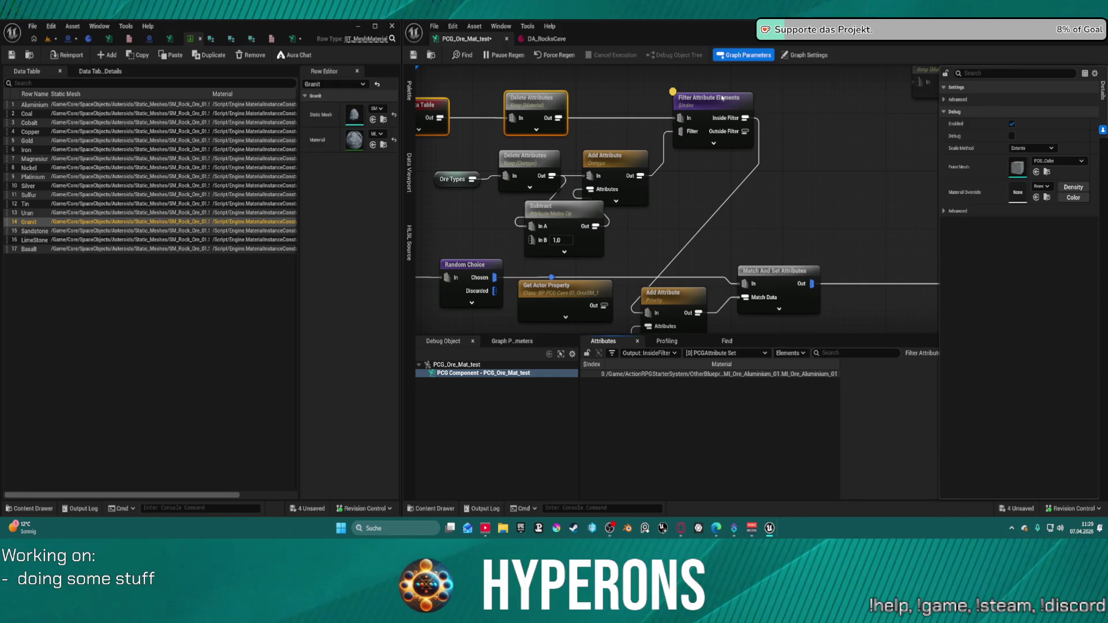
pyautogui.moveTo(722, 98); pyautogui.dragTo(693, 101)
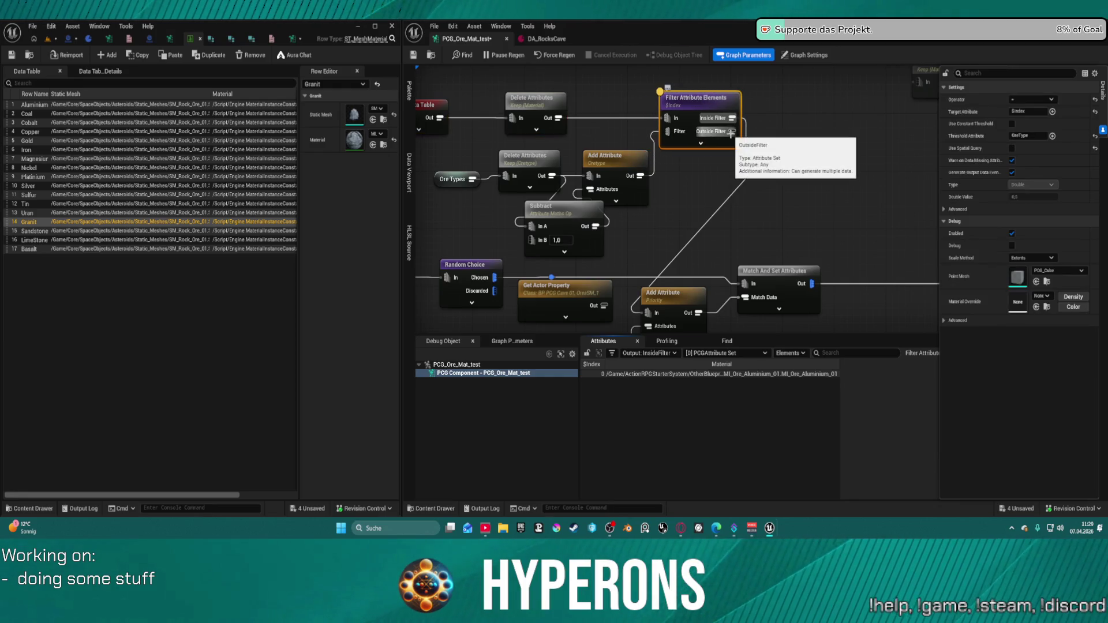
# Duplicate the keep-Material Delete Attributes node and feed it the filter's Outside Filter output
pyautogui.click(533, 124)
pyautogui.hotkey('ctrl', 'c')
pyautogui.hotkey('ctrl', 'v')
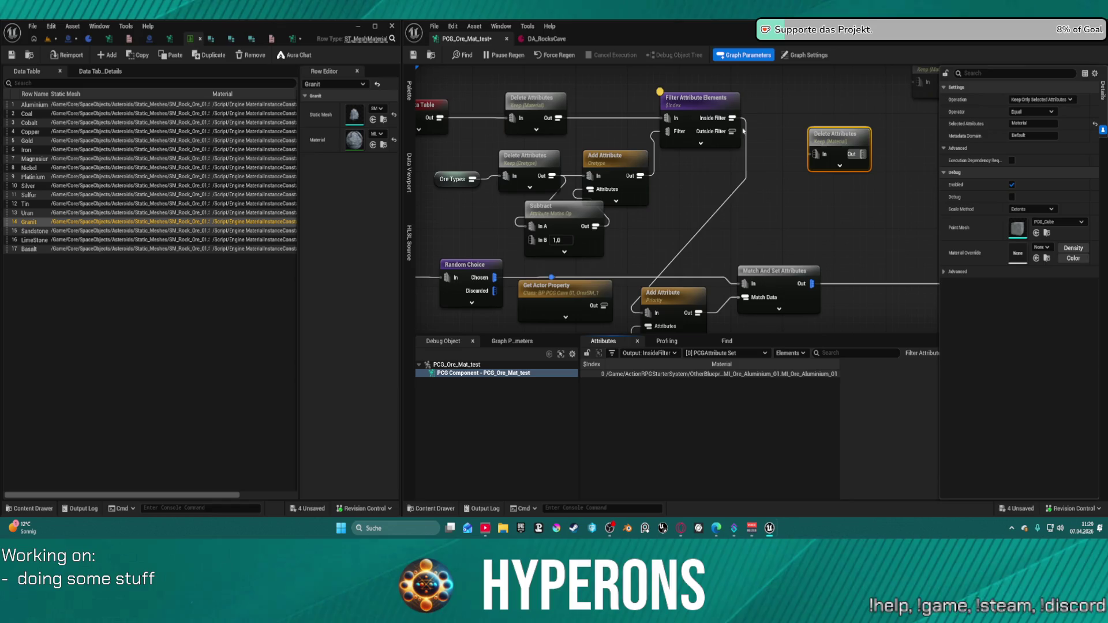
pyautogui.moveTo(732, 118); pyautogui.dragTo(815, 154)
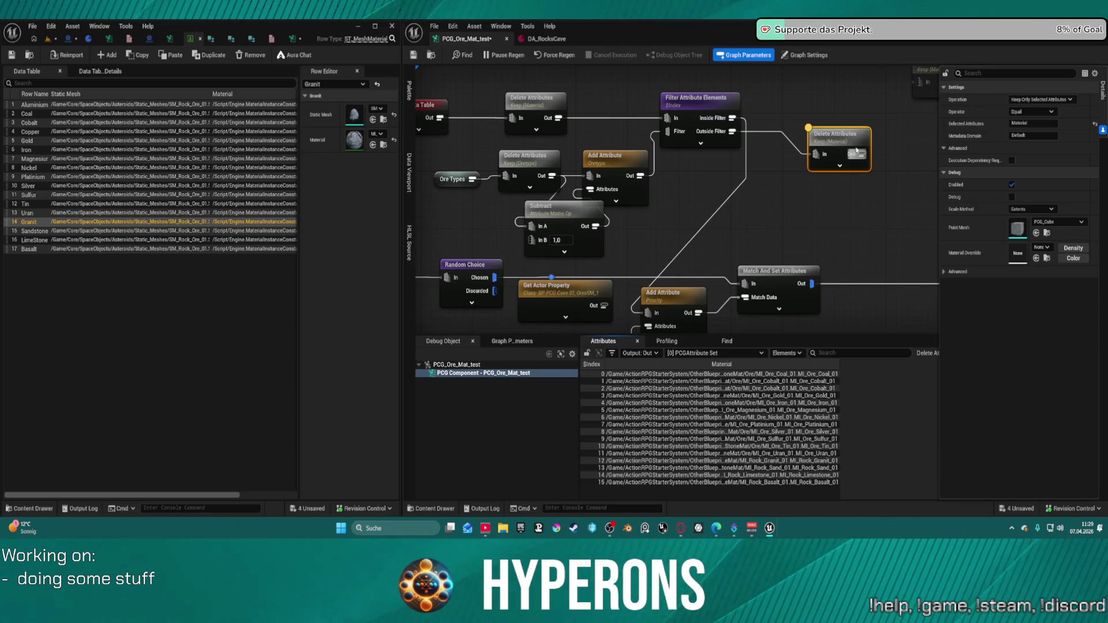
pyautogui.moveTo(856, 151); pyautogui.dragTo(811, 123)
# Duplicate Filter Attribute Elements and feed the new Delete Attributes output into it
pyautogui.click(690, 103)
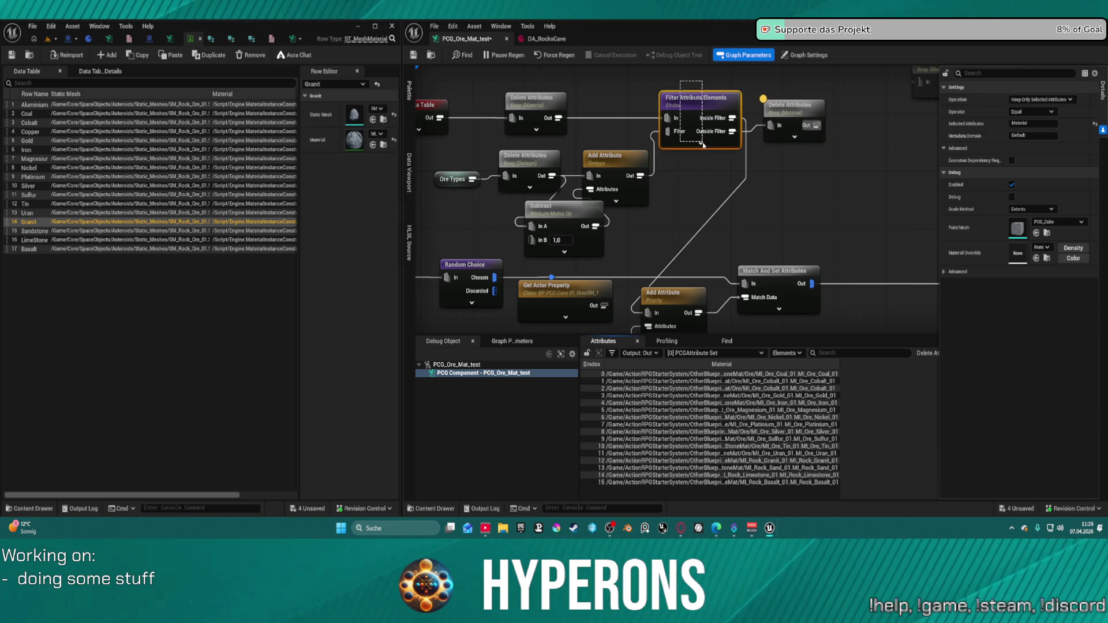
pyautogui.hotkey('ctrl', 'c')
pyautogui.hotkey('ctrl', 'v')
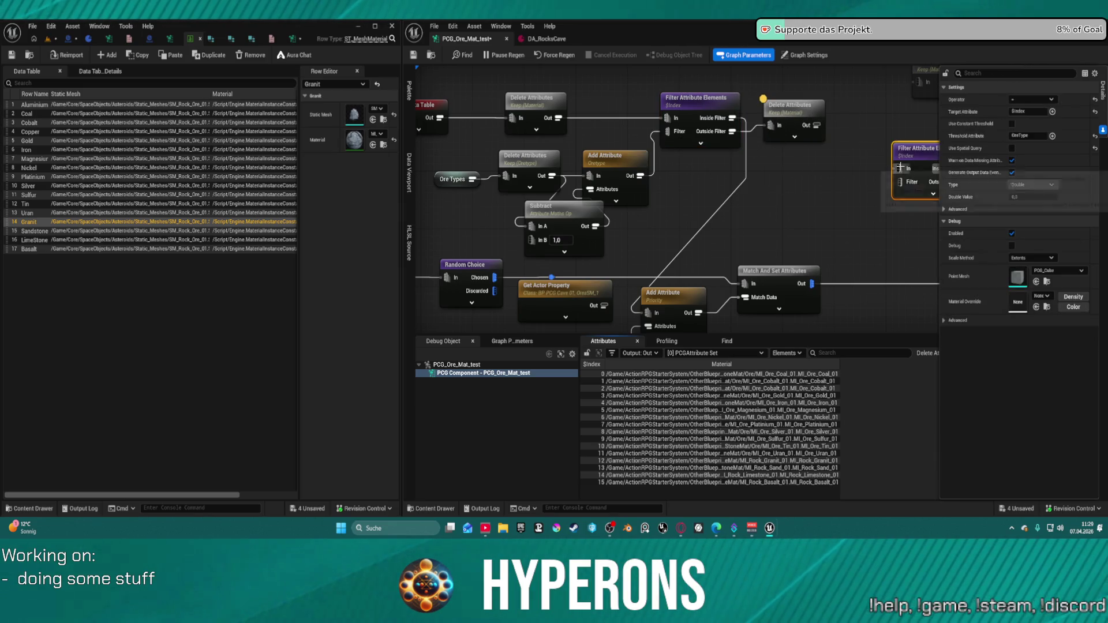
pyautogui.moveTo(899, 168); pyautogui.dragTo(815, 124)
pyautogui.moveTo(767, 109); pyautogui.dragTo(638, 99)
# Add a keep-Material Delete Attributes node on the second filter's Inside Filter, showing only MI_Ore_Coal_01
pyautogui.click(638, 99)
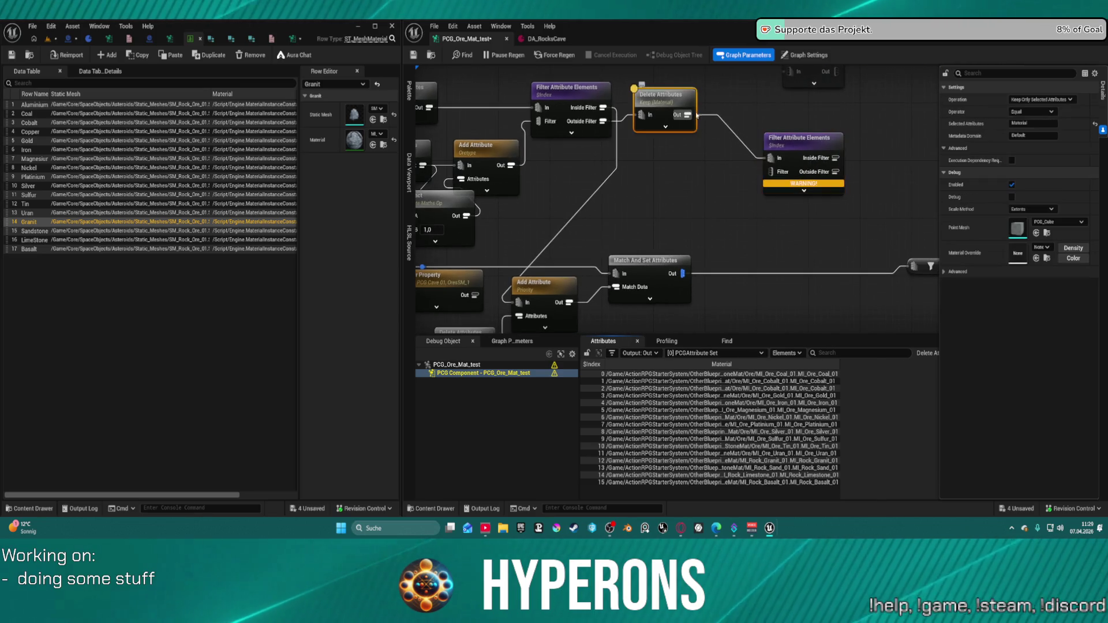
pyautogui.hotkey('ctrl', 'c')
pyautogui.hotkey('ctrl', 'v')
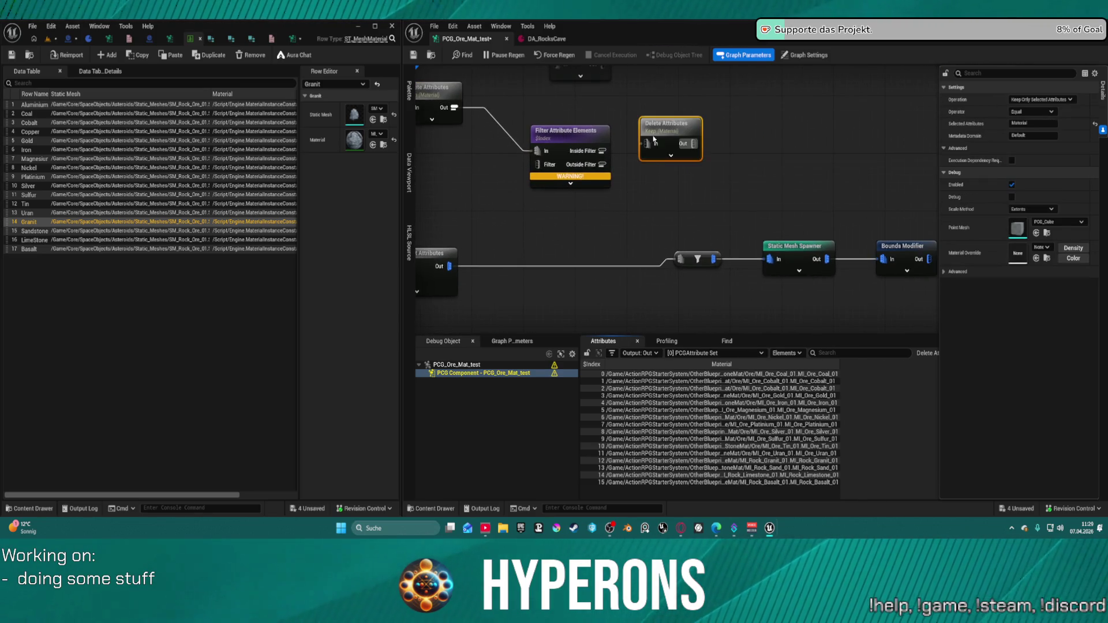
pyautogui.moveTo(602, 151)
pyautogui.mouseDown()
pyautogui.moveTo(661, 151)
pyautogui.moveTo(474, 205)
pyautogui.moveTo(727, 207)
pyautogui.moveTo(741, 219)
pyautogui.moveTo(761, 163)
pyautogui.moveTo(534, 175)
pyautogui.mouseUp()
pyautogui.click(594, 164)
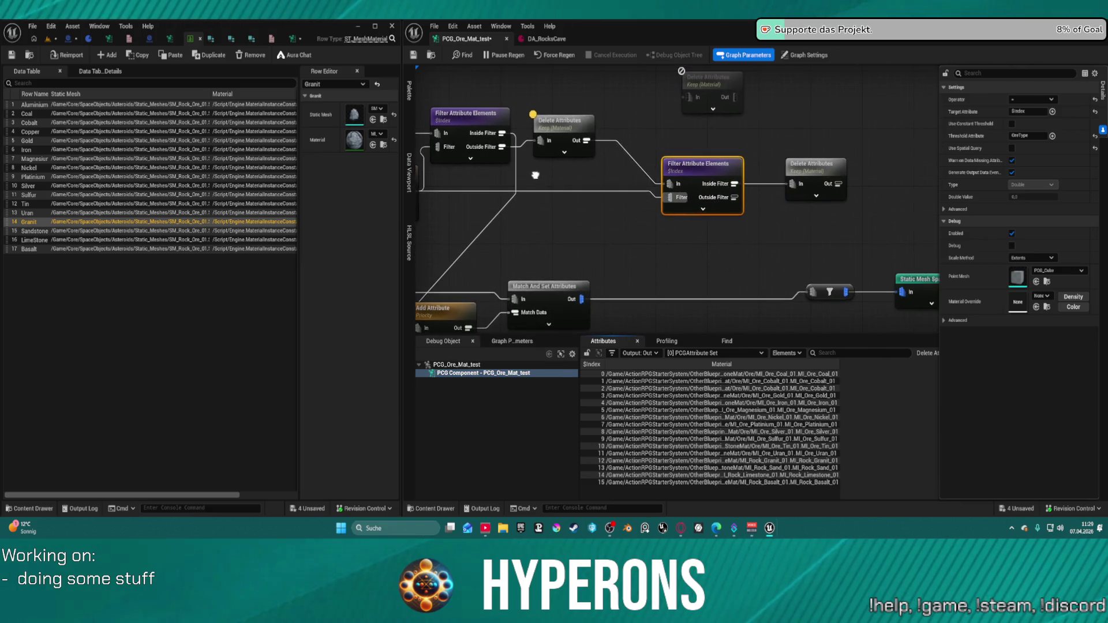
pyautogui.click(814, 166)
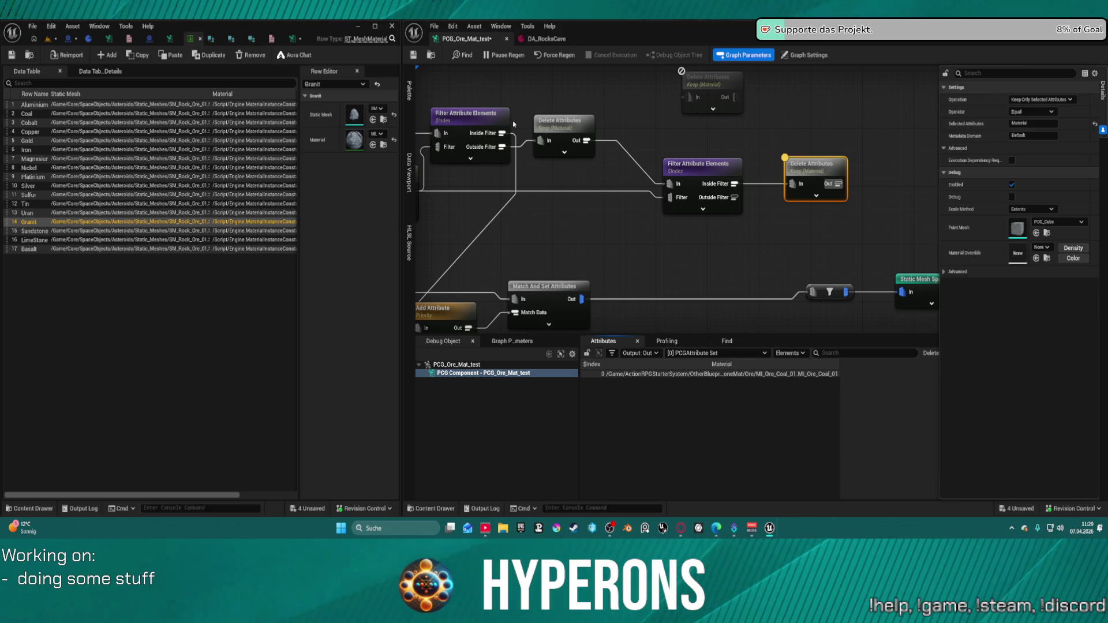
pyautogui.click(554, 139)
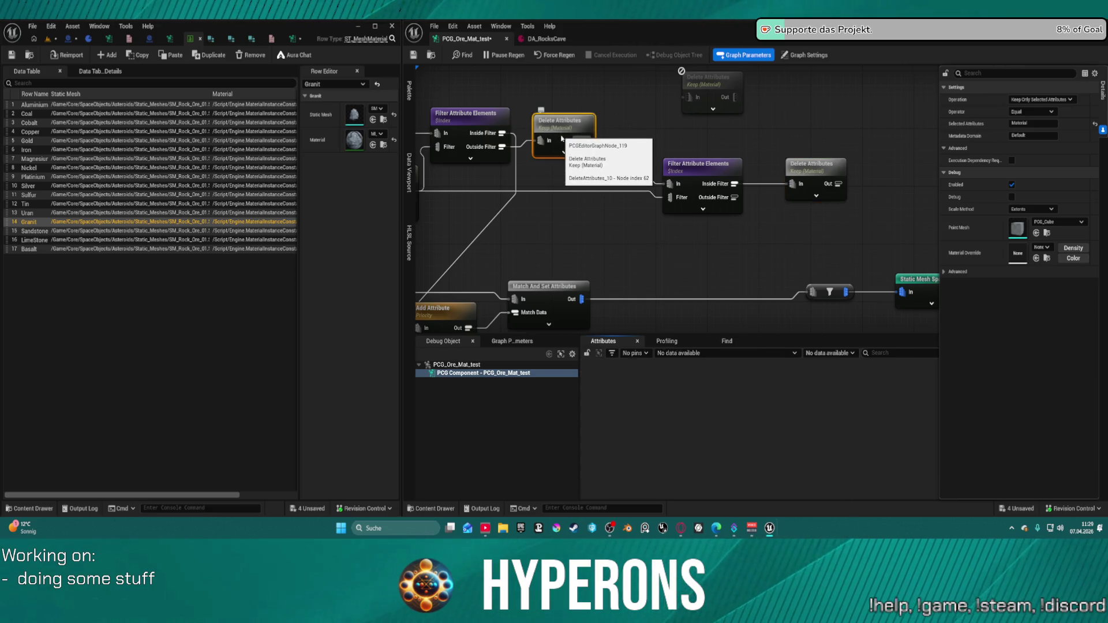
pyautogui.click(470, 122)
# Save DA_RocksCave, then pan PCG_Ore_Mat_test to the Load Data Table and Ore Types nodes
pyautogui.click(527, 26)
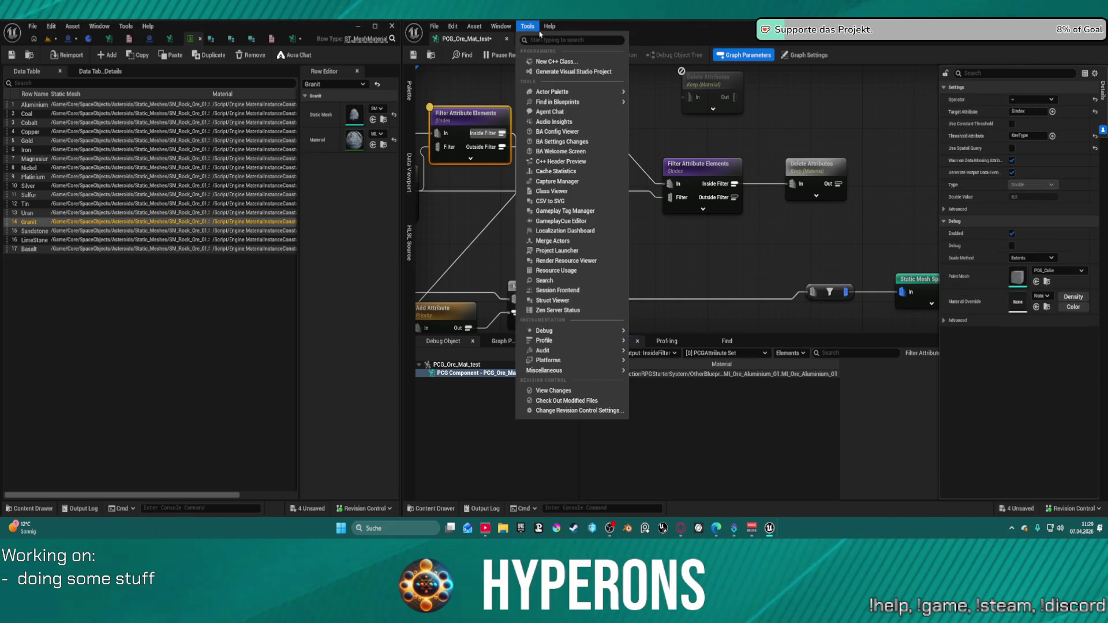
pyautogui.click(547, 39)
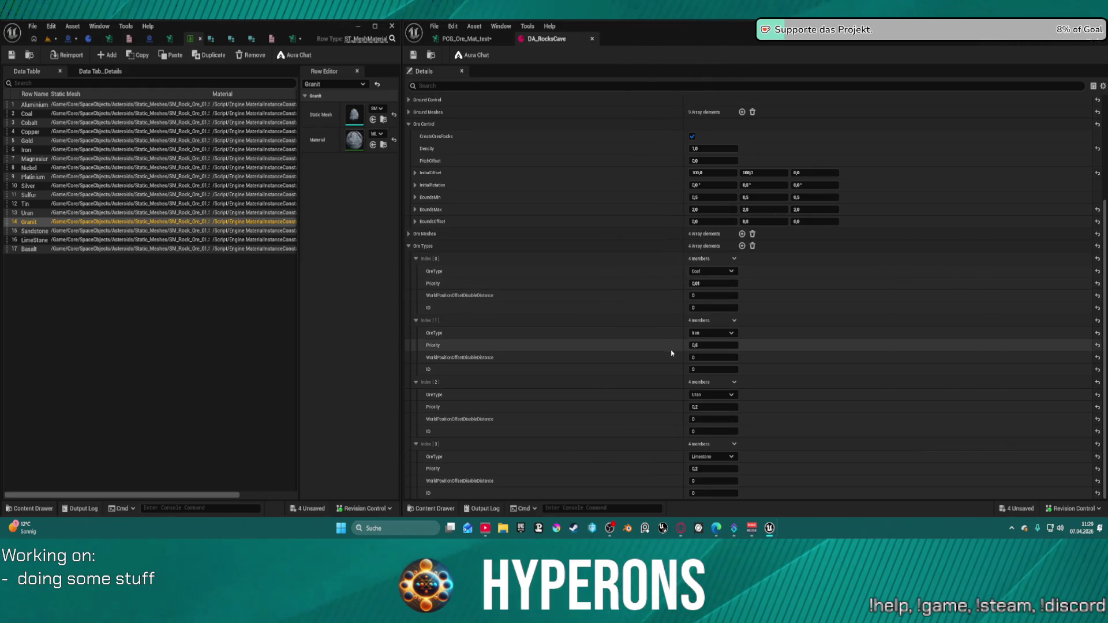
pyautogui.click(413, 55)
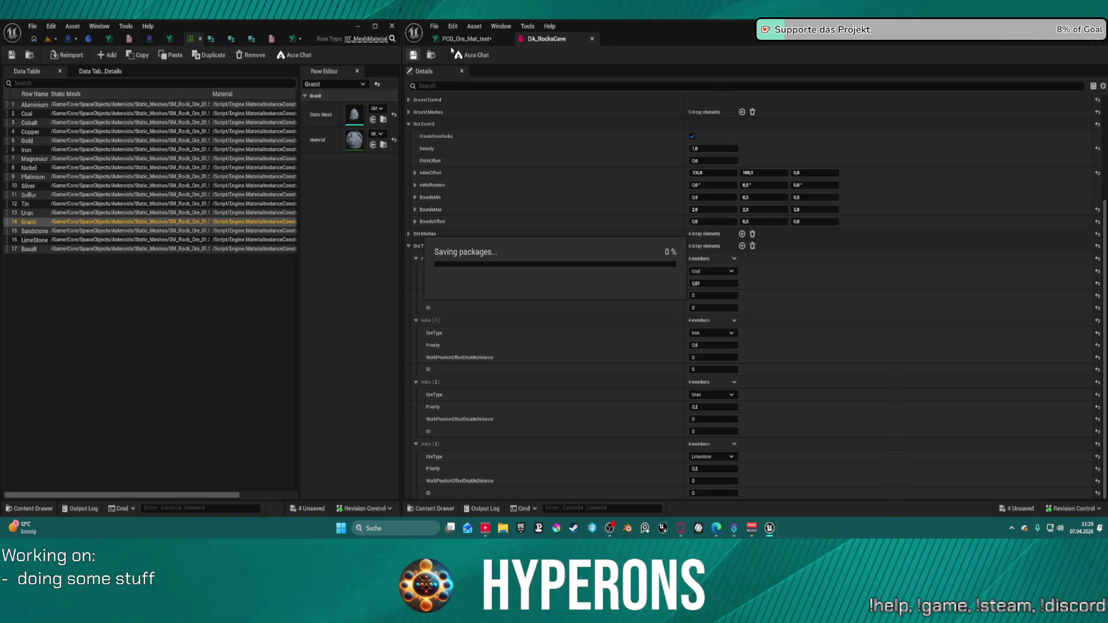
pyautogui.click(462, 39)
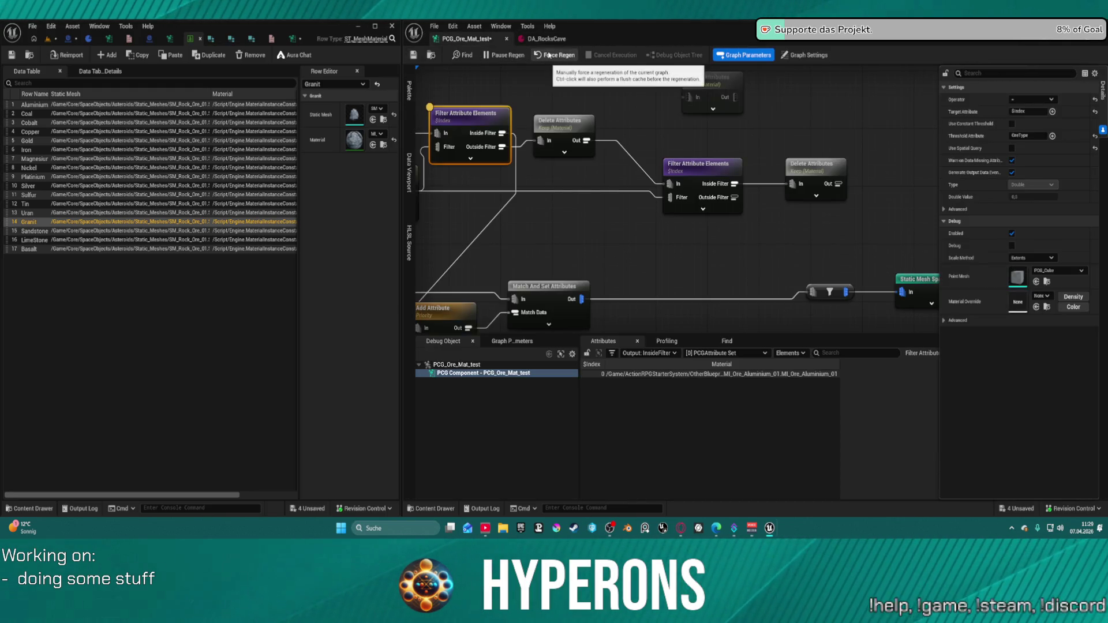
pyautogui.moveTo(581, 197); pyautogui.dragTo(759, 219)
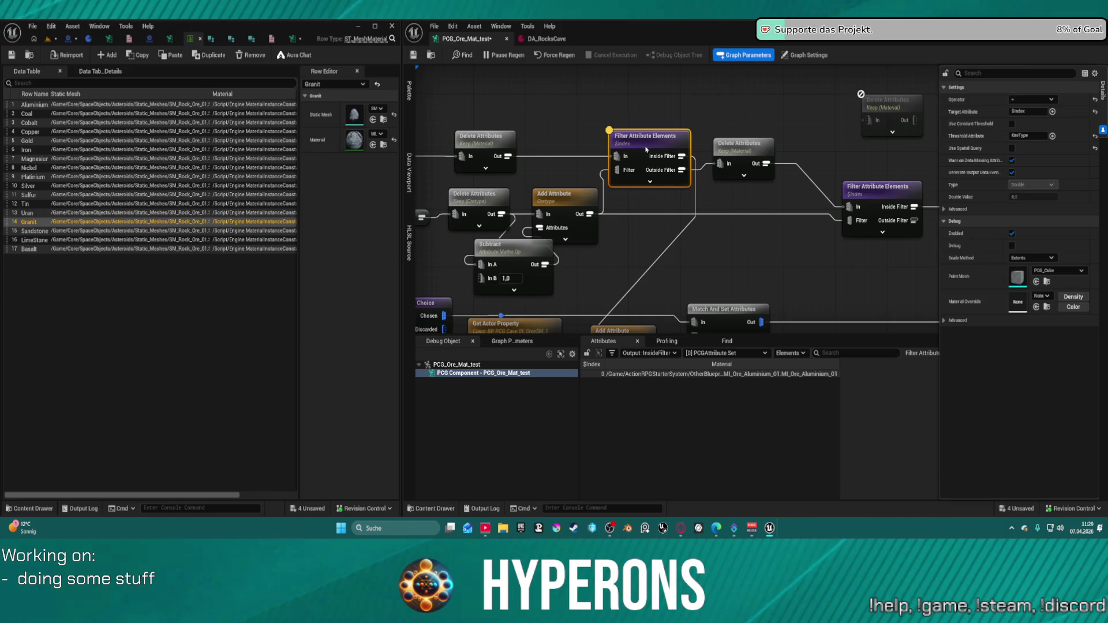
# Rearrange the Ore Types, Delete Attributes and Oretype Add Attribute nodes and review Subtract's settings
pyautogui.moveTo(616, 210); pyautogui.dragTo(695, 167)
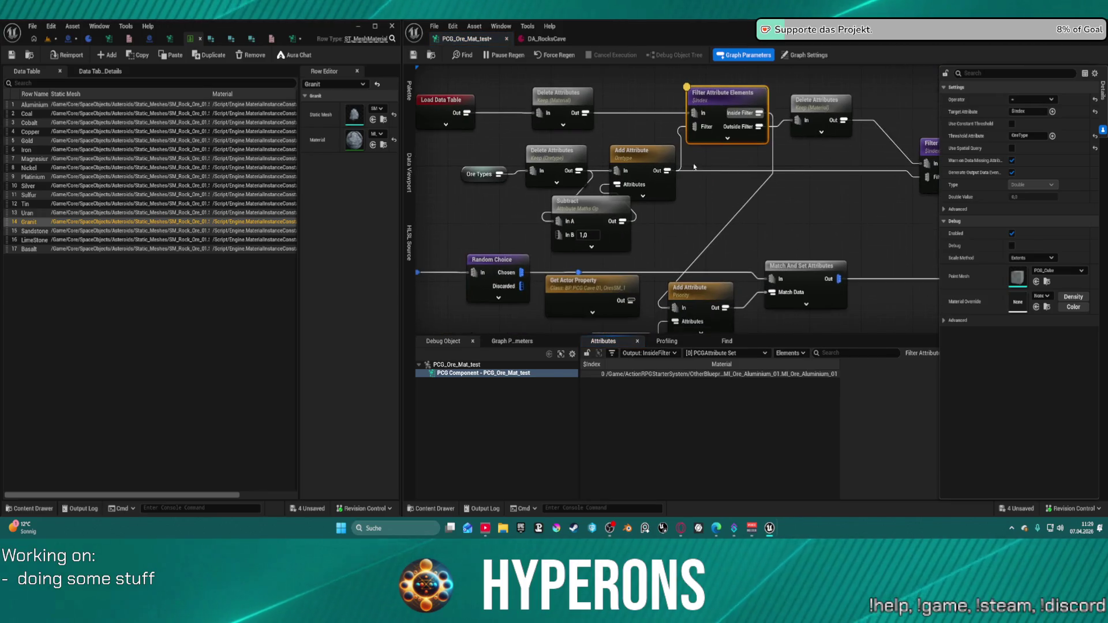
pyautogui.click(634, 173)
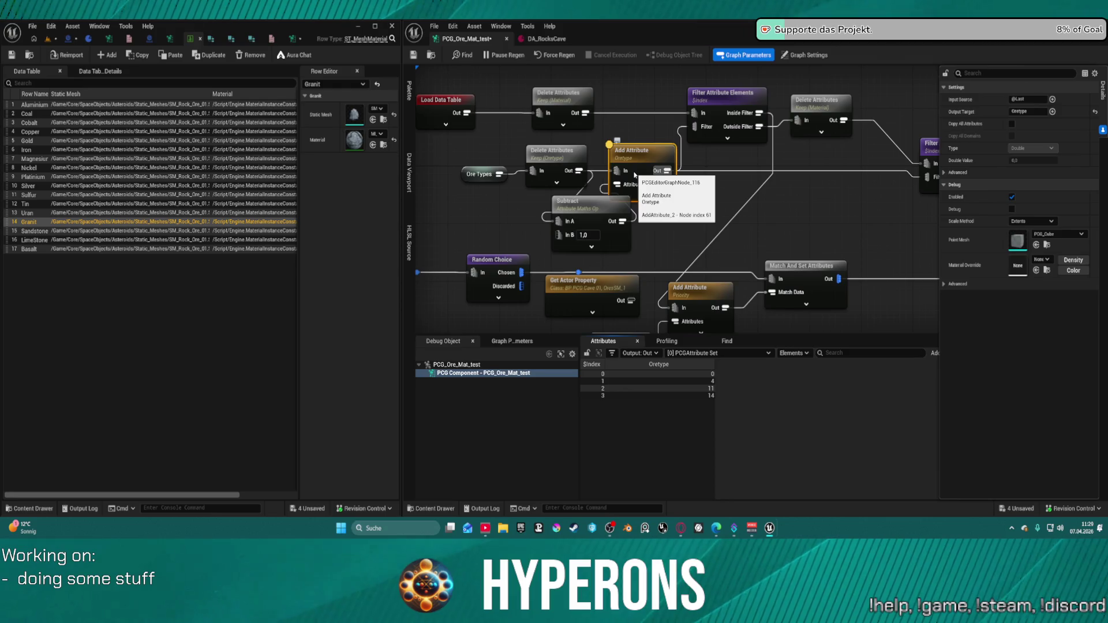
pyautogui.moveTo(594, 193); pyautogui.dragTo(459, 138)
pyautogui.moveTo(554, 153); pyautogui.dragTo(508, 152)
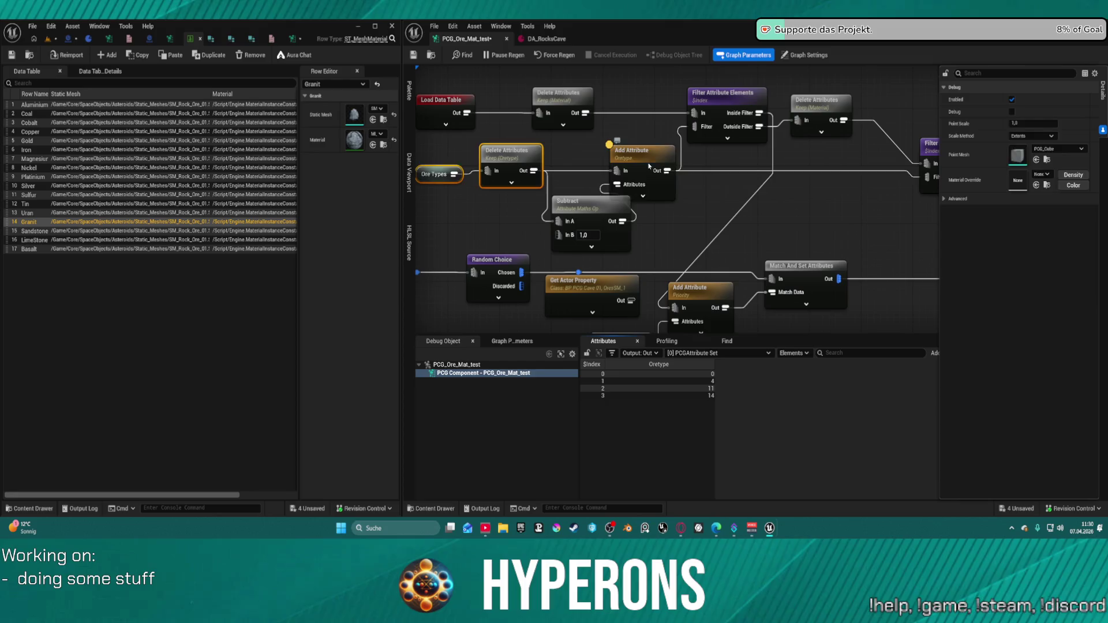
pyautogui.moveTo(649, 167)
pyautogui.mouseDown()
pyautogui.moveTo(680, 186)
pyautogui.moveTo(680, 170)
pyautogui.mouseUp()
pyautogui.click(588, 212)
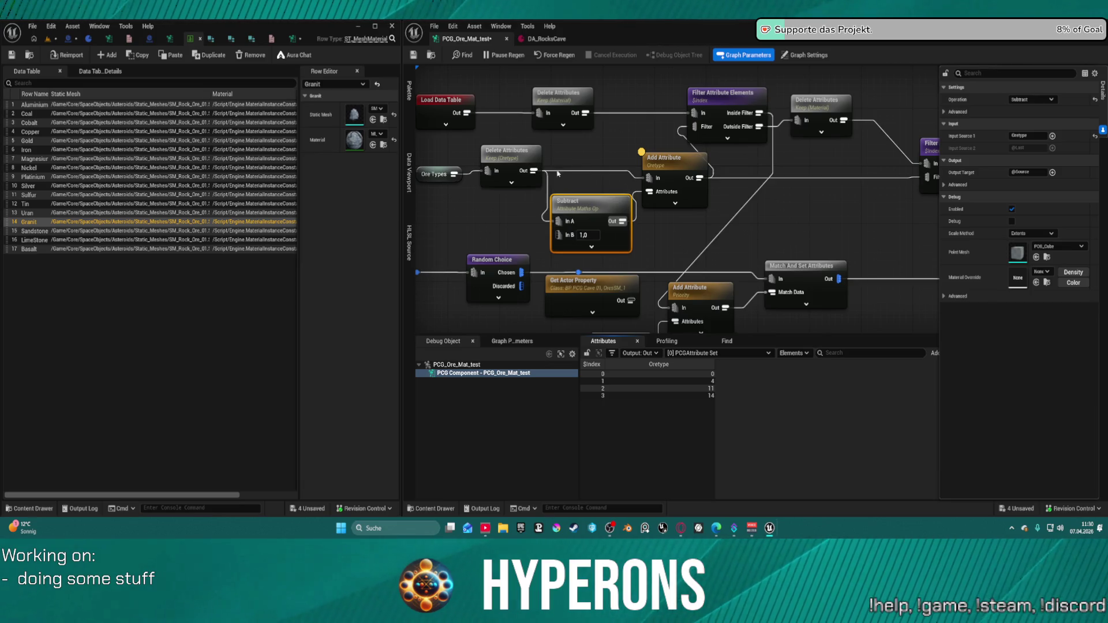
pyautogui.click(595, 174)
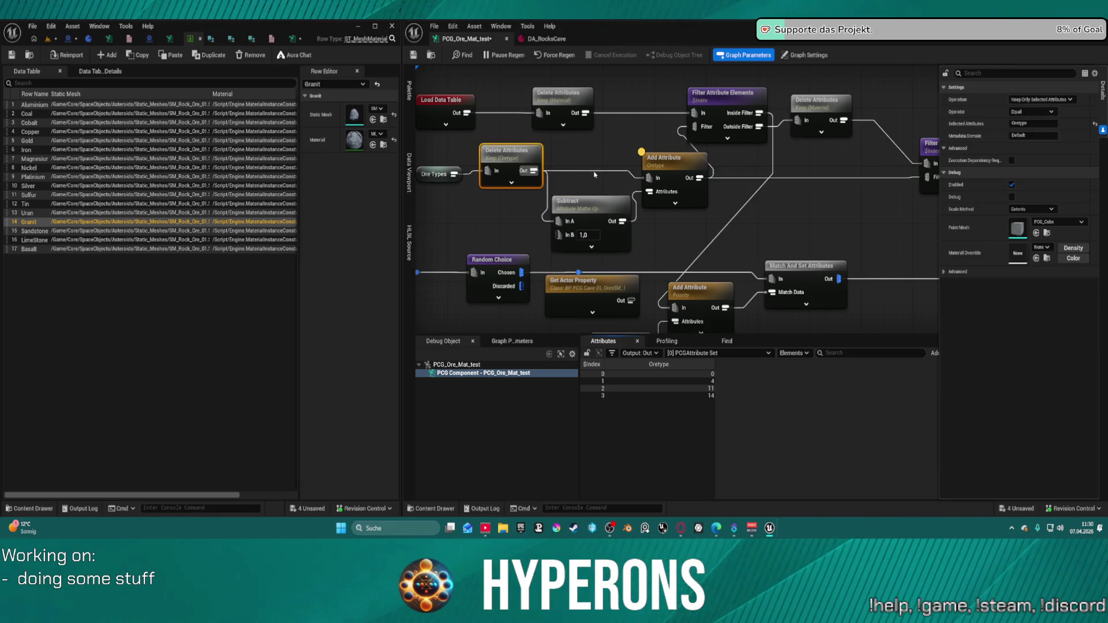
# Wire the Oretype Delete Attributes output straight into the filter's Filter pin and check kept materials
pyautogui.moveTo(528, 170)
pyautogui.mouseDown()
pyautogui.moveTo(646, 156)
pyautogui.moveTo(695, 127)
pyautogui.moveTo(713, 182)
pyautogui.mouseUp()
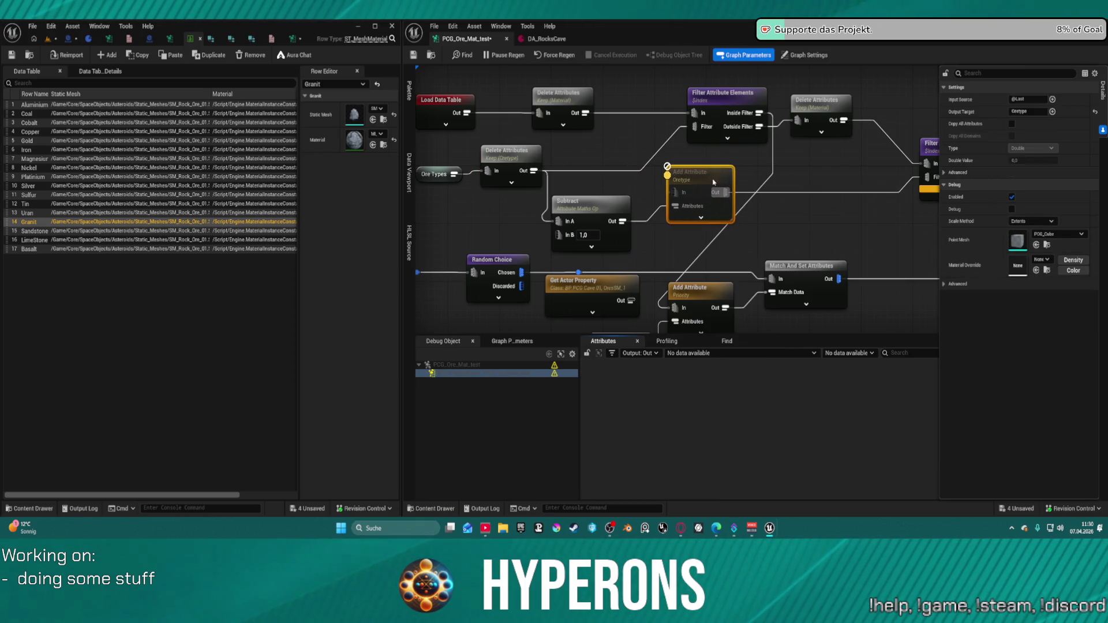
pyautogui.click(725, 119)
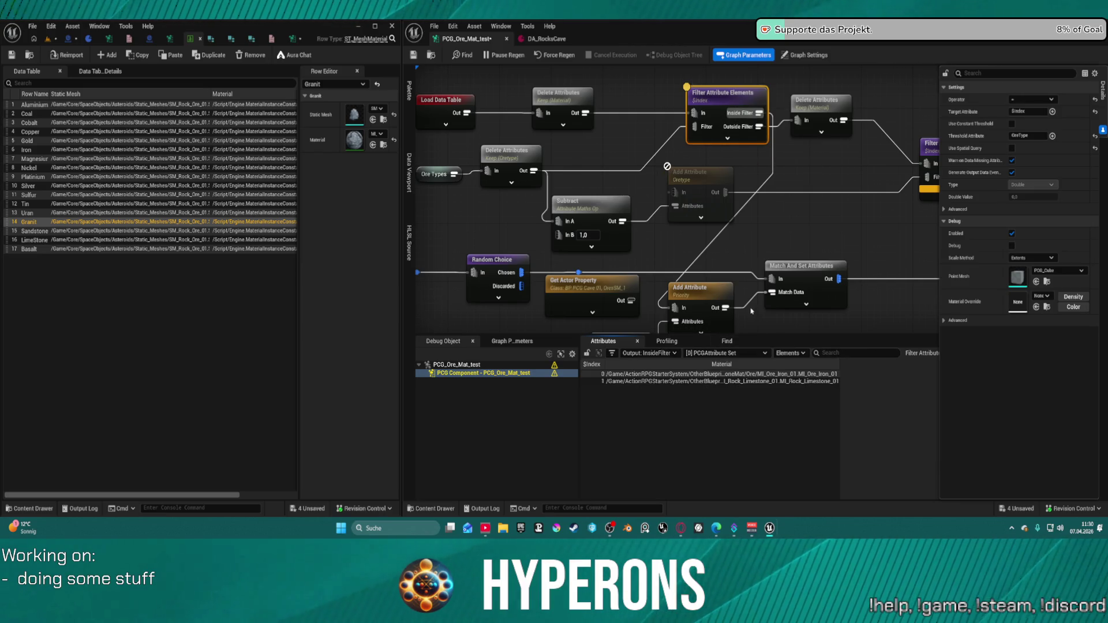
pyautogui.click(846, 99)
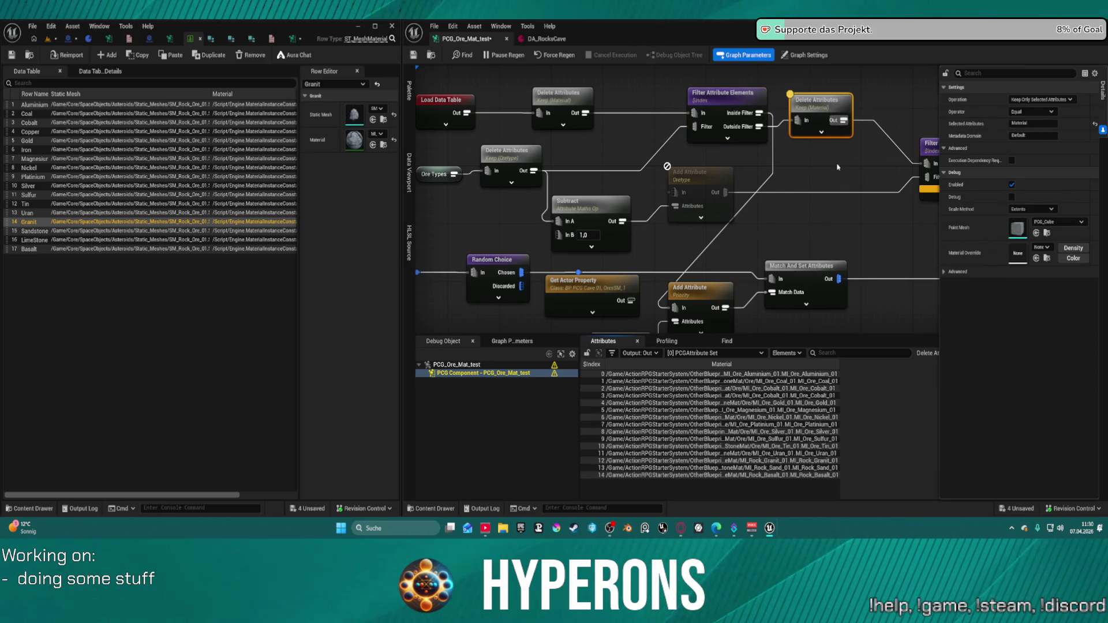
pyautogui.click(711, 293)
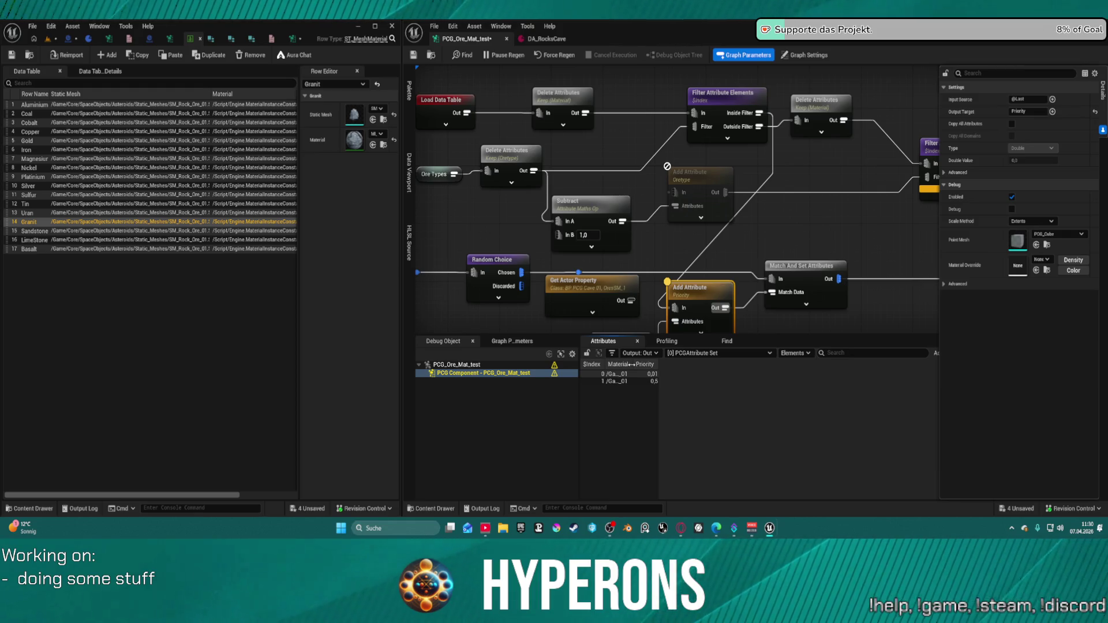
pyautogui.moveTo(632, 364); pyautogui.dragTo(752, 365)
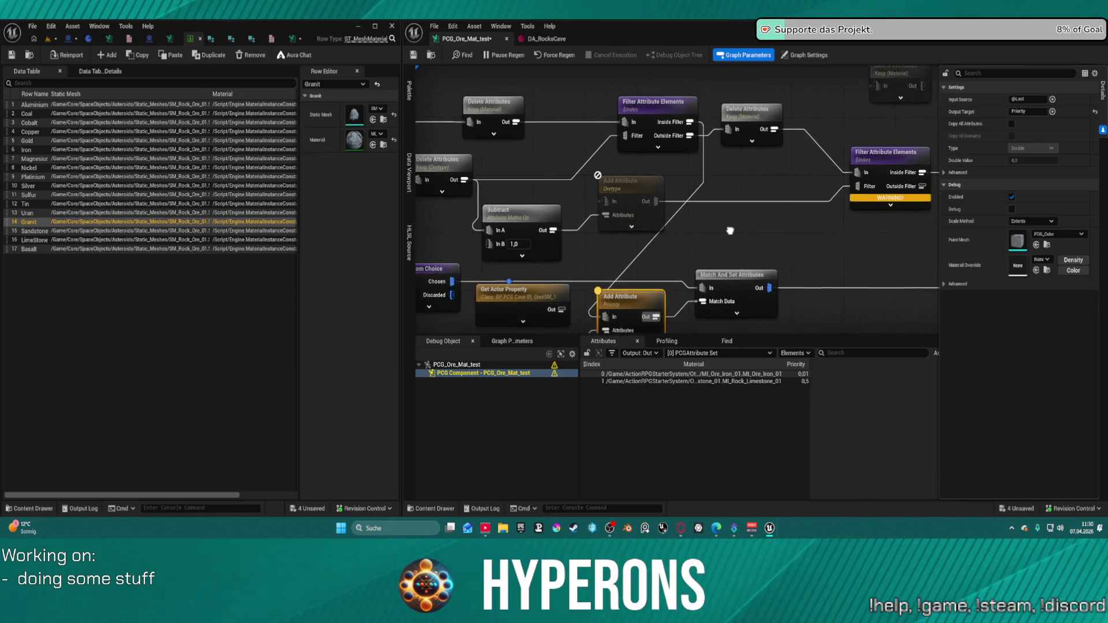
# Tidy the Filter Attribute Elements and Subtract positions, then view DA_RocksCave's ore priorities
pyautogui.click(635, 135)
pyautogui.moveTo(635, 135); pyautogui.dragTo(623, 157)
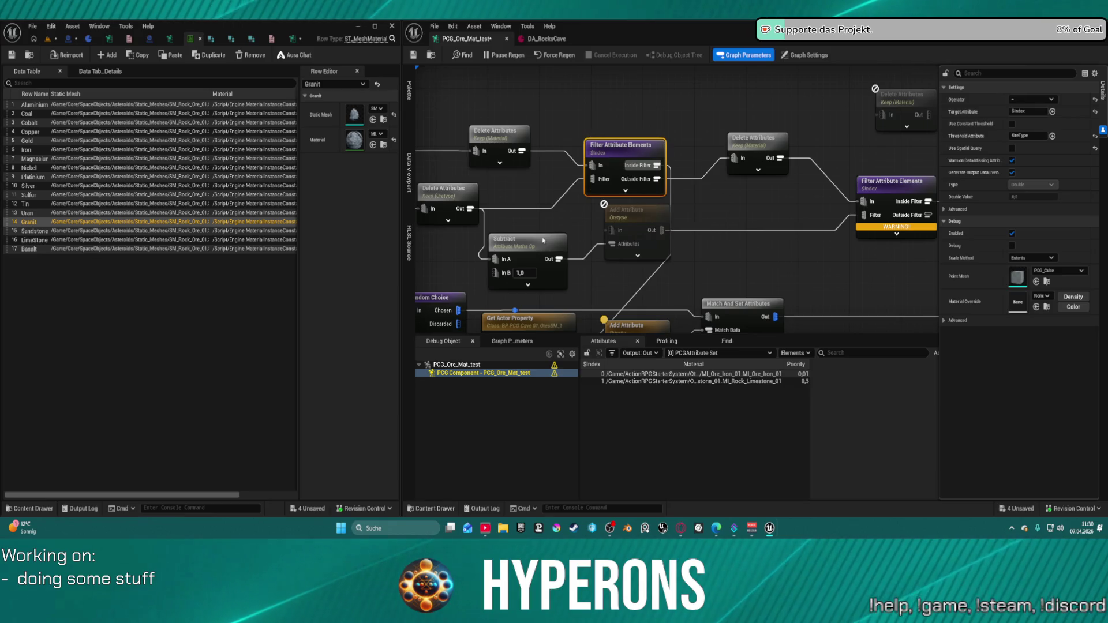
pyautogui.moveTo(529, 250); pyautogui.dragTo(535, 234)
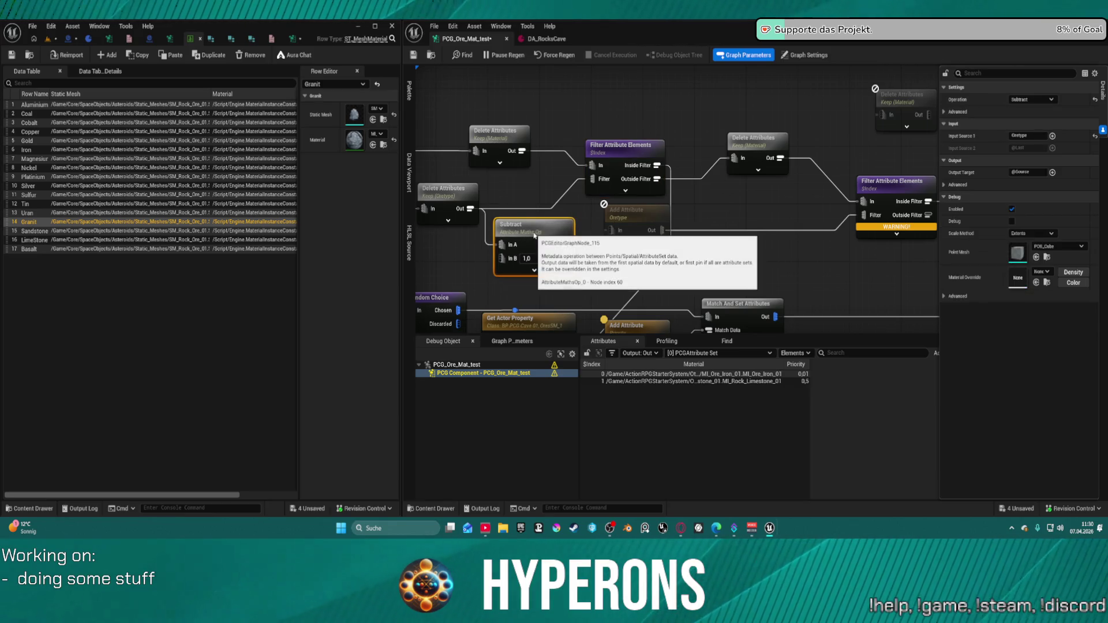
pyautogui.click(546, 38)
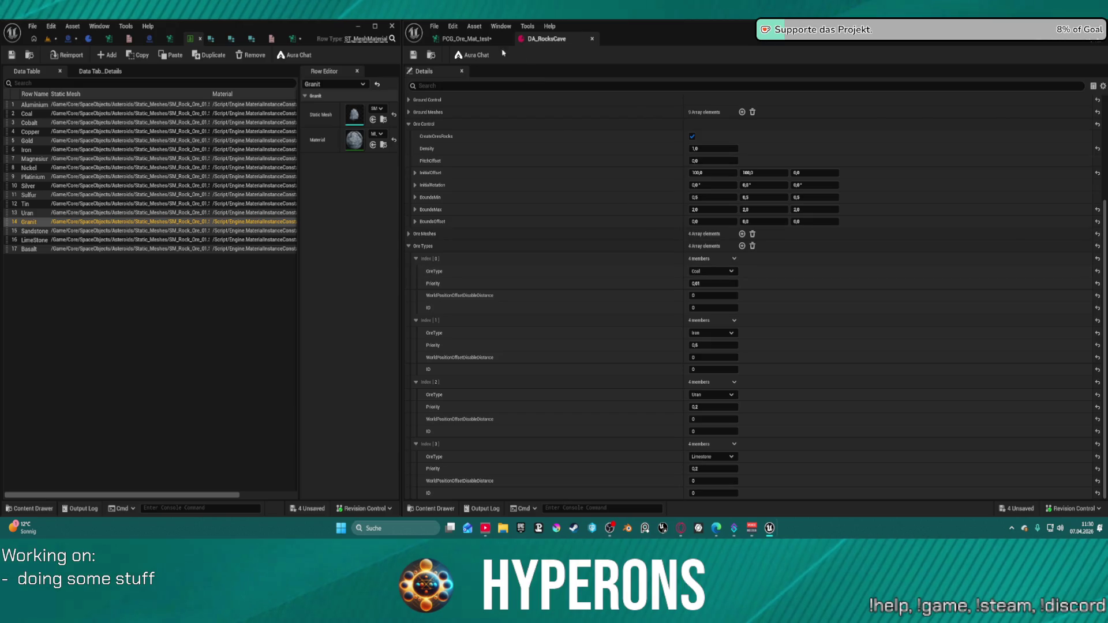
# Back in the graph, check the OreType values from the Oretype Delete Attributes node
pyautogui.click(466, 39)
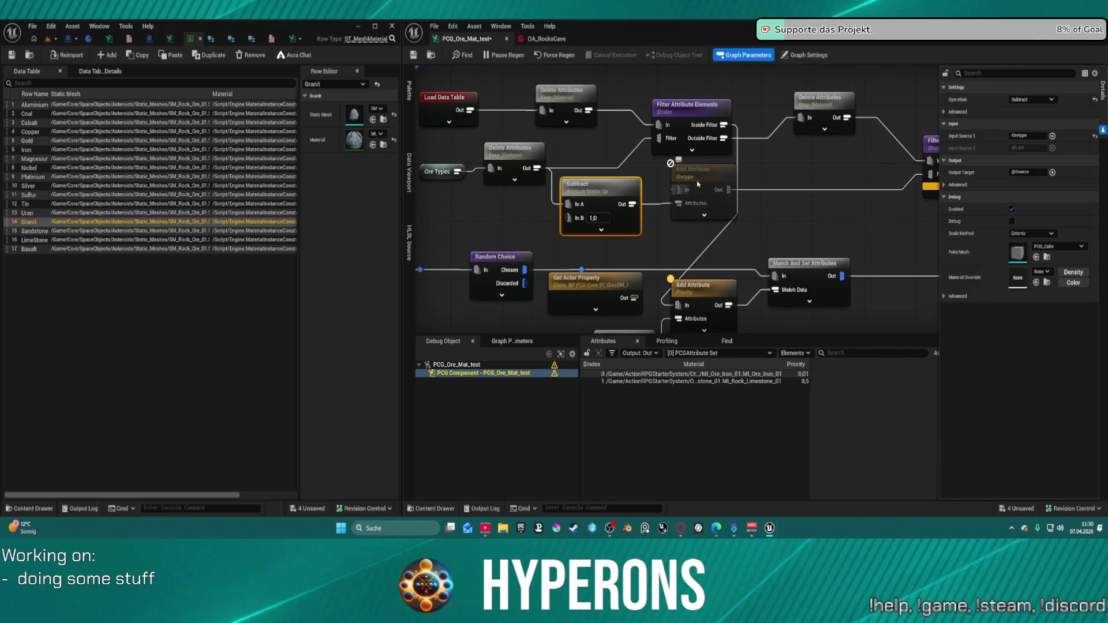
pyautogui.click(701, 172)
pyautogui.click(514, 154)
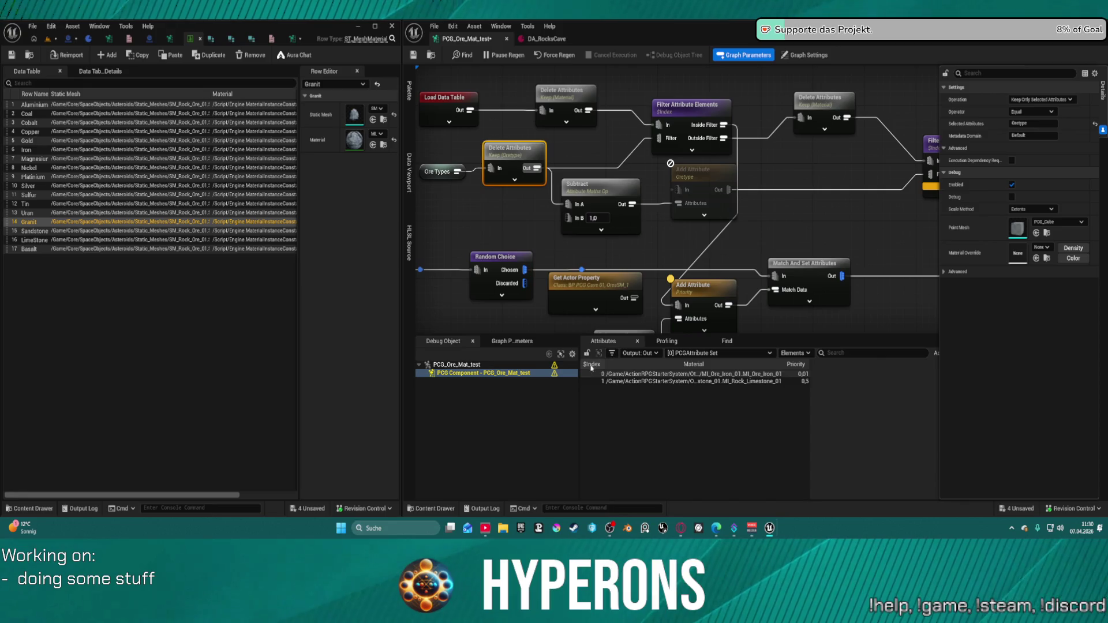
pyautogui.press('a')
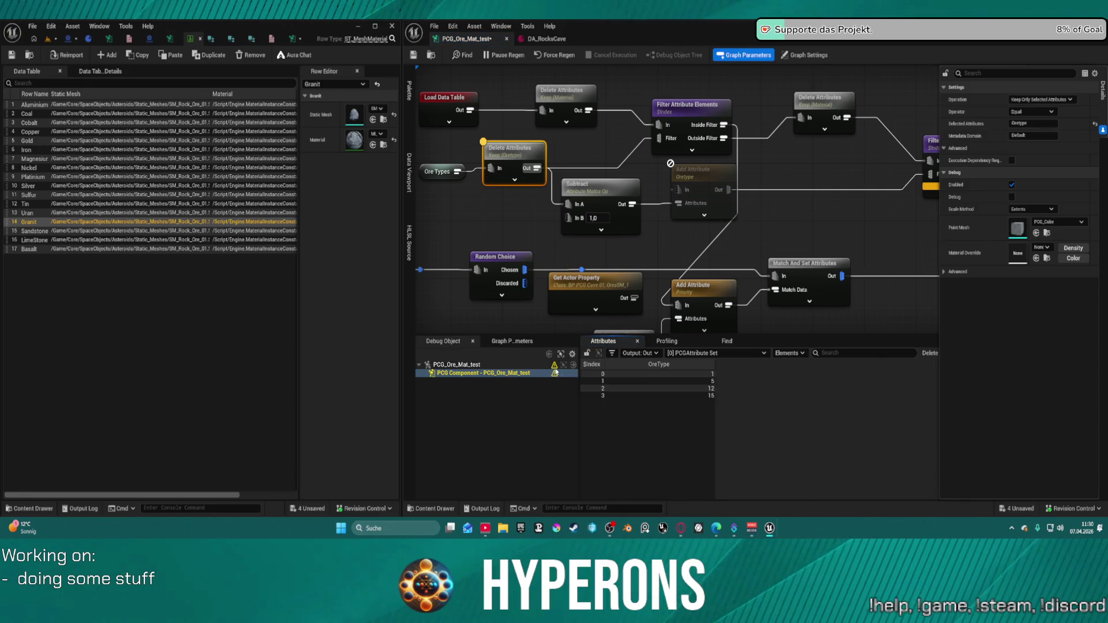
pyautogui.moveTo(554, 367)
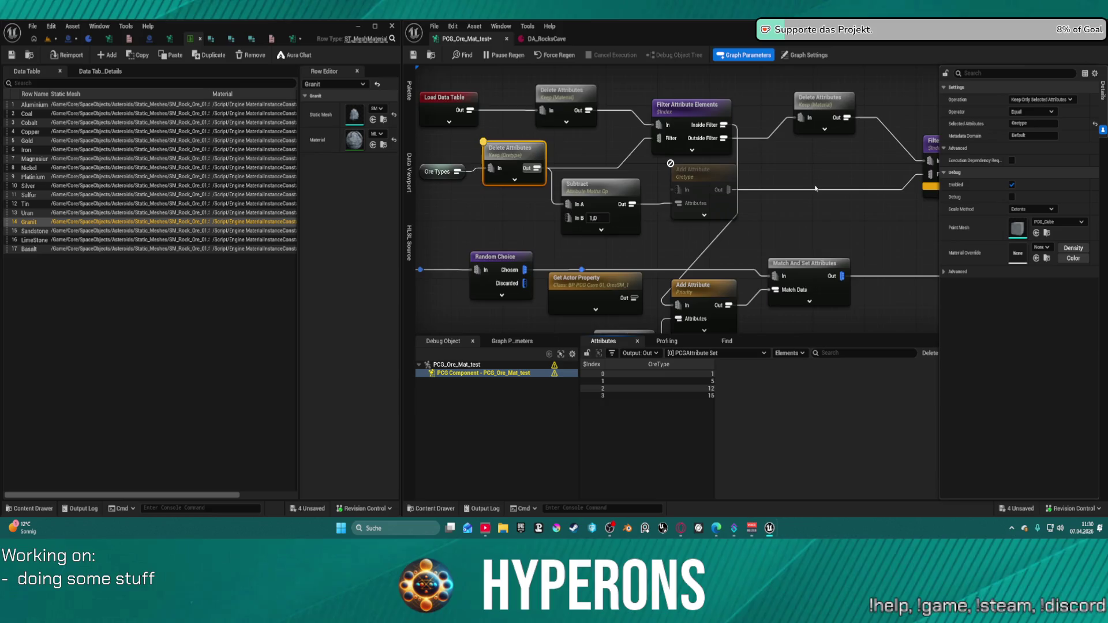
# Delete the warning filter and its Delete Attributes node, leaving Iron and Limestone inside
pyautogui.moveTo(809, 187); pyautogui.dragTo(619, 204)
pyautogui.moveTo(724, 136)
pyautogui.mouseDown()
pyautogui.moveTo(819, 165)
pyautogui.moveTo(889, 168)
pyautogui.mouseUp()
pyautogui.press('Delete')
pyautogui.moveTo(694, 175); pyautogui.dragTo(925, 180)
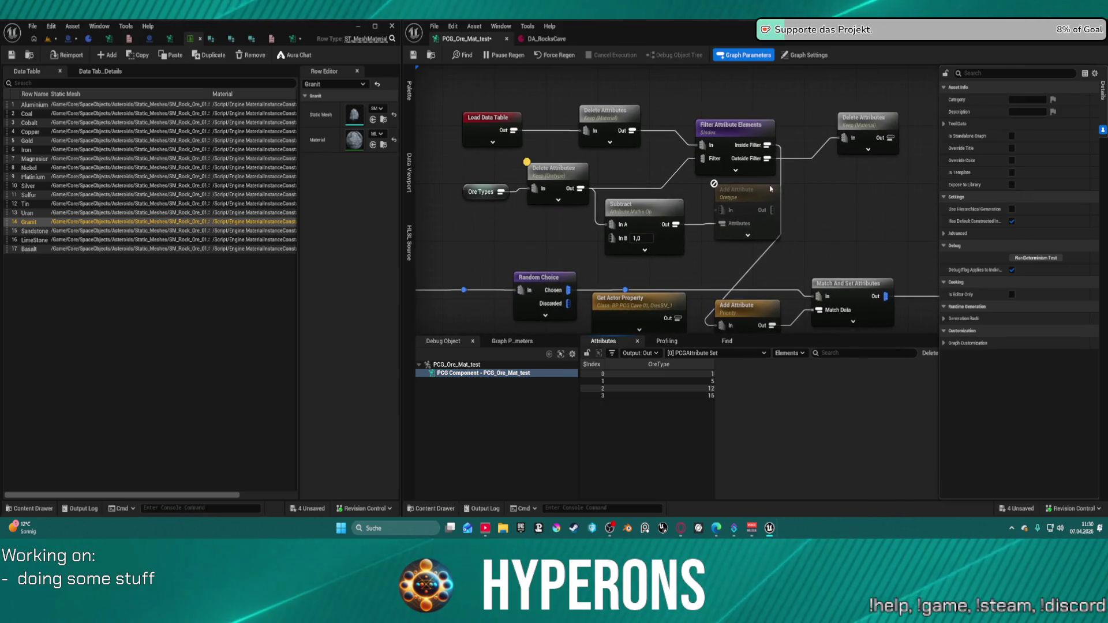
pyautogui.click(776, 227)
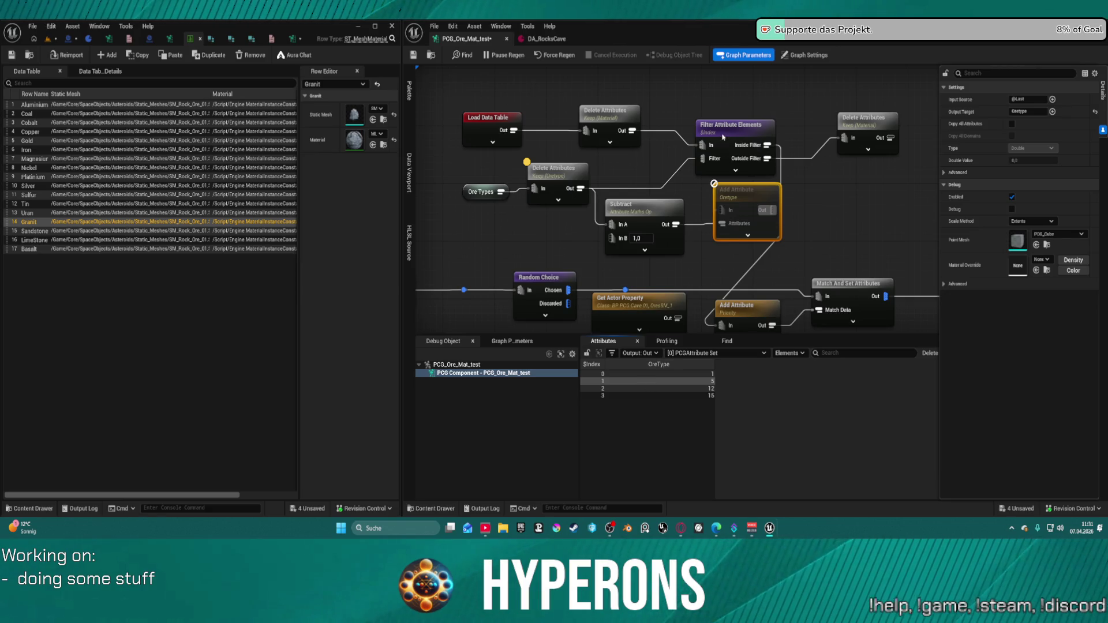
pyautogui.moveTo(730, 124); pyautogui.dragTo(724, 104)
pyautogui.press('a')
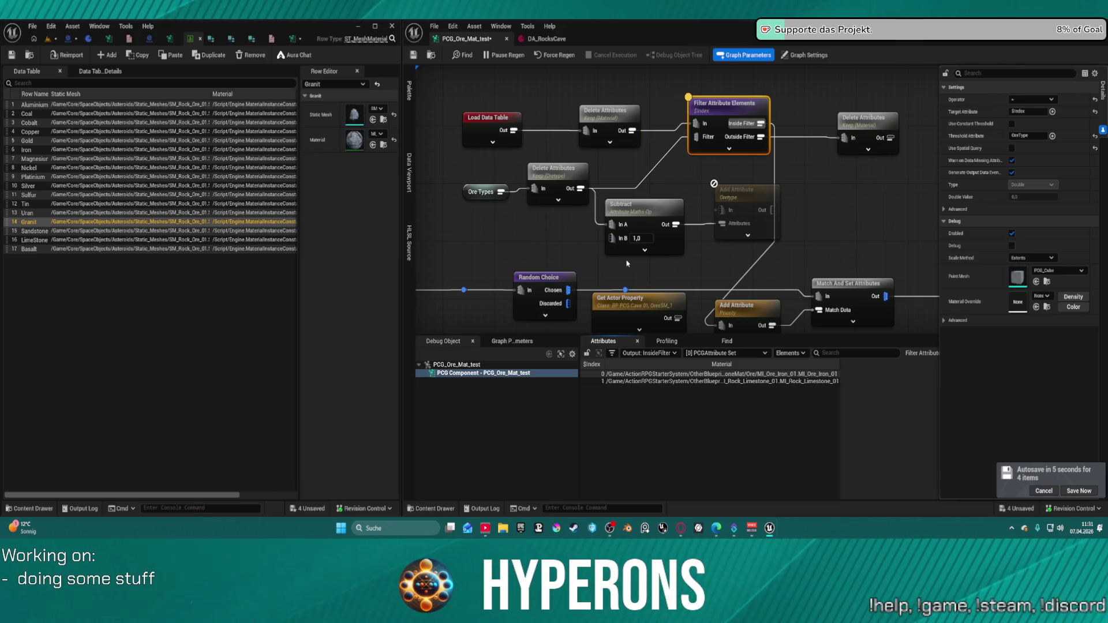
pyautogui.click(743, 313)
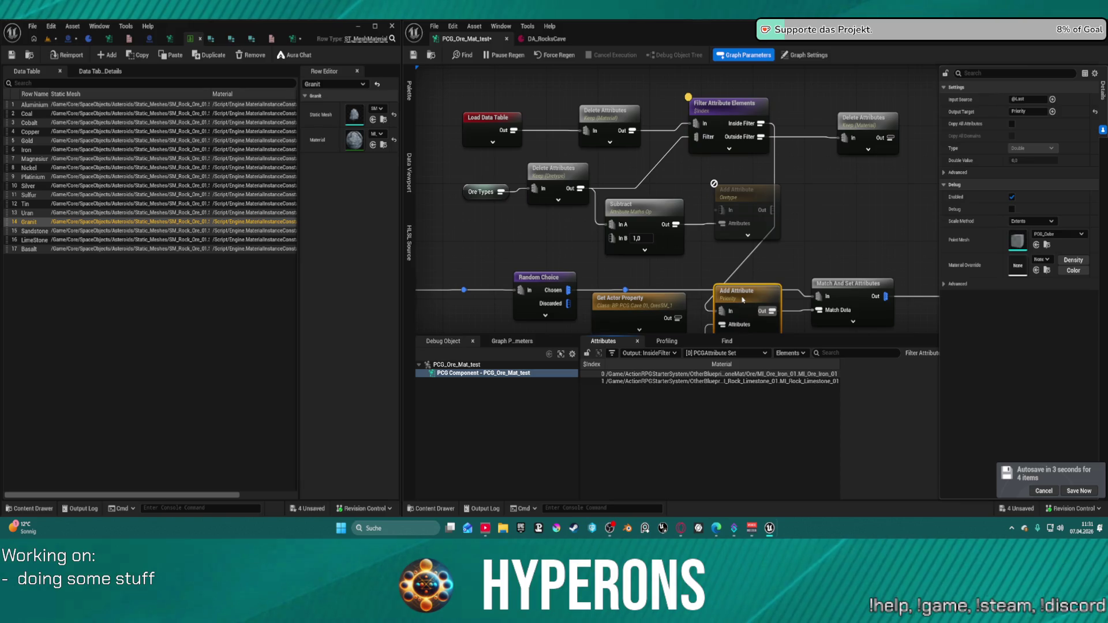
# Paste a copy of the Priority Add Attribute node and shift the data-table branch nodes left
pyautogui.click(633, 151)
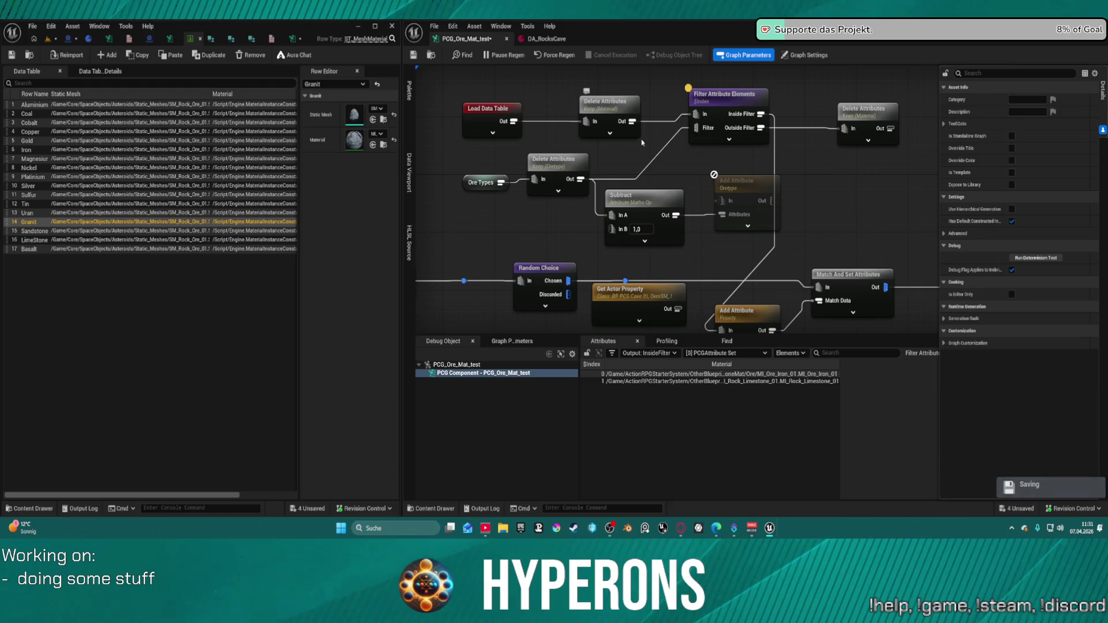
pyautogui.hotkey('ctrl', 'v')
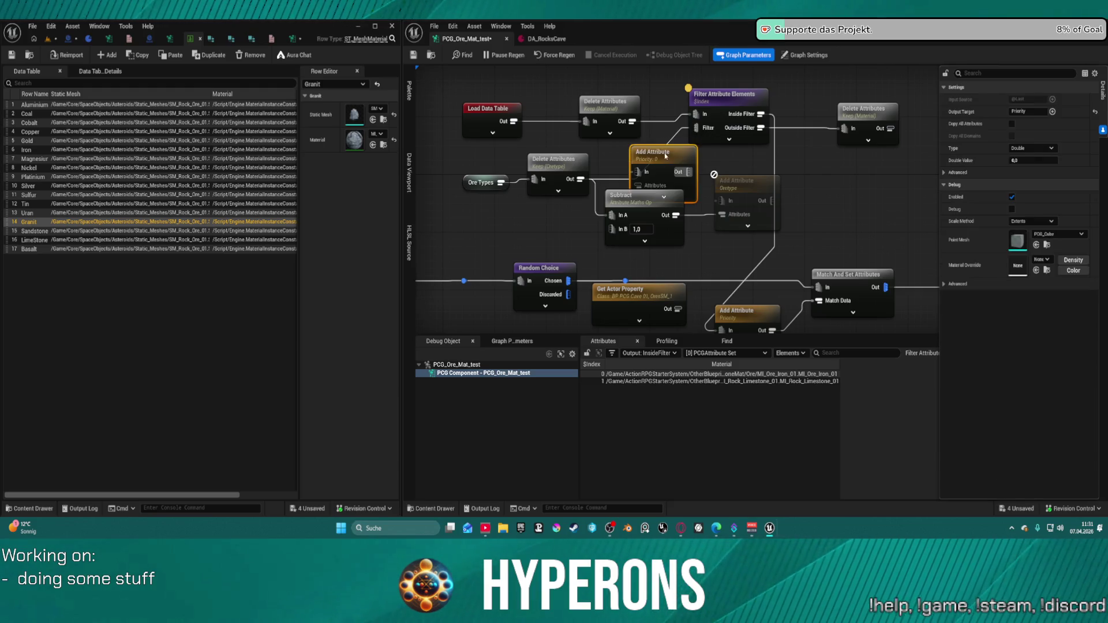
pyautogui.moveTo(665, 156); pyautogui.dragTo(665, 134)
pyautogui.moveTo(606, 102); pyautogui.dragTo(567, 95)
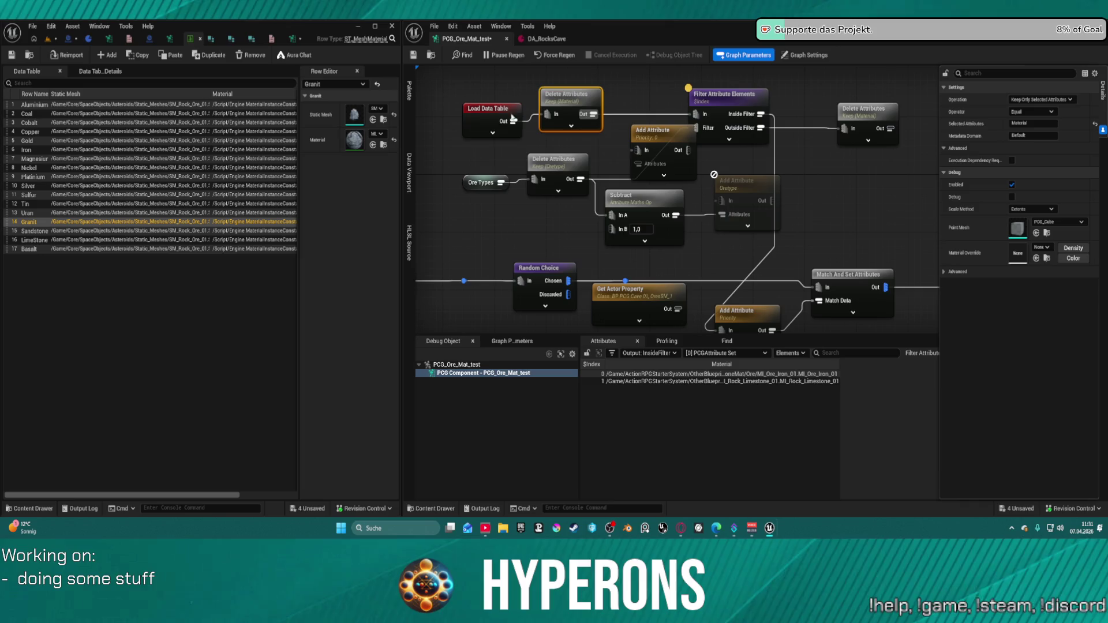
pyautogui.moveTo(478, 117); pyautogui.dragTo(451, 109)
pyautogui.moveTo(556, 99); pyautogui.dragTo(529, 100)
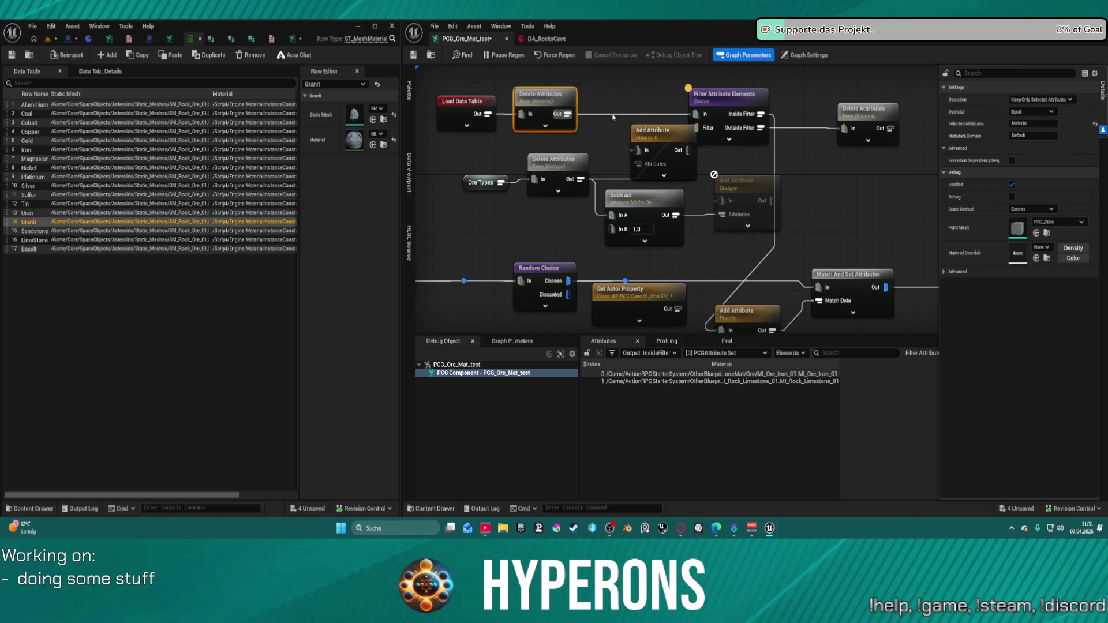
pyautogui.moveTo(481, 183); pyautogui.dragTo(436, 189)
pyautogui.moveTo(552, 177)
pyautogui.mouseDown()
pyautogui.moveTo(527, 192)
pyautogui.moveTo(537, 188)
pyautogui.mouseUp()
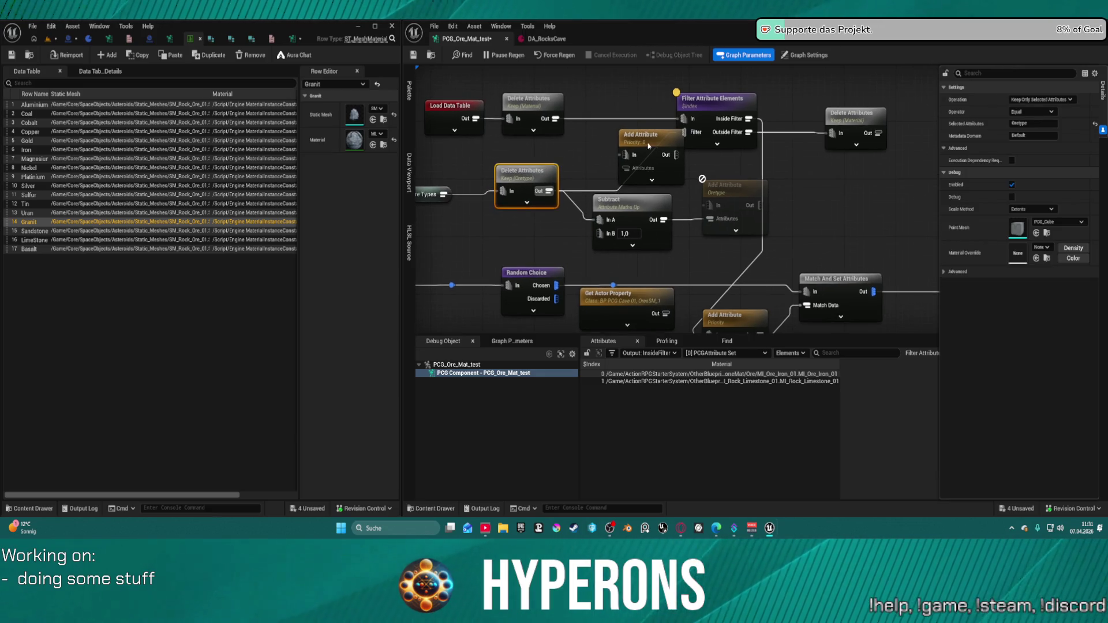
pyautogui.moveTo(658, 134); pyautogui.dragTo(618, 135)
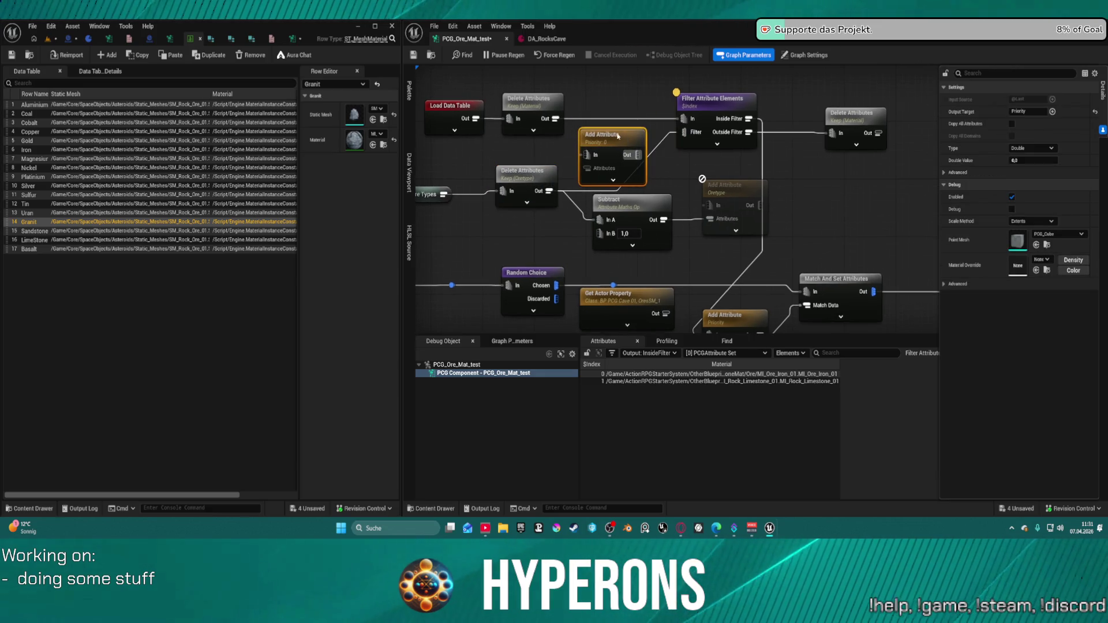
# Review the filter's target attribute, then show the keep-Material node's 17 materials, Aluminium through Basalt
pyautogui.click(699, 102)
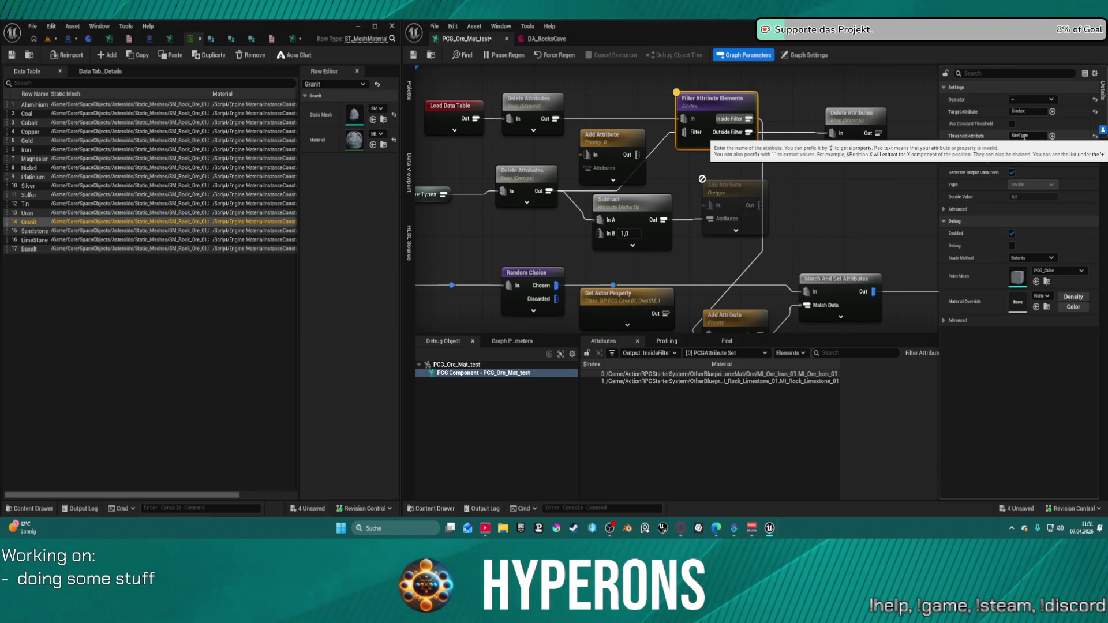
pyautogui.click(1024, 110)
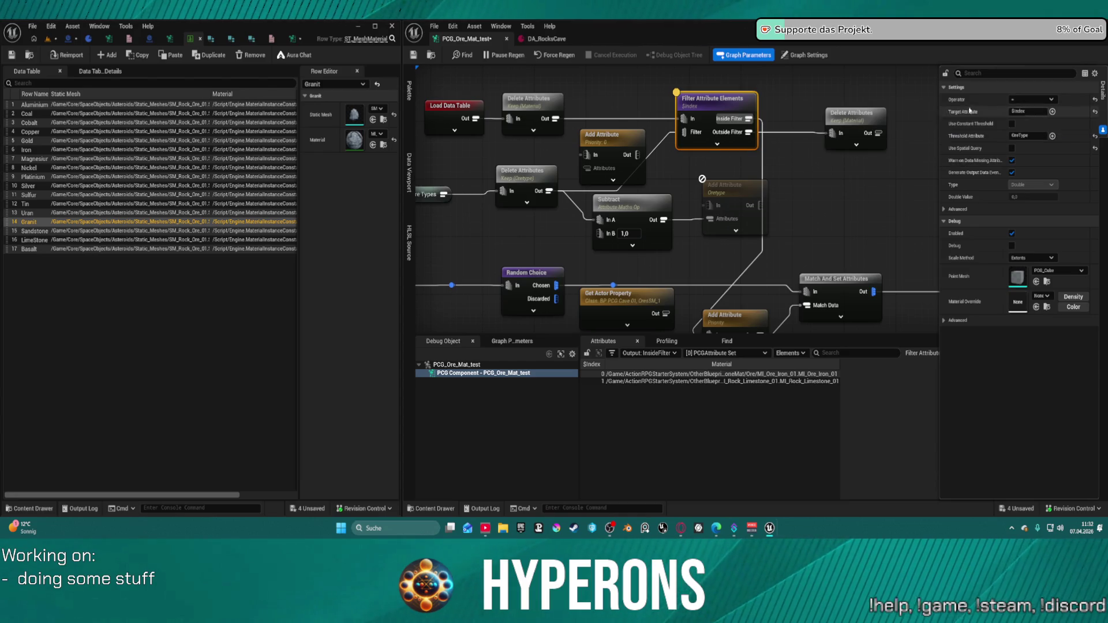
pyautogui.click(521, 103)
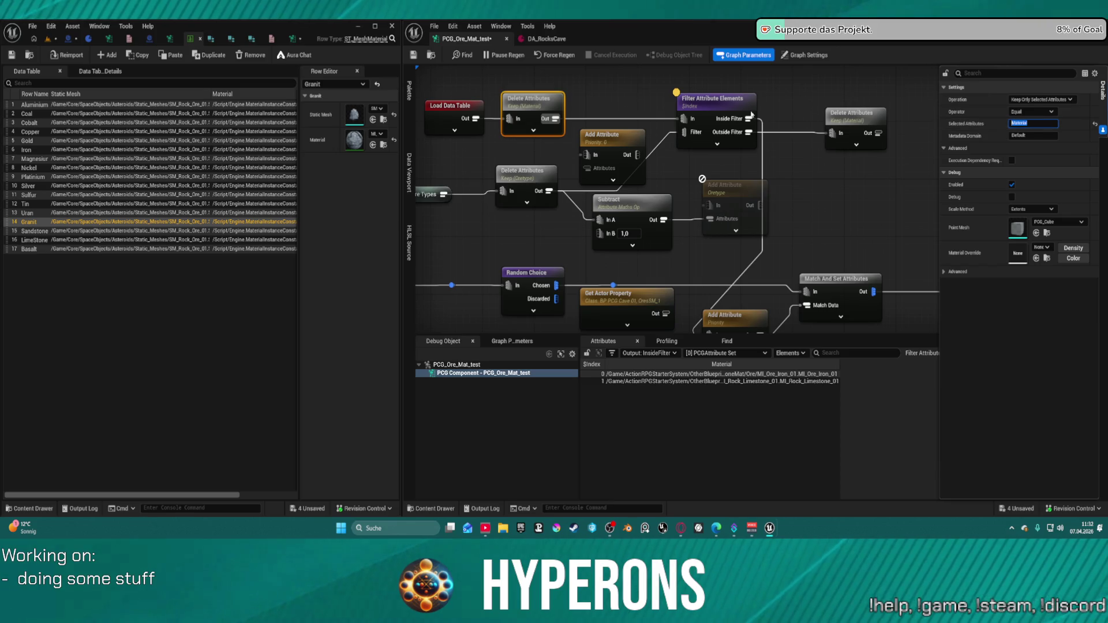
pyautogui.click(707, 106)
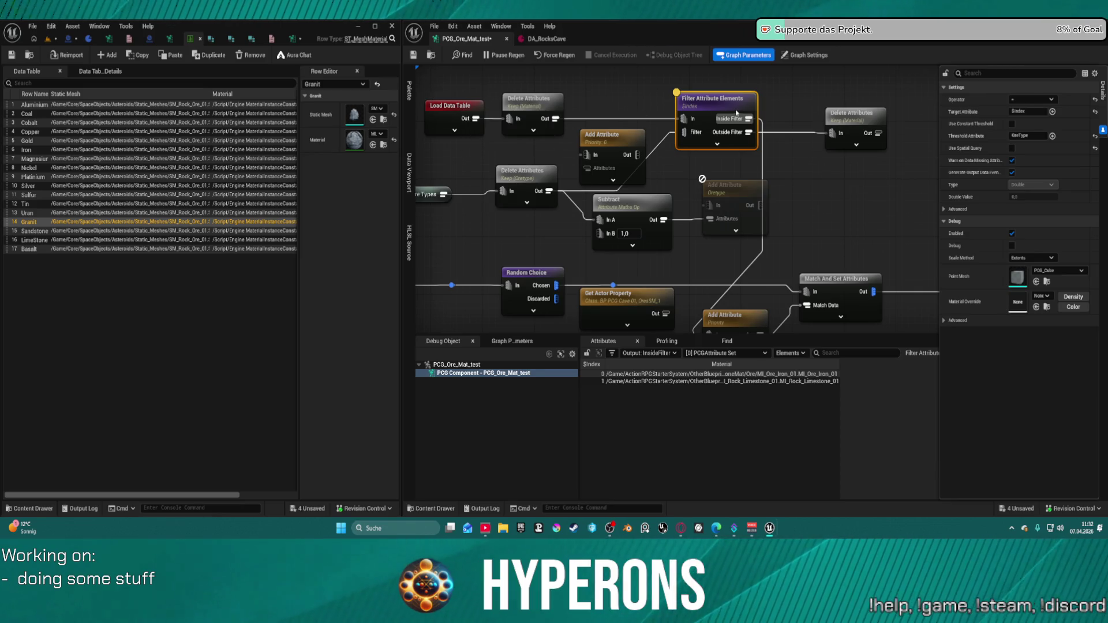
pyautogui.click(463, 117)
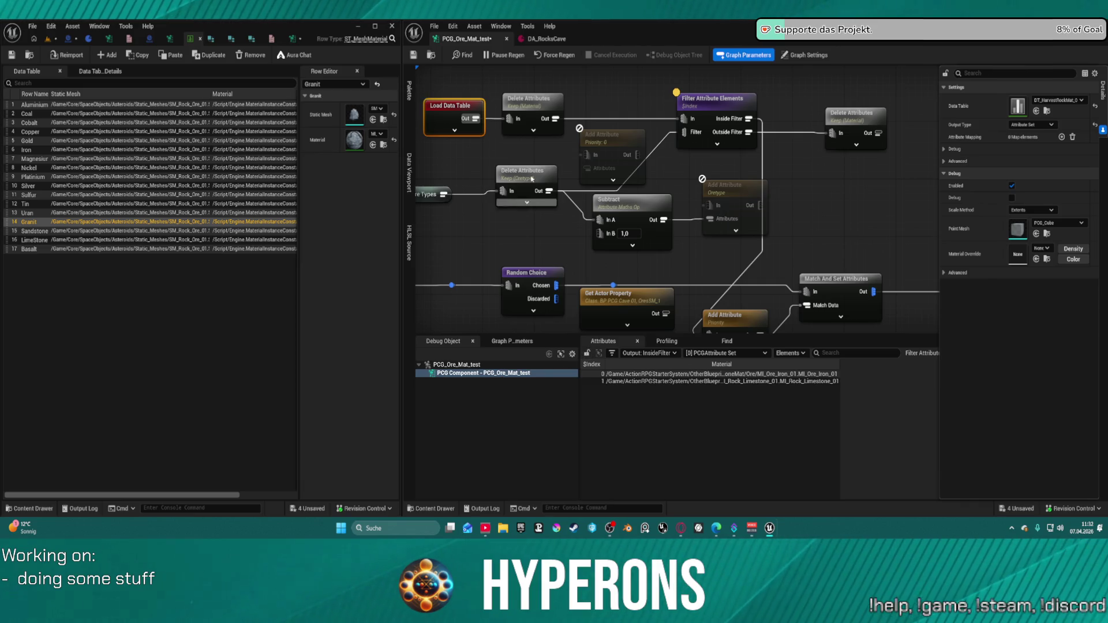
pyautogui.click(526, 99)
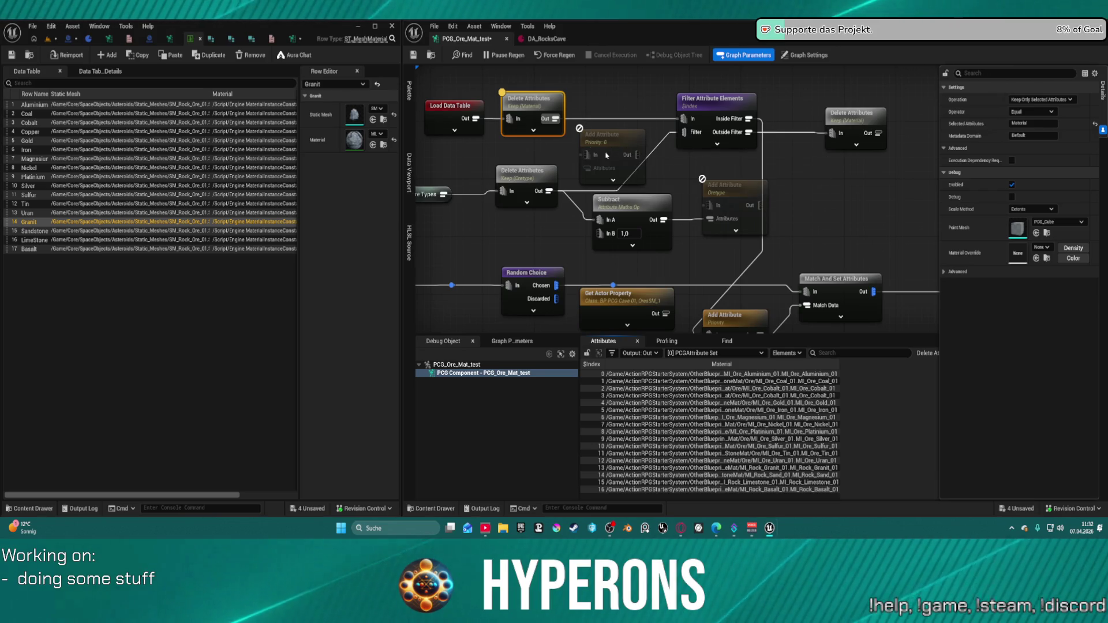
# Wire the material list and OreType values into Add Attribute, and its output into the Filter pin
pyautogui.moveTo(587, 155); pyautogui.dragTo(556, 122)
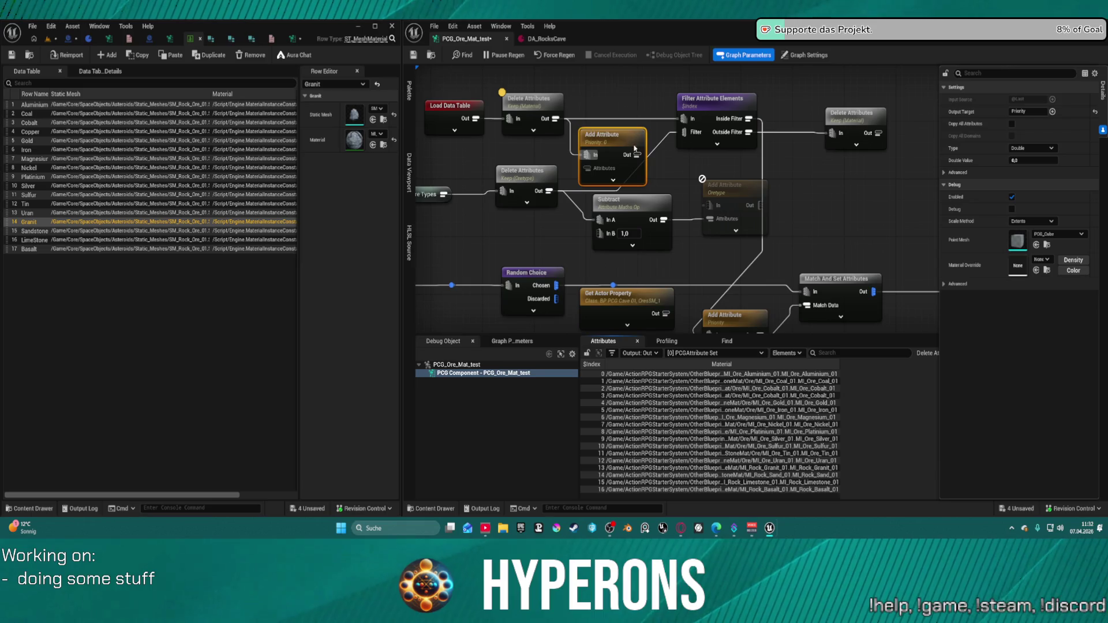
pyautogui.moveTo(609, 165); pyautogui.dragTo(549, 190)
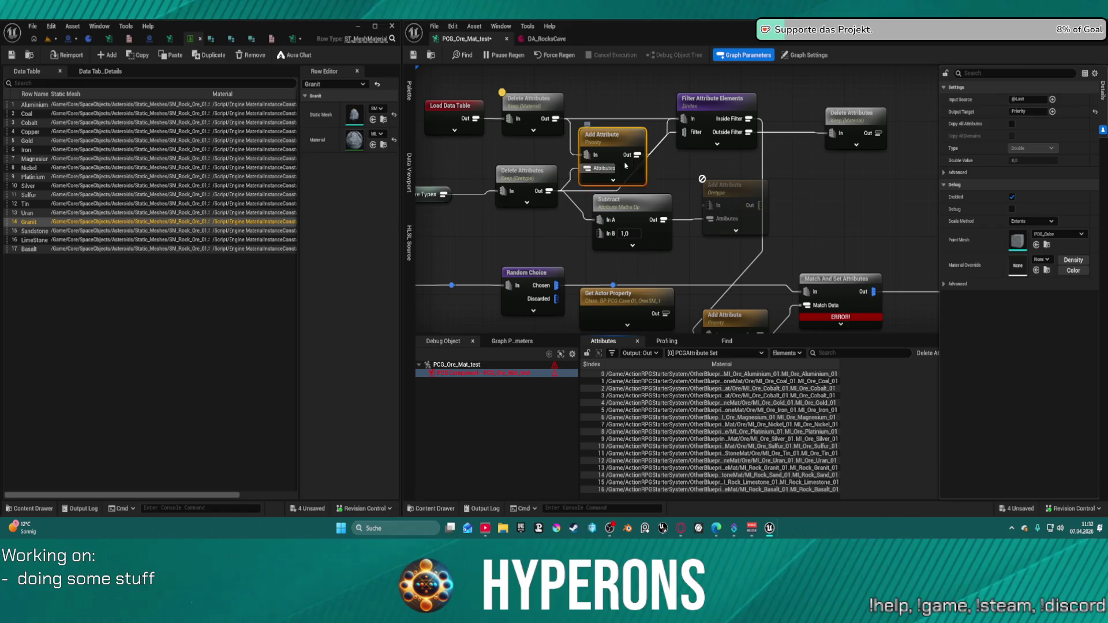
pyautogui.moveTo(626, 166); pyautogui.dragTo(618, 144)
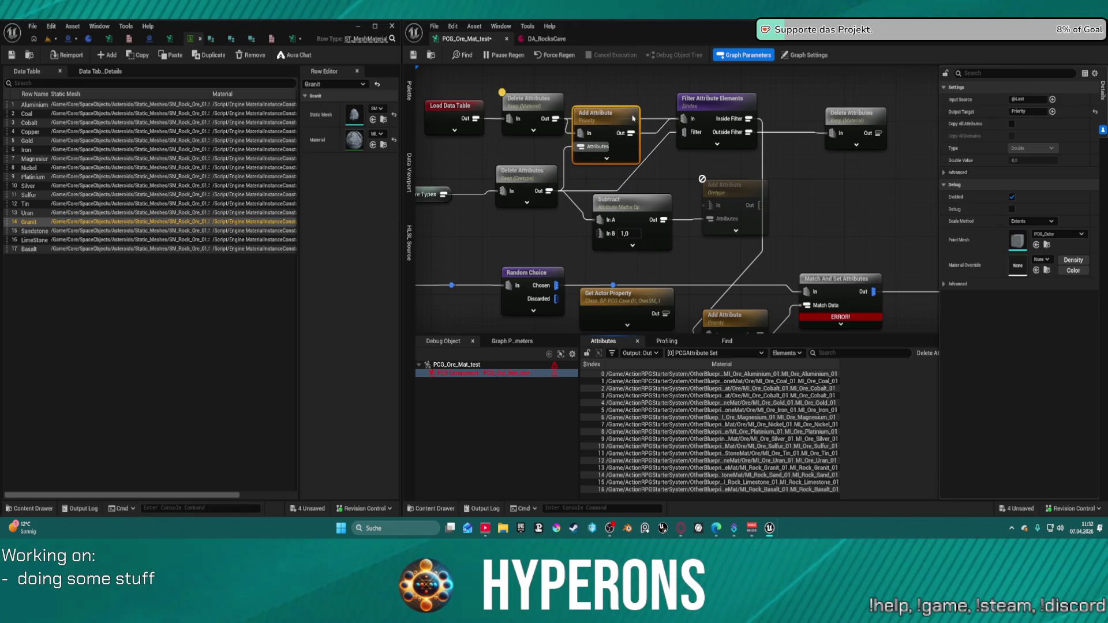
pyautogui.moveTo(630, 132); pyautogui.dragTo(684, 131)
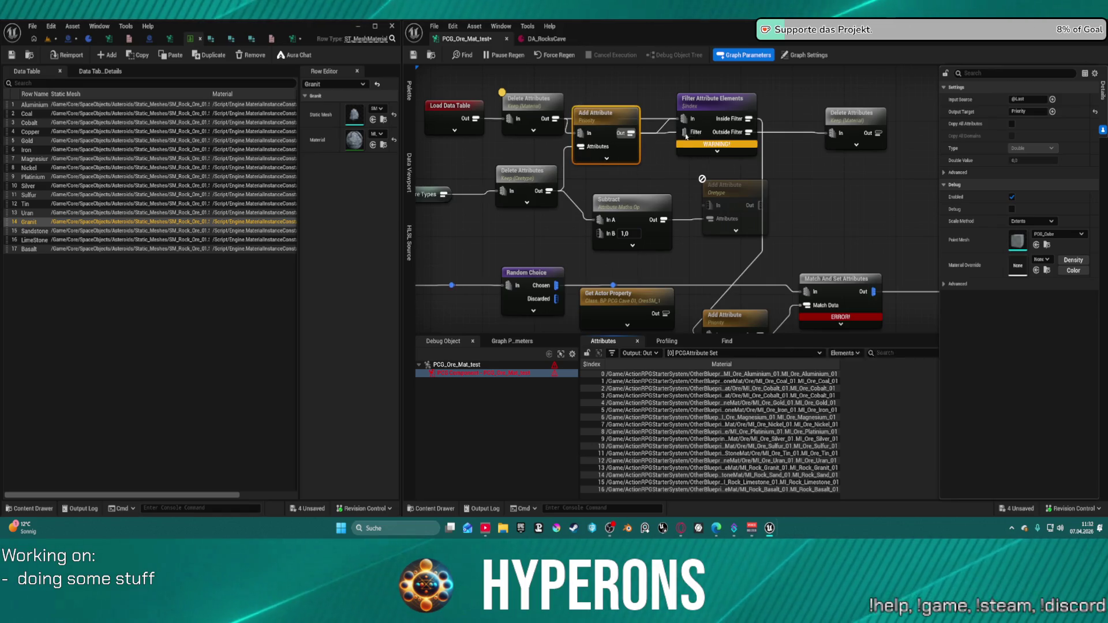
pyautogui.click(693, 139)
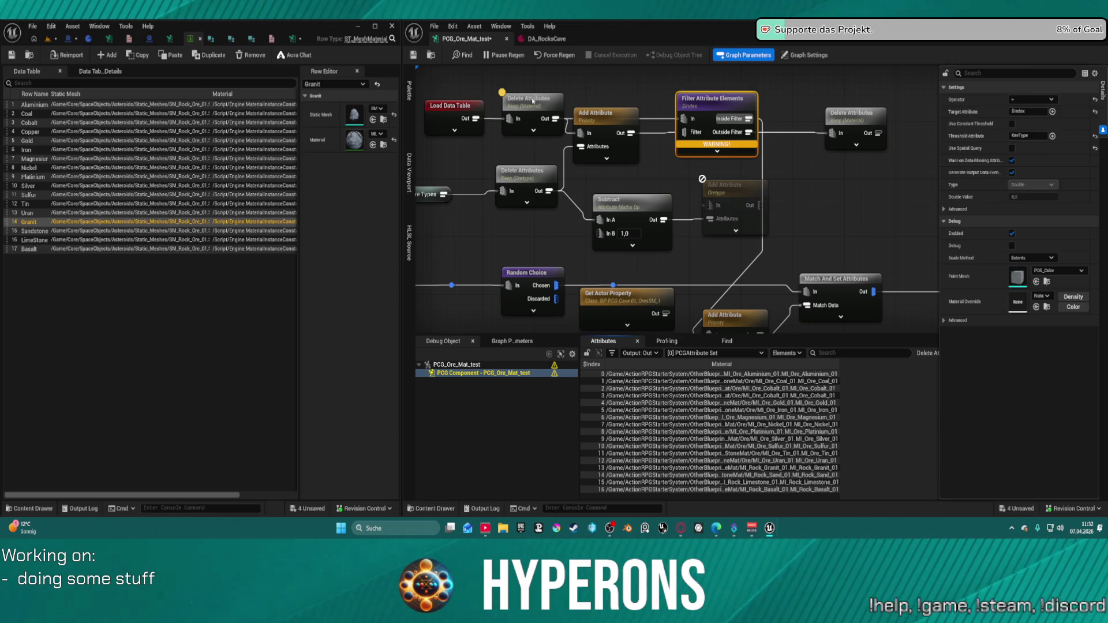
pyautogui.moveTo(695, 148)
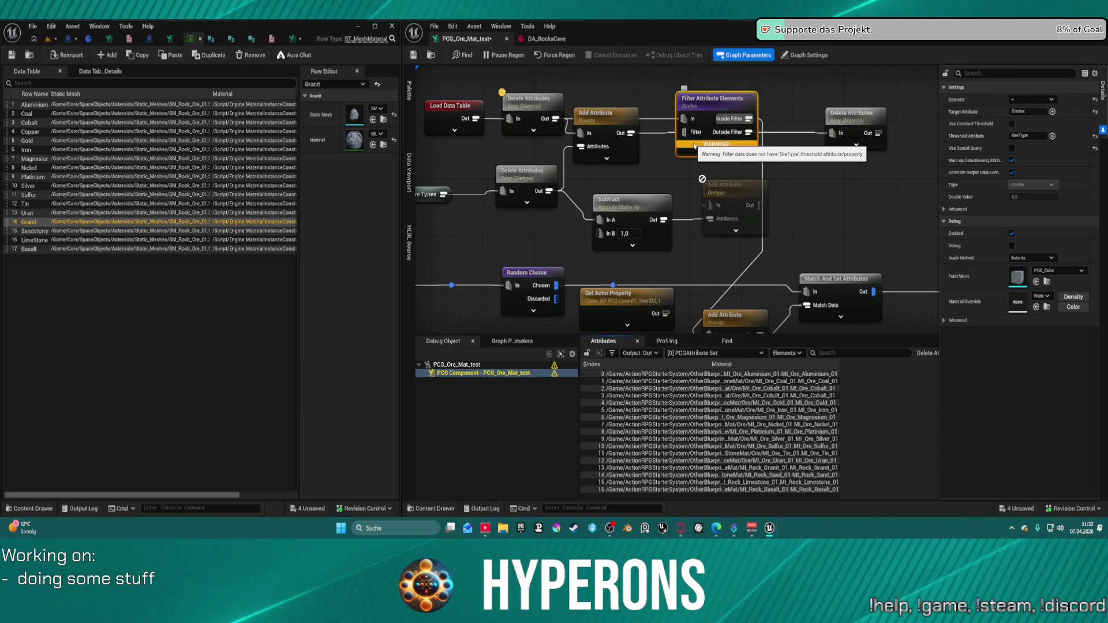
# Rename Add Attribute's output attribute from Priority to OreType
pyautogui.click(633, 129)
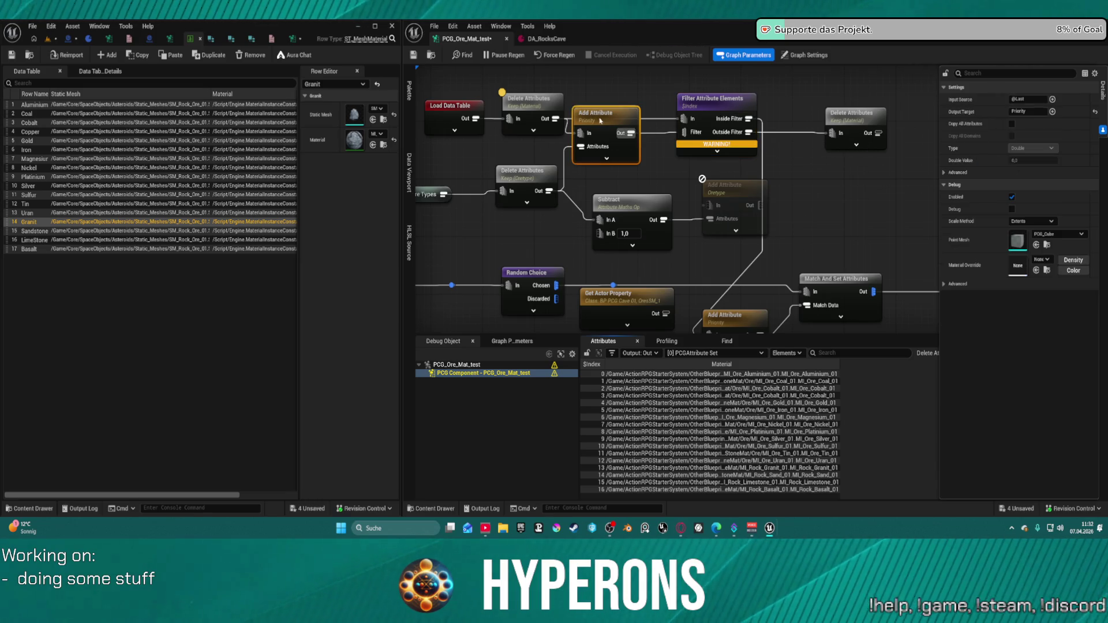
pyautogui.click(1020, 111)
pyautogui.write('OreType')
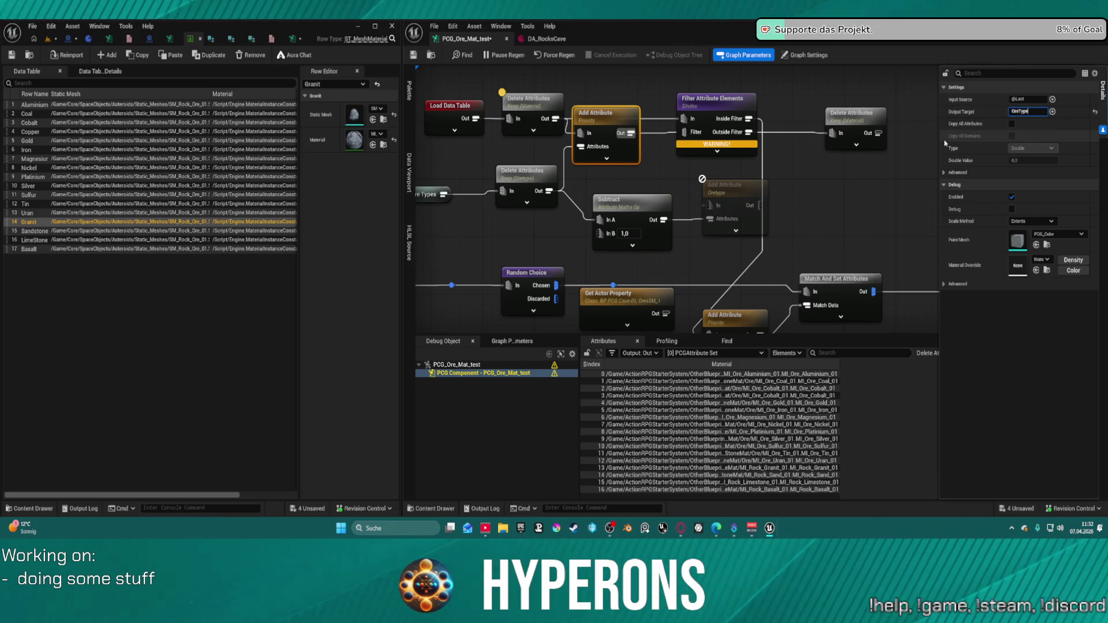
pyautogui.press('Return')
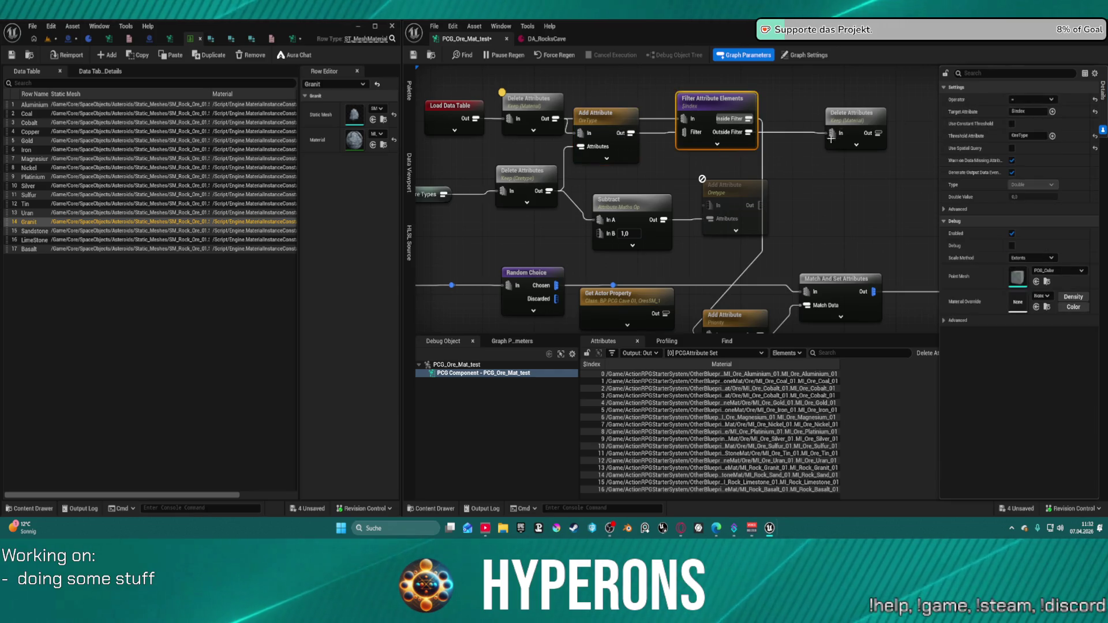
# Inspect the Add Attribute output and resize the OreType and Material columns in the results
pyautogui.click(750, 315)
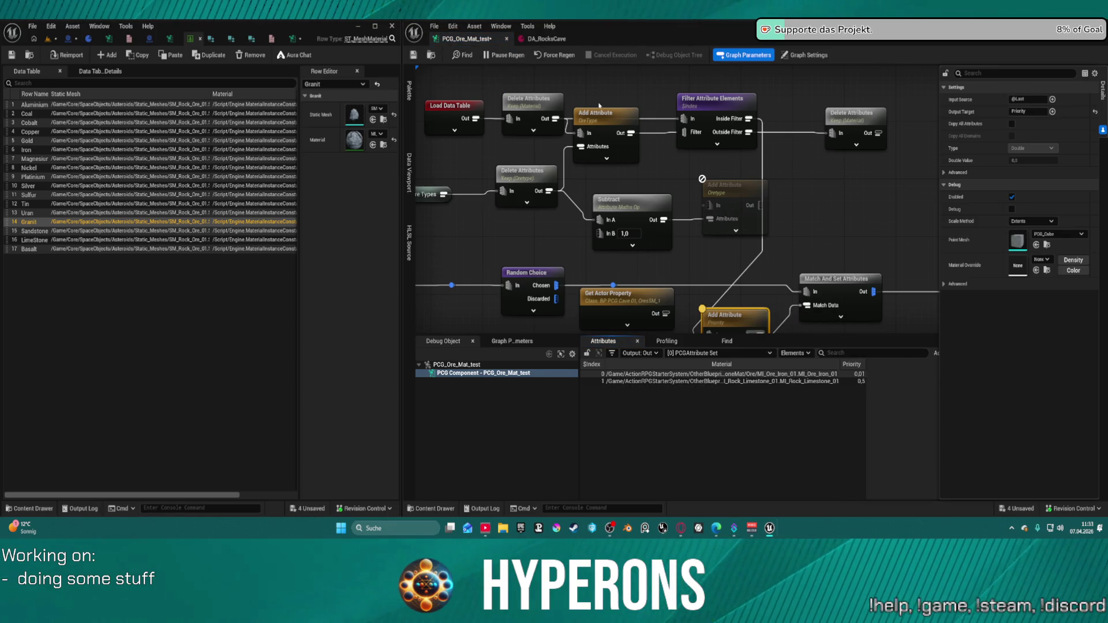
pyautogui.click(547, 203)
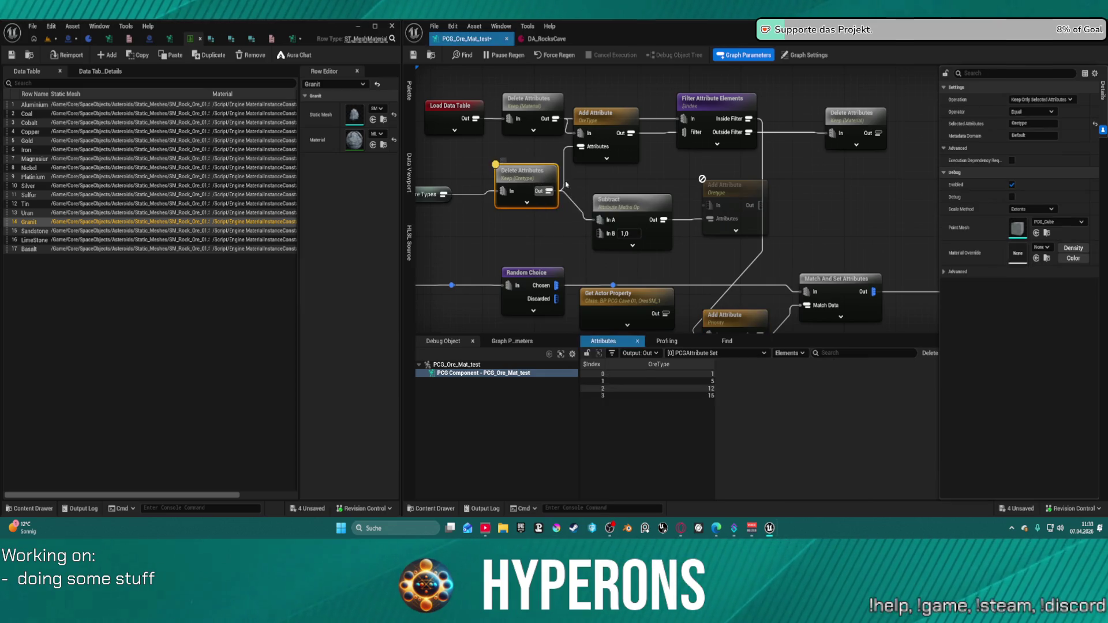
pyautogui.click(603, 121)
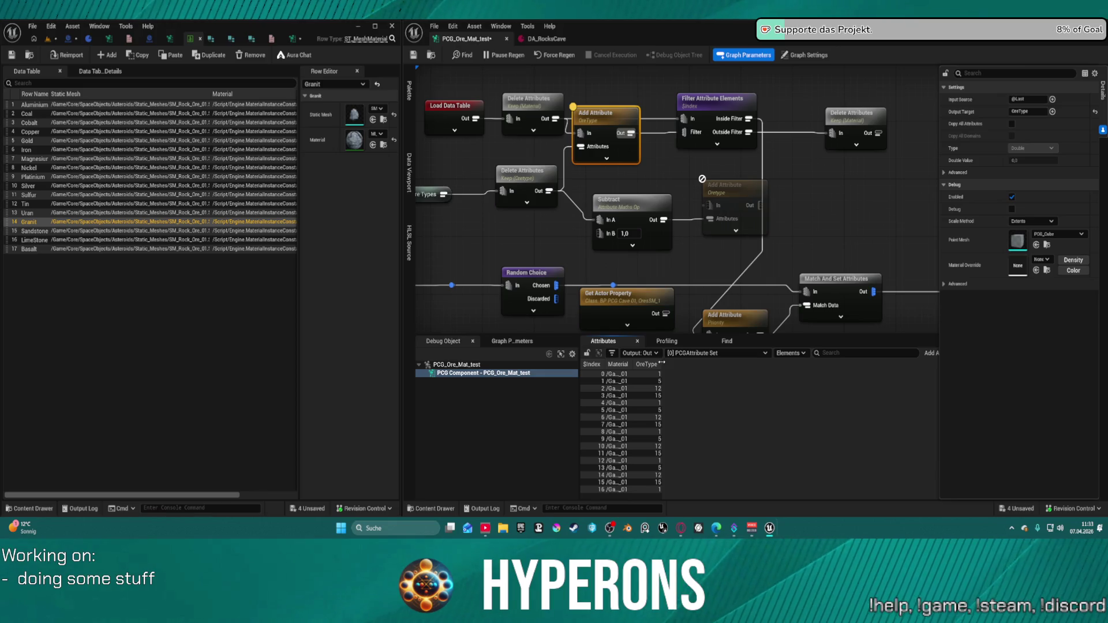
pyautogui.moveTo(662, 362); pyautogui.dragTo(748, 363)
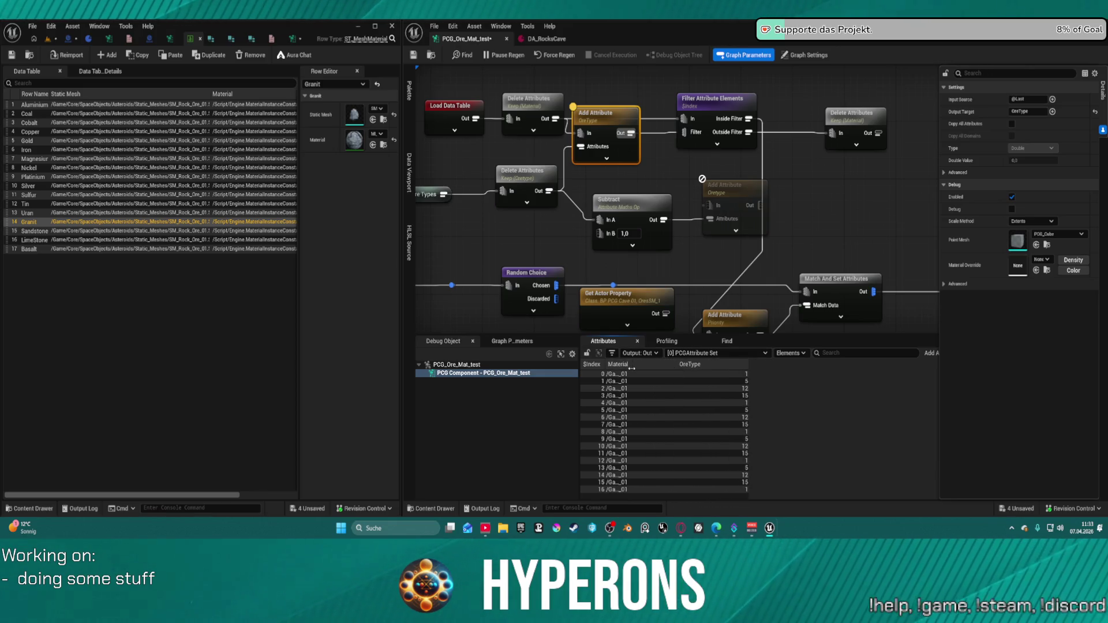
pyautogui.moveTo(631, 368); pyautogui.dragTo(741, 364)
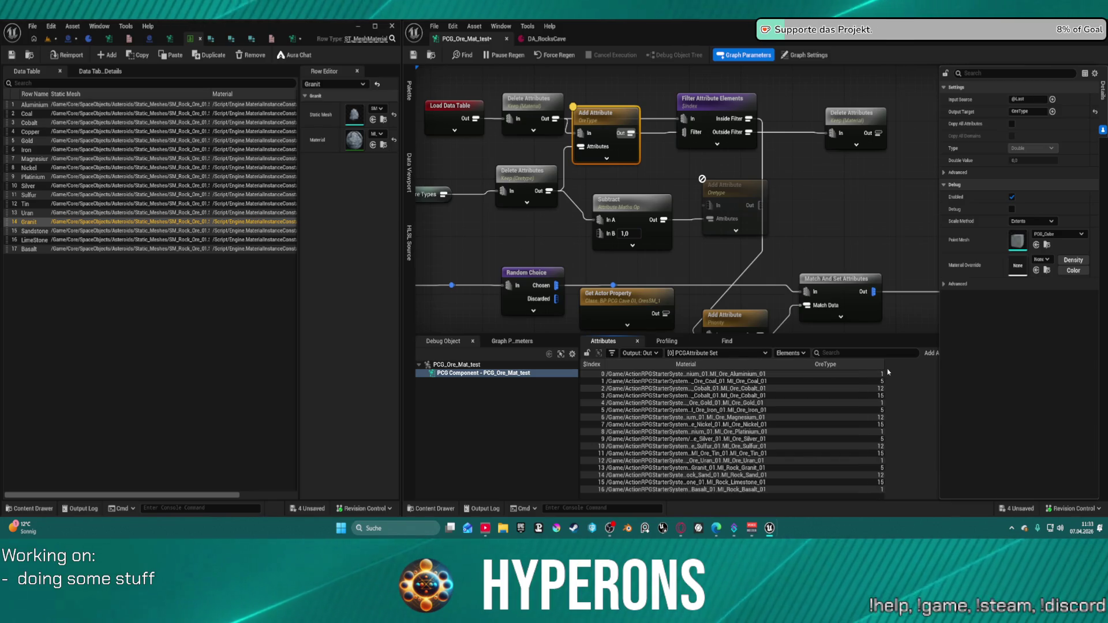
pyautogui.moveTo(882, 368); pyautogui.dragTo(803, 398)
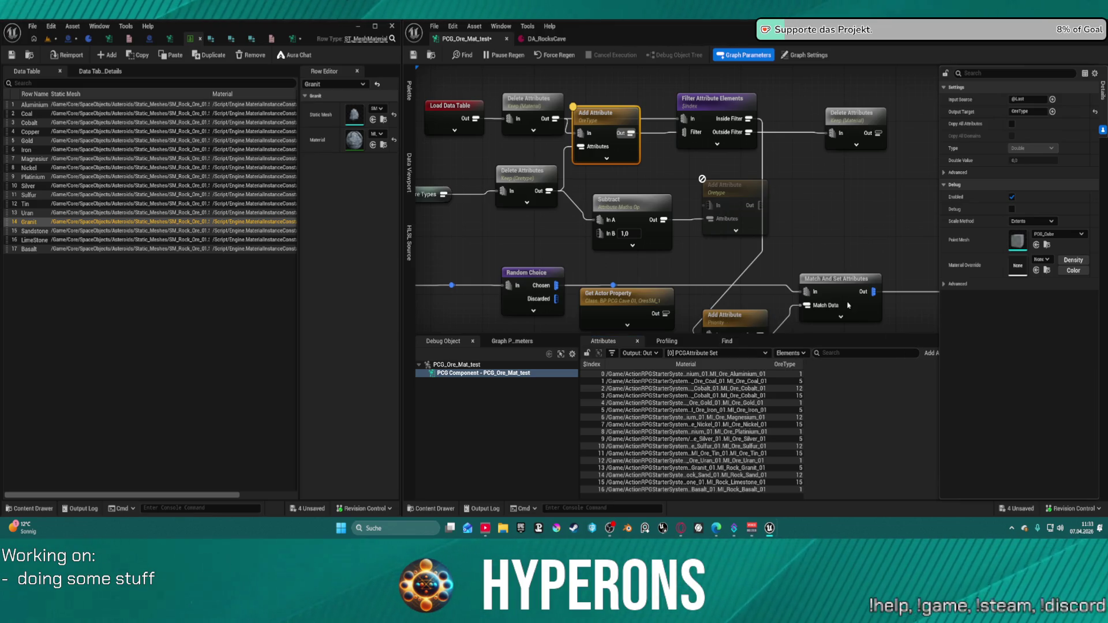
# Replace the Add Attribute node with a copy of Match And Set Attributes fed by the material list
pyautogui.click(848, 305)
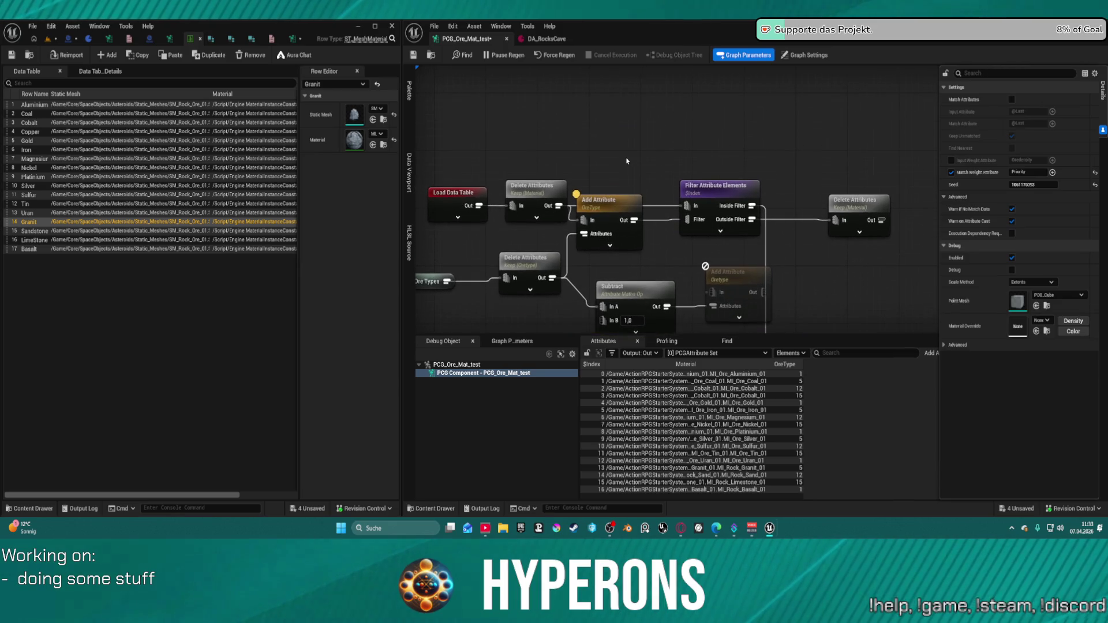
pyautogui.hotkey('ctrl', 'v')
pyautogui.moveTo(604, 216); pyautogui.dragTo(611, 230)
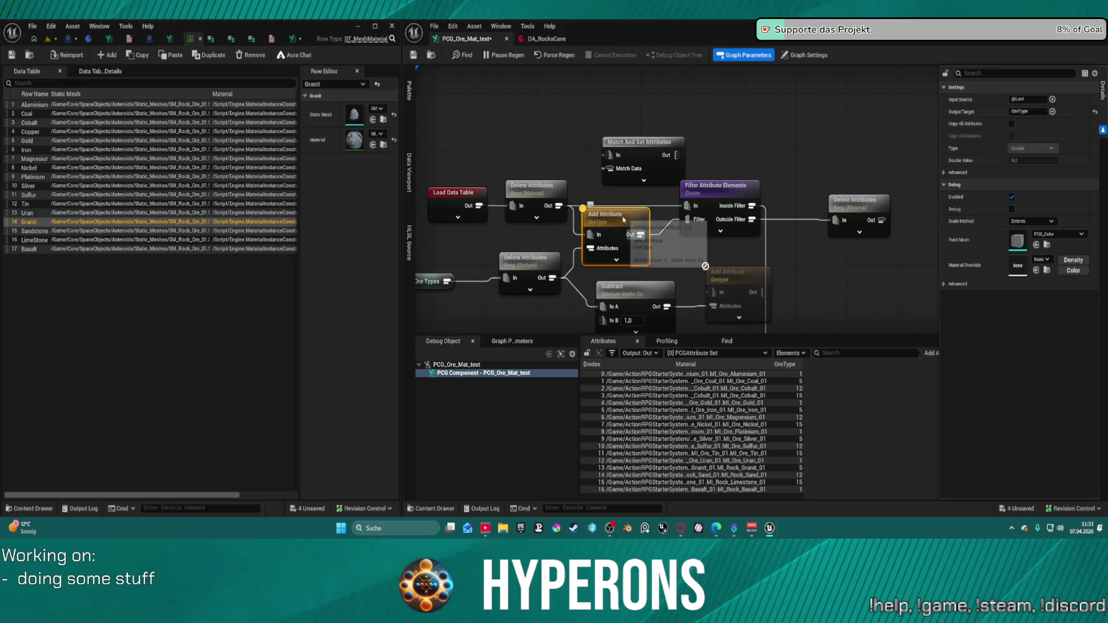
pyautogui.press('Delete')
pyautogui.moveTo(559, 279)
pyautogui.mouseDown()
pyautogui.moveTo(623, 184)
pyautogui.moveTo(558, 285)
pyautogui.moveTo(609, 168)
pyautogui.moveTo(649, 223)
pyautogui.moveTo(570, 220)
pyautogui.moveTo(624, 220)
pyautogui.moveTo(606, 222)
pyautogui.mouseUp()
pyautogui.click(545, 196)
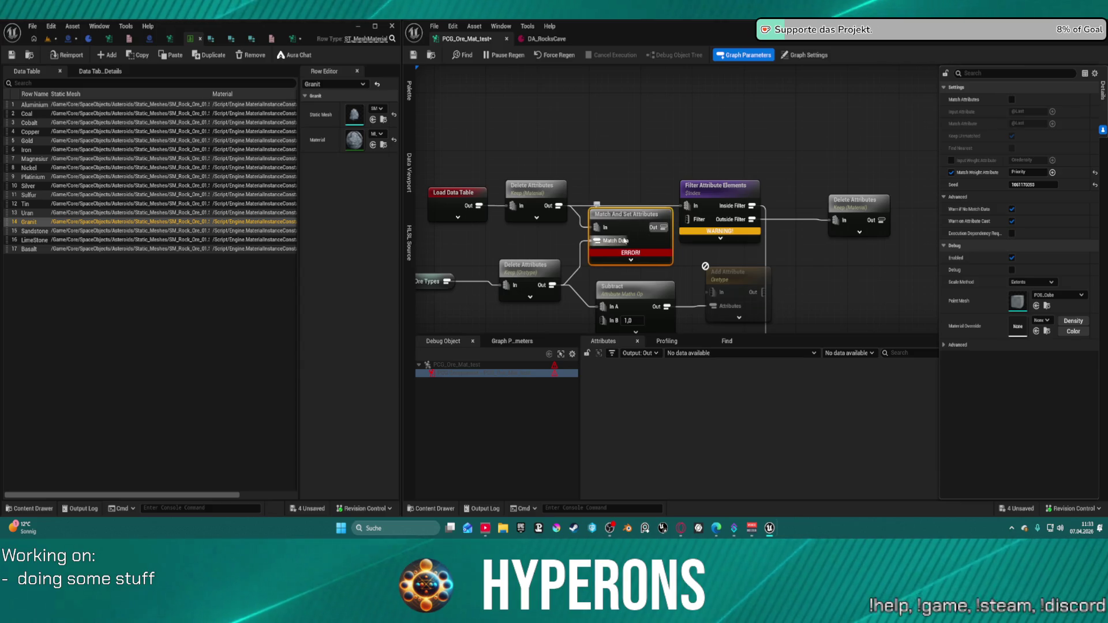
# Turn off match weighting, review the widened Material output, then delete the Match And Set node
pyautogui.click(1094, 172)
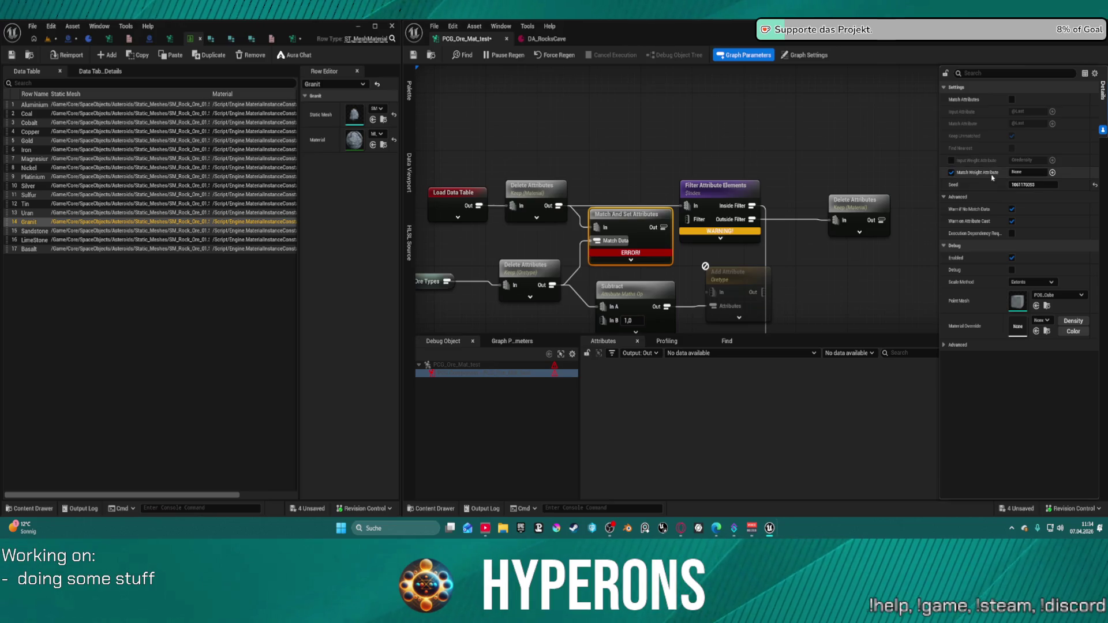
pyautogui.click(950, 172)
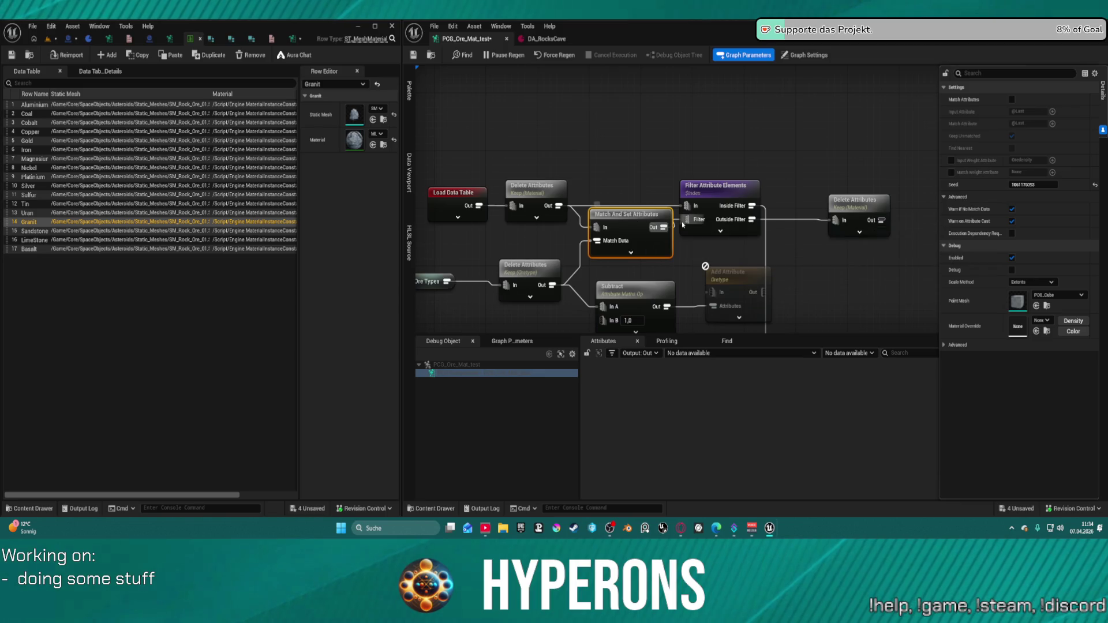
pyautogui.press('a')
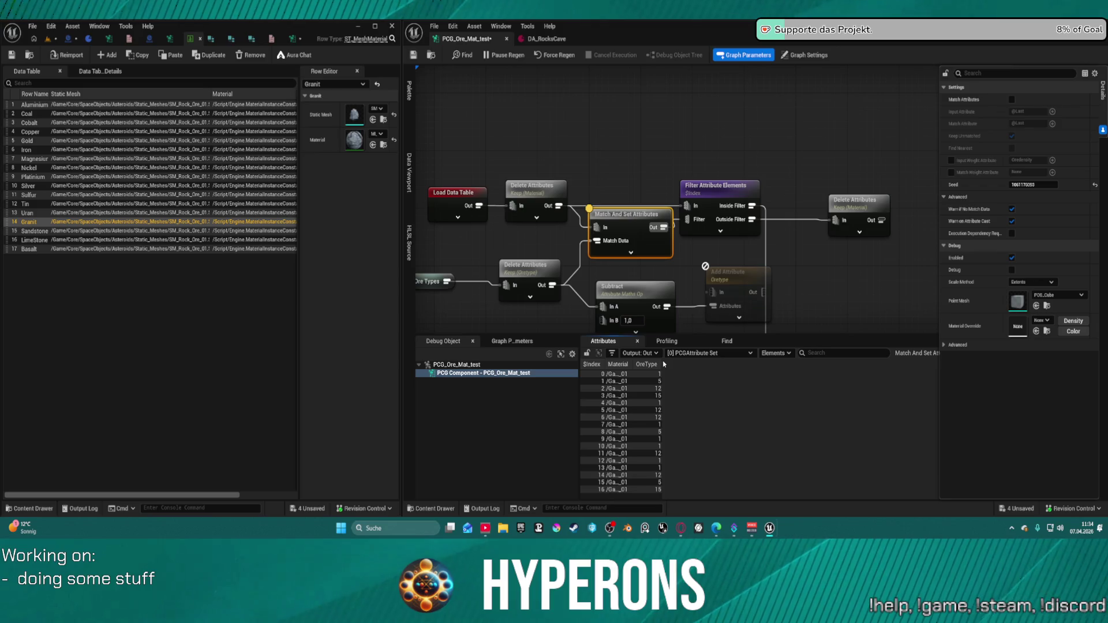
pyautogui.moveTo(705, 363); pyautogui.dragTo(709, 364)
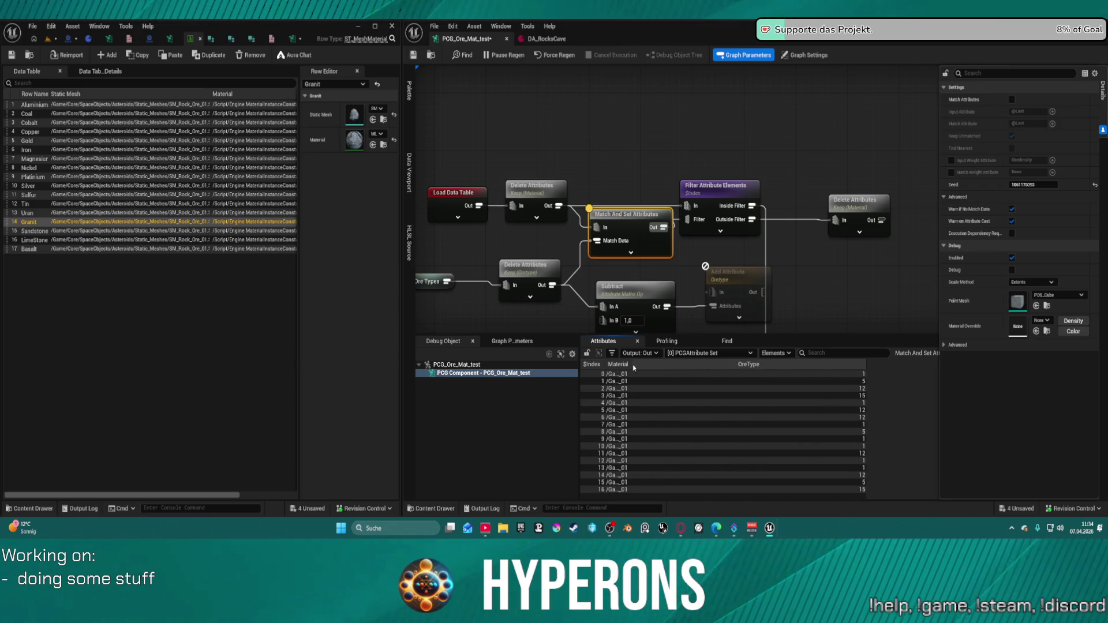
pyautogui.moveTo(633, 367)
pyautogui.mouseDown()
pyautogui.moveTo(715, 365)
pyautogui.moveTo(658, 372)
pyautogui.mouseUp()
pyautogui.moveTo(633, 226)
pyautogui.mouseDown()
pyautogui.moveTo(615, 241)
pyautogui.moveTo(624, 232)
pyautogui.mouseUp()
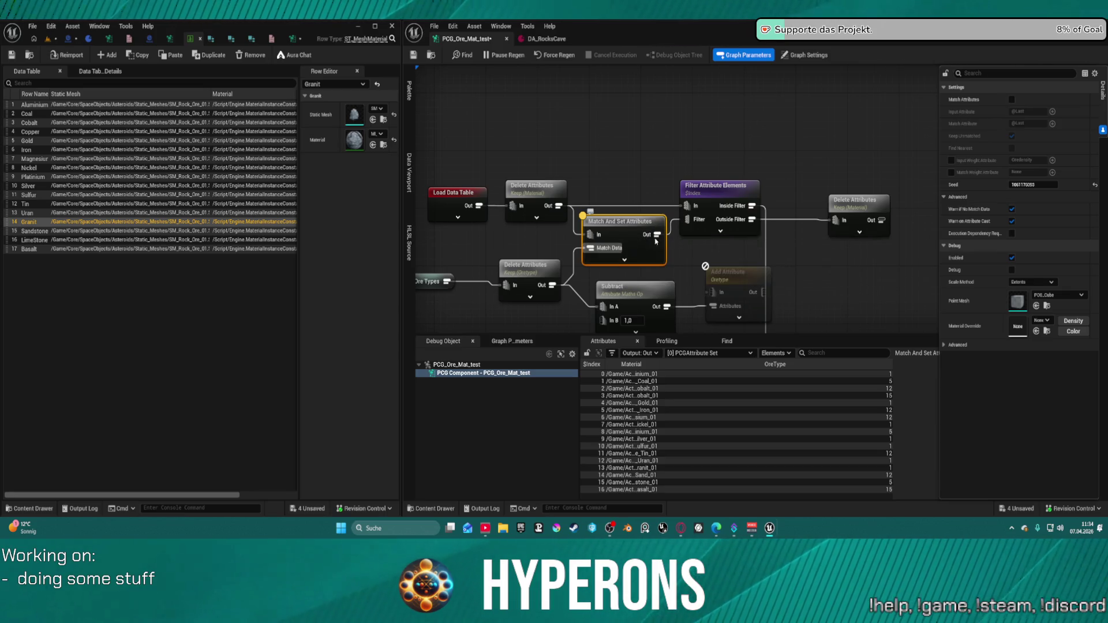
pyautogui.press('Delete')
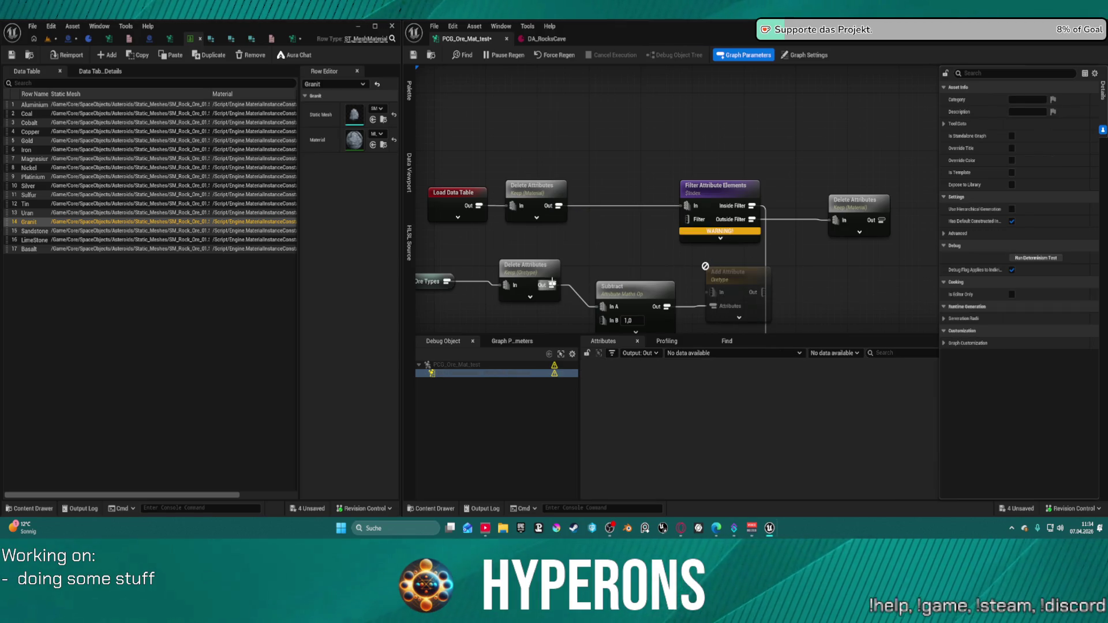
pyautogui.moveTo(553, 284)
pyautogui.mouseDown()
pyautogui.moveTo(650, 248)
pyautogui.moveTo(675, 230)
pyautogui.moveTo(666, 227)
pyautogui.mouseUp()
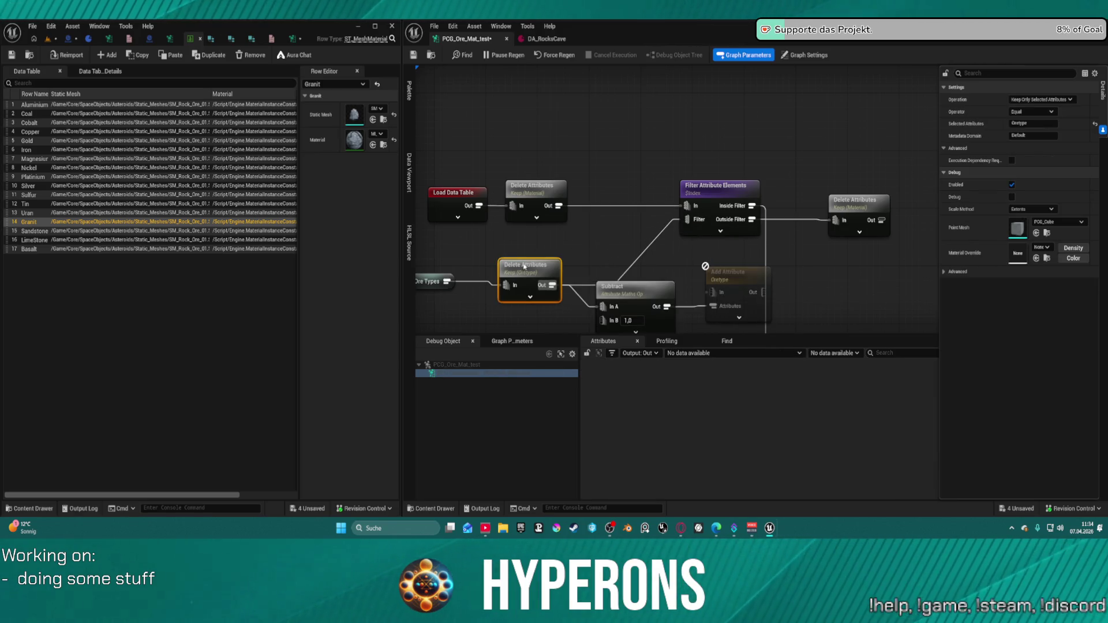
pyautogui.press('a')
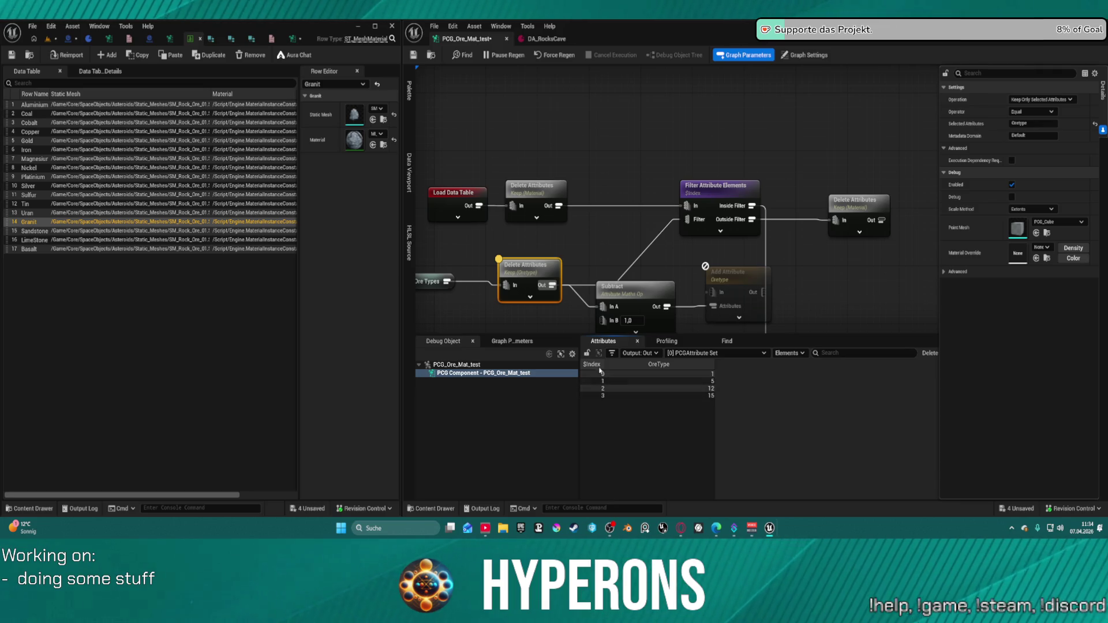
pyautogui.click(717, 191)
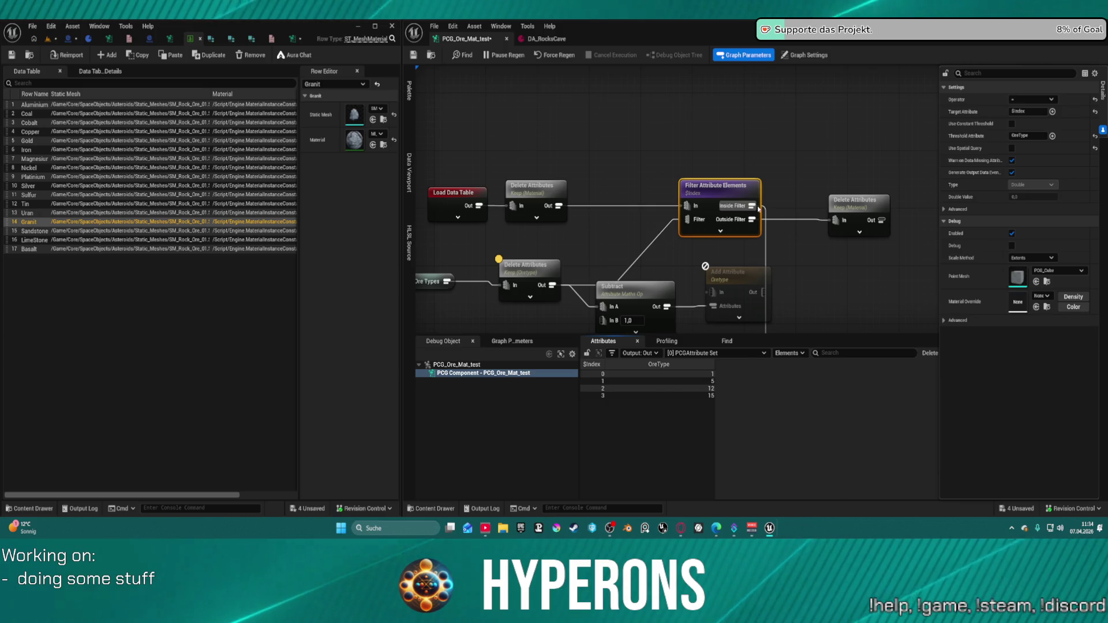
pyautogui.press('a')
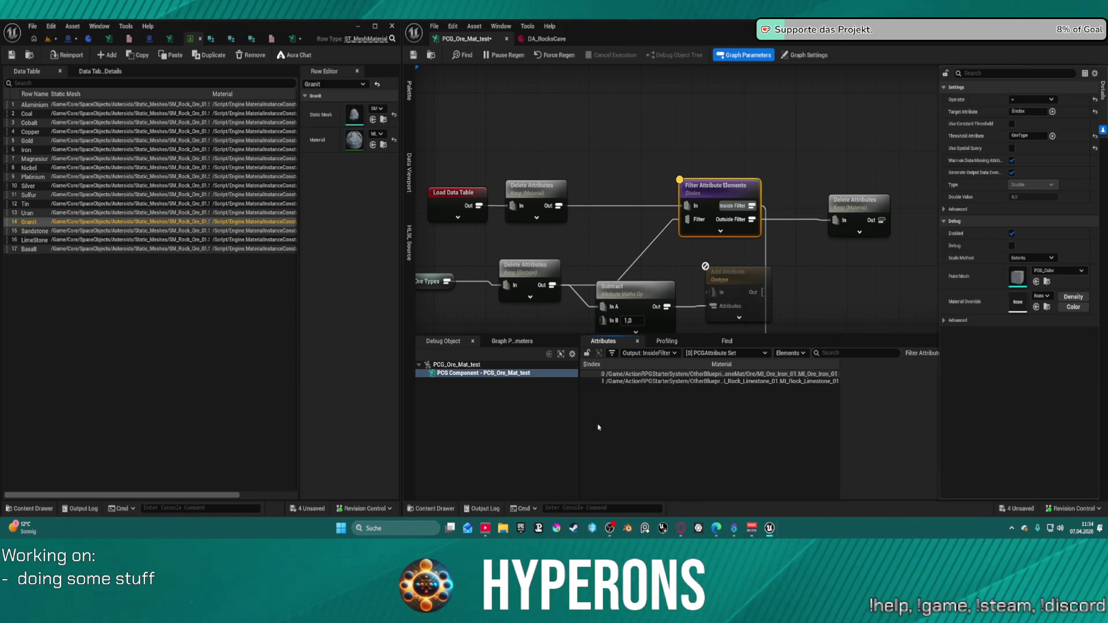
pyautogui.click(532, 290)
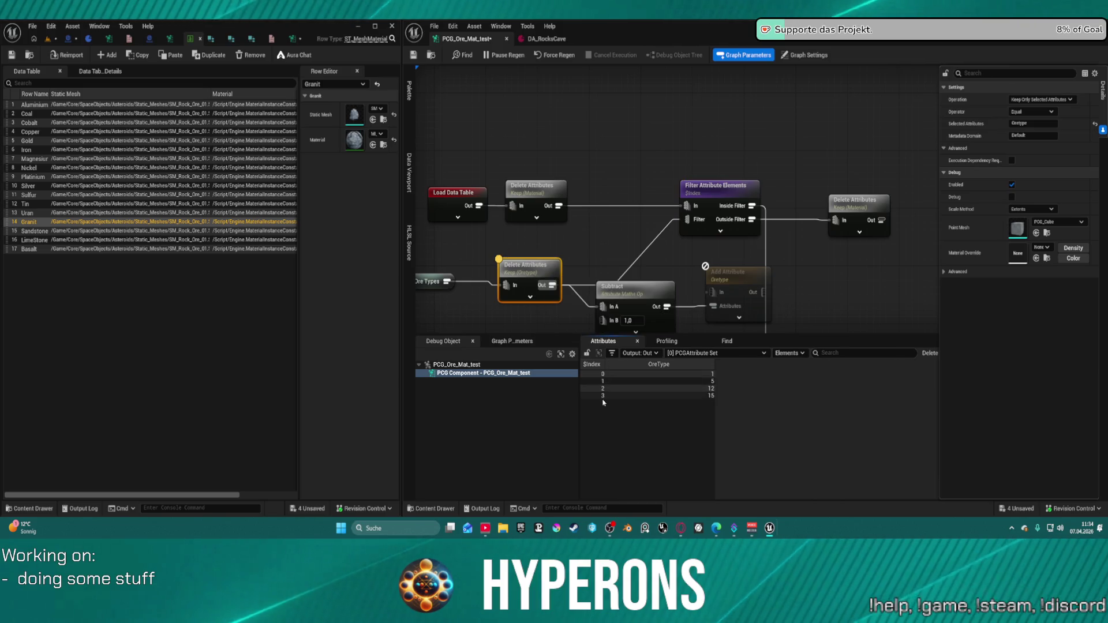
pyautogui.press('a')
pyautogui.click(721, 201)
pyautogui.press('a')
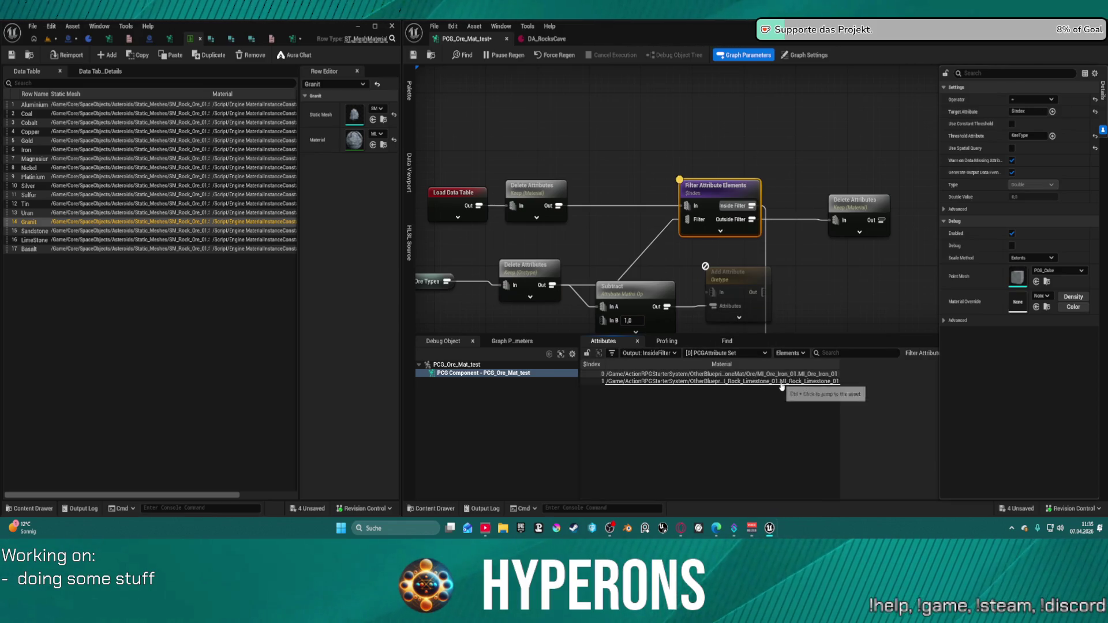
pyautogui.click(545, 277)
pyautogui.press('a')
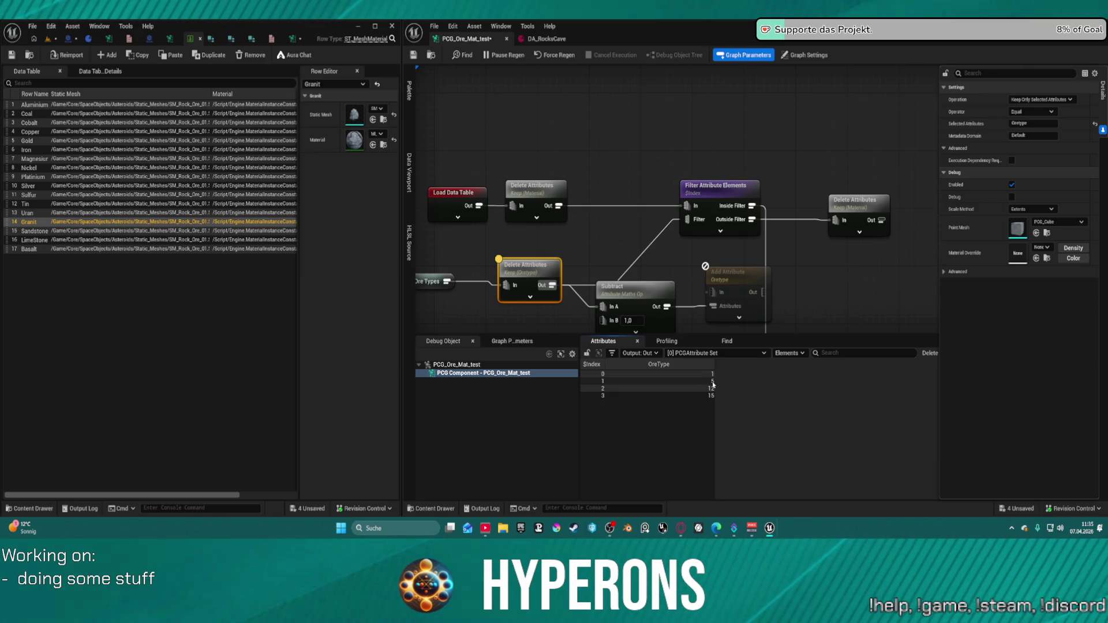
pyautogui.click(545, 38)
pyautogui.click(459, 40)
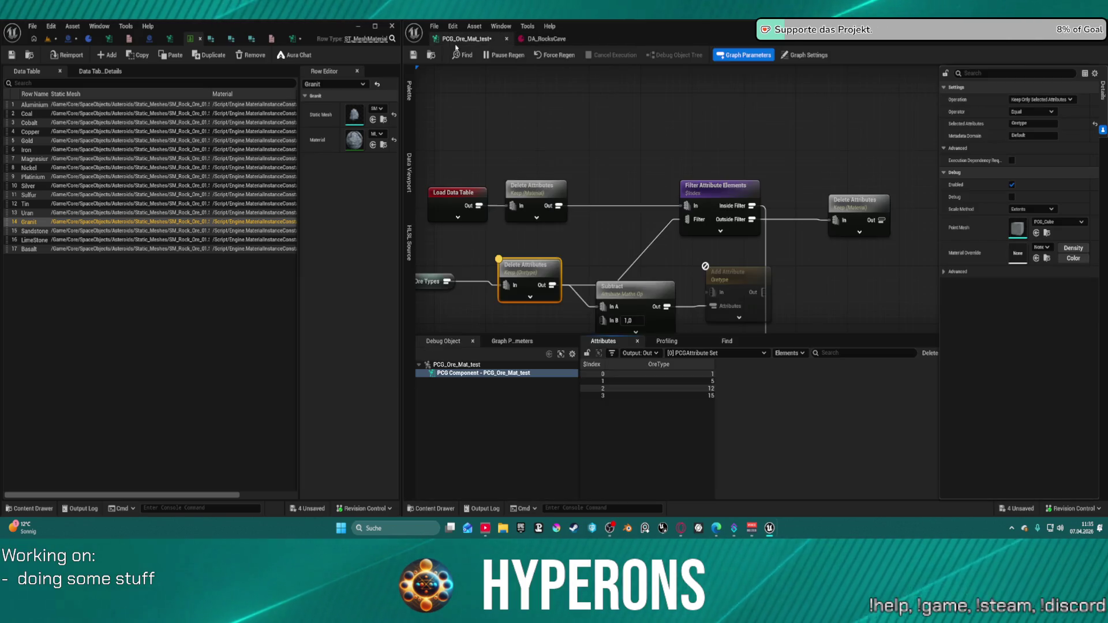
pyautogui.click(263, 39)
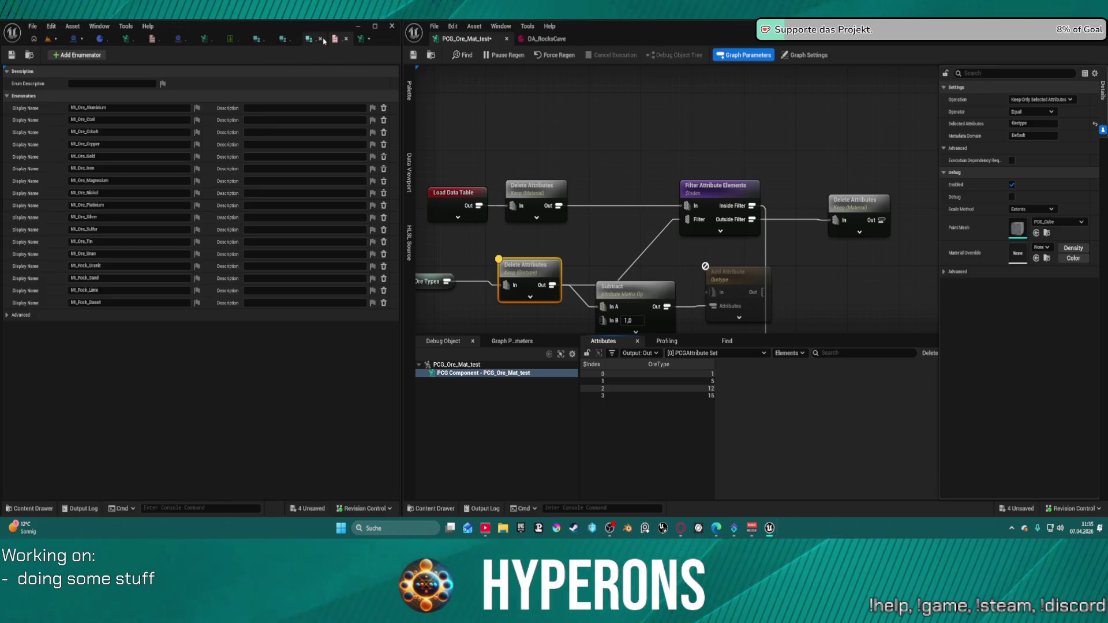
pyautogui.click(234, 40)
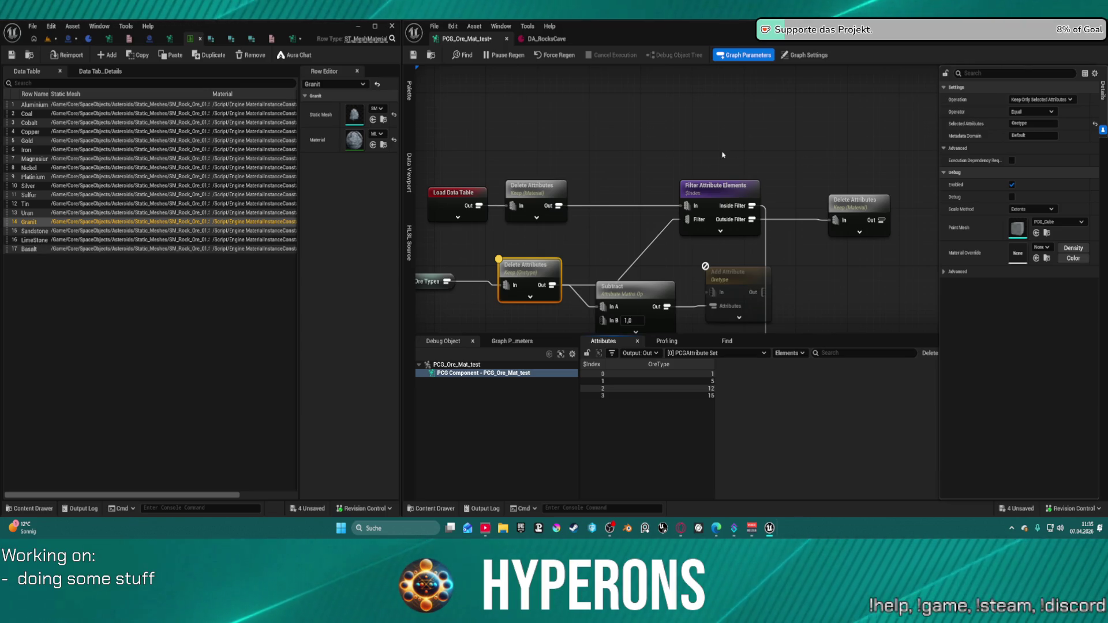
pyautogui.click(712, 188)
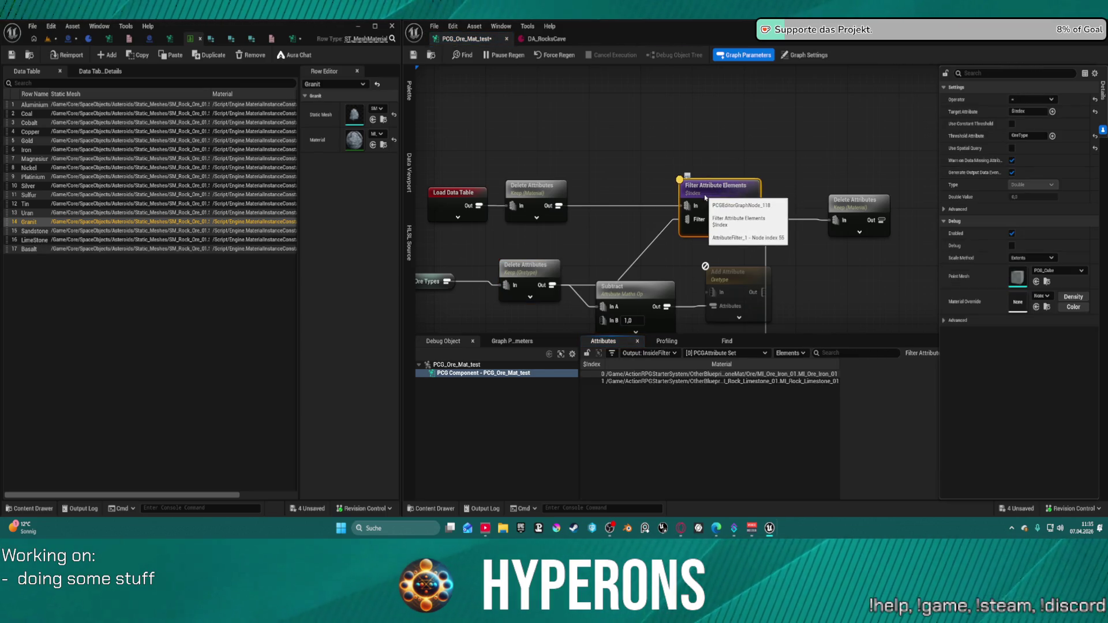
# Sort the Keep OreType node's values ascending (1, 5, 12, 15), then select the filter node
pyautogui.click(551, 275)
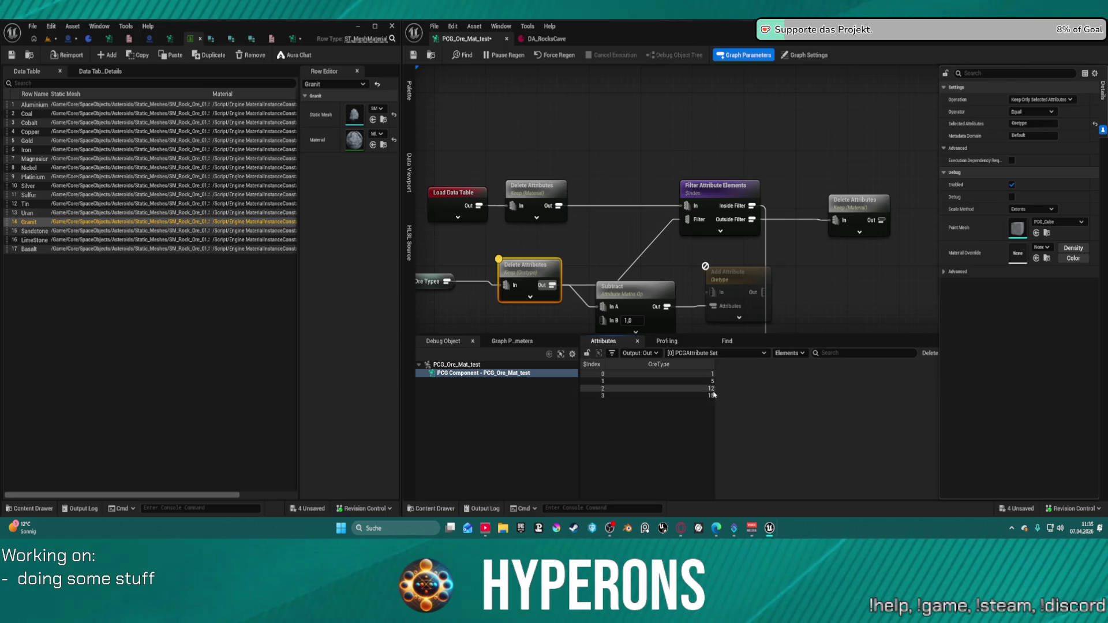
pyautogui.click(709, 364)
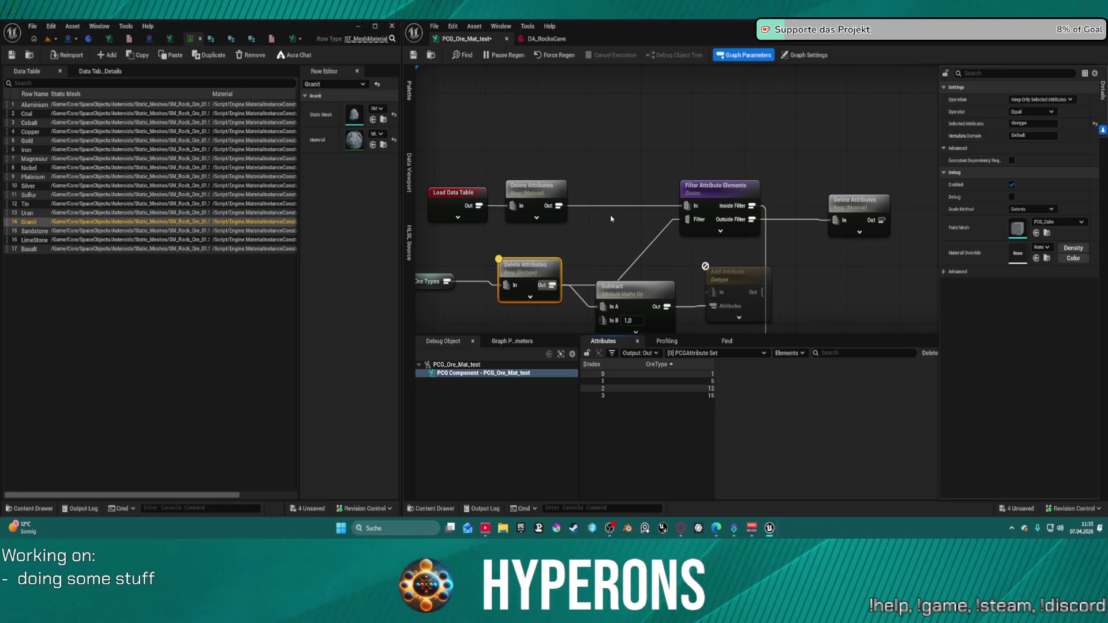
pyautogui.click(715, 194)
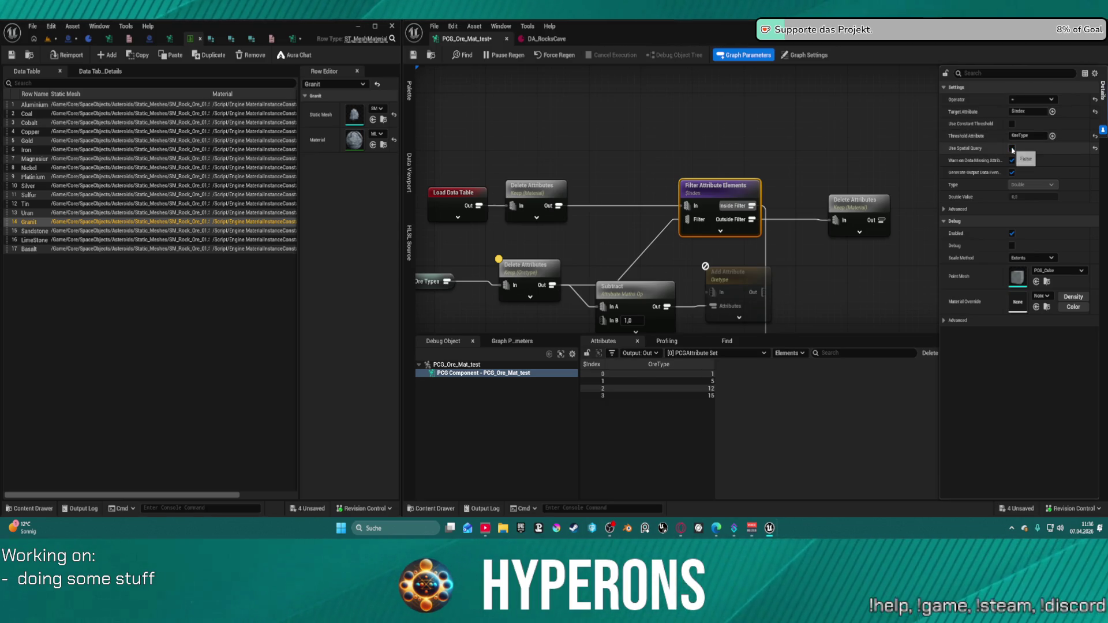
# Debug the filter node and try Use Spatial Query and Use Constant Threshold, leaving both off
pyautogui.click(1012, 148)
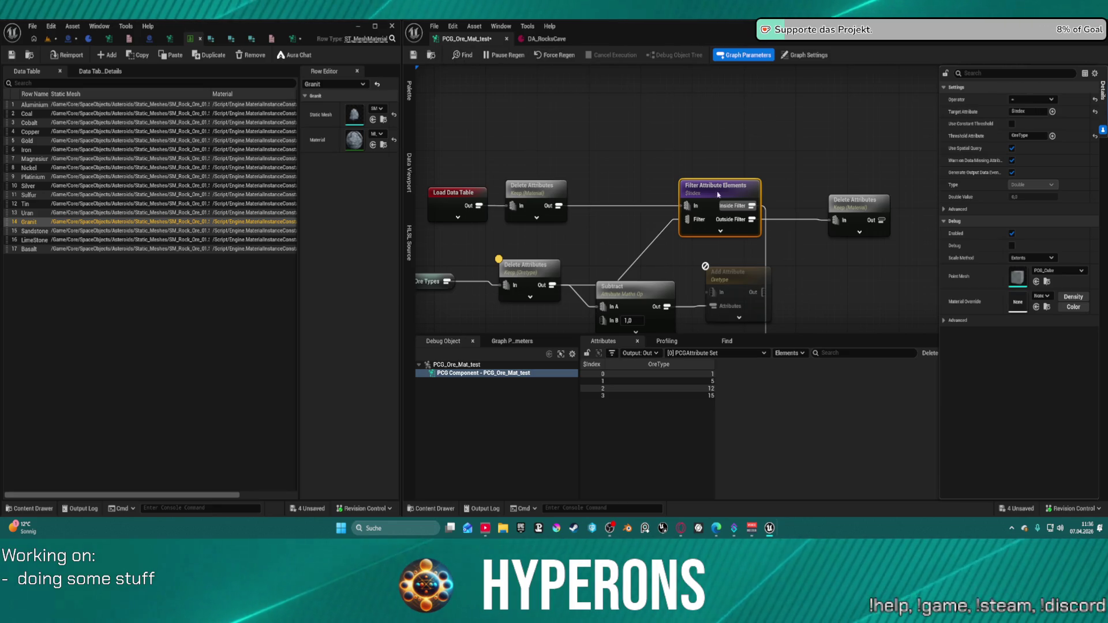
pyautogui.press('d')
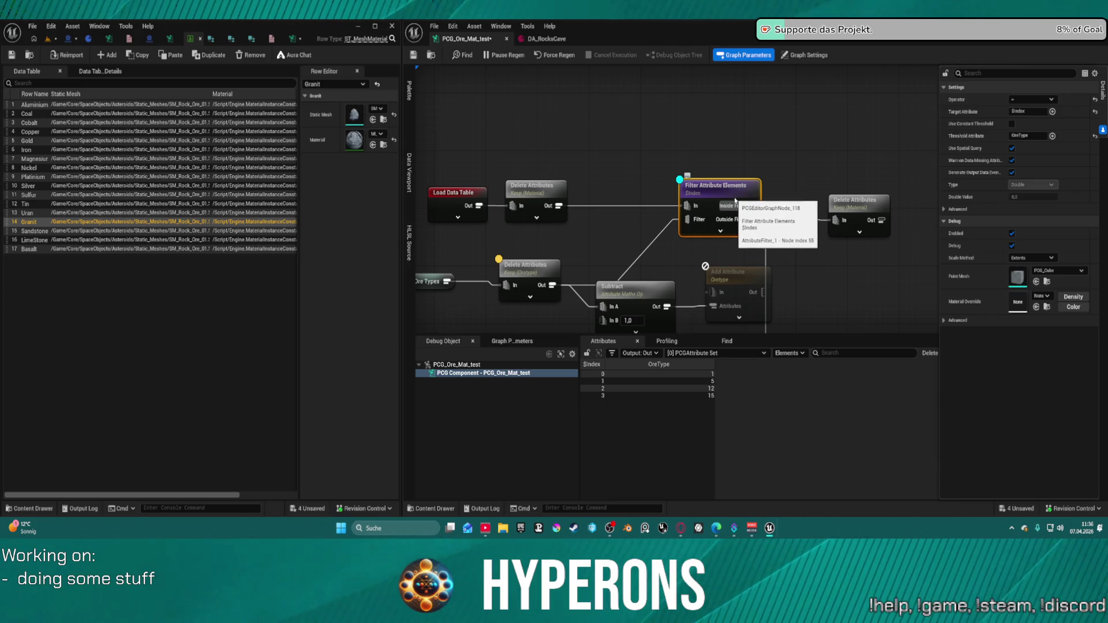
pyautogui.press('a')
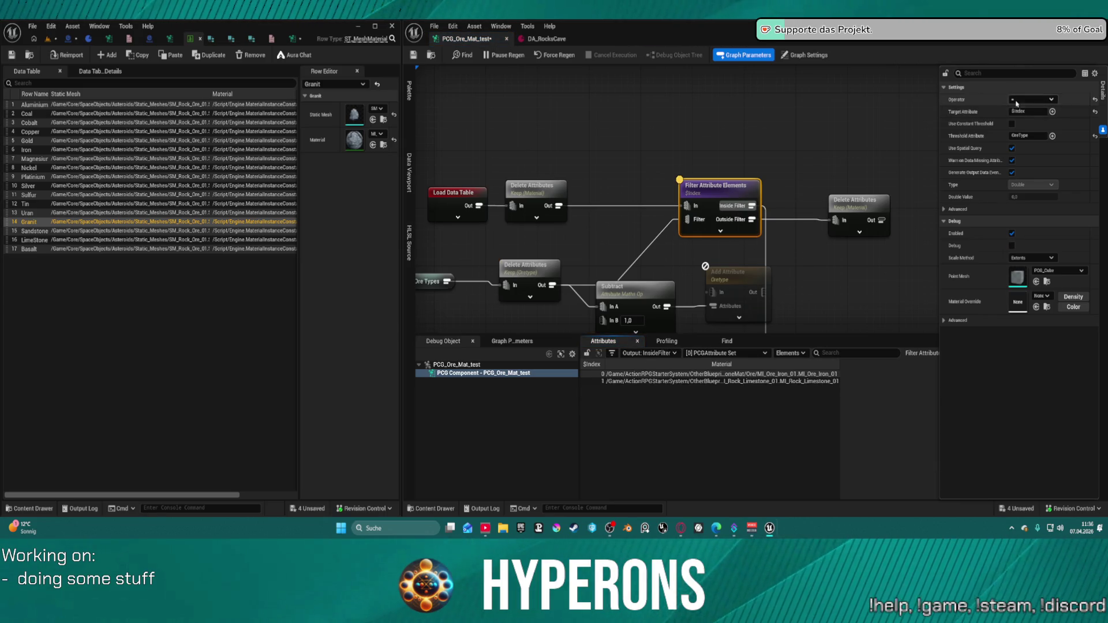
pyautogui.click(1012, 148)
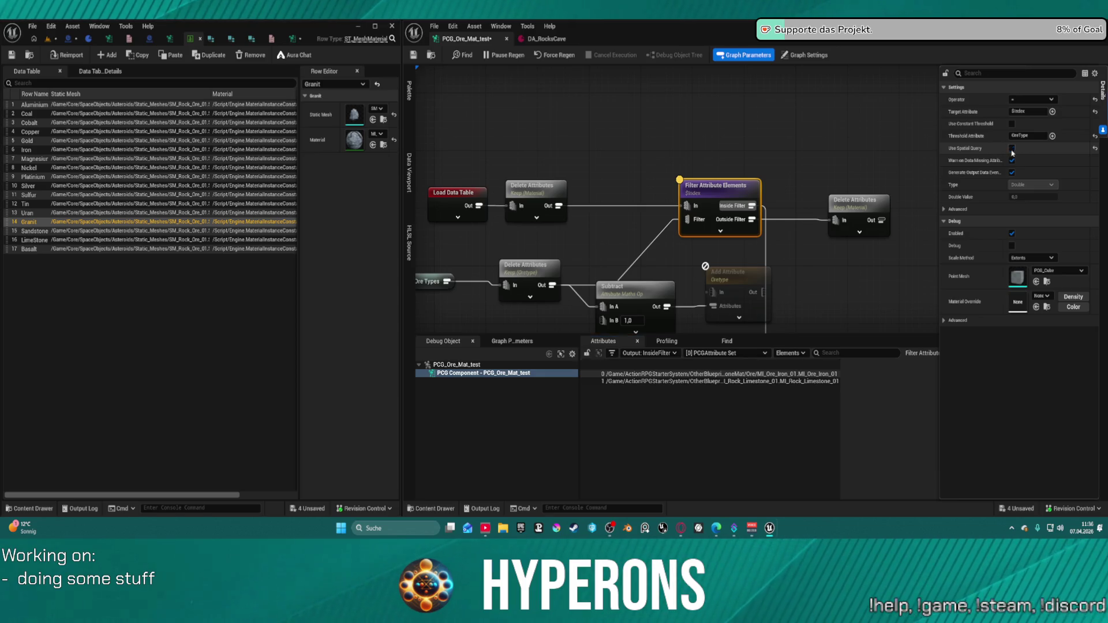
pyautogui.click(1012, 148)
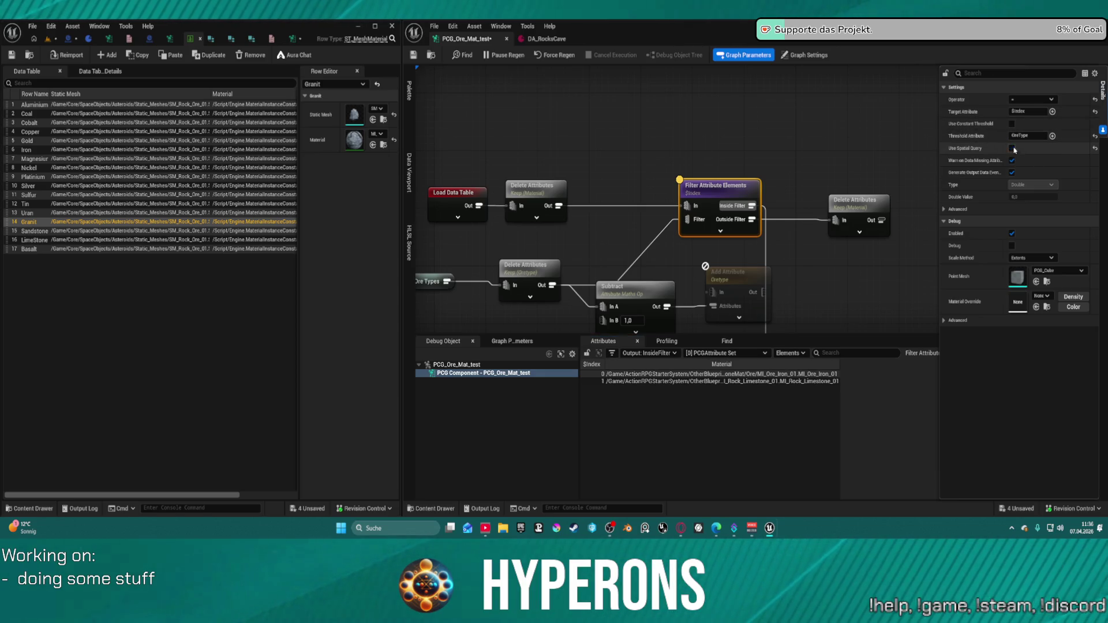
pyautogui.click(1012, 124)
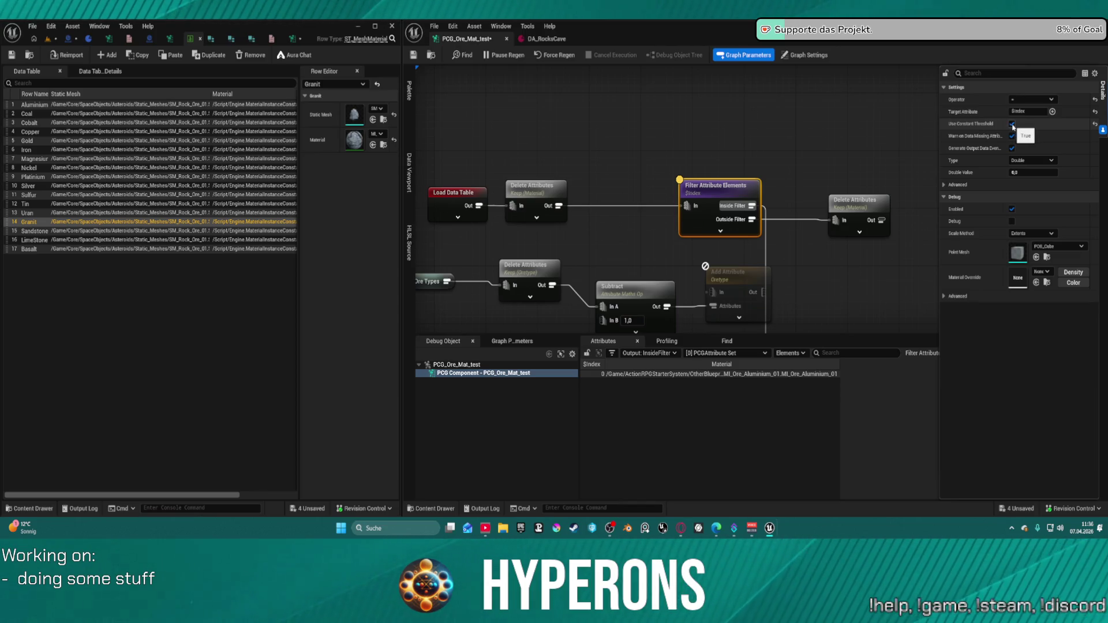
pyautogui.click(1011, 124)
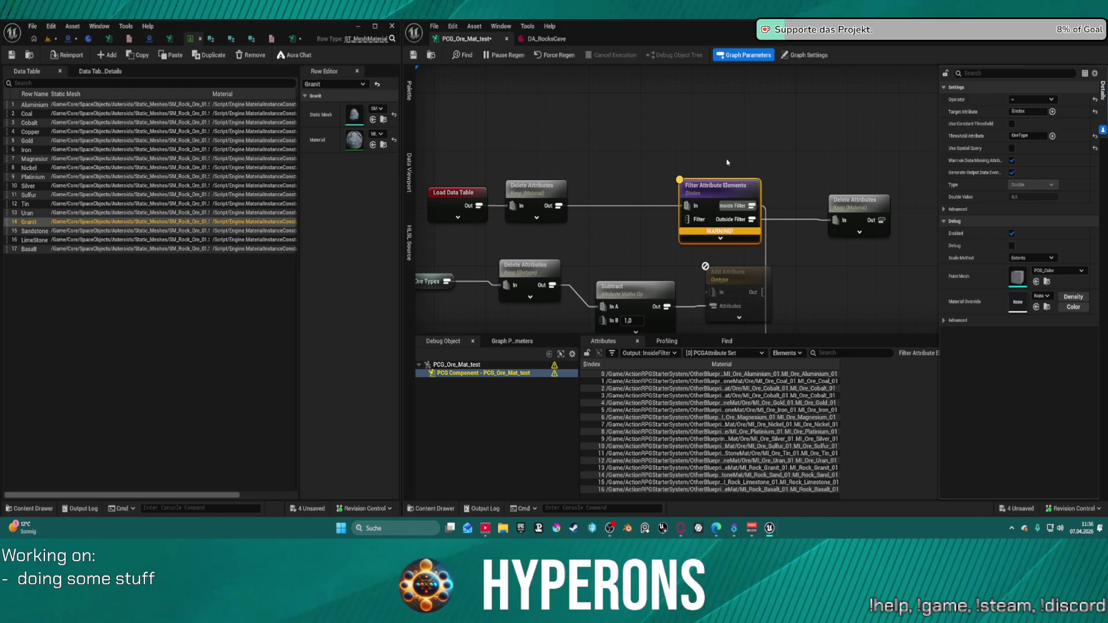
# Wire the Keep OreType output to the Filter pin and set Threshold Attribute to $Index
pyautogui.click(1035, 136)
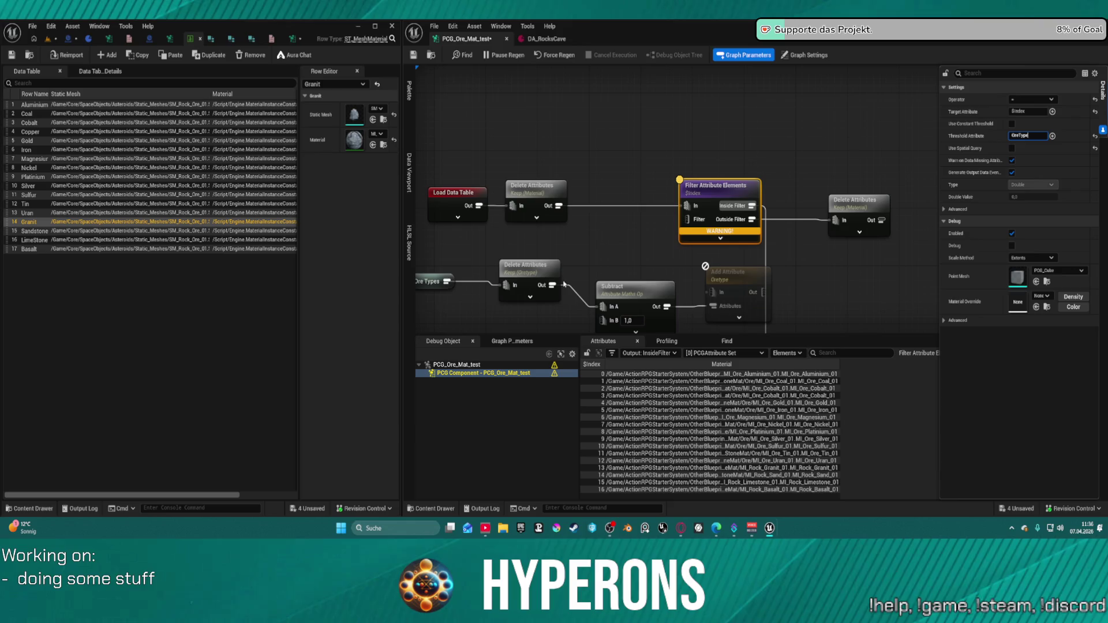
pyautogui.moveTo(551, 283); pyautogui.dragTo(688, 216)
pyautogui.press('Escape')
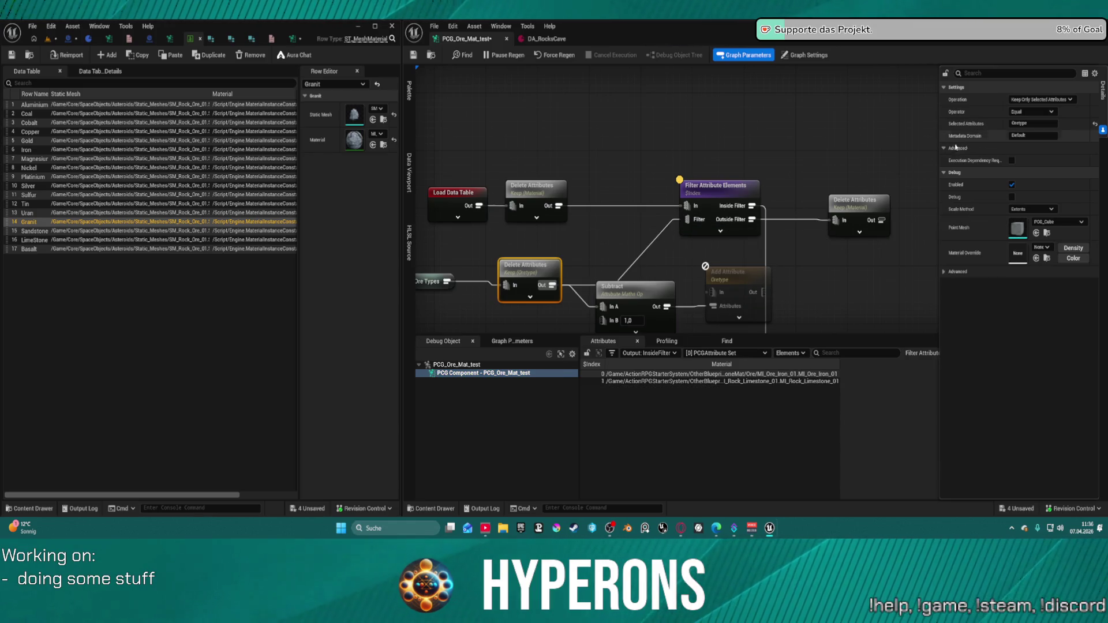
pyautogui.click(742, 188)
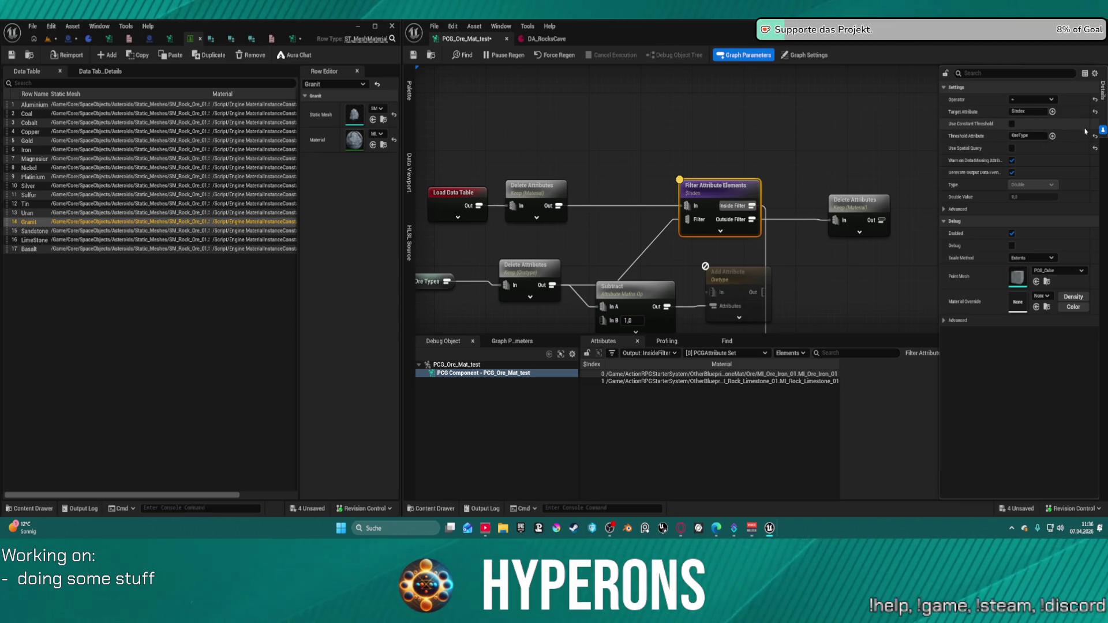
pyautogui.click(1052, 136)
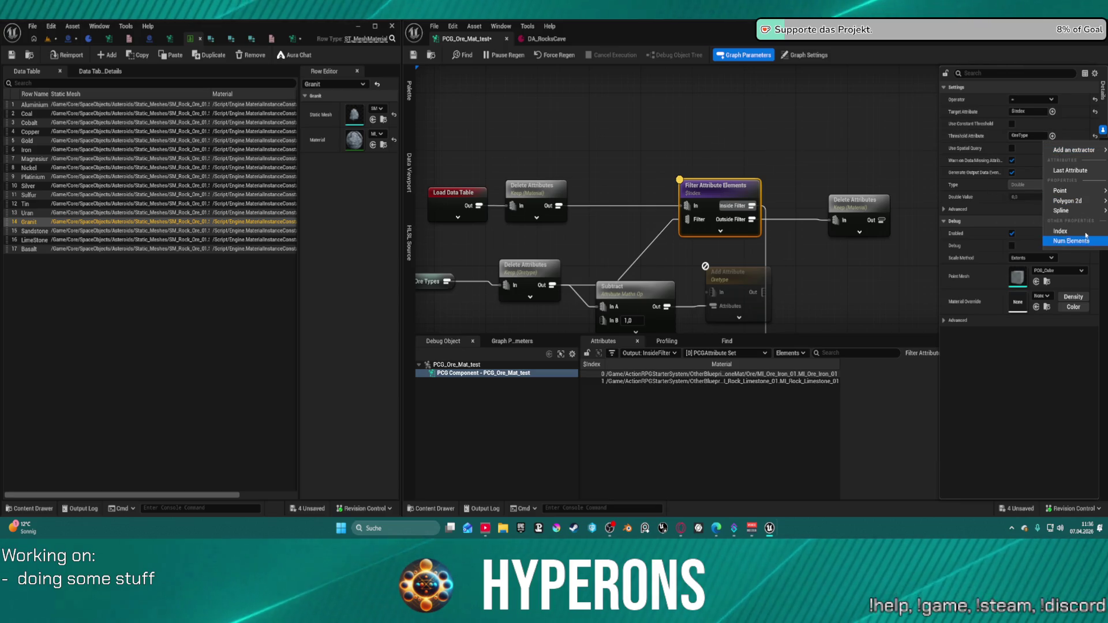
pyautogui.click(1067, 238)
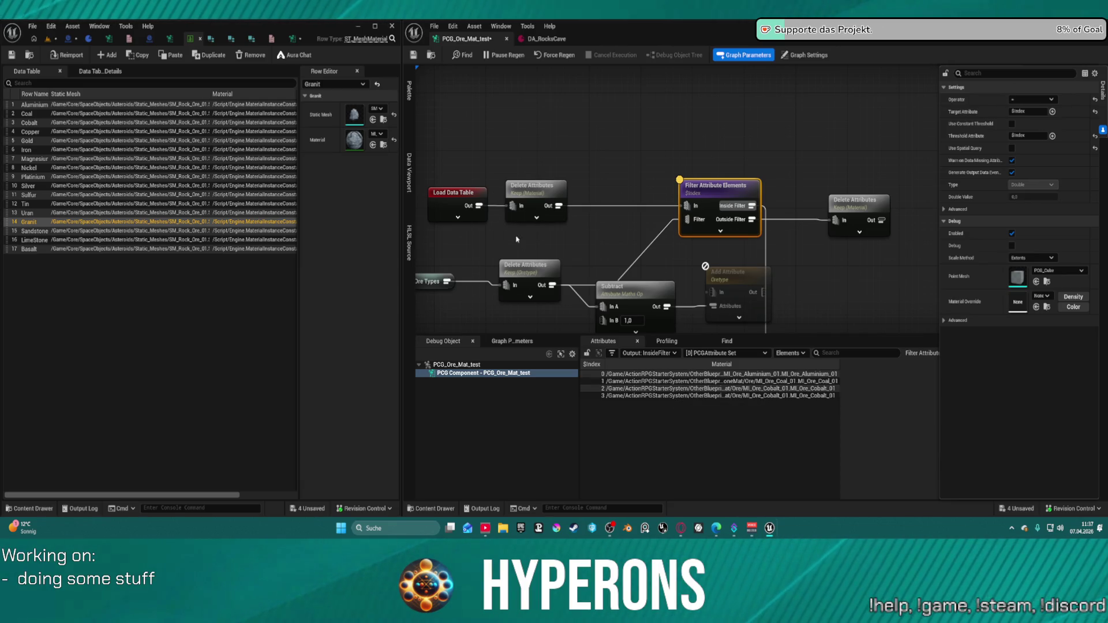
# Check the Load Data Table, Keep Material and Keep OreType nodes and the Cobalt row
pyautogui.click(483, 197)
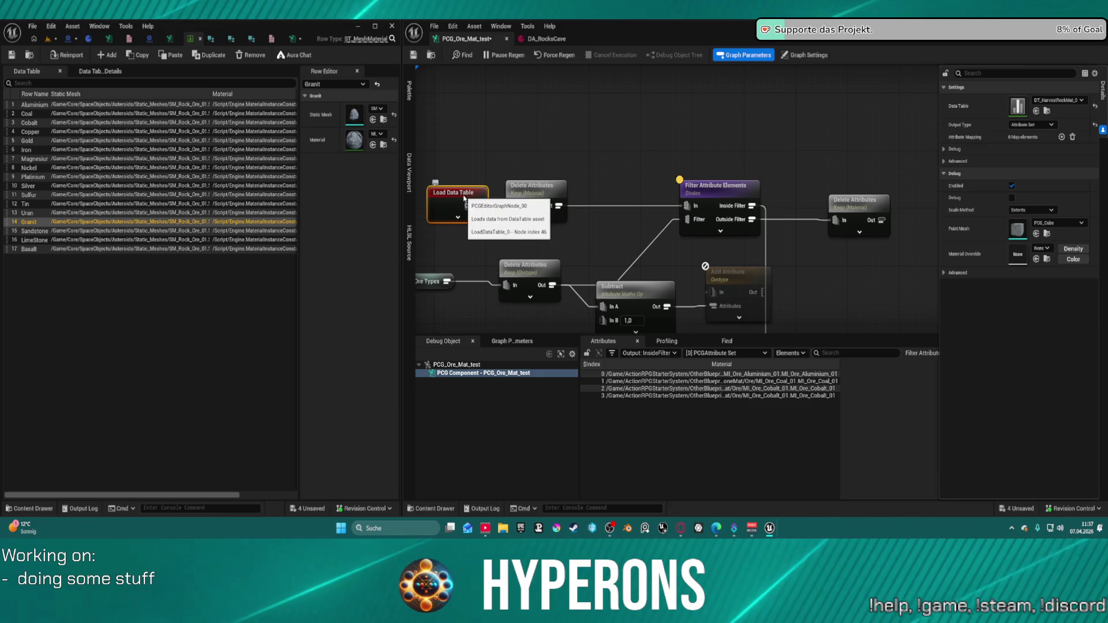
pyautogui.click(503, 185)
pyautogui.click(37, 123)
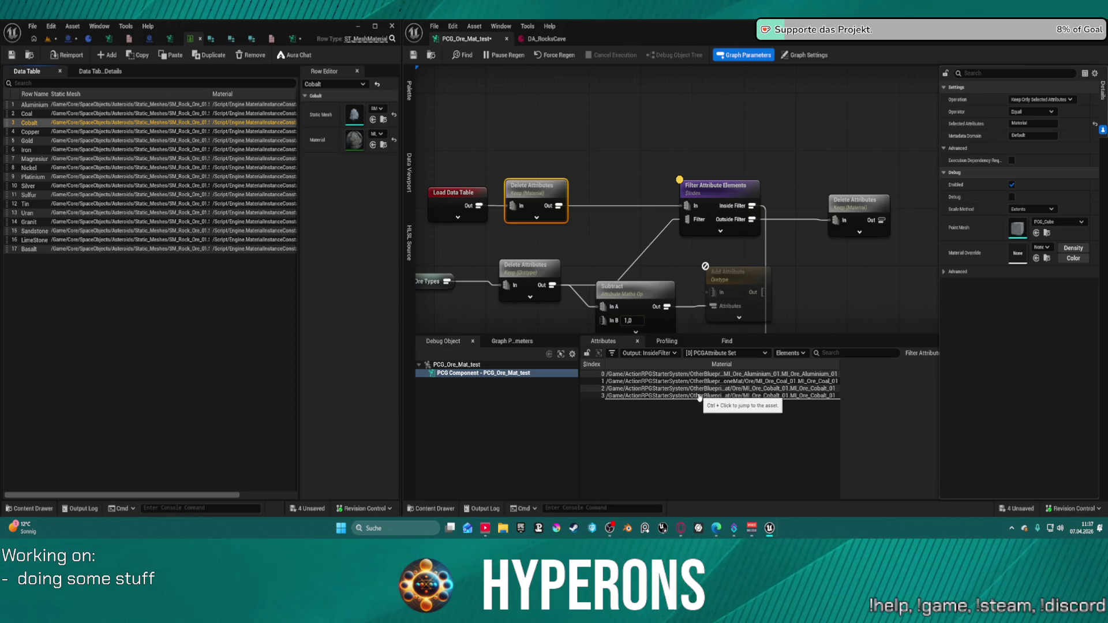
pyautogui.click(508, 268)
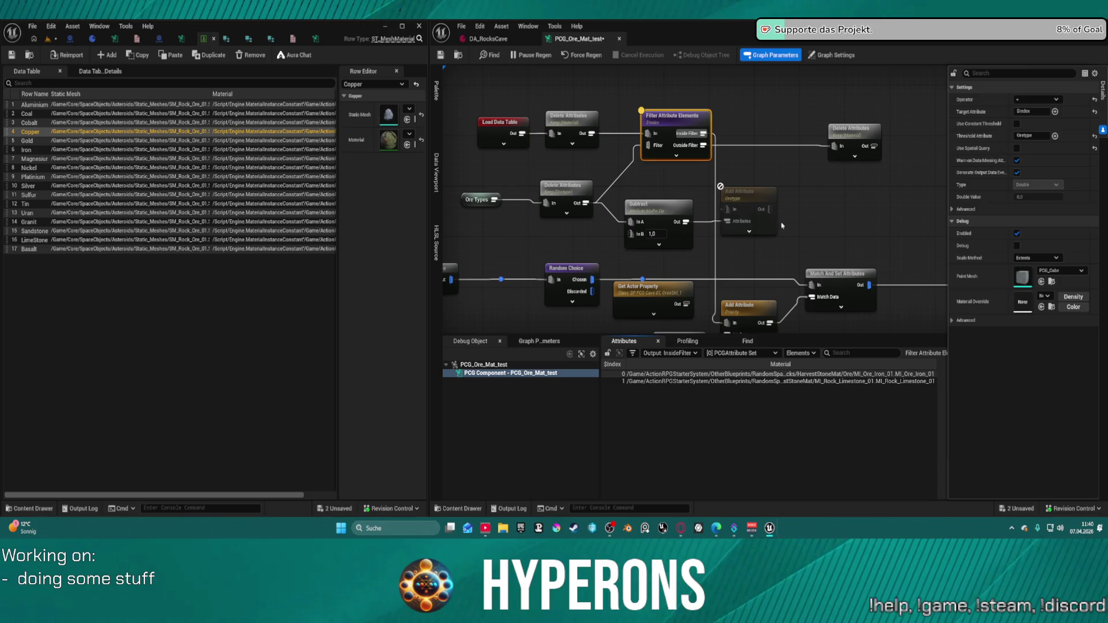
# Widen the data table and row editor, then step through the ore rows from Aluminium to Basalt
pyautogui.click(71, 124)
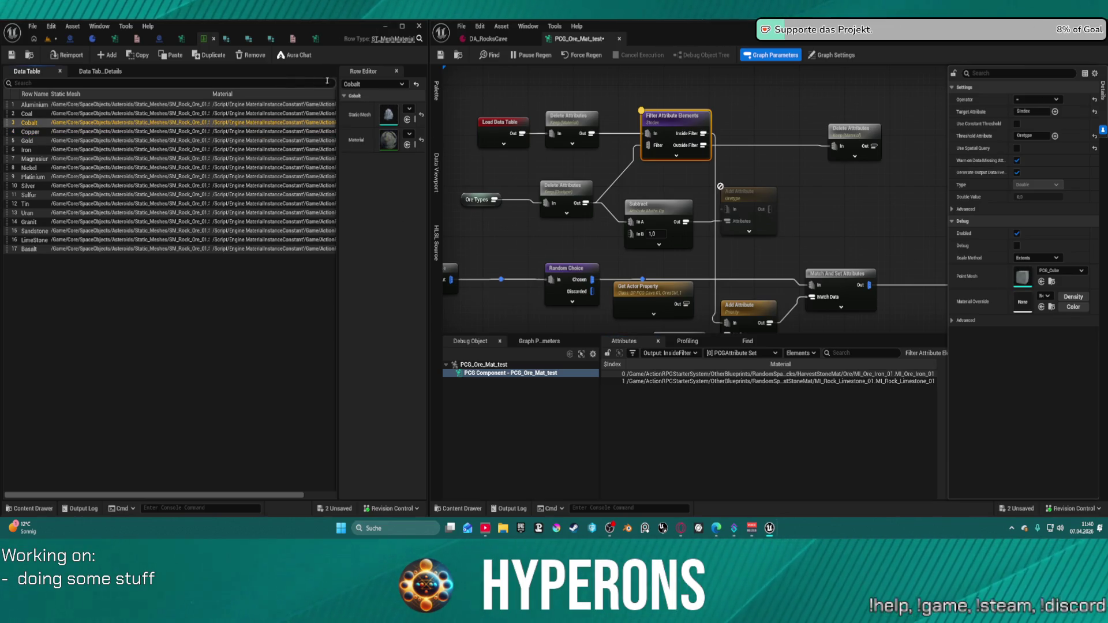
pyautogui.moveTo(428, 126); pyautogui.dragTo(586, 125)
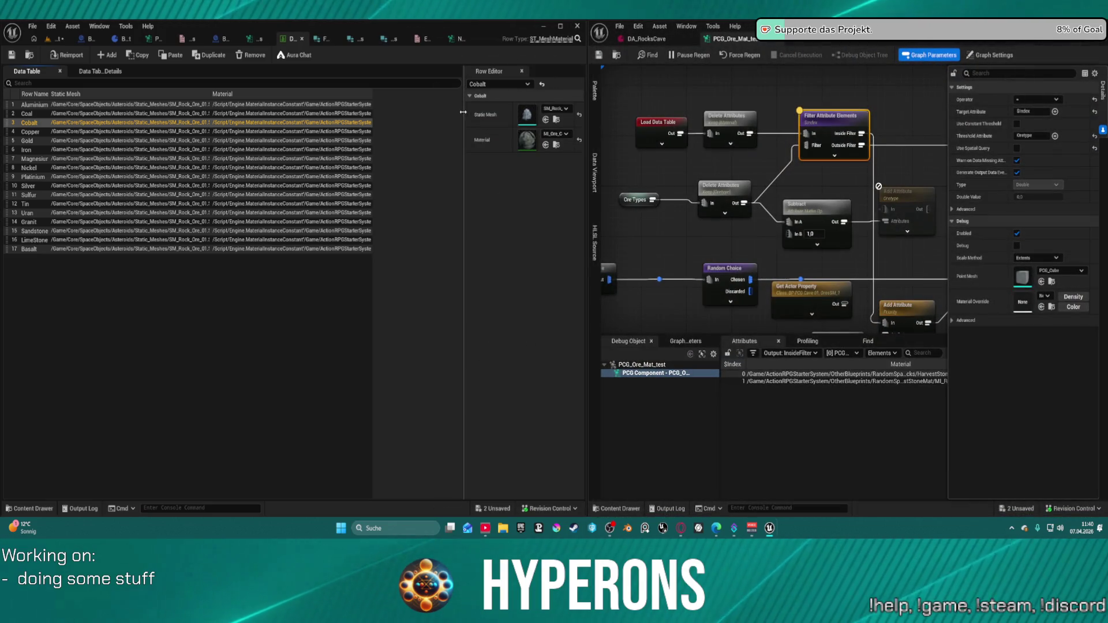
pyautogui.moveTo(463, 113); pyautogui.dragTo(409, 113)
pyautogui.press('Up')
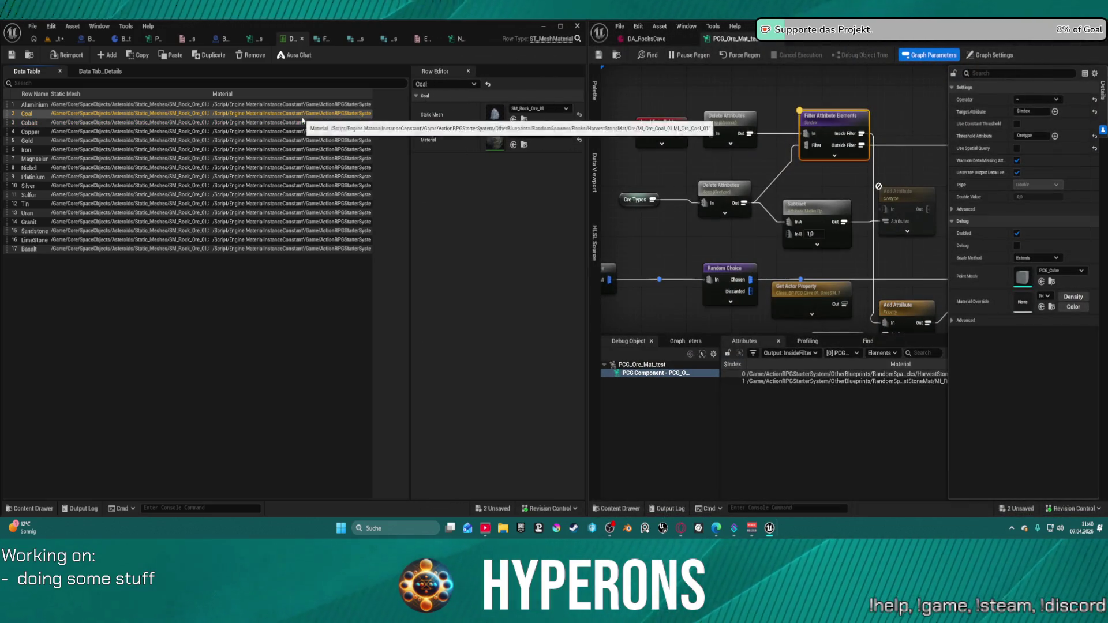
pyautogui.press('Up')
pyautogui.press('Down')
pyautogui.press('Down')
pyautogui.press('Down')
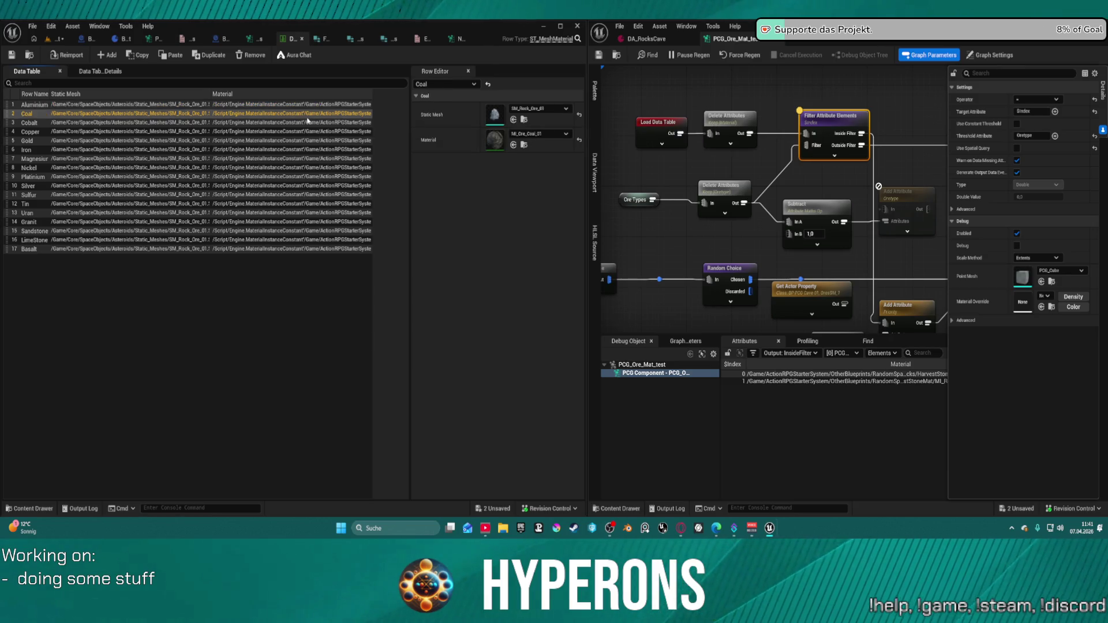
pyautogui.press('Down')
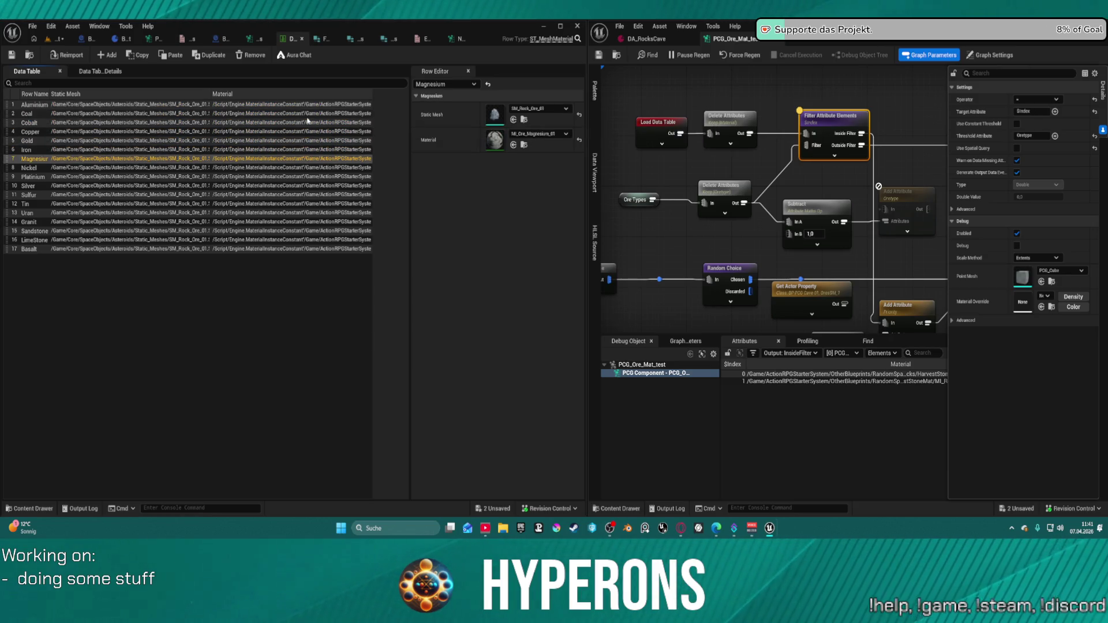
pyautogui.press('Down')
pyautogui.press('Down')
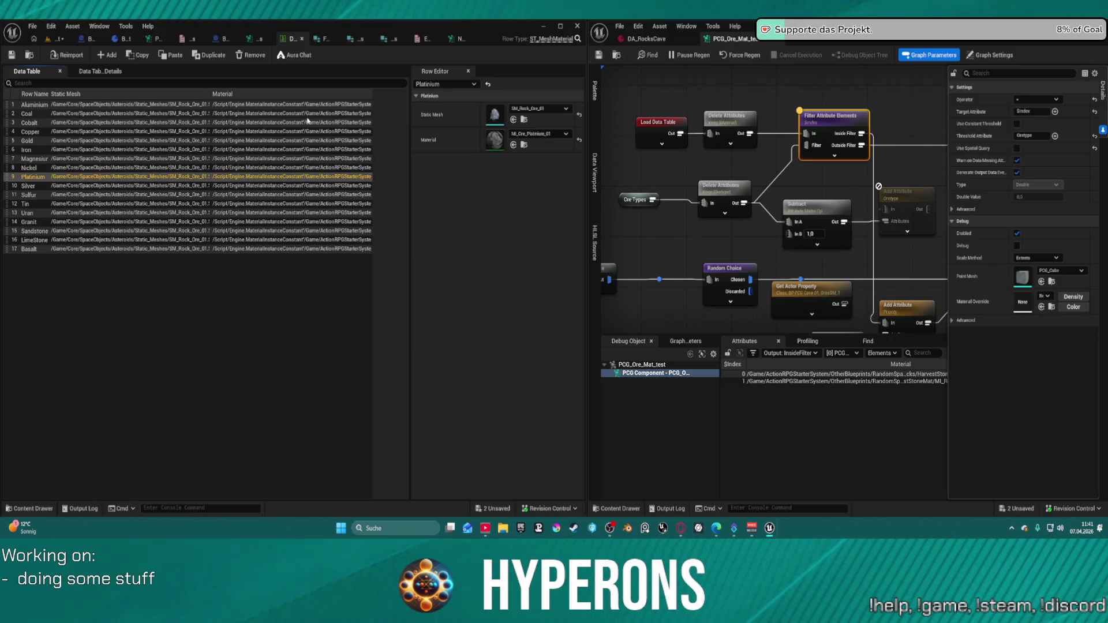
pyautogui.press('Down')
pyautogui.press('Down')
pyautogui.press('Down')
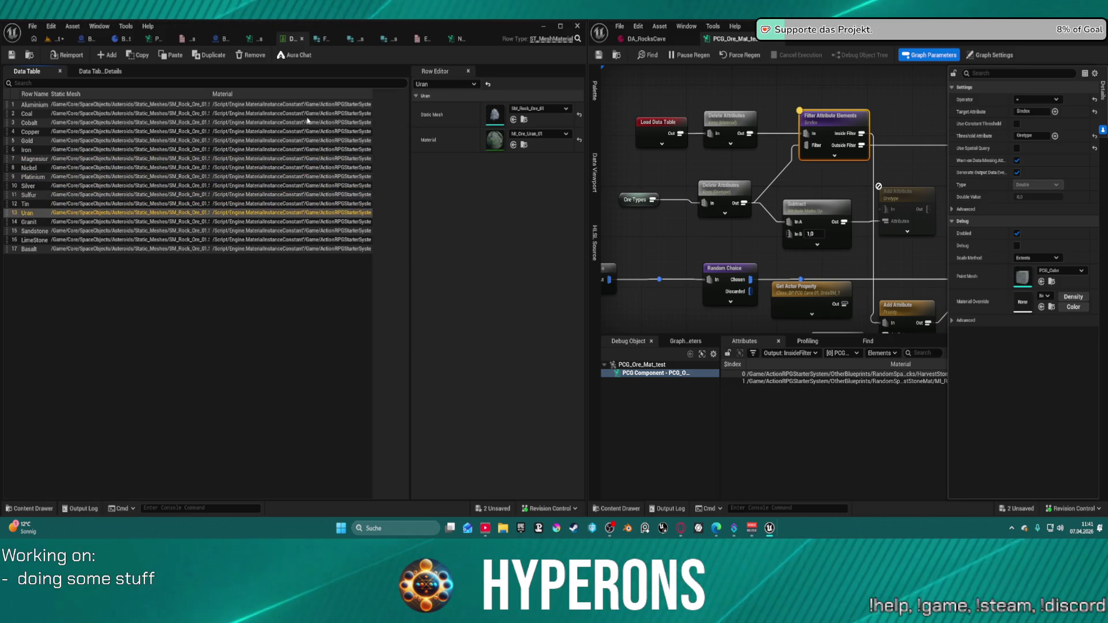
pyautogui.press('Down')
# Dismiss the console command history and return focus to the editor
pyautogui.press('`')
pyautogui.press('Up')
pyautogui.press('Up')
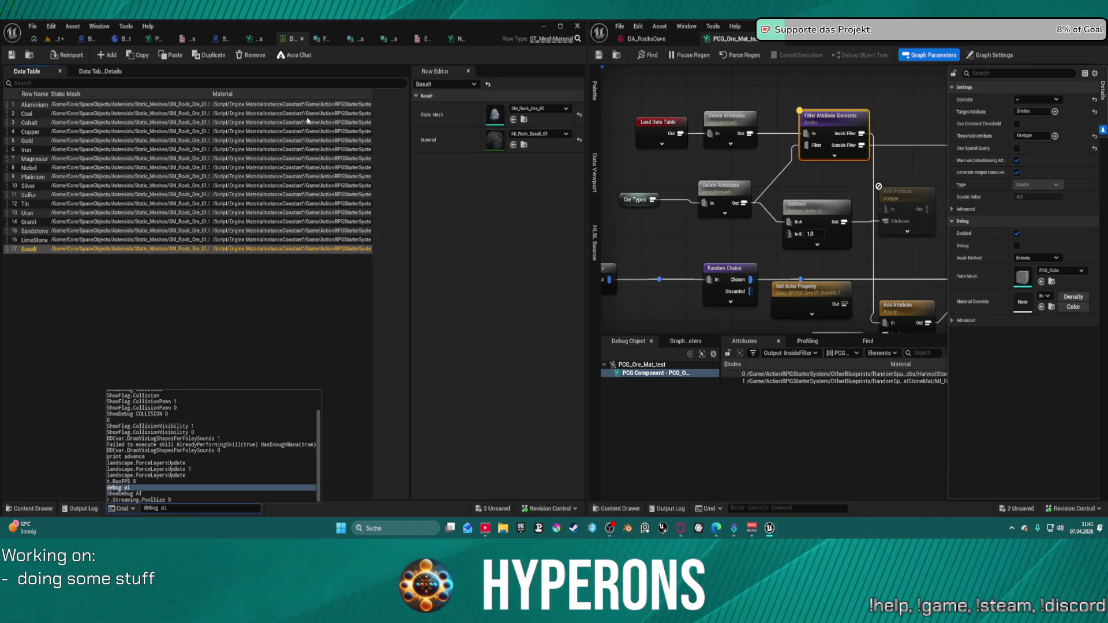
pyautogui.press('Escape')
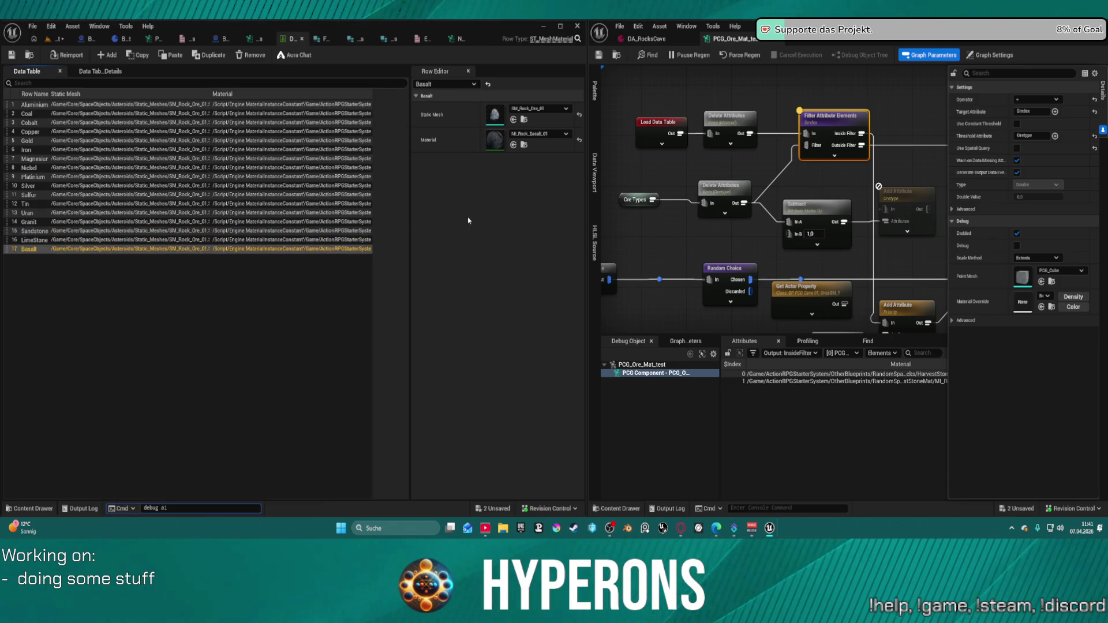
pyautogui.click(469, 220)
# Open DT_HarvestRockMat_02 from the Rocks folder and dock it into the left window
pyautogui.click(31, 55)
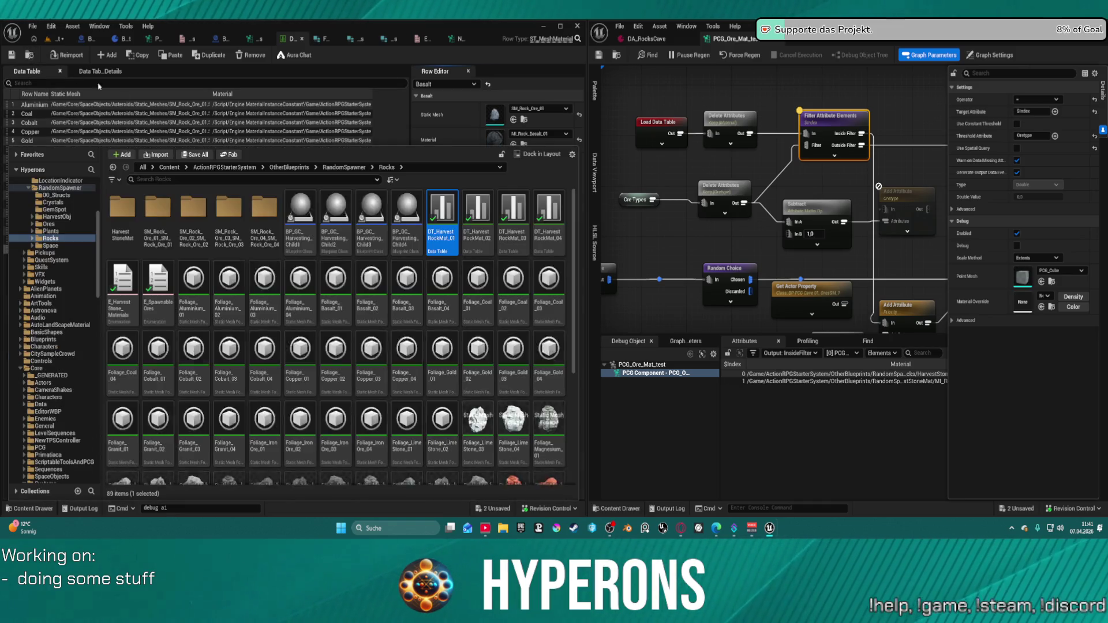
pyautogui.click(479, 234)
pyautogui.doubleClick(478, 235)
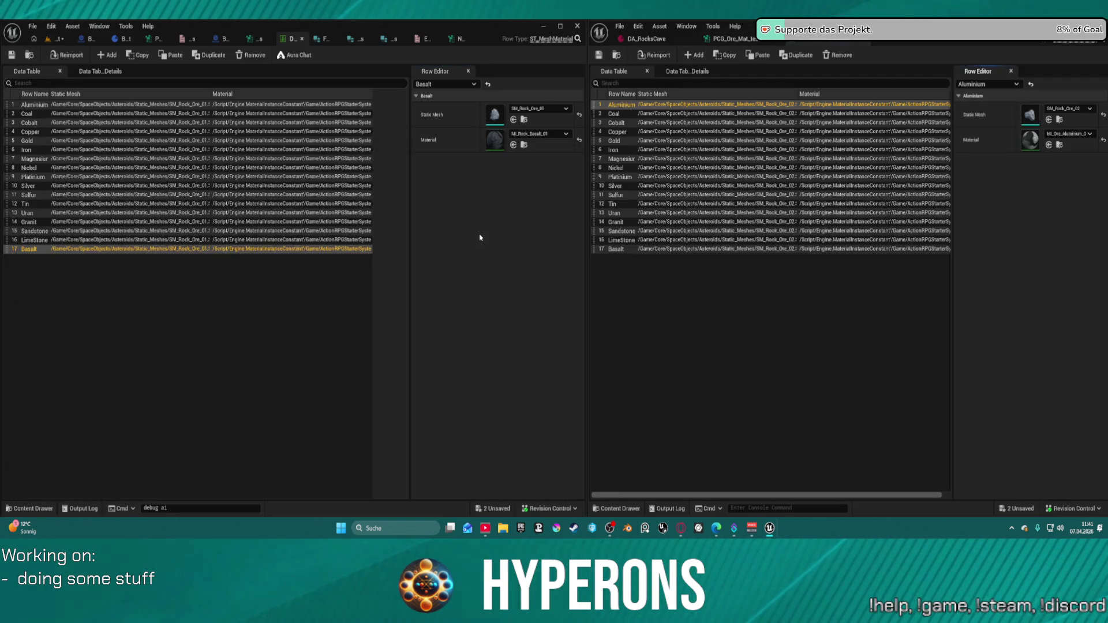
pyautogui.click(204, 105)
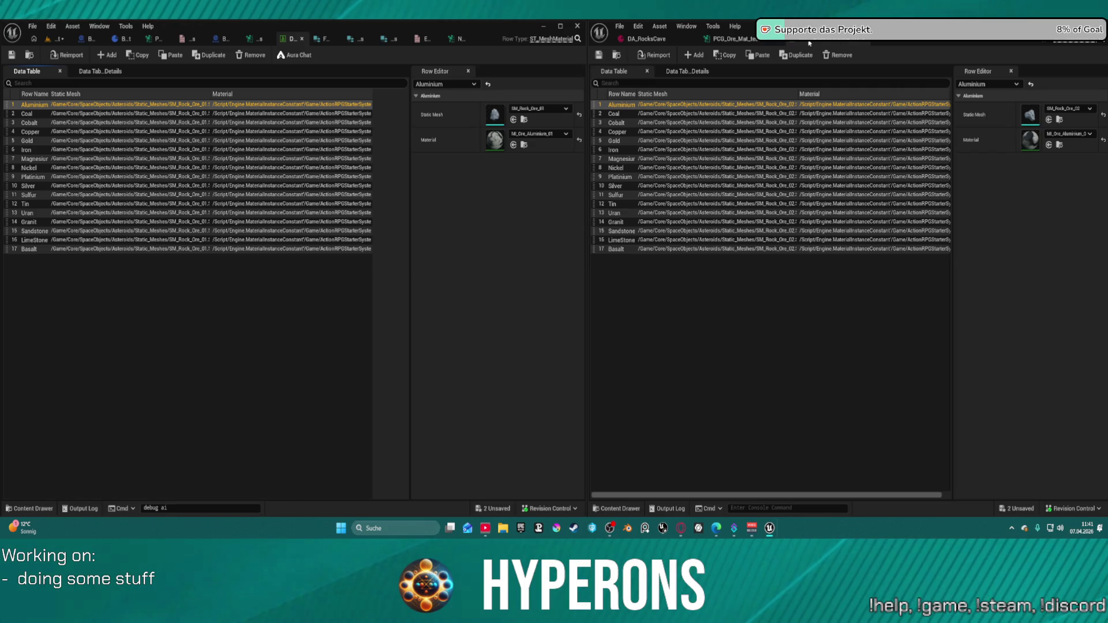
pyautogui.moveTo(646, 39); pyautogui.dragTo(96, 41)
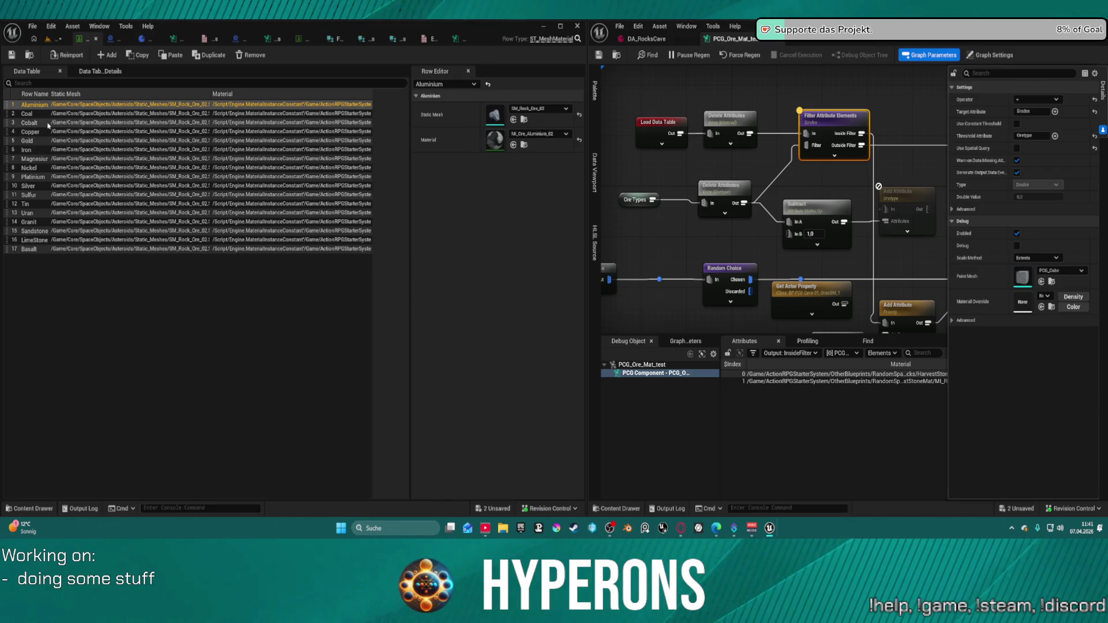
# Review the _02 table's ore materials row by row from Cobalt downward
pyautogui.click(52, 122)
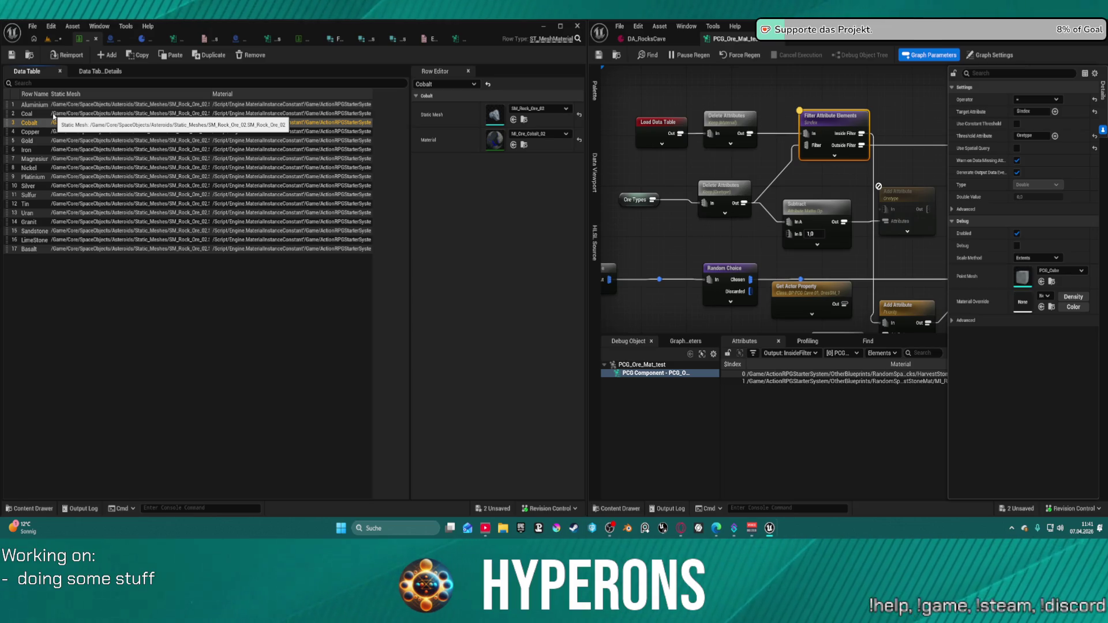
pyautogui.press('Down')
pyautogui.press('Down')
pyautogui.press('Down')
pyautogui.press('Down')
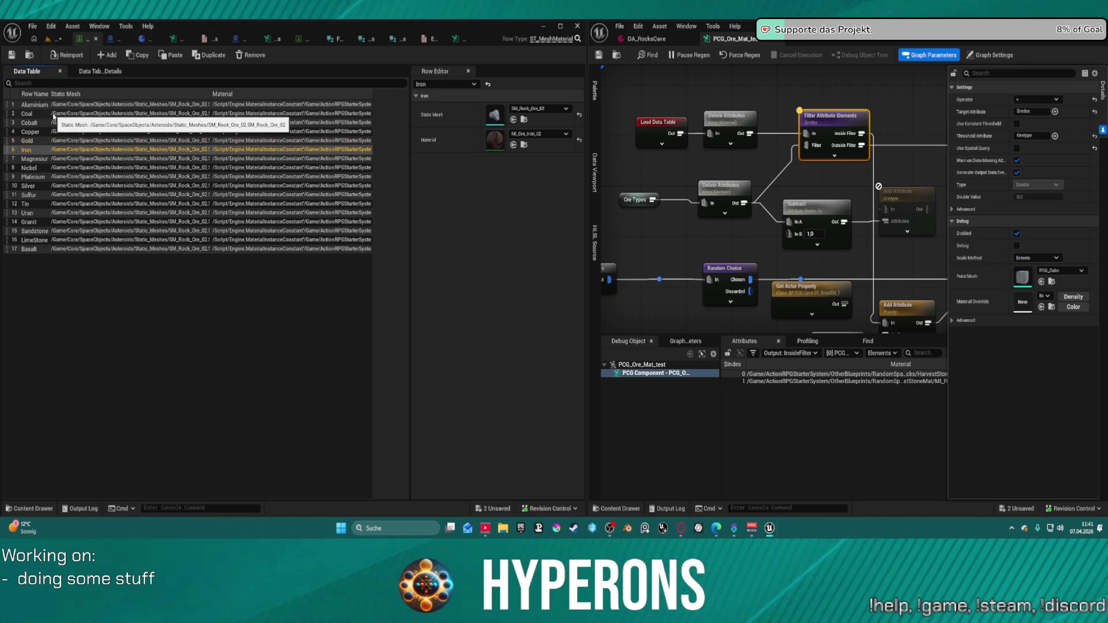
pyautogui.press('Down')
pyautogui.press('Down')
pyautogui.press('Down')
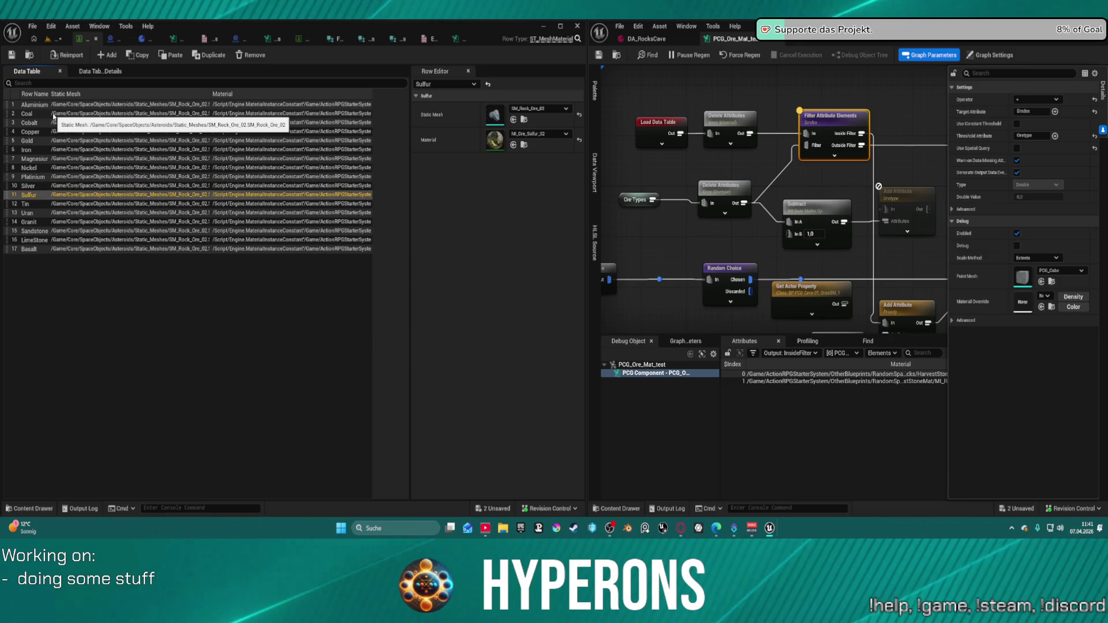
pyautogui.hotkey('ctrl', 'space')
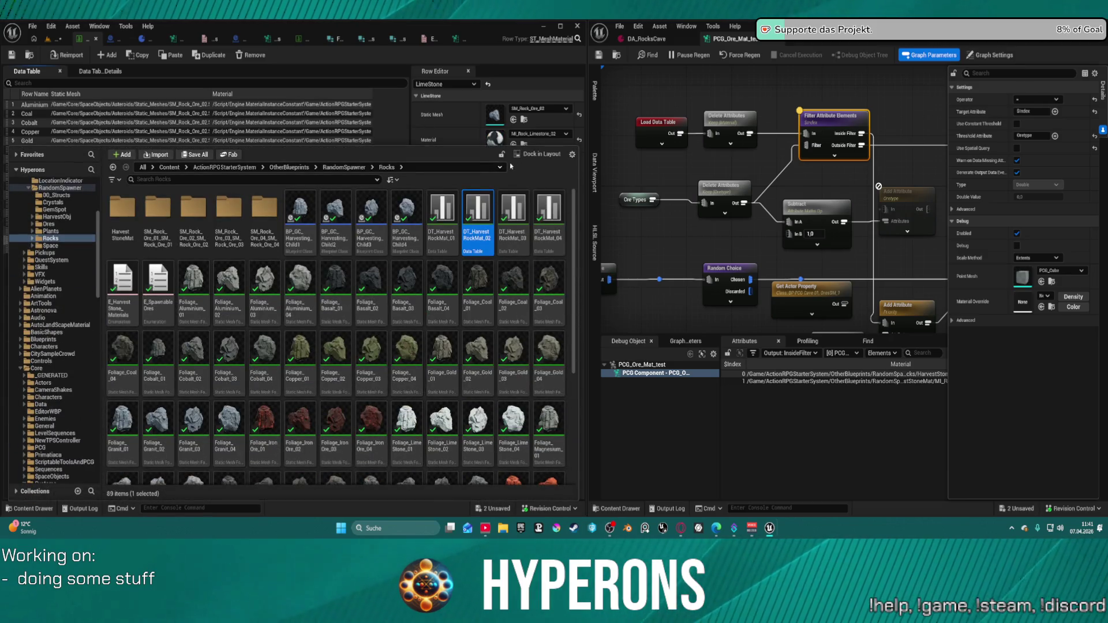
# Open DT_HarvestRockMat_03 and review its rows from Cobalt down to Basalt
pyautogui.doubleClick(514, 207)
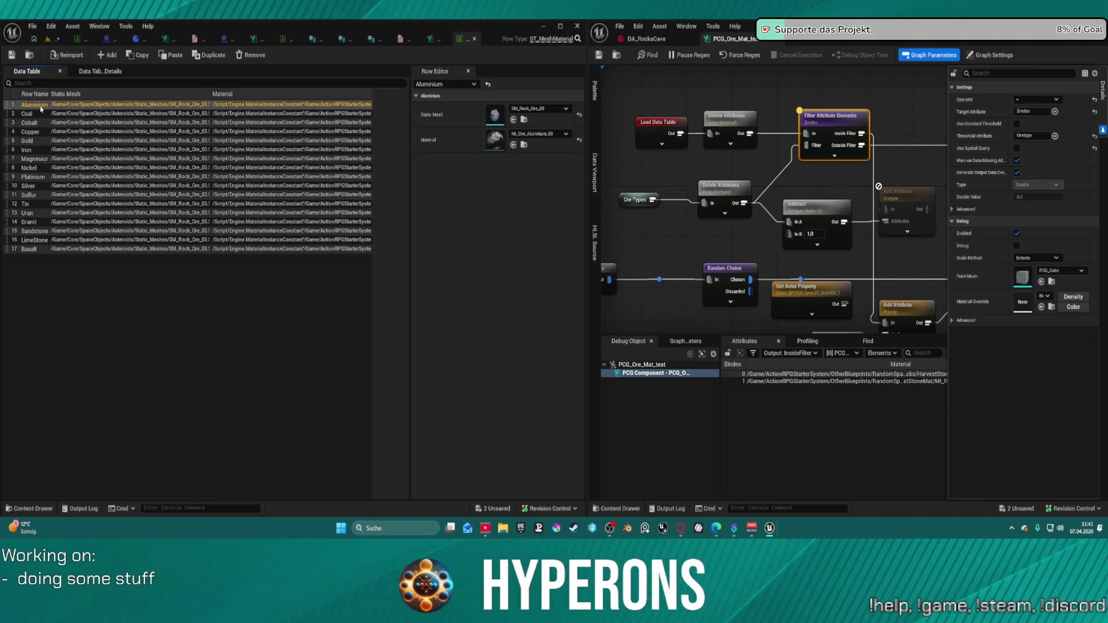
pyautogui.press('Down')
pyautogui.press('Down')
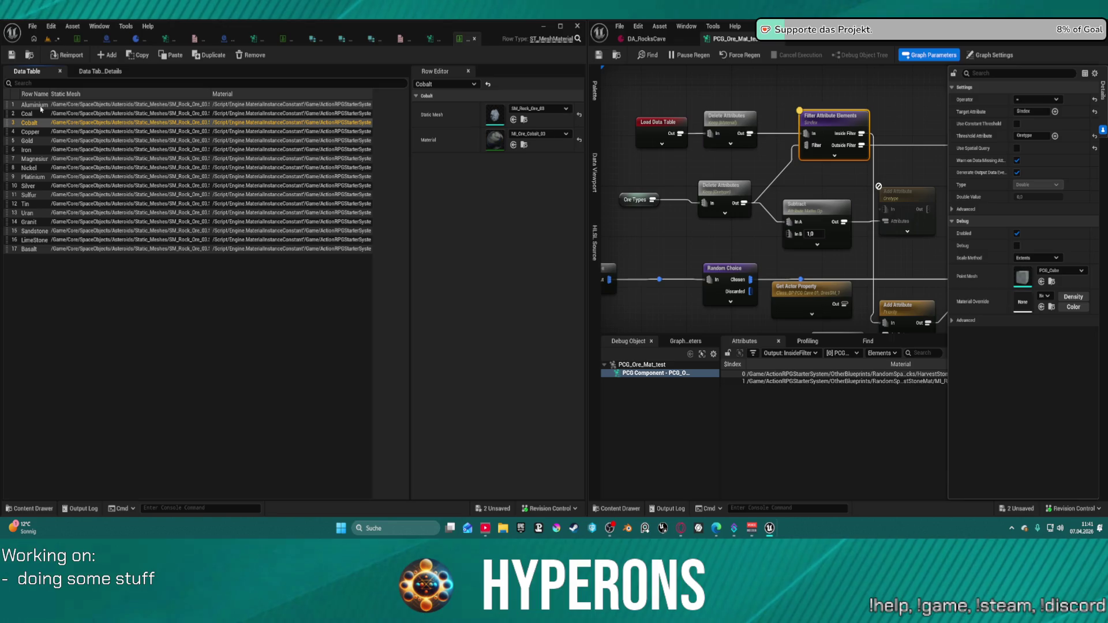
pyautogui.press('Down')
pyautogui.press('Down')
pyautogui.press('Down')
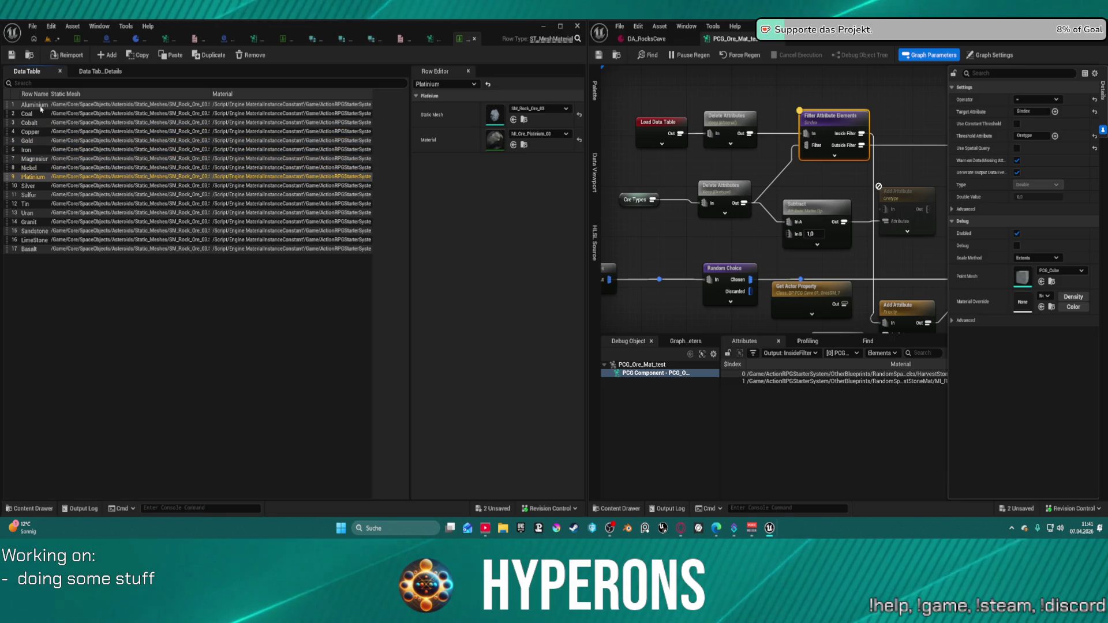
pyautogui.press('Down')
pyautogui.press('Down')
pyautogui.press('Down')
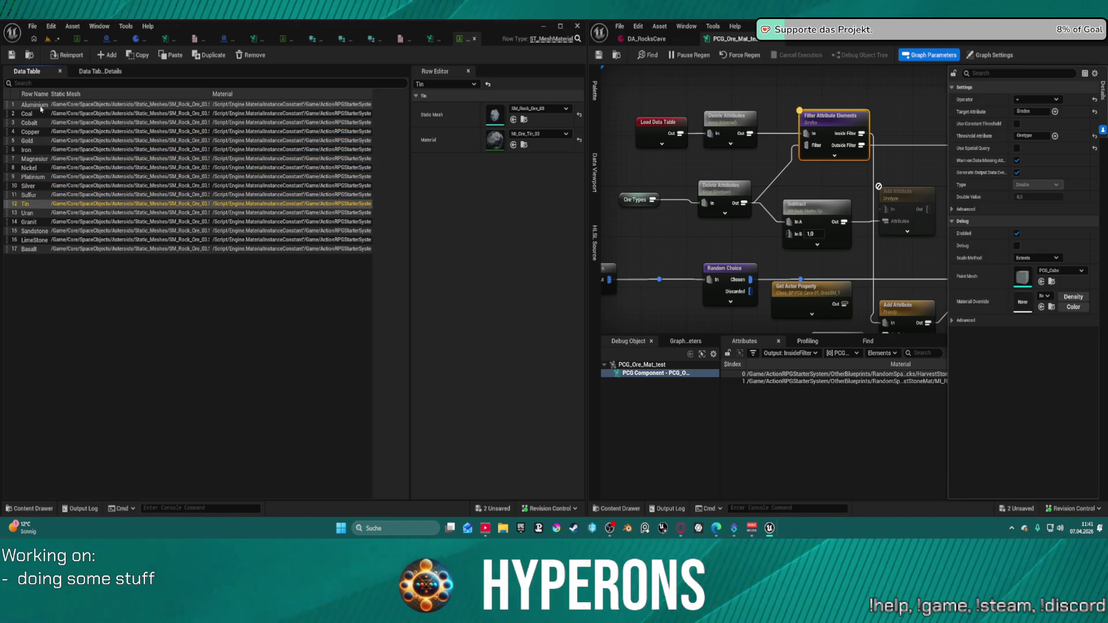
pyautogui.press('Down')
pyautogui.press('Down')
pyautogui.press('Down')
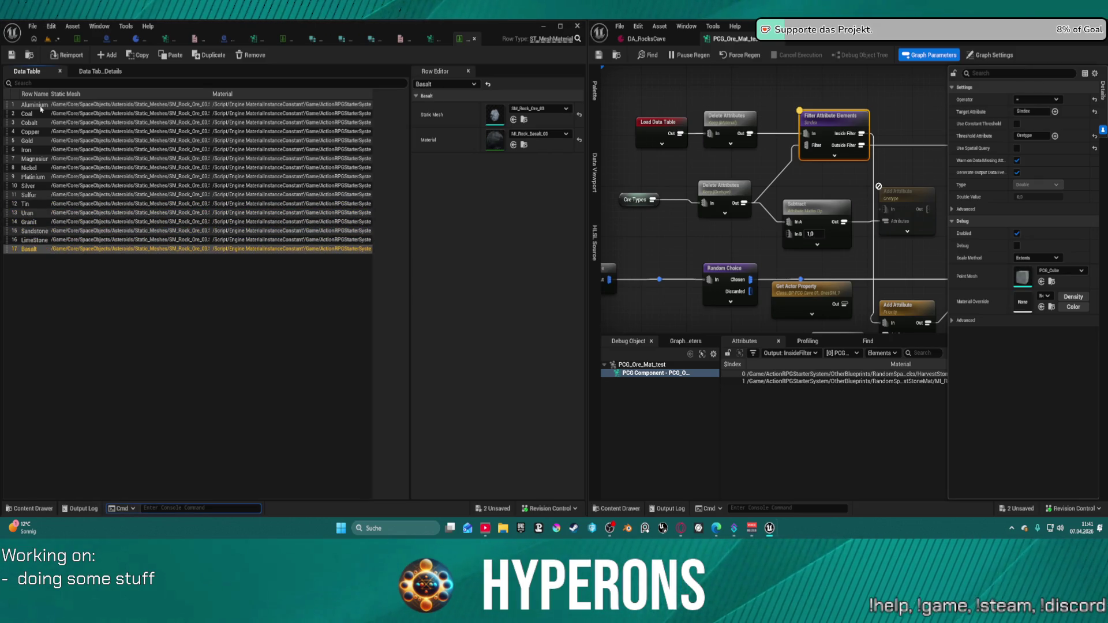
# Review DT_HarvestRockMat_04's rows down to Basalt, then switch to another PCG graph
pyautogui.hotkey('ctrl', 'space')
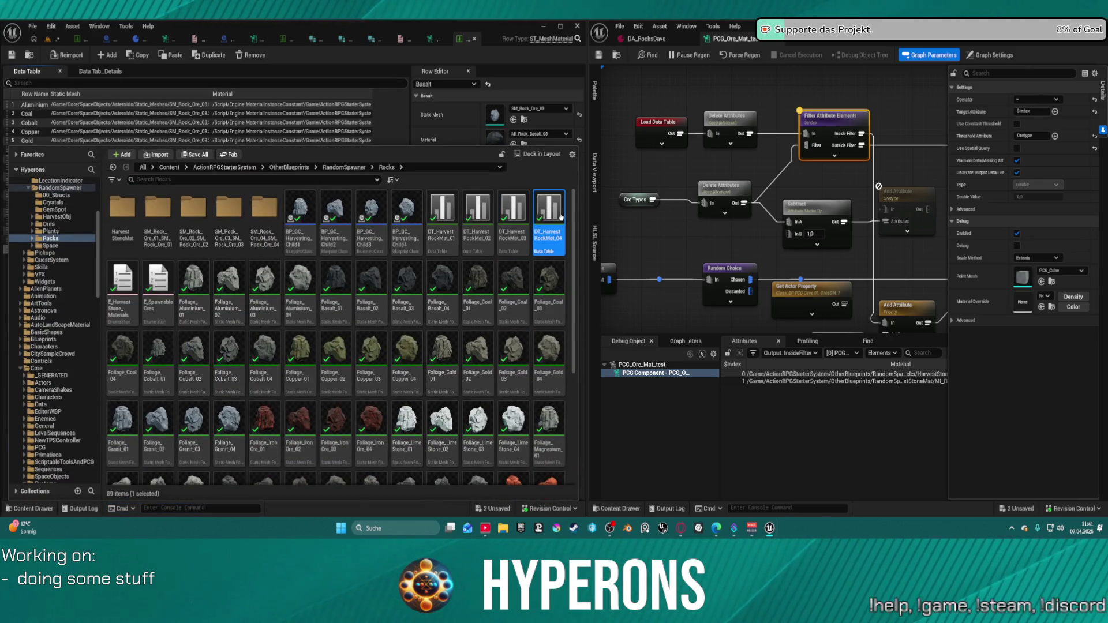
pyautogui.click(562, 221)
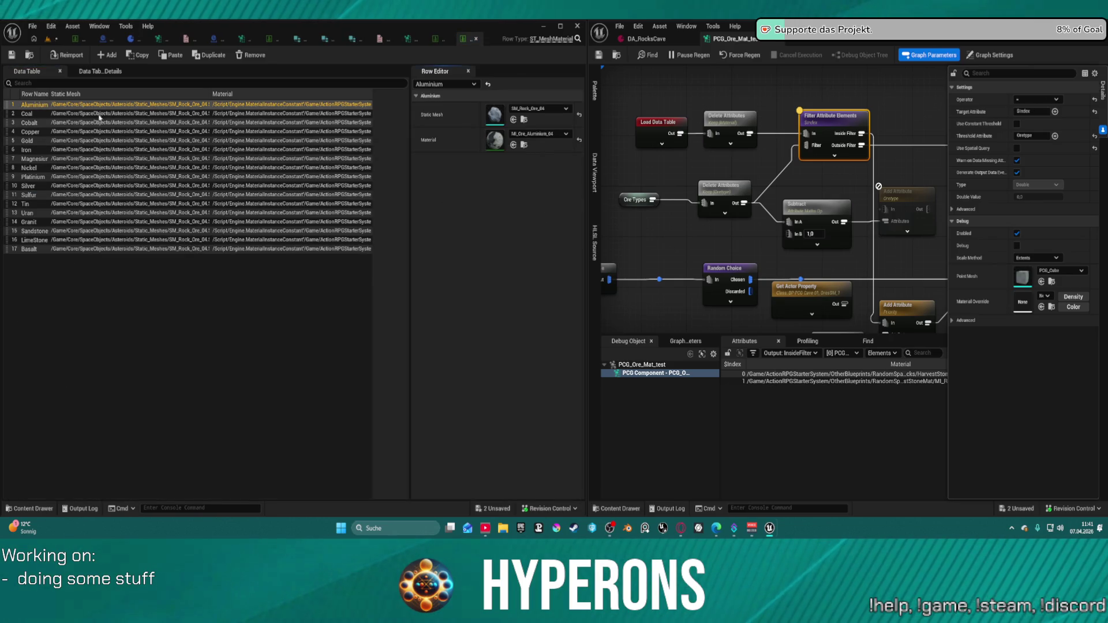
pyautogui.press('Down')
pyautogui.press('Down')
pyautogui.press('Down')
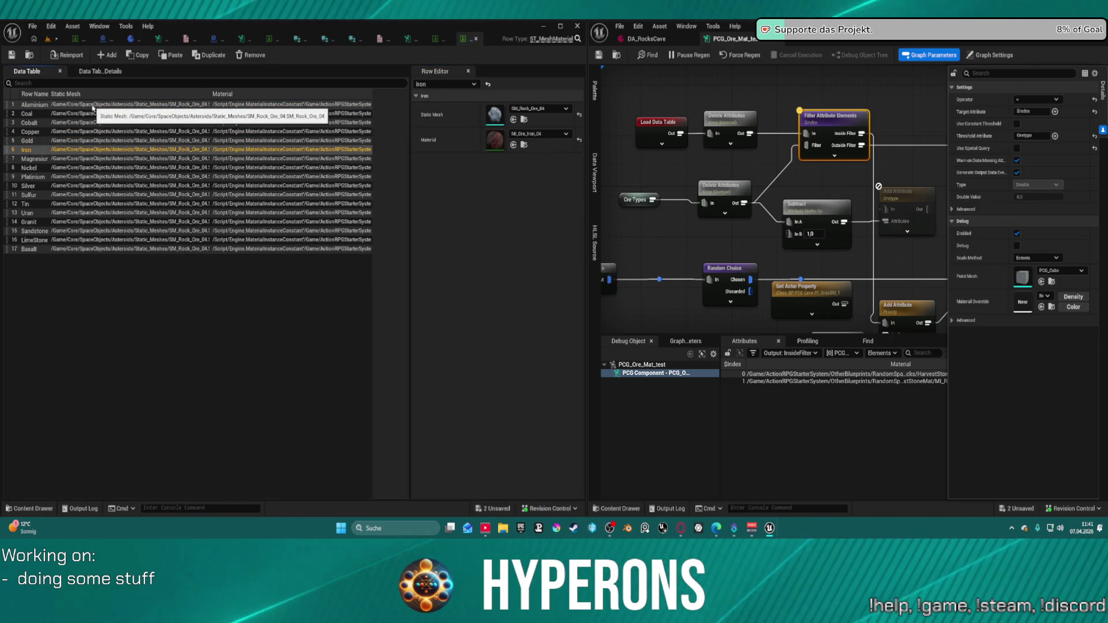
pyautogui.press('Down')
pyautogui.press('Down')
pyautogui.press('Down')
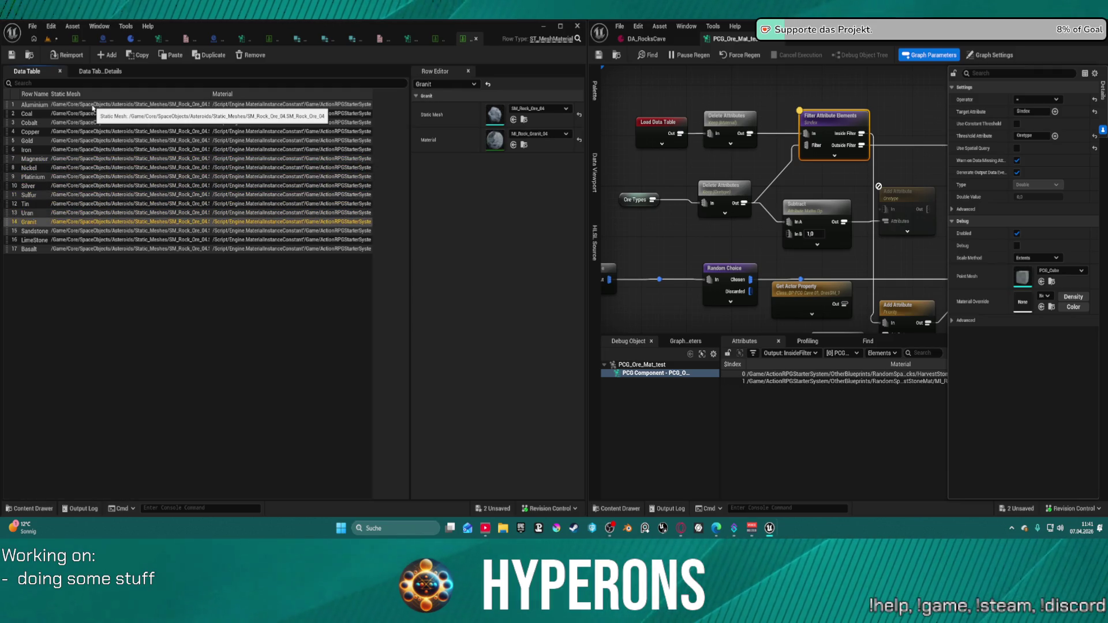
pyautogui.press('Down')
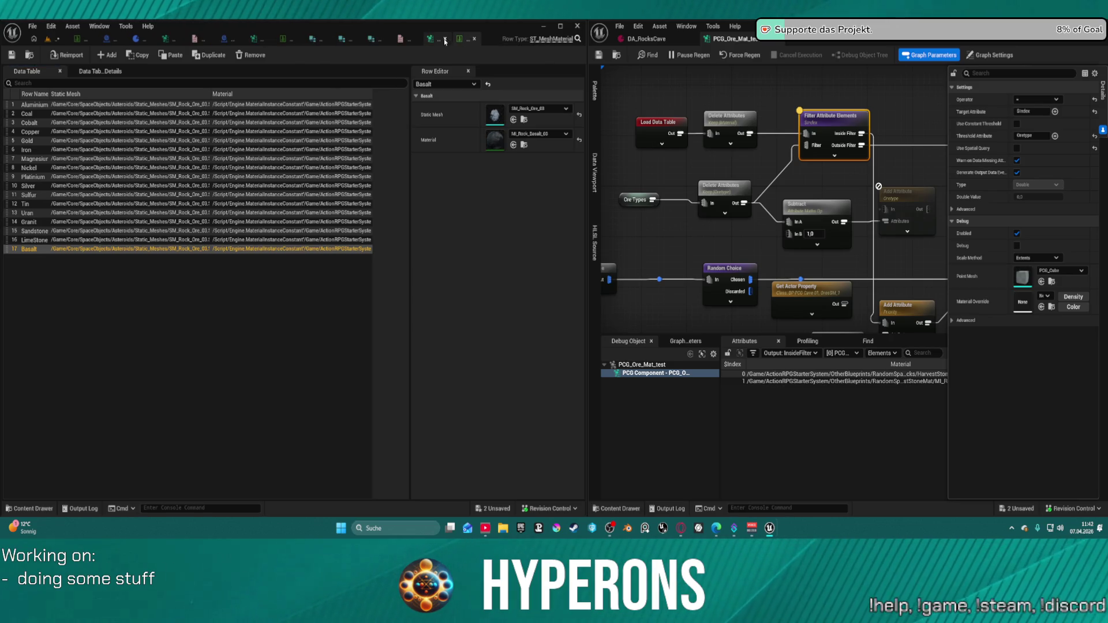
pyautogui.click(267, 39)
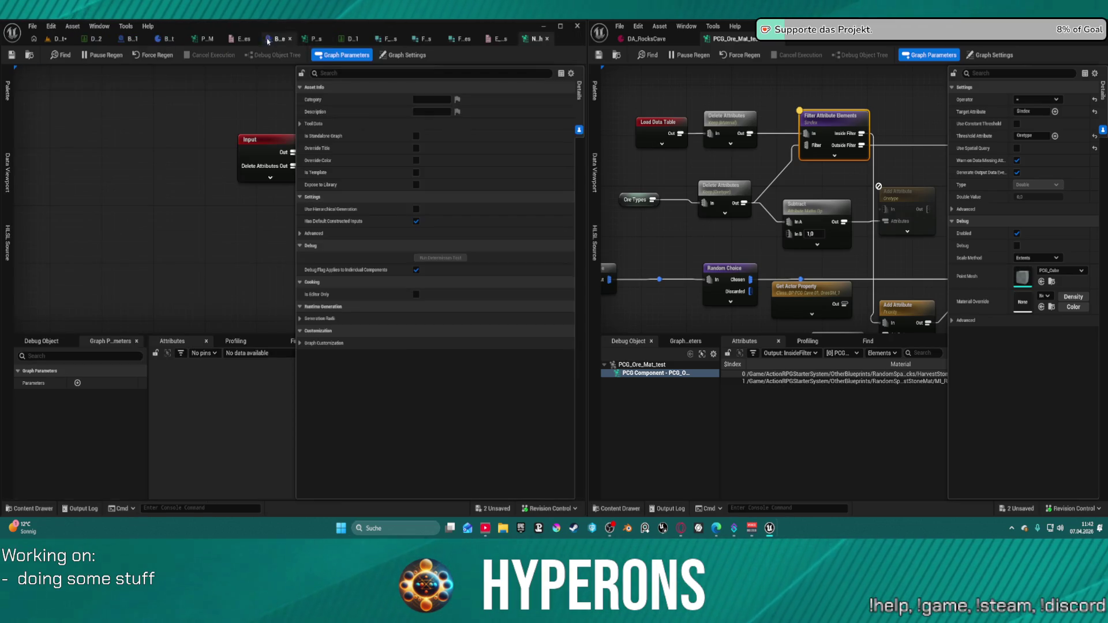
# Close an unneeded asset, narrow the level viewport beside the graph, and frame the rock grid
pyautogui.click(107, 39)
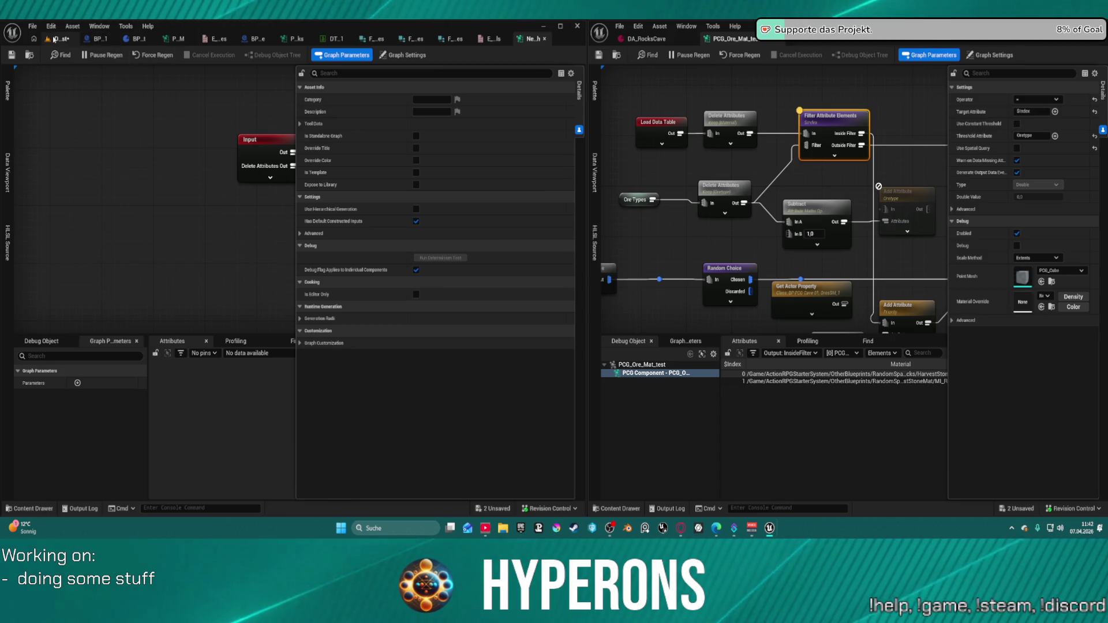
pyautogui.click(56, 39)
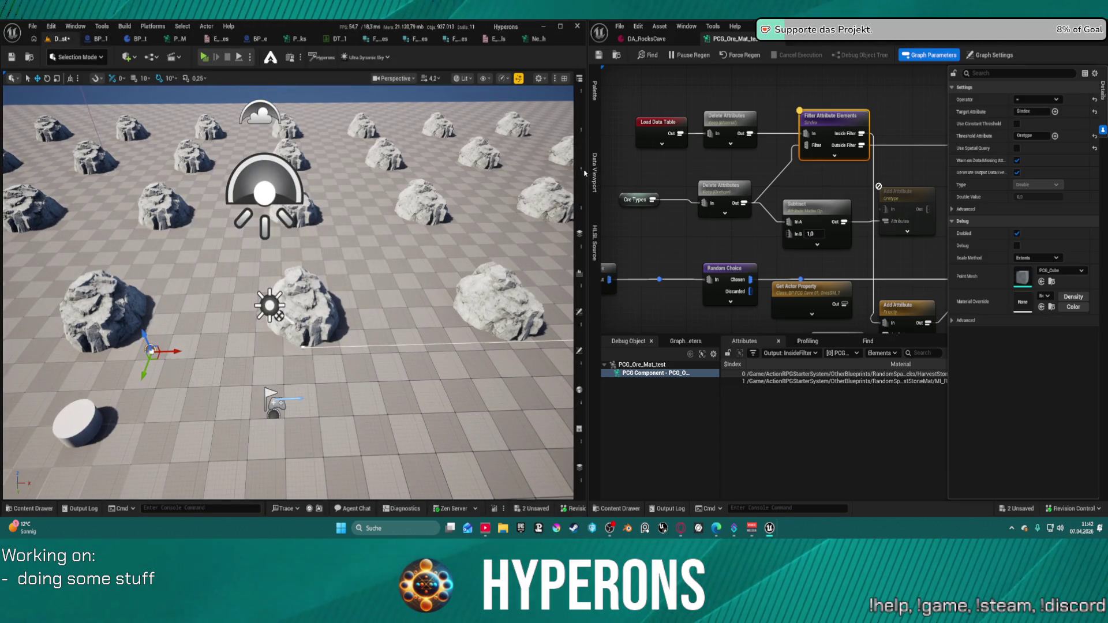
pyautogui.moveTo(585, 172)
pyautogui.mouseDown()
pyautogui.moveTo(235, 196)
pyautogui.moveTo(296, 199)
pyautogui.mouseUp()
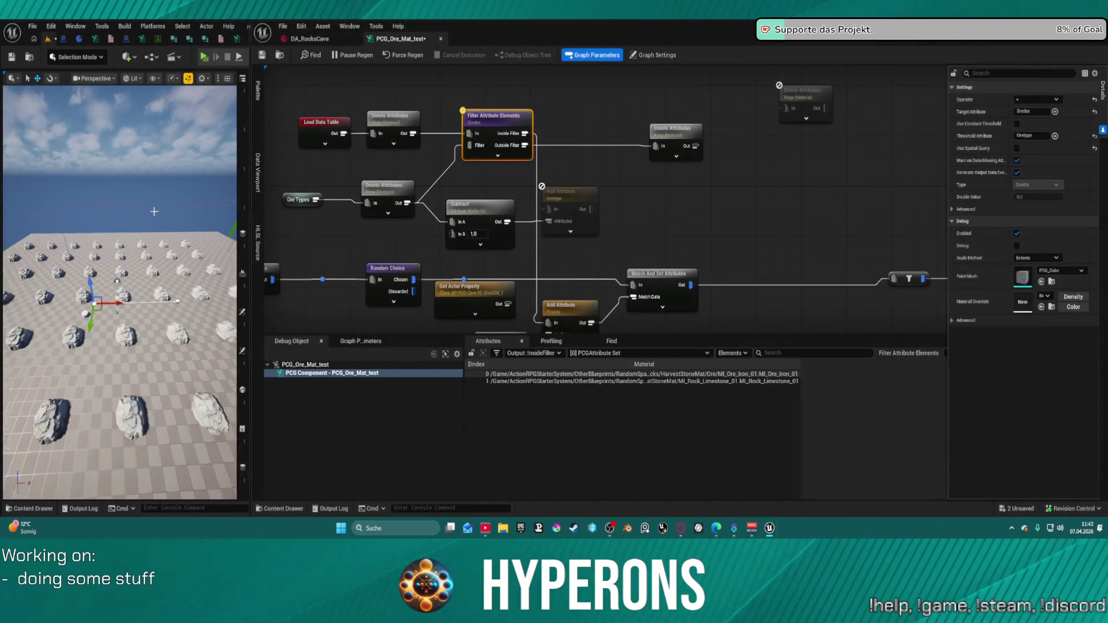
pyautogui.moveTo(122, 228); pyautogui.dragTo(118, 249)
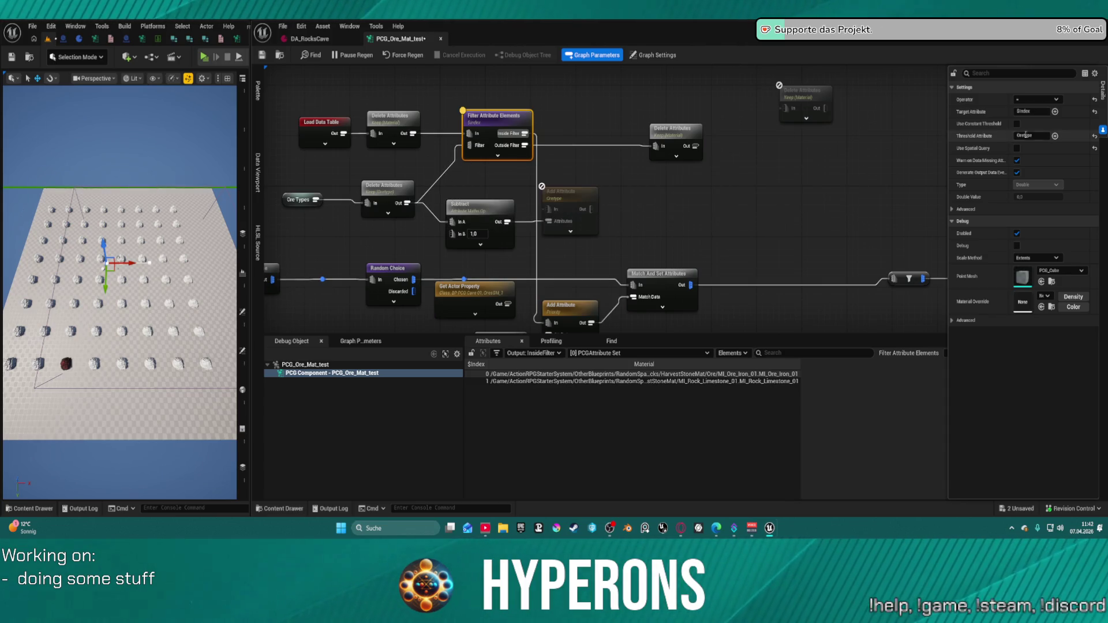
# Set the Filter Attribute Elements node's Threshold Attribute to $Index
pyautogui.click(1034, 136)
pyautogui.write('Index')
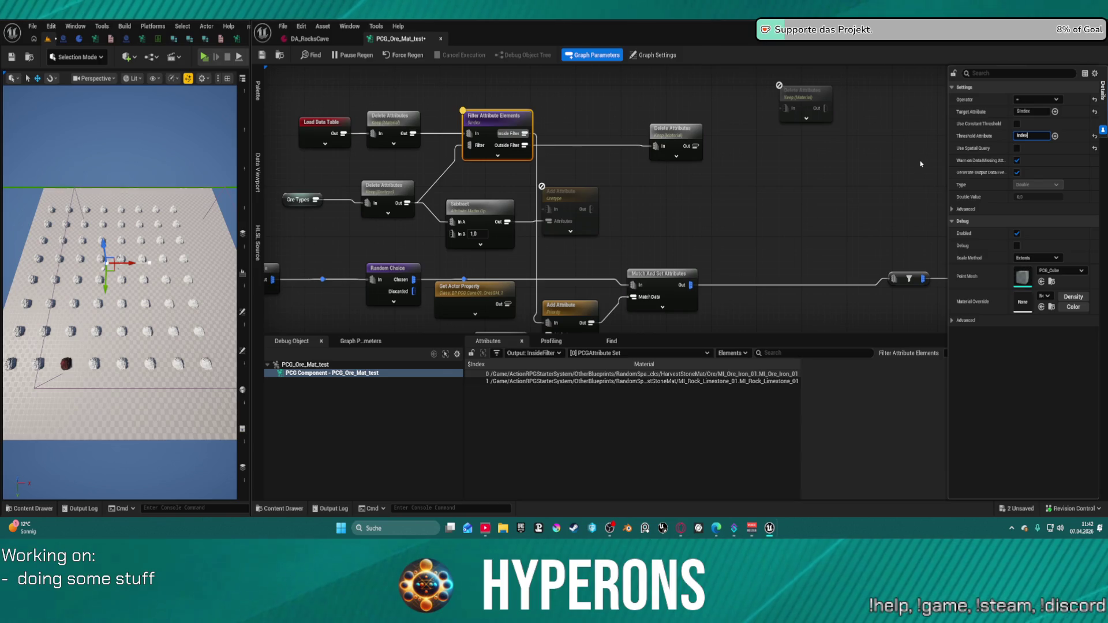
pyautogui.press('Return')
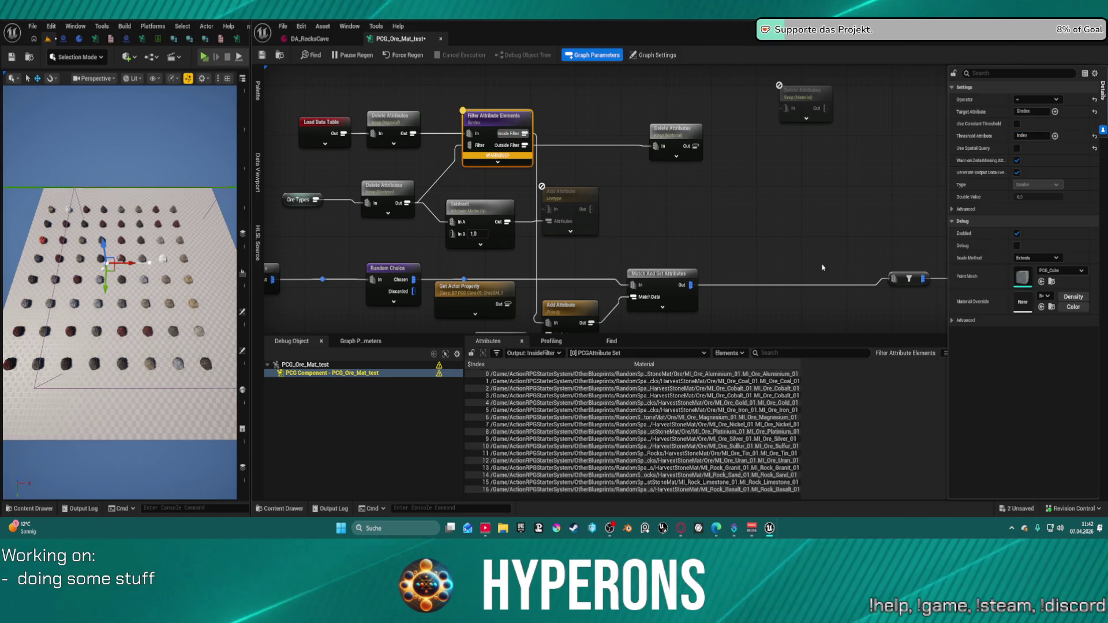
pyautogui.scroll(1, 512, 189)
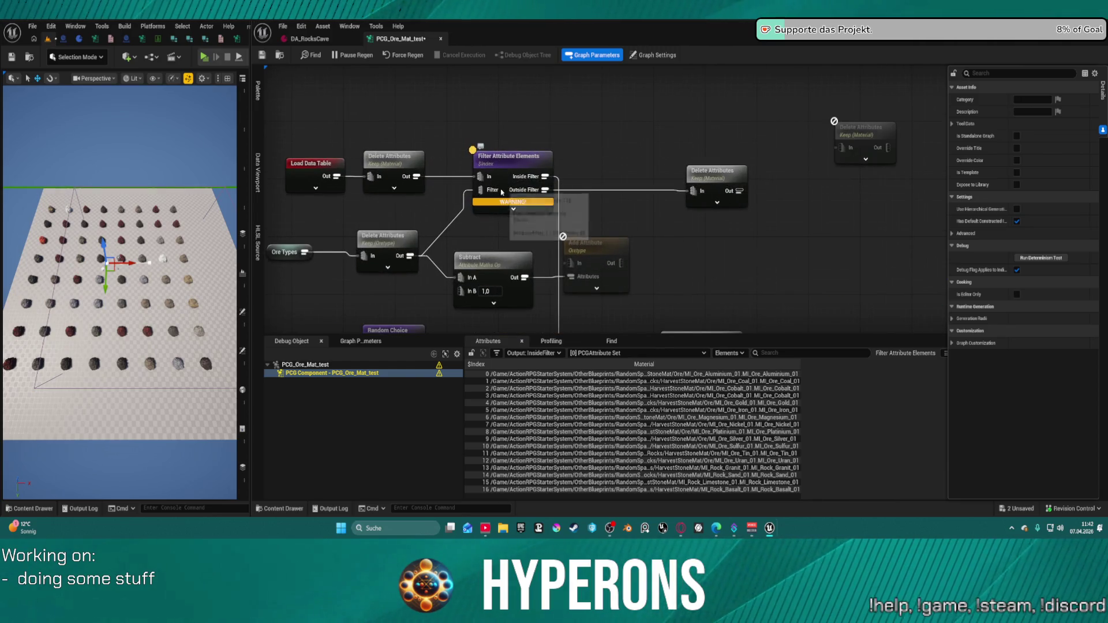
pyautogui.click(523, 164)
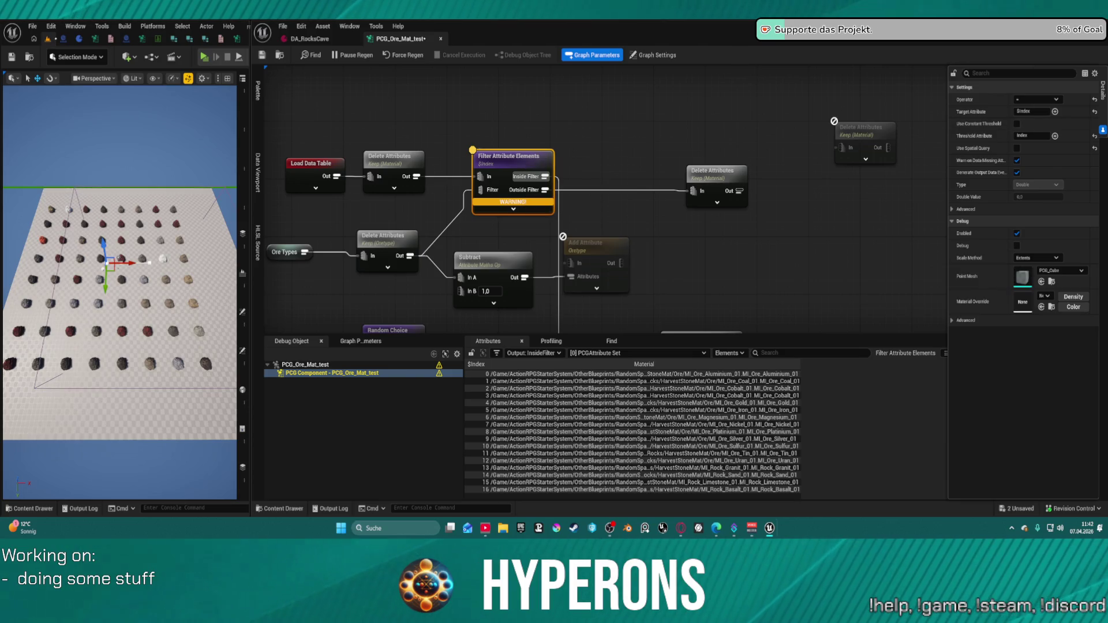
pyautogui.click(1055, 135)
pyautogui.click(1067, 233)
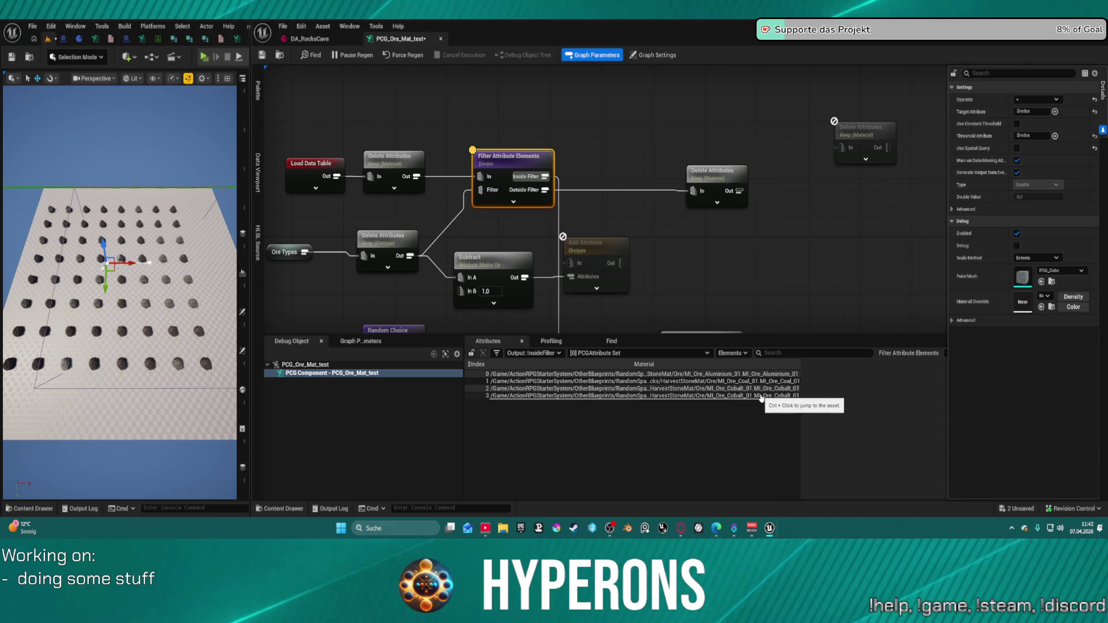
# Lower the viewport camera onto the rocks and select the OreType Delete Attributes node
pyautogui.scroll(-2, 337, 320)
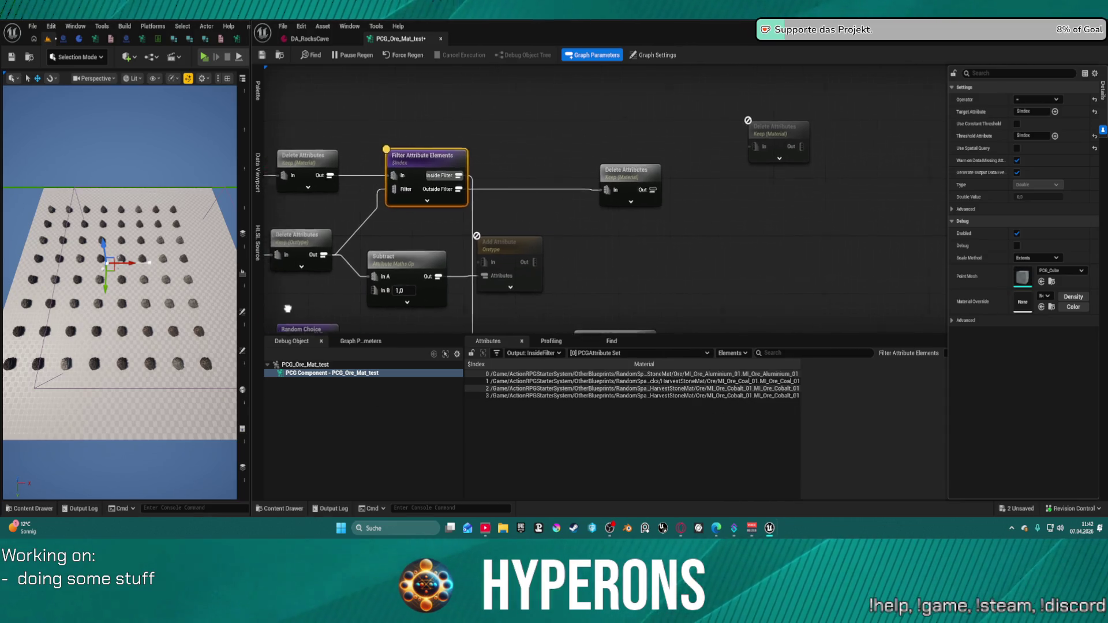
pyautogui.scroll(2, 371, 272)
pyautogui.rightClick(465, 243)
pyautogui.click(465, 243)
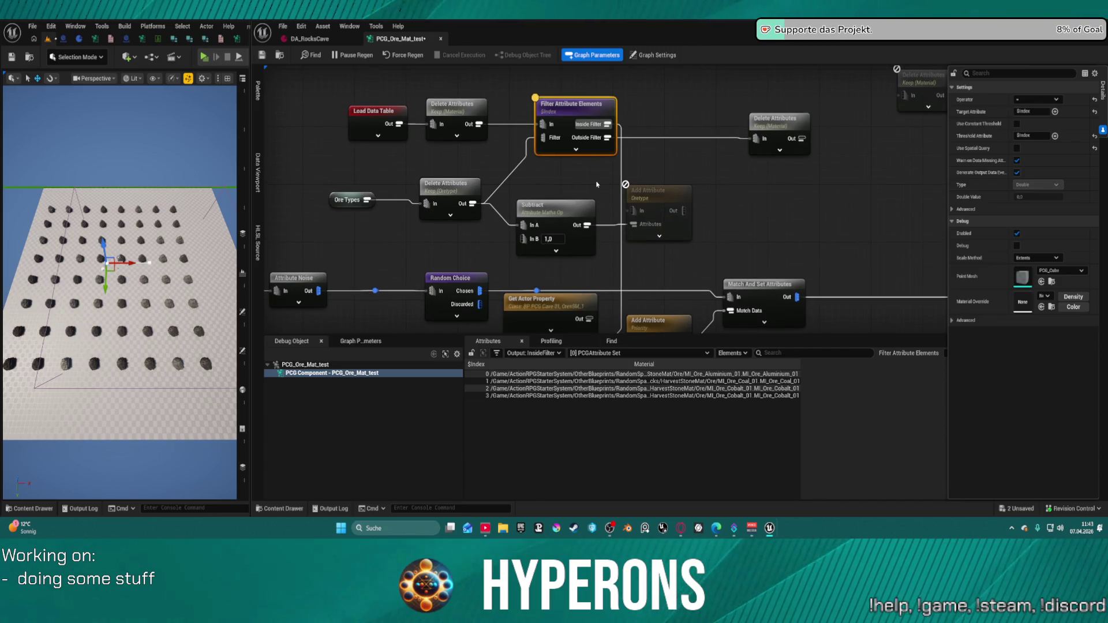
pyautogui.moveTo(120, 289)
pyautogui.mouseDown()
pyautogui.moveTo(132, 295)
pyautogui.moveTo(145, 277)
pyautogui.moveTo(127, 266)
pyautogui.moveTo(147, 245)
pyautogui.mouseUp()
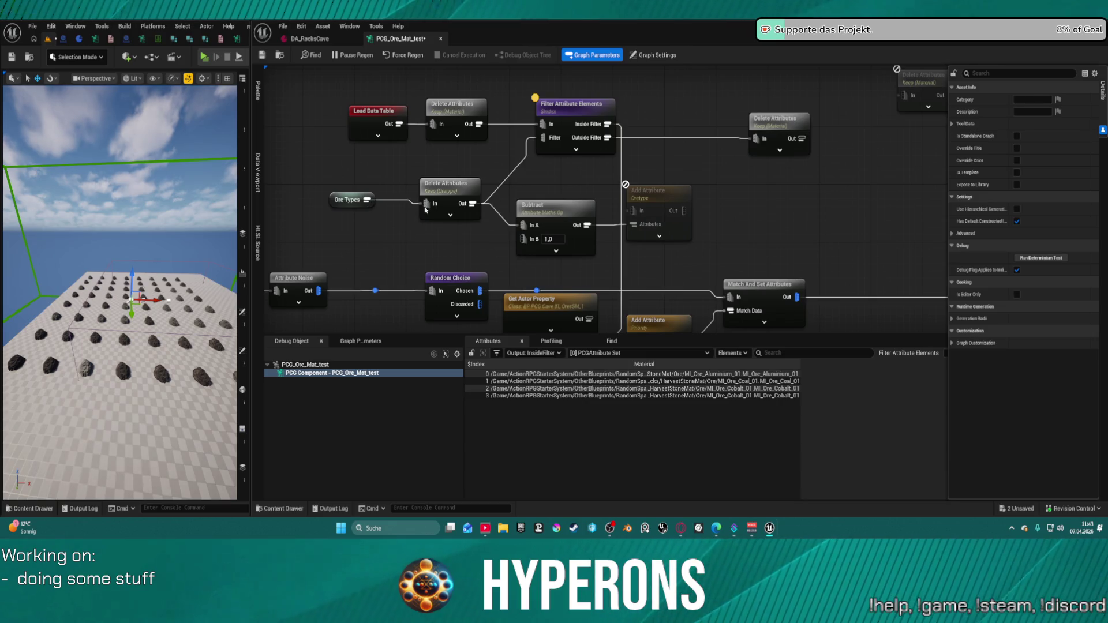
pyautogui.click(460, 196)
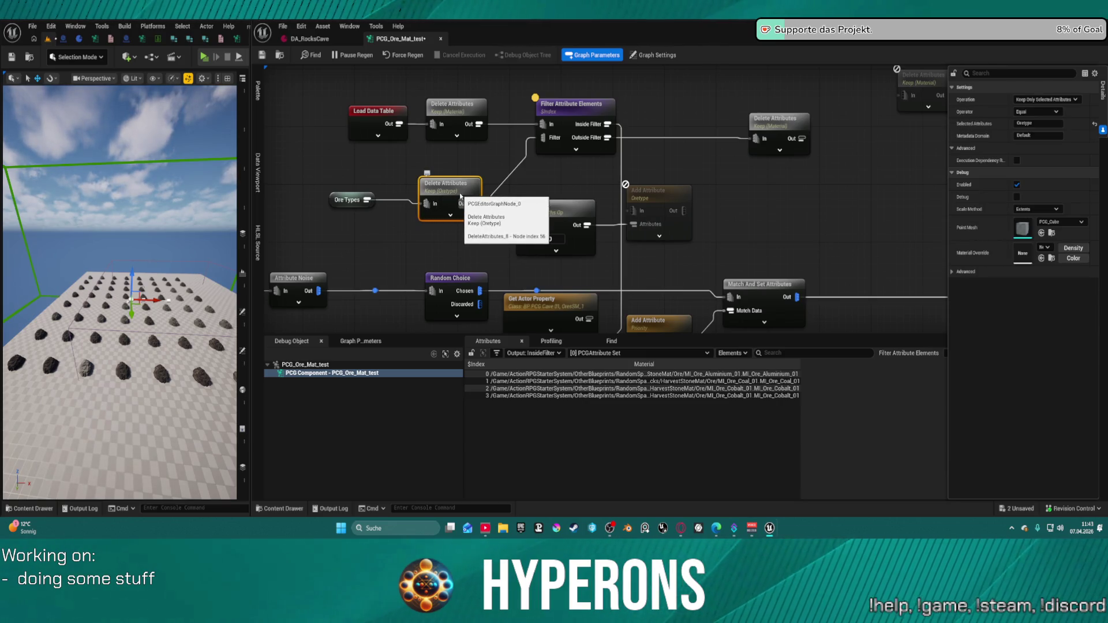
# Debug the ore-type Delete Attributes node, then inspect the filter and Load Data Table outputs
pyautogui.press('d')
pyautogui.press('a')
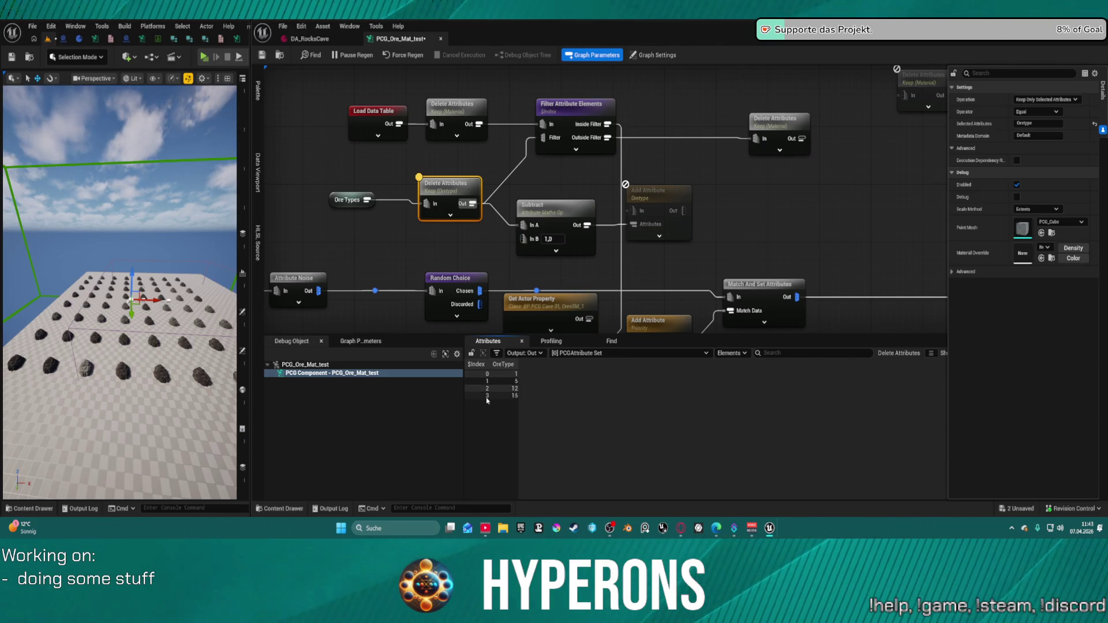
pyautogui.click(503, 166)
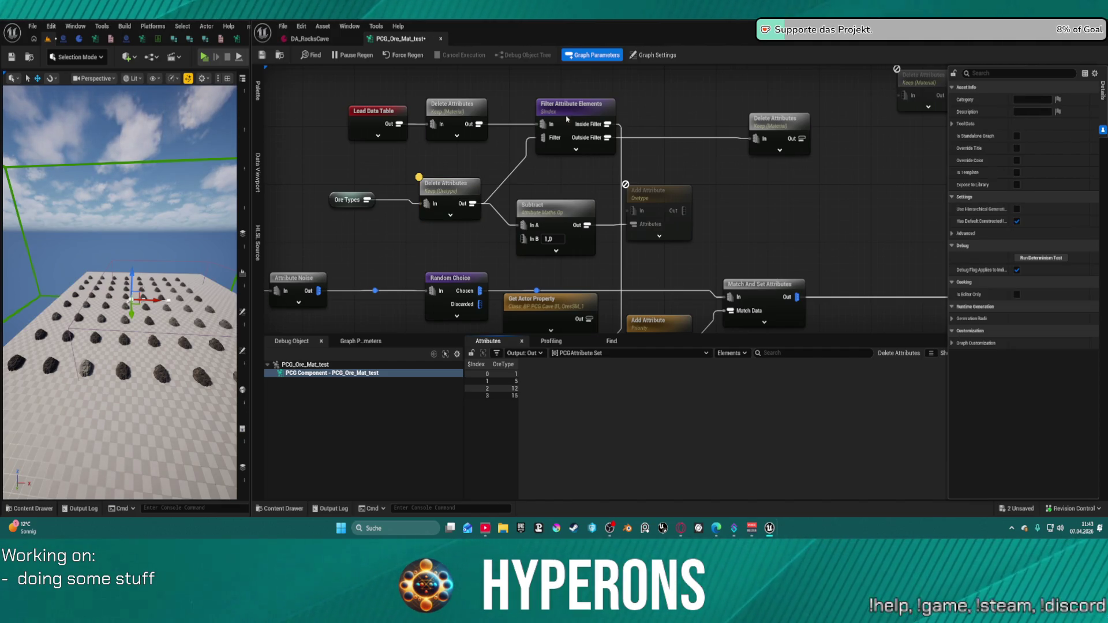
pyautogui.click(566, 119)
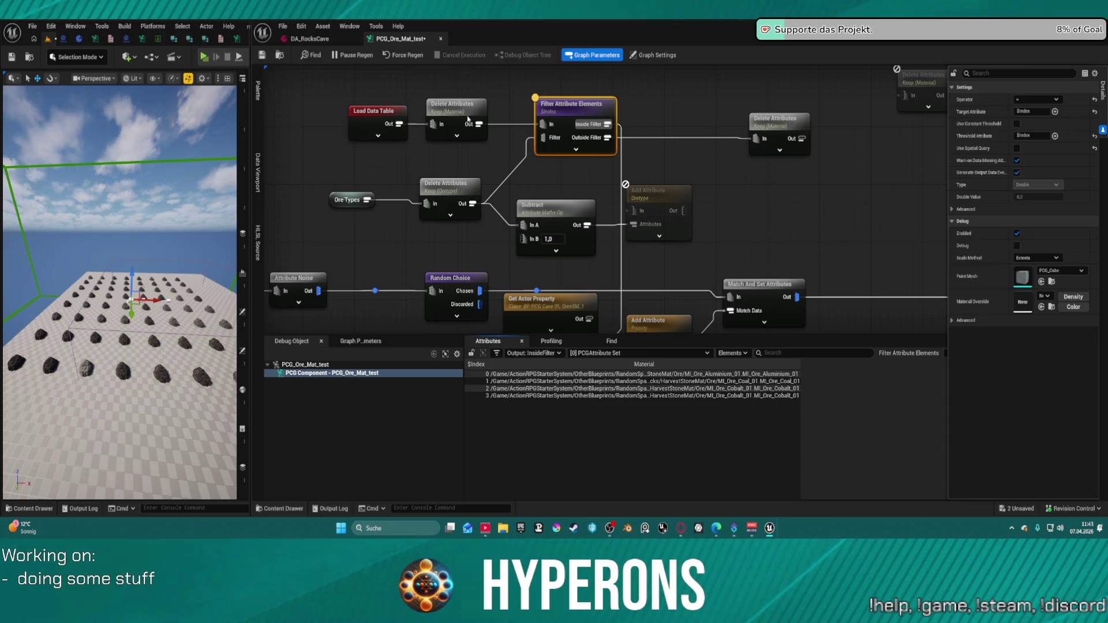
pyautogui.click(383, 115)
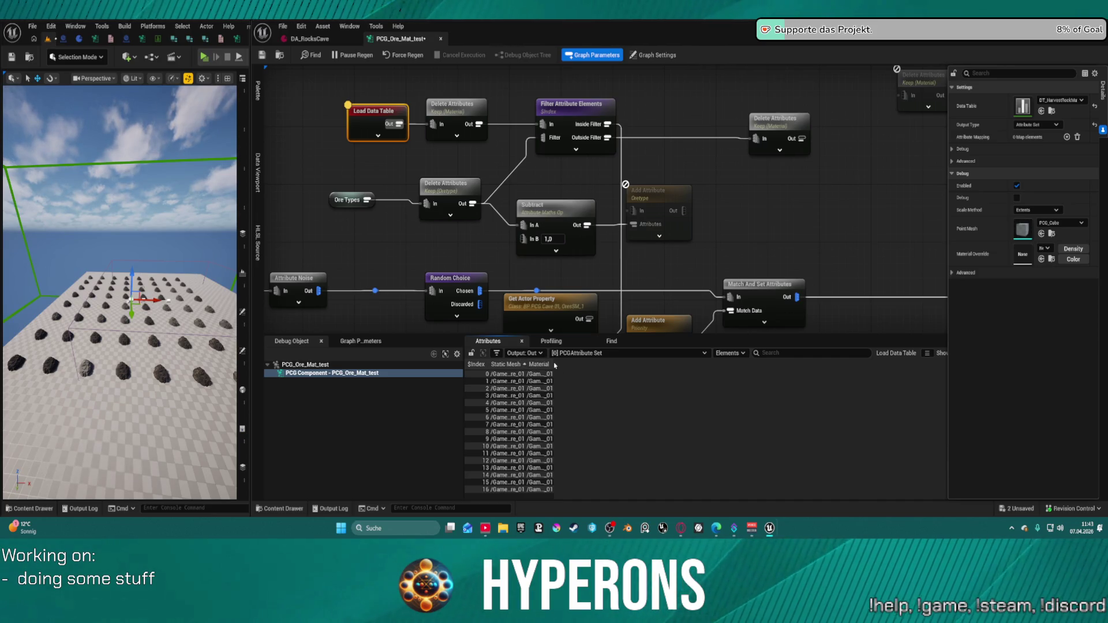
# Widen the Material and Static Mesh columns, then open the DT_HarvestRockMat data table
pyautogui.moveTo(553, 363)
pyautogui.mouseDown()
pyautogui.moveTo(817, 365)
pyautogui.moveTo(770, 372)
pyautogui.mouseUp()
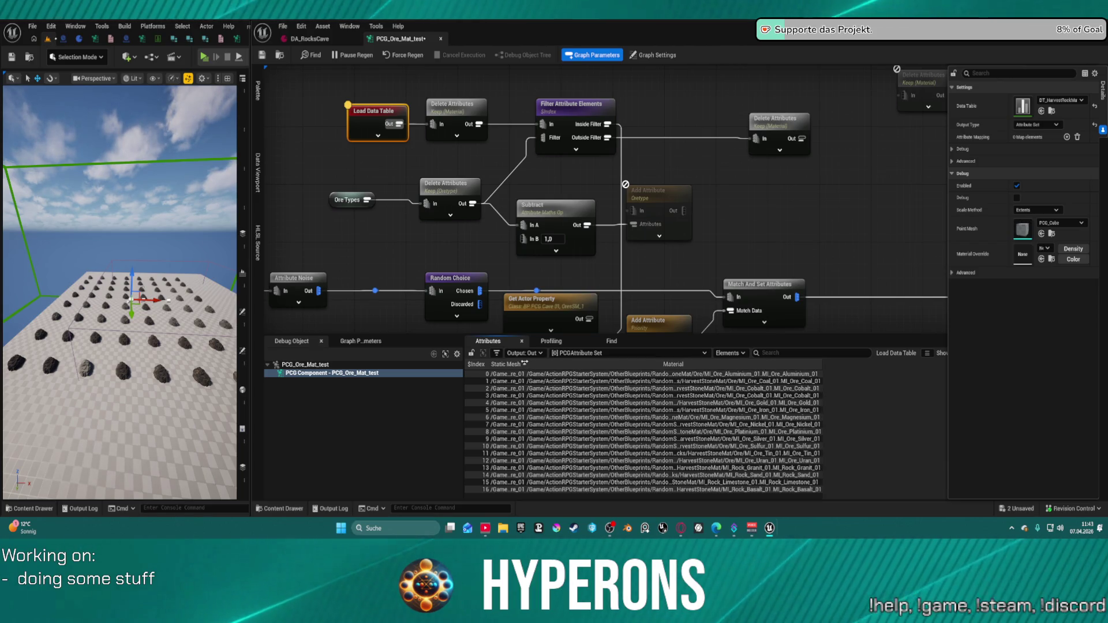
pyautogui.moveTo(526, 364); pyautogui.dragTo(584, 361)
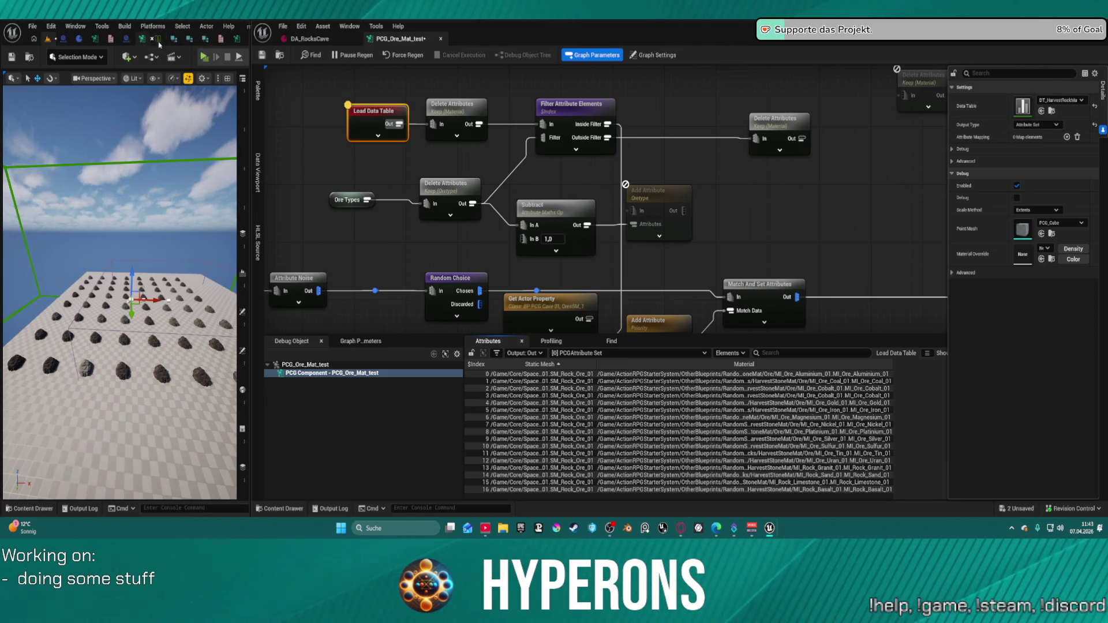
pyautogui.click(159, 43)
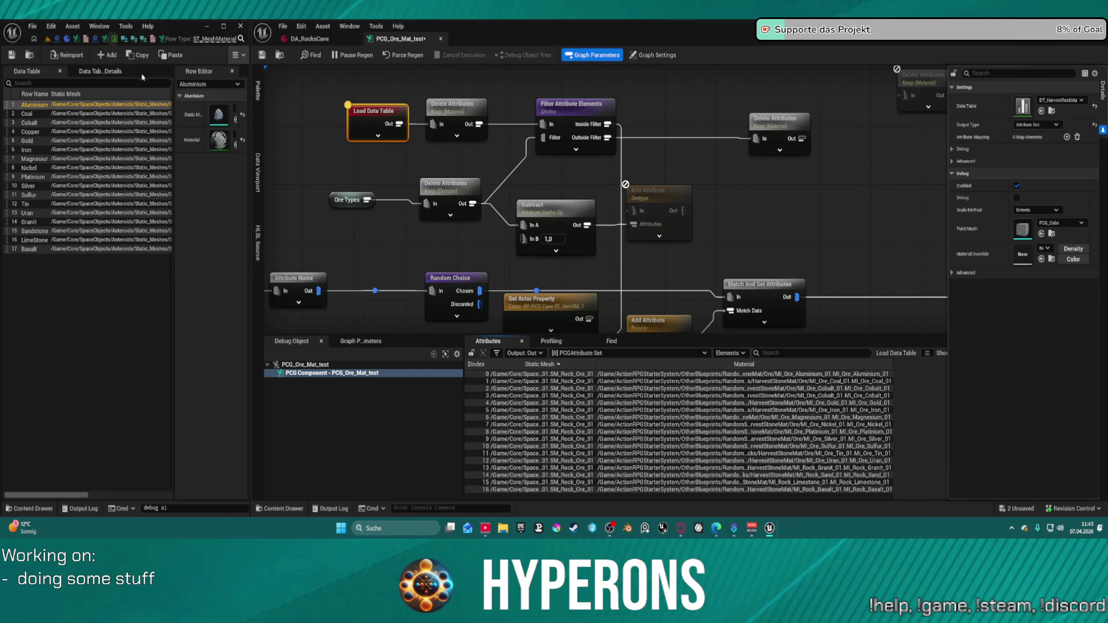
# Save the data table with the Copper row, then confirm the filter's four inside materials
pyautogui.click(63, 132)
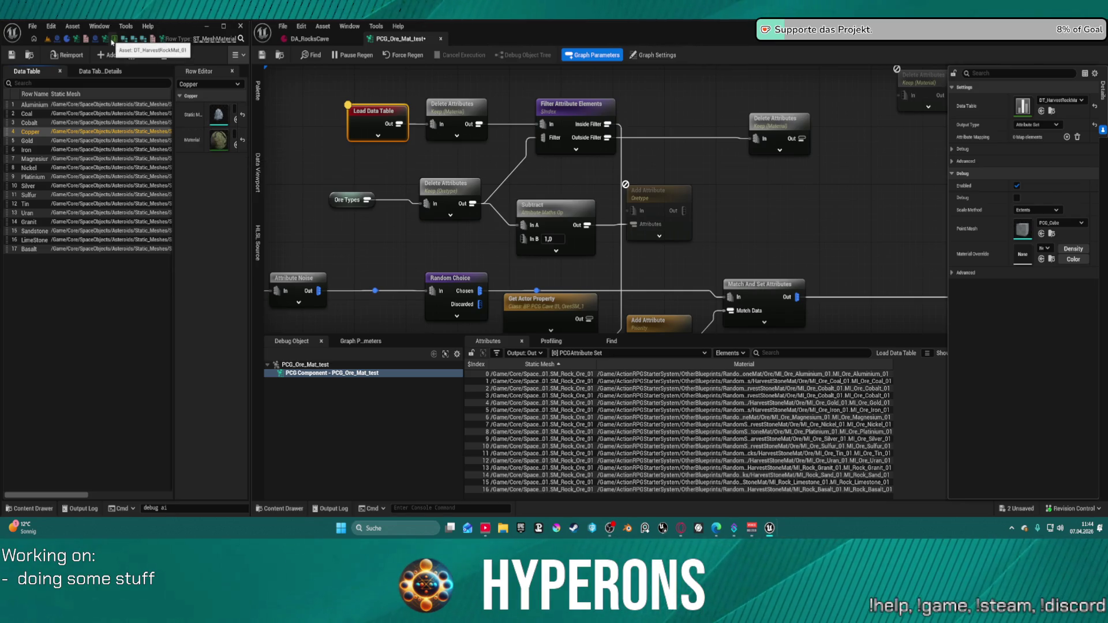
pyautogui.click(12, 55)
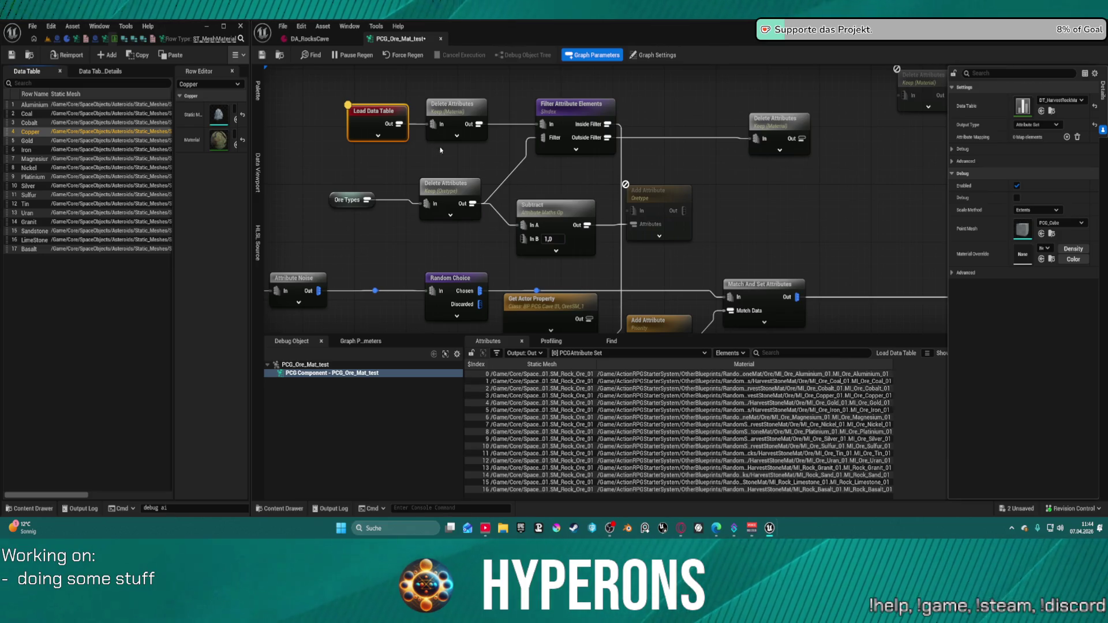
pyautogui.click(561, 105)
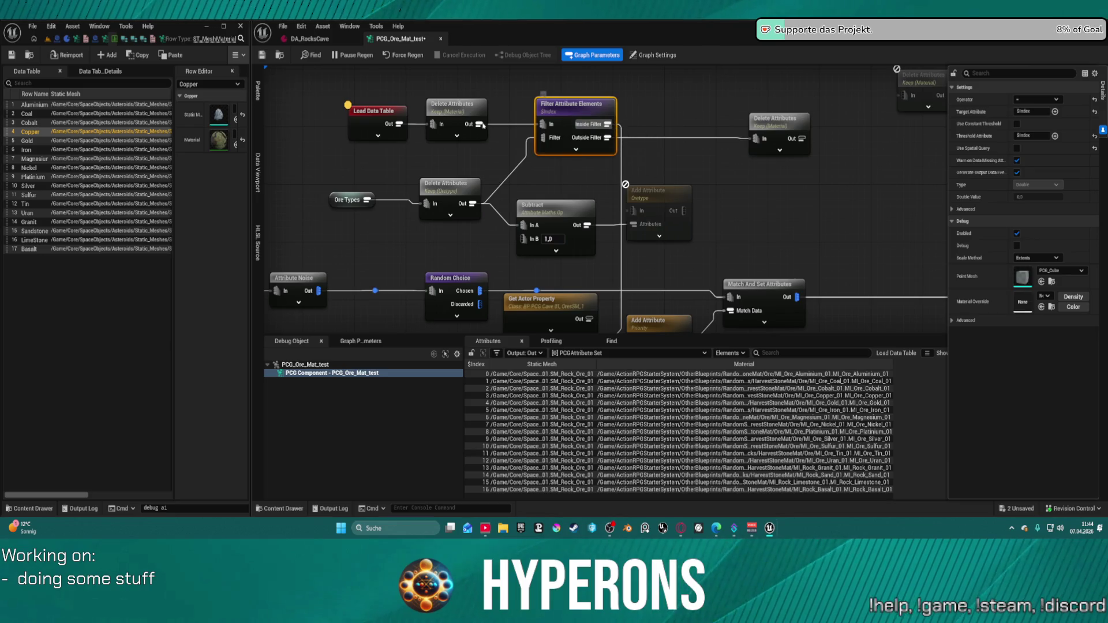
pyautogui.click(609, 125)
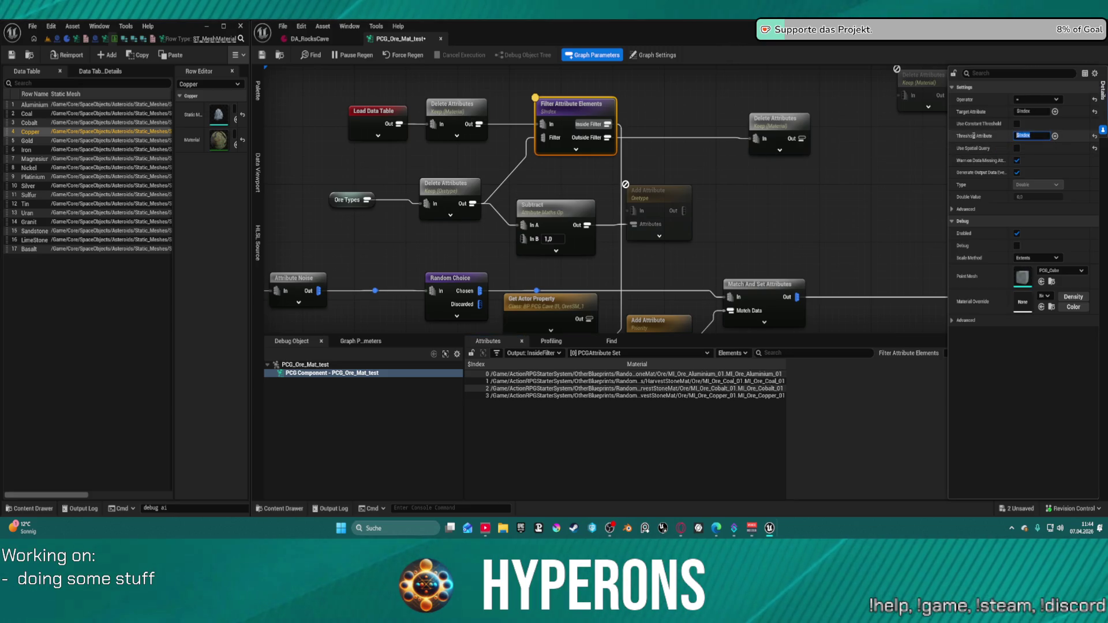
# Set Filter Attribute Elements' Threshold Attribute to OreType and inspect its inside output
pyautogui.click(463, 194)
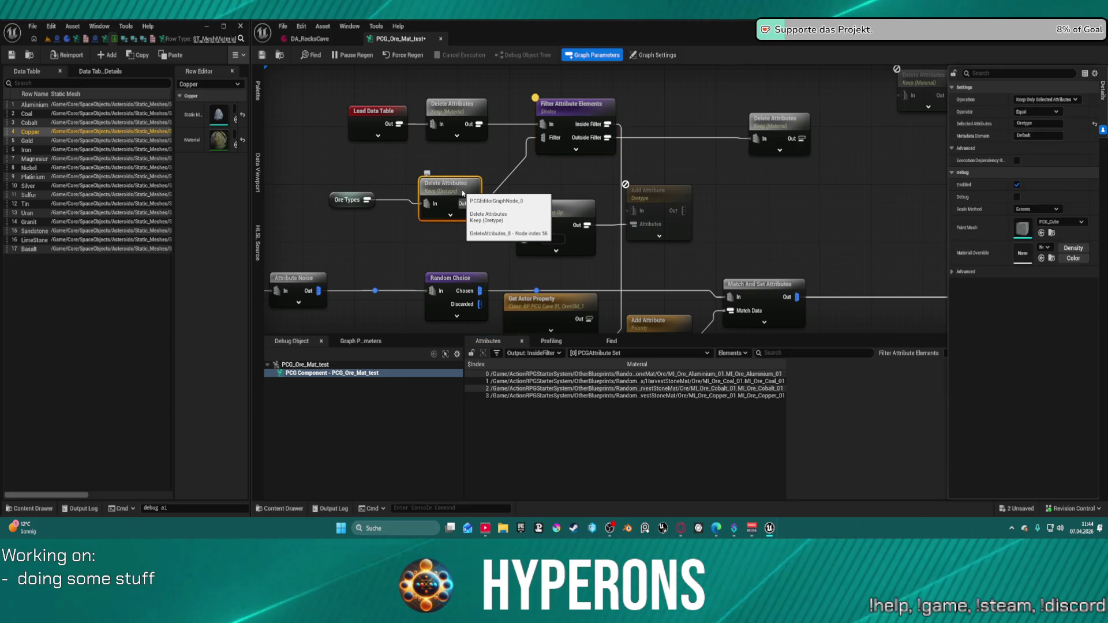
pyautogui.press('a')
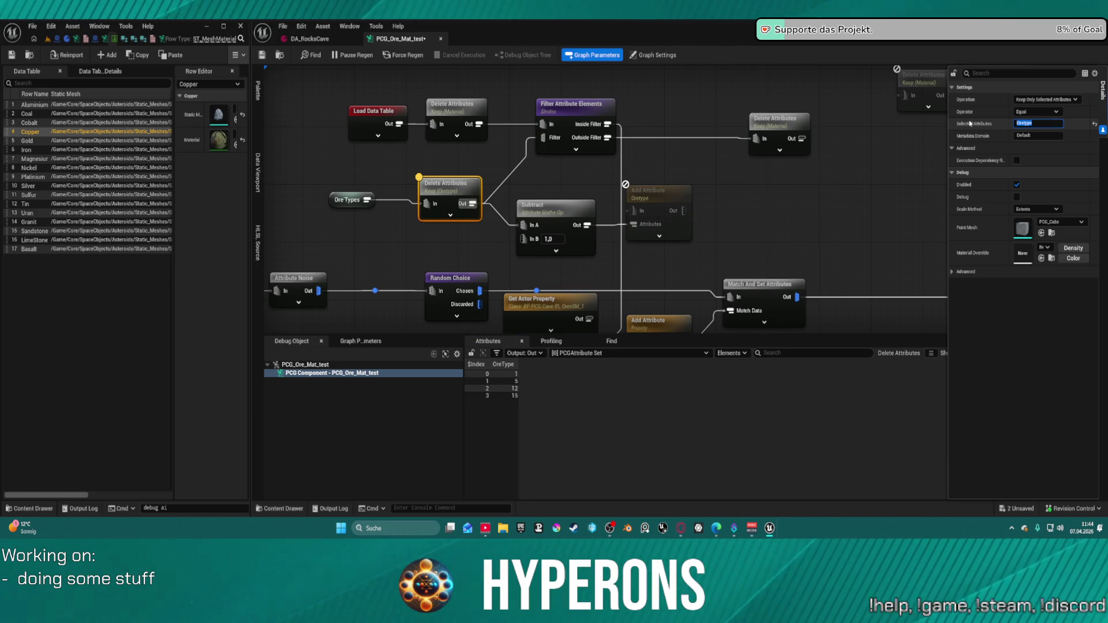
pyautogui.click(564, 118)
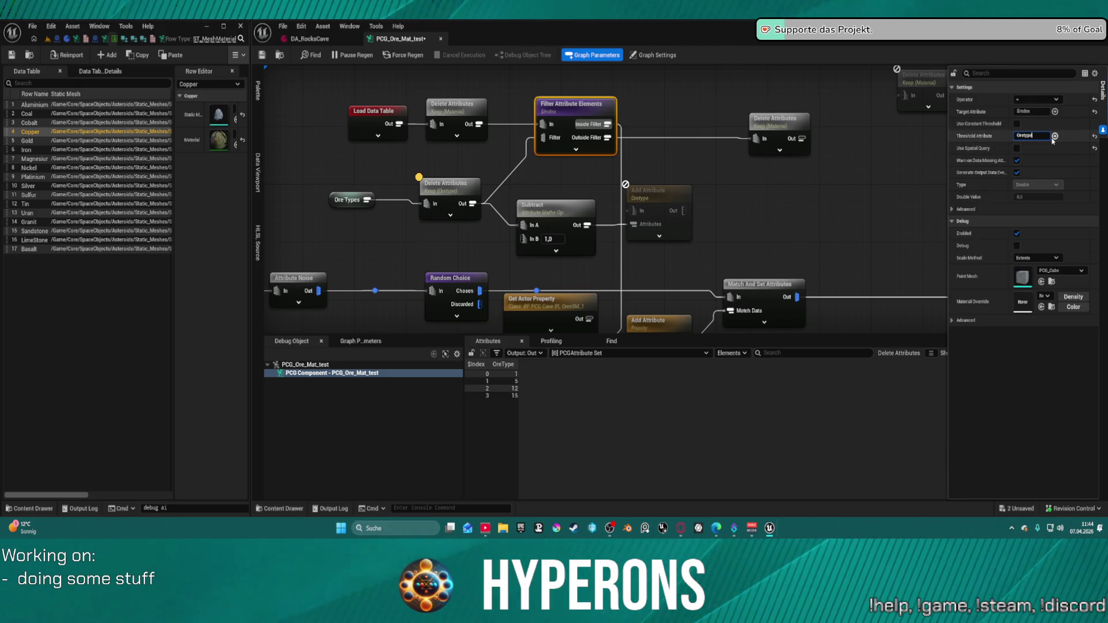
pyautogui.write('OreType')
pyautogui.press('Return')
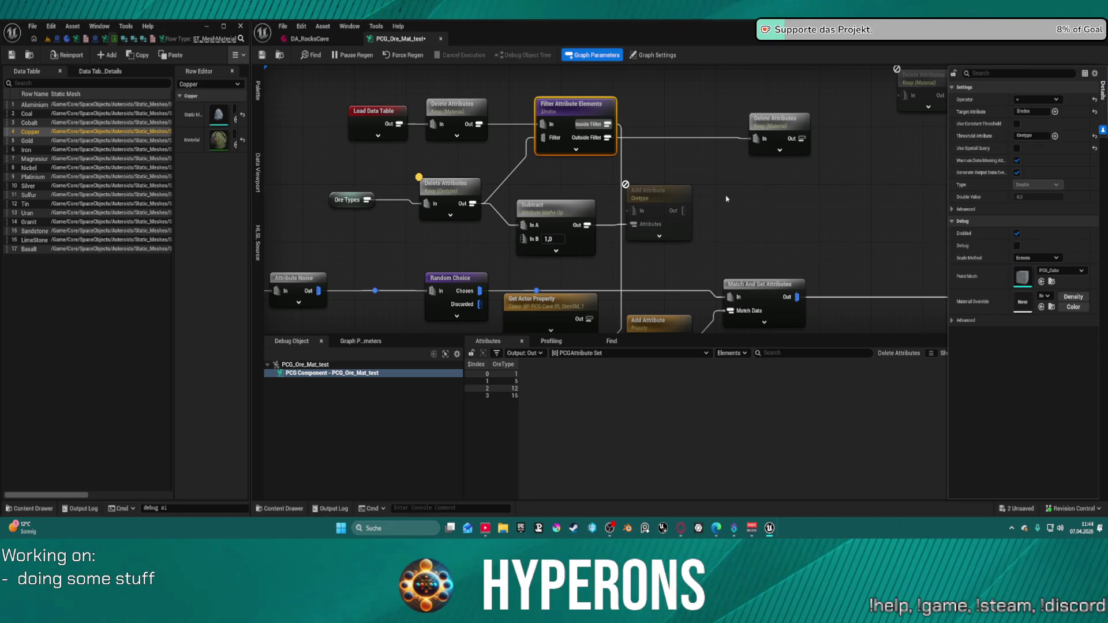
pyautogui.press('a')
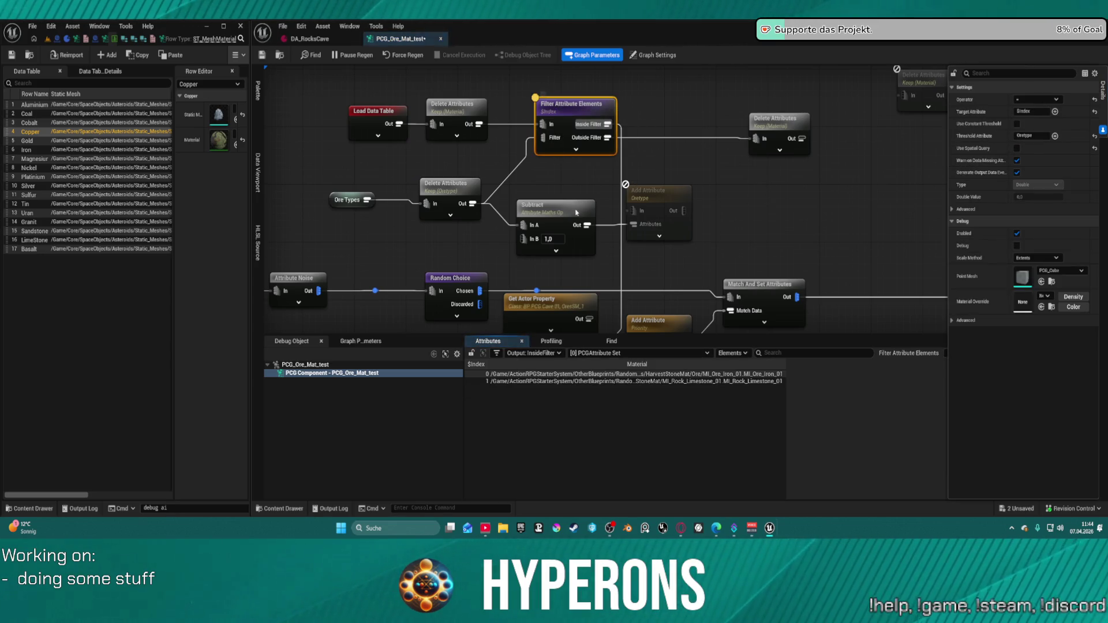
# Compare the ore-type Delete Attributes OreType values against the filter's inside-filter materials
pyautogui.click(461, 187)
pyautogui.press('a')
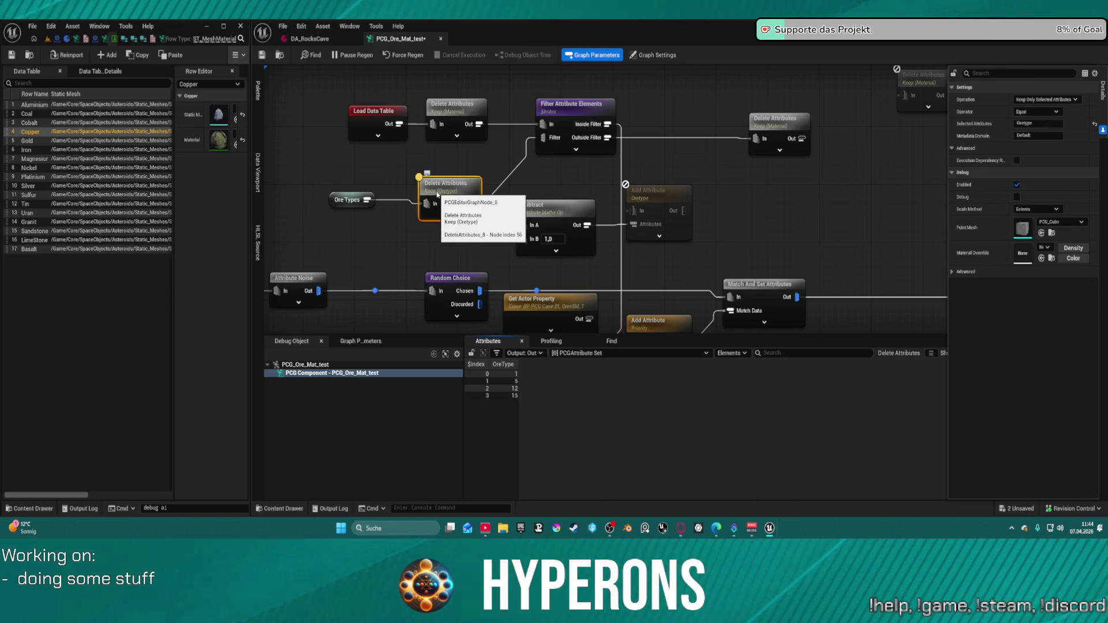
pyautogui.click(562, 126)
pyautogui.press('a')
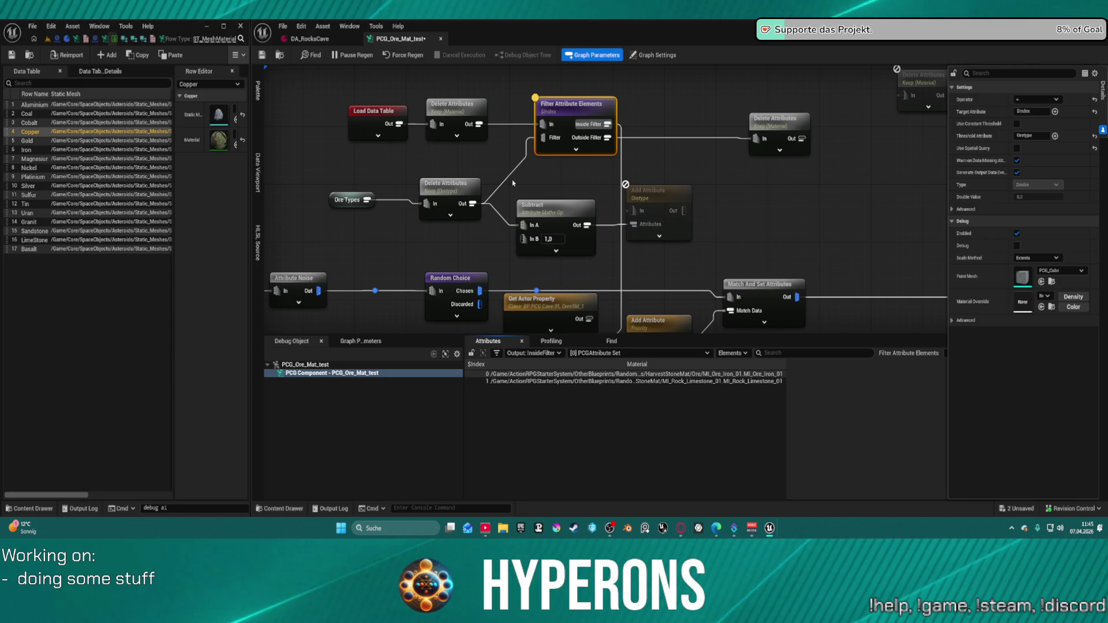
pyautogui.click(458, 190)
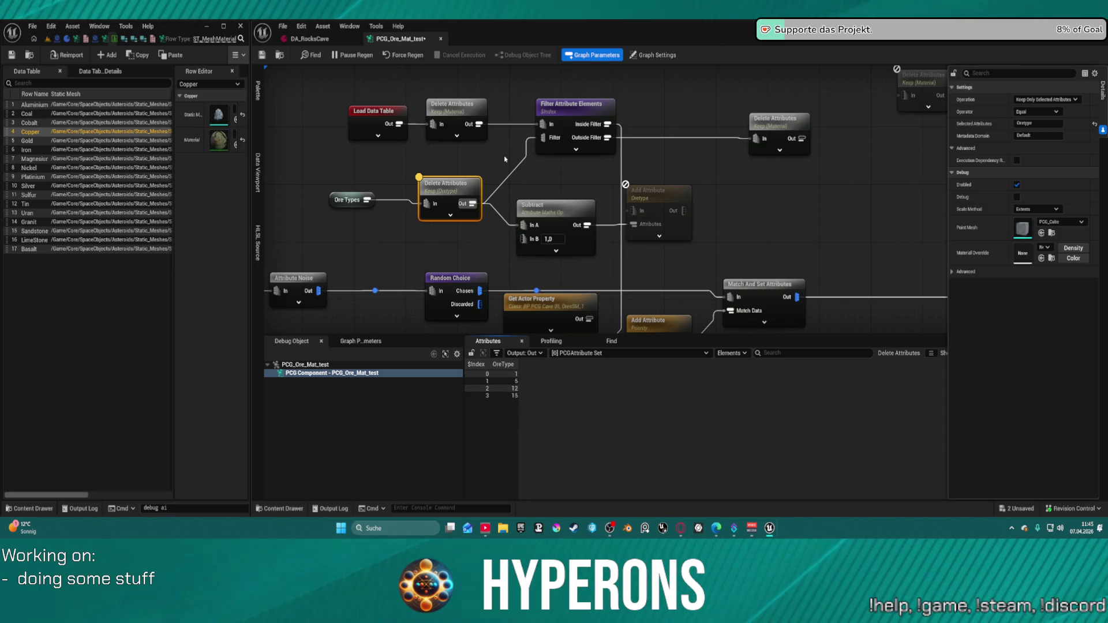
pyautogui.click(541, 165)
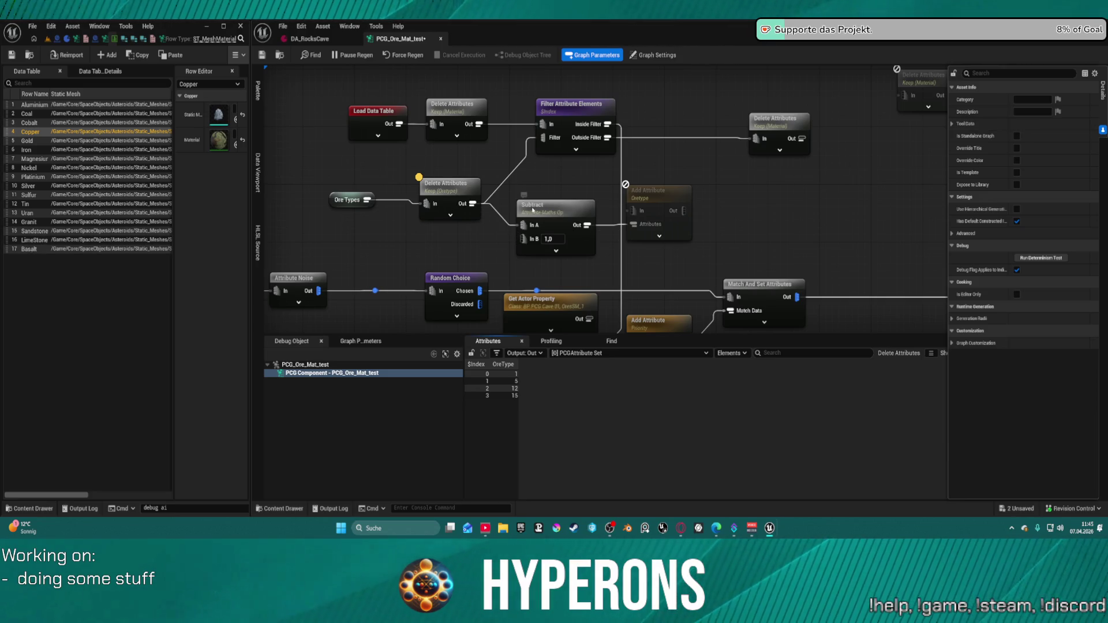
# Enable Use Spatial Query on the Filter Attribute Elements node
pyautogui.click(444, 185)
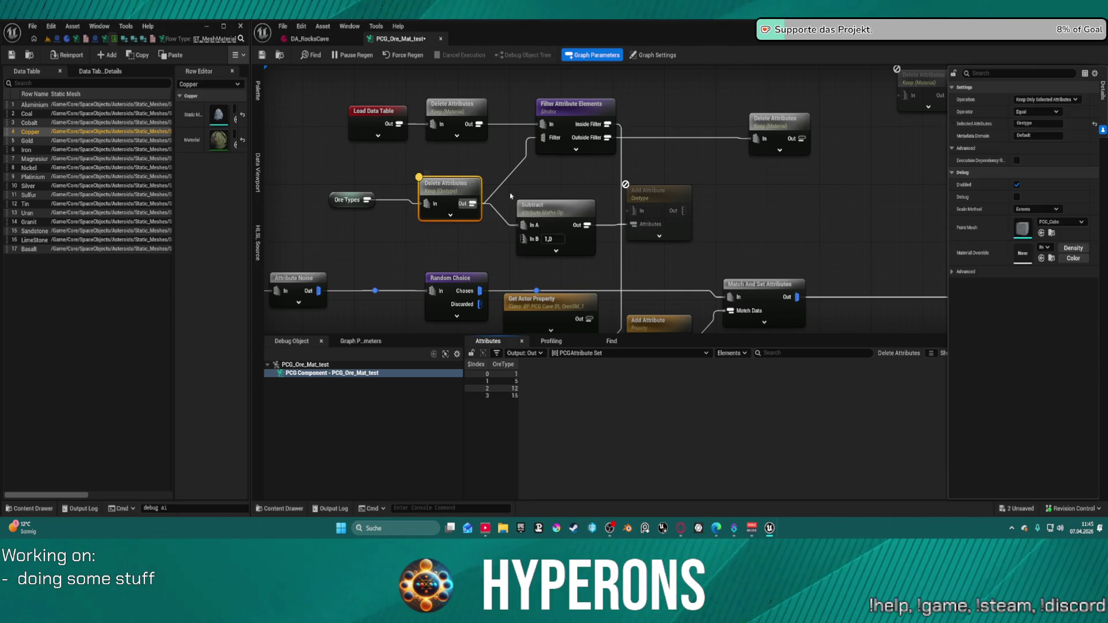
pyautogui.click(571, 113)
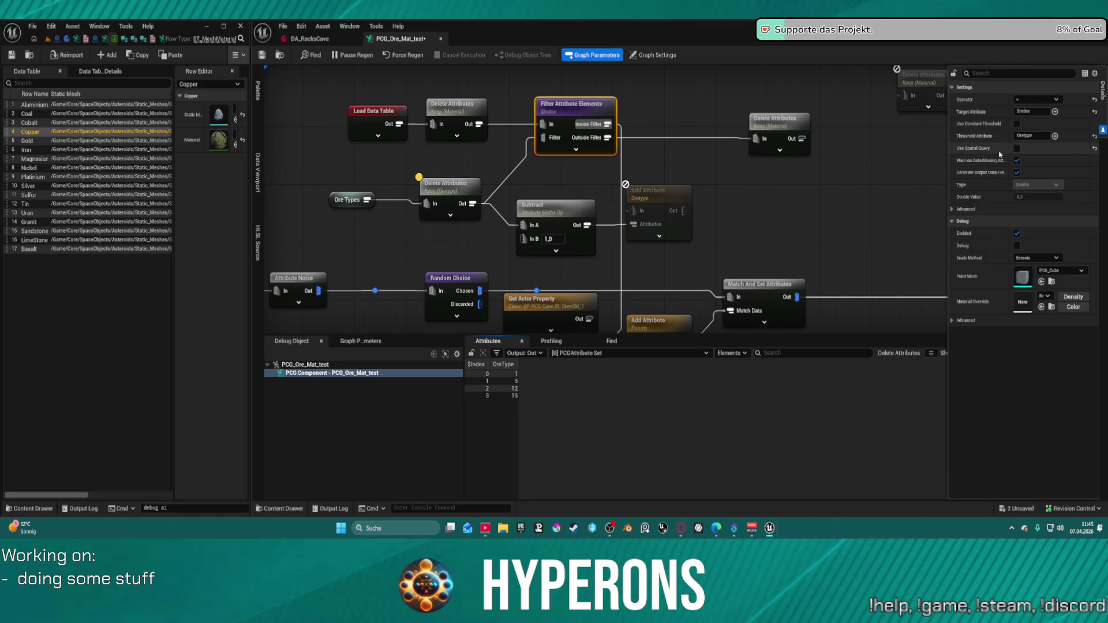
pyautogui.click(1017, 149)
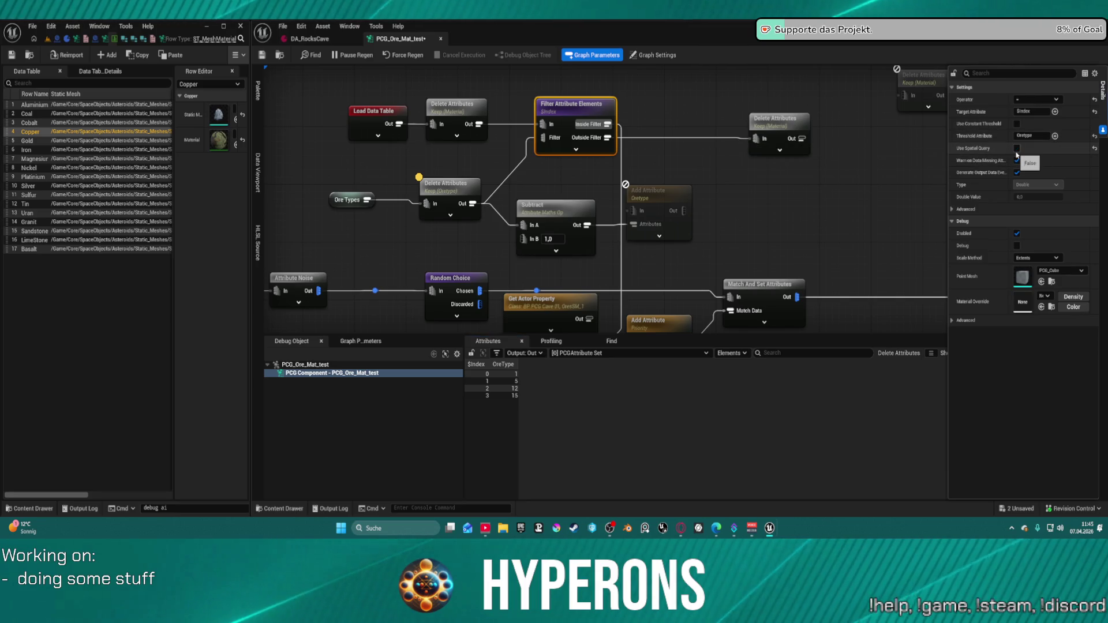
# Inspect the filter's inside output and the Add Attribute Priority node's Priority values
pyautogui.press('a')
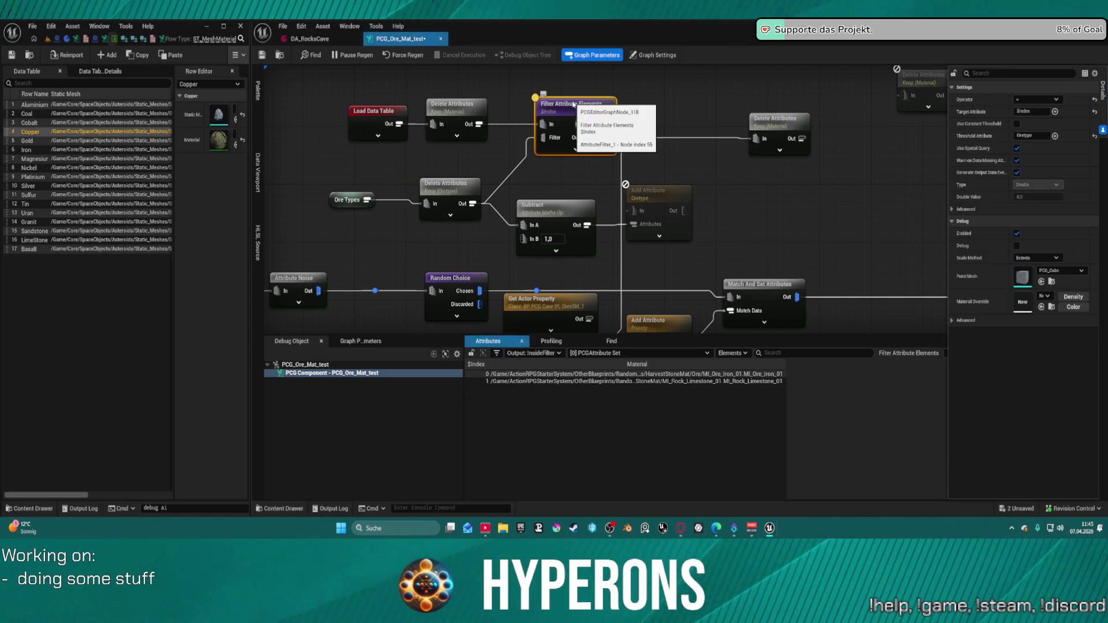
pyautogui.moveTo(658, 171)
pyautogui.mouseDown()
pyautogui.moveTo(648, 153)
pyautogui.moveTo(658, 104)
pyautogui.mouseUp()
pyautogui.click(671, 243)
pyautogui.press('a')
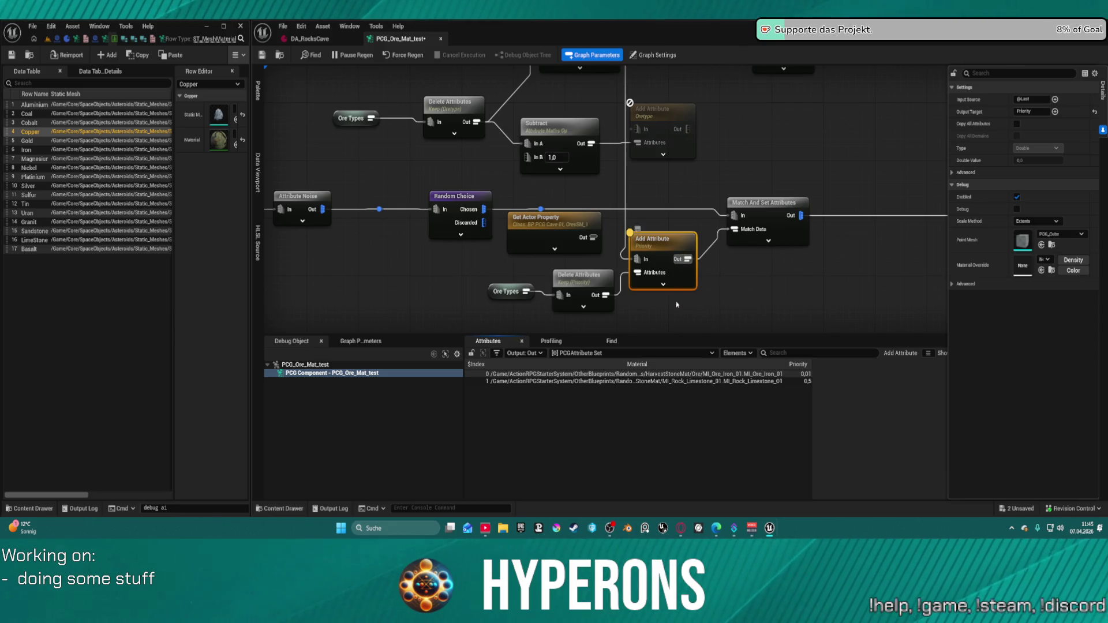
# Check the Material Delete Attributes output, then show OreType values 1, 5, 12 and 15
pyautogui.moveTo(711, 158)
pyautogui.mouseDown()
pyautogui.moveTo(693, 269)
pyautogui.moveTo(677, 283)
pyautogui.mouseUp()
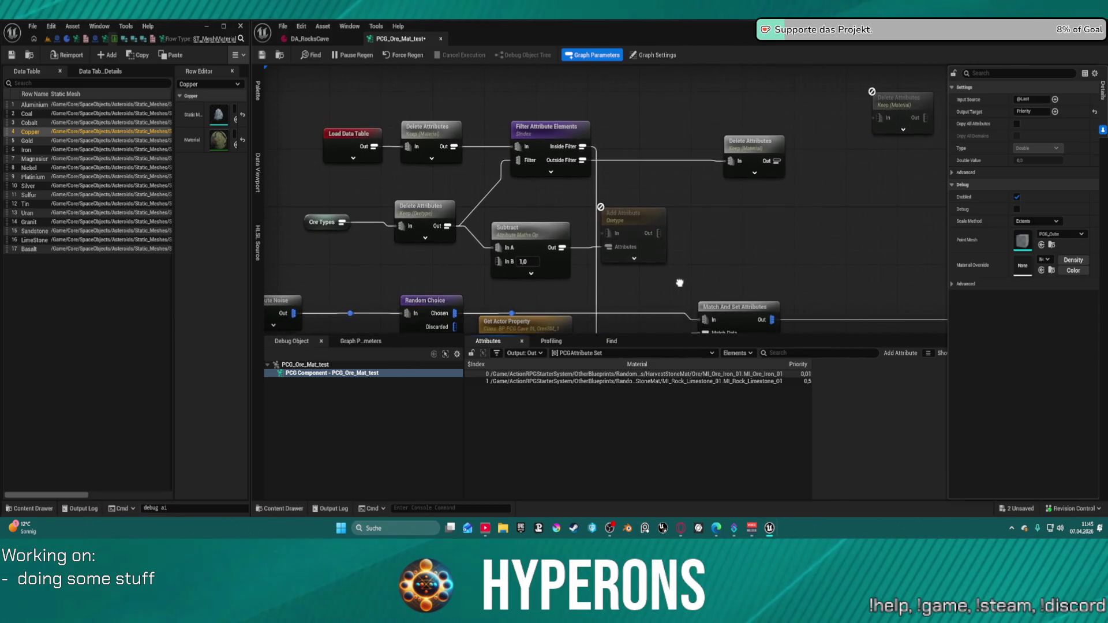
pyautogui.click(741, 153)
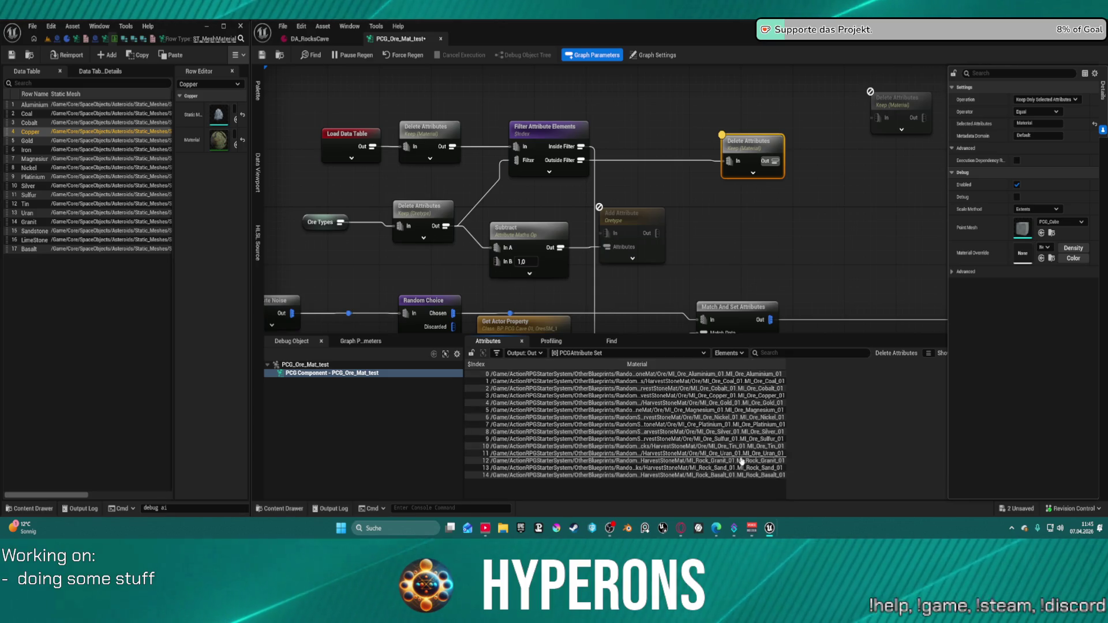
pyautogui.press('a')
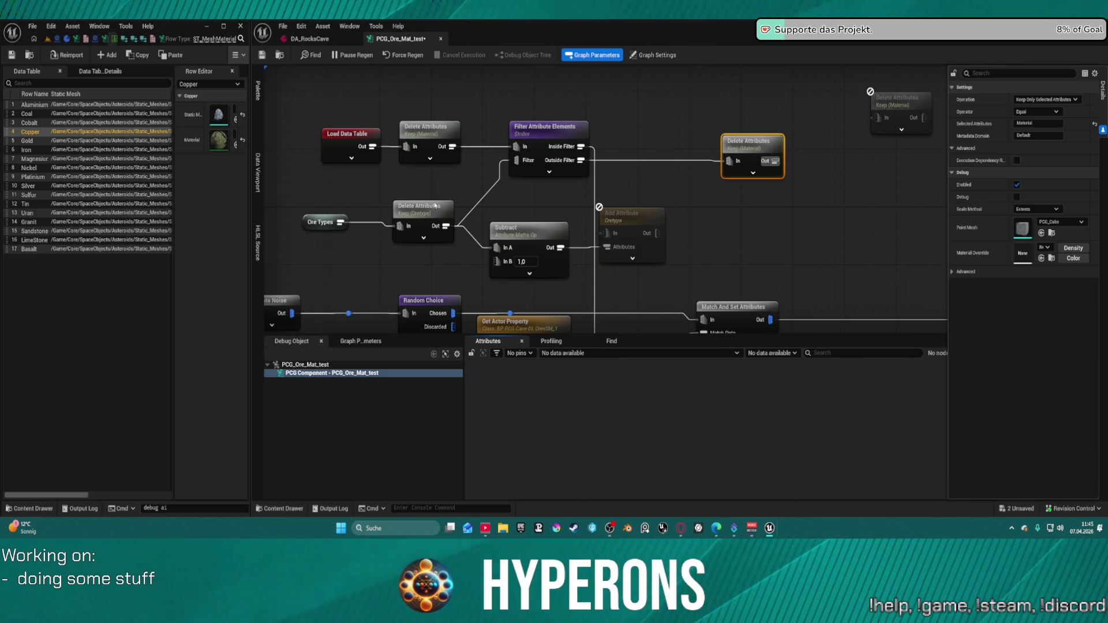
pyautogui.click(435, 206)
pyautogui.press('a')
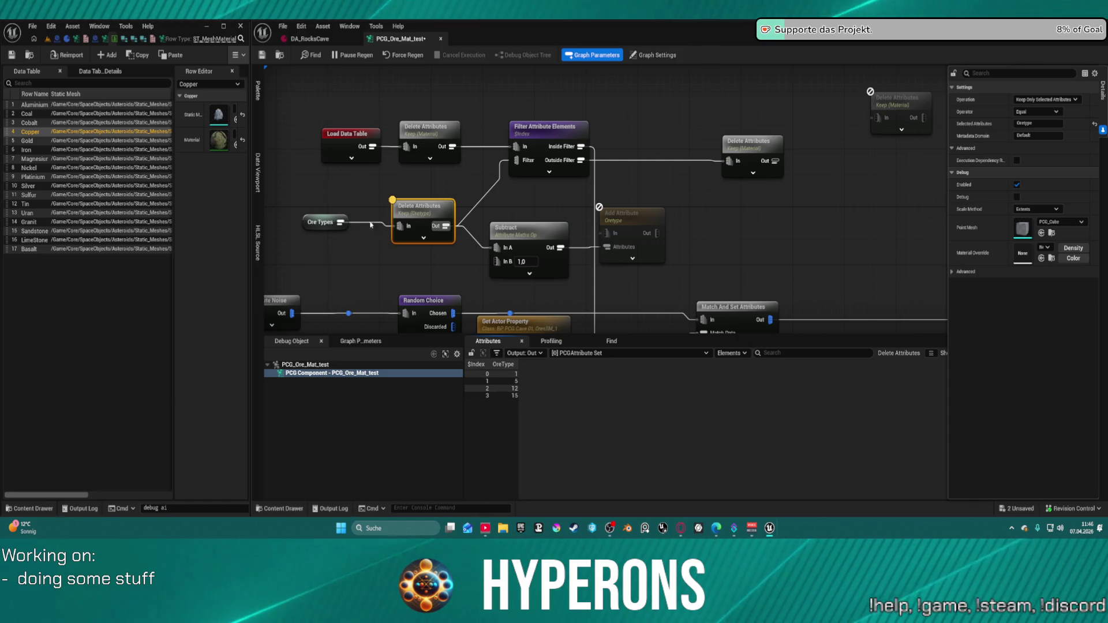
# Make Load Data Table load synchronously and inspect the filter's InsideFilter output
pyautogui.click(322, 156)
pyautogui.click(321, 155)
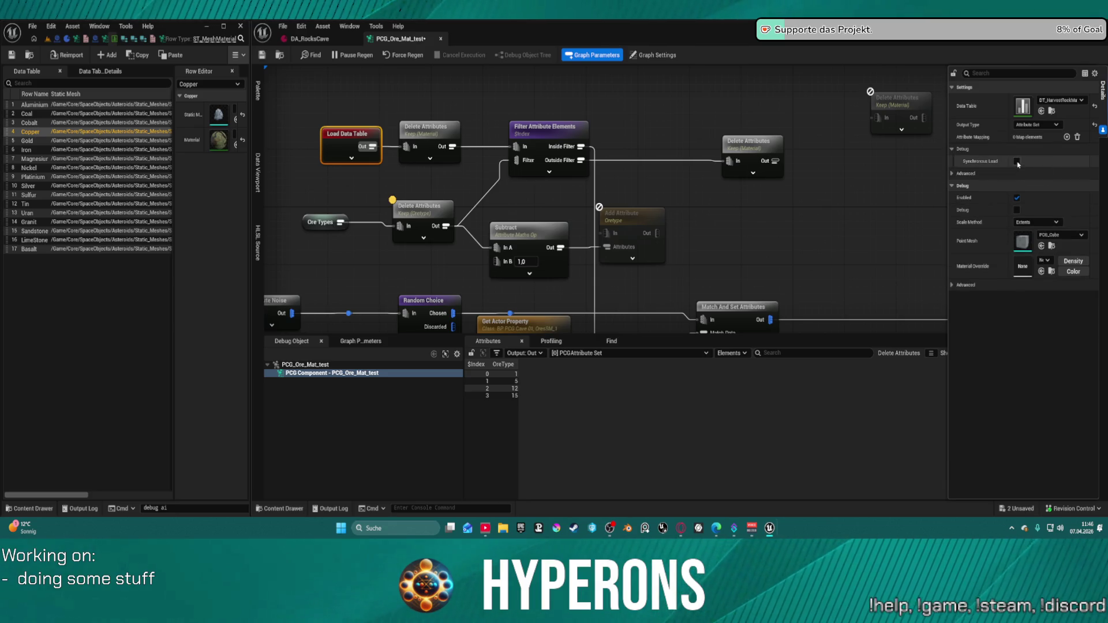
pyautogui.click(1017, 161)
pyautogui.click(545, 128)
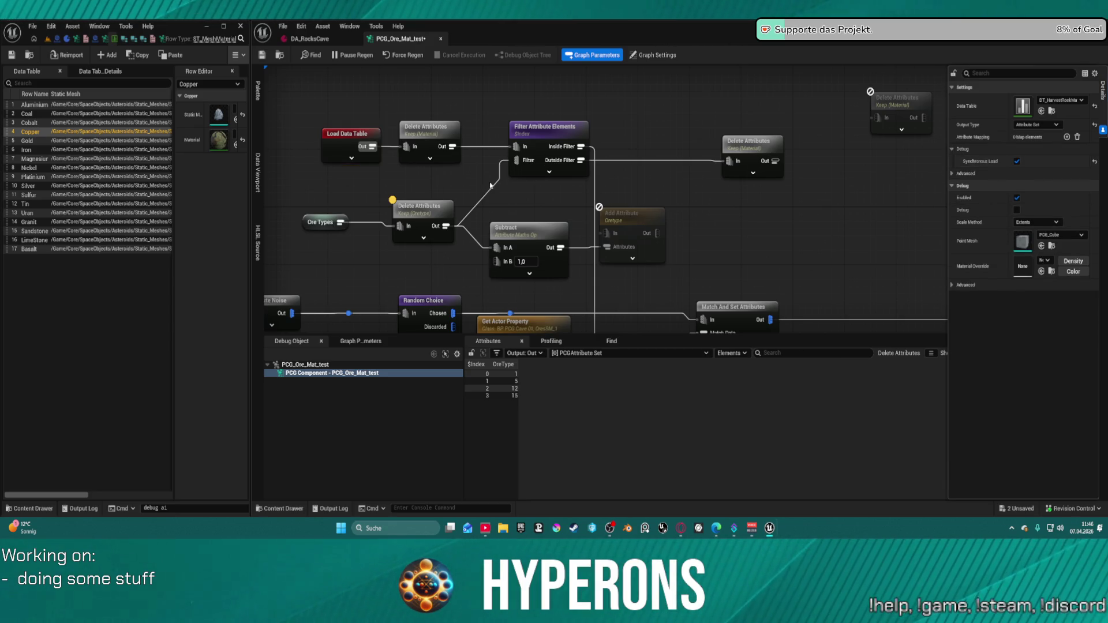
pyautogui.press('a')
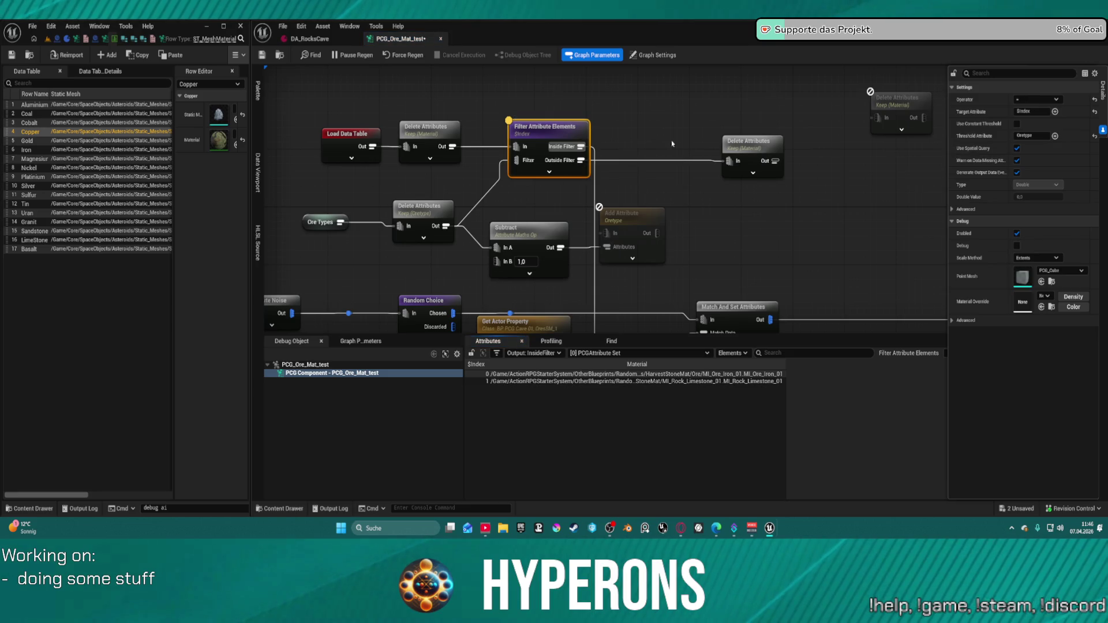
# Expand Load Data Table's debug settings, then reselect Filter Attribute Elements
pyautogui.click(371, 134)
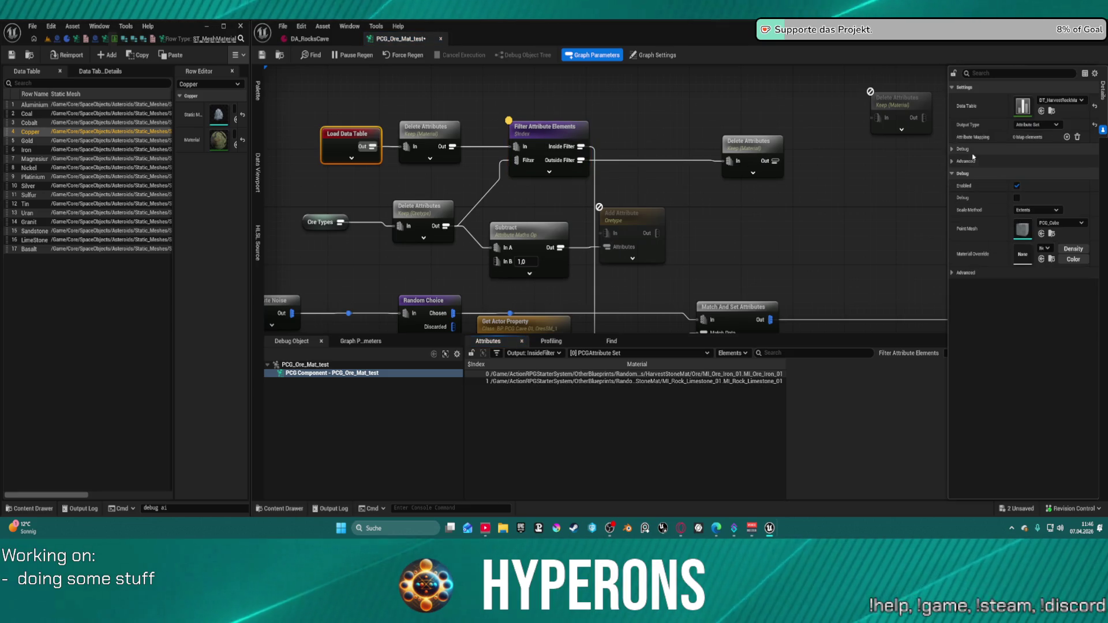
pyautogui.click(952, 148)
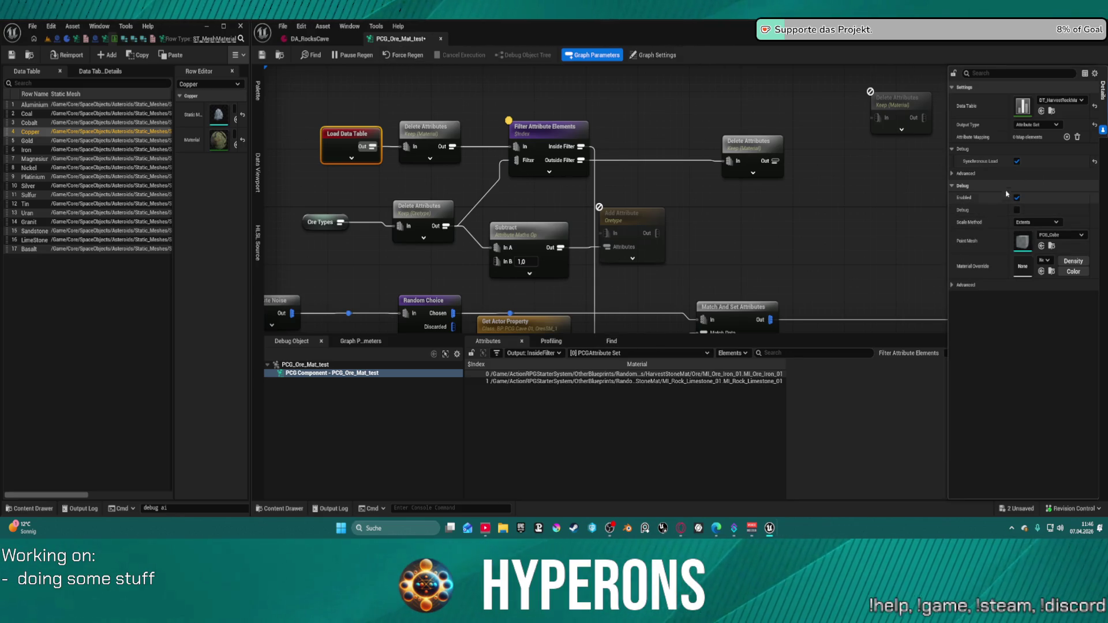
pyautogui.click(688, 154)
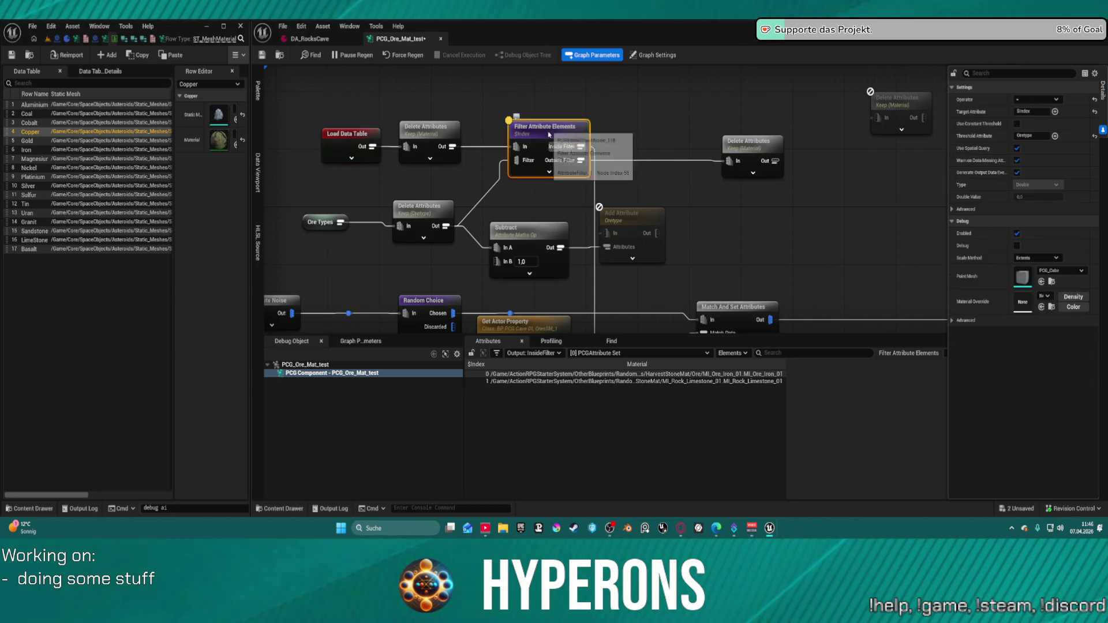
pyautogui.click(561, 149)
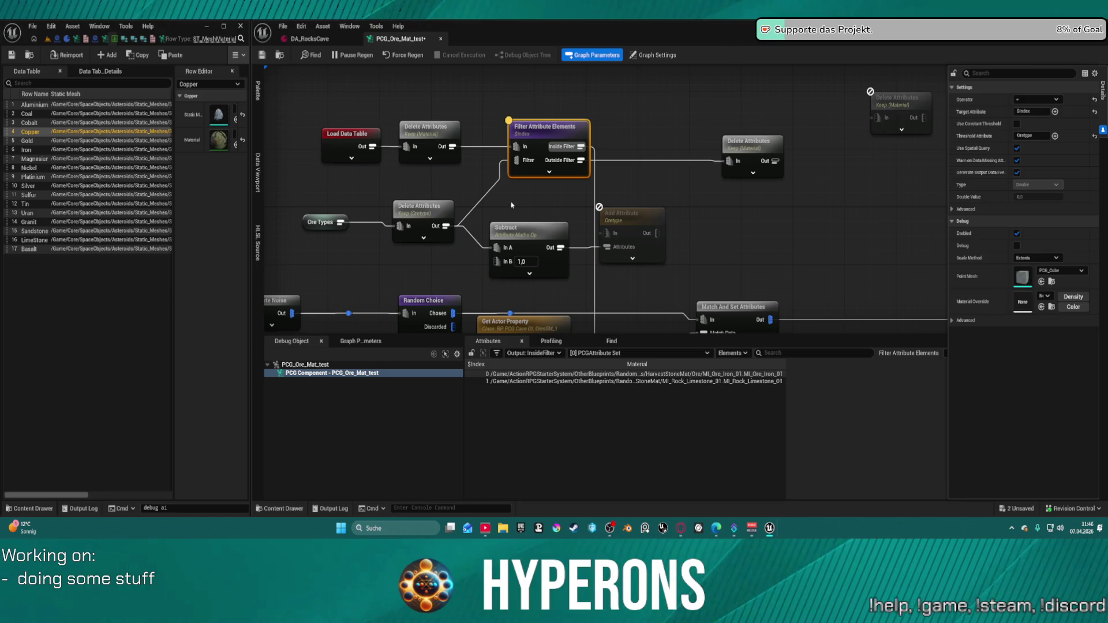
pyautogui.click(1037, 100)
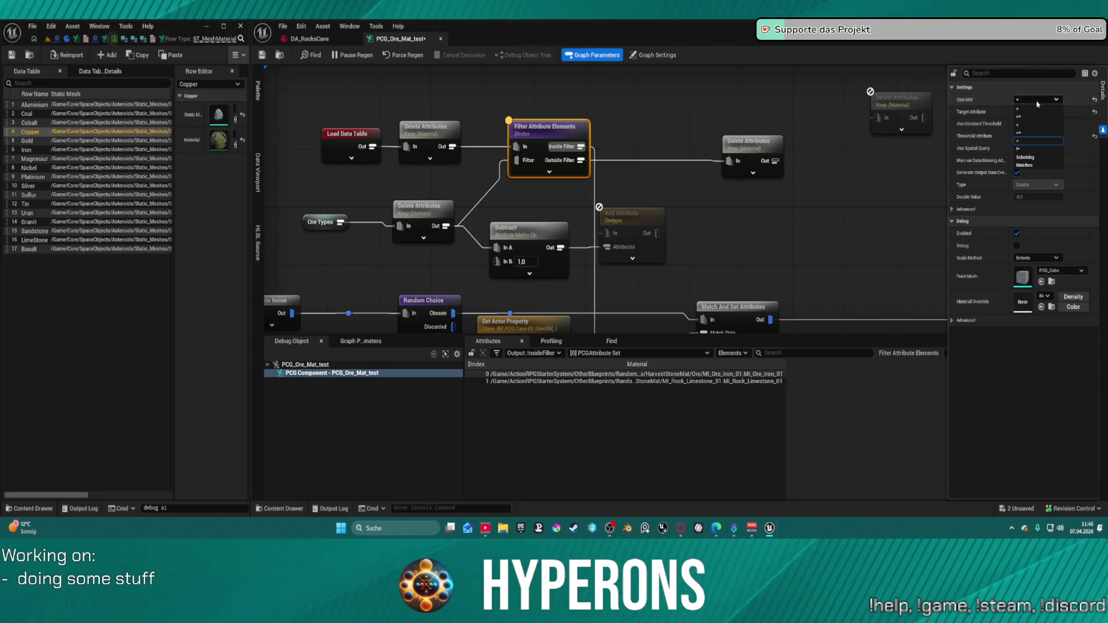
pyautogui.click(1031, 168)
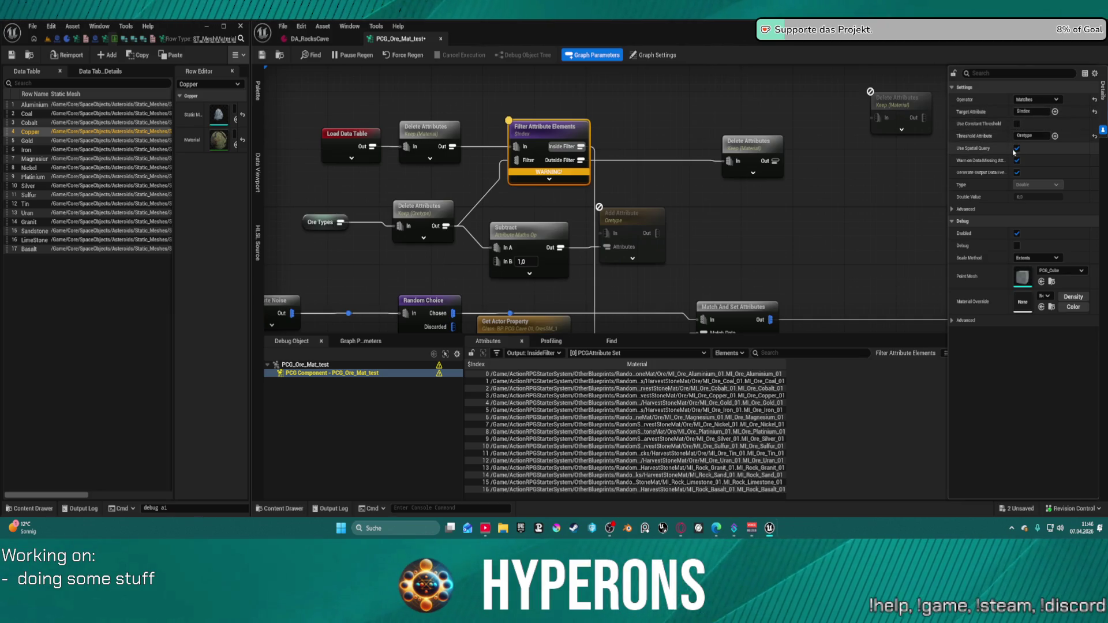
pyautogui.click(541, 220)
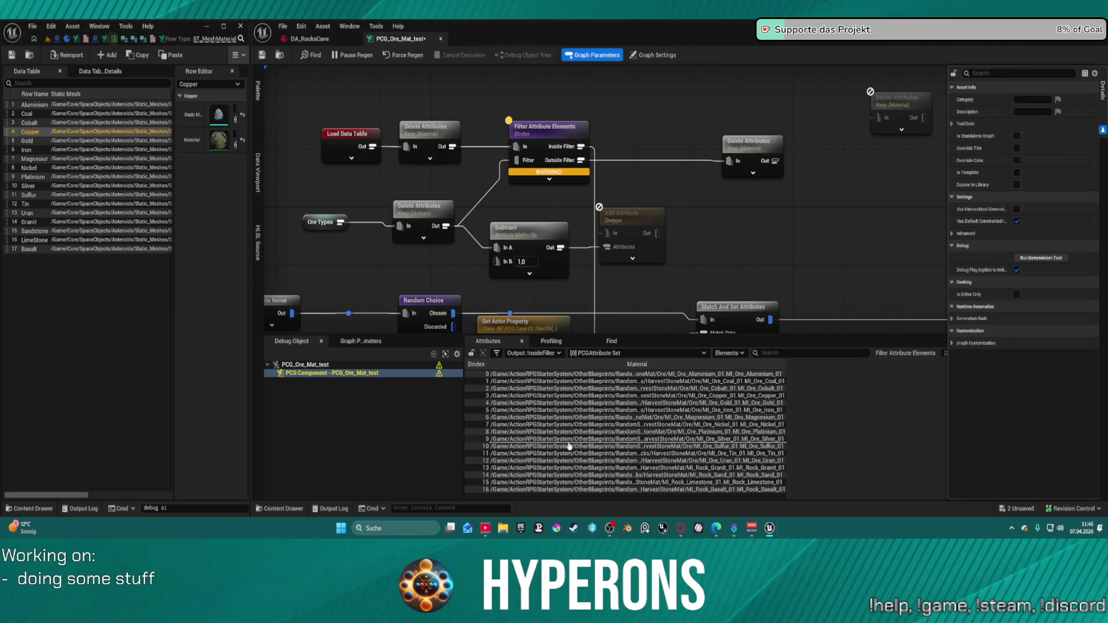
pyautogui.moveTo(527, 172)
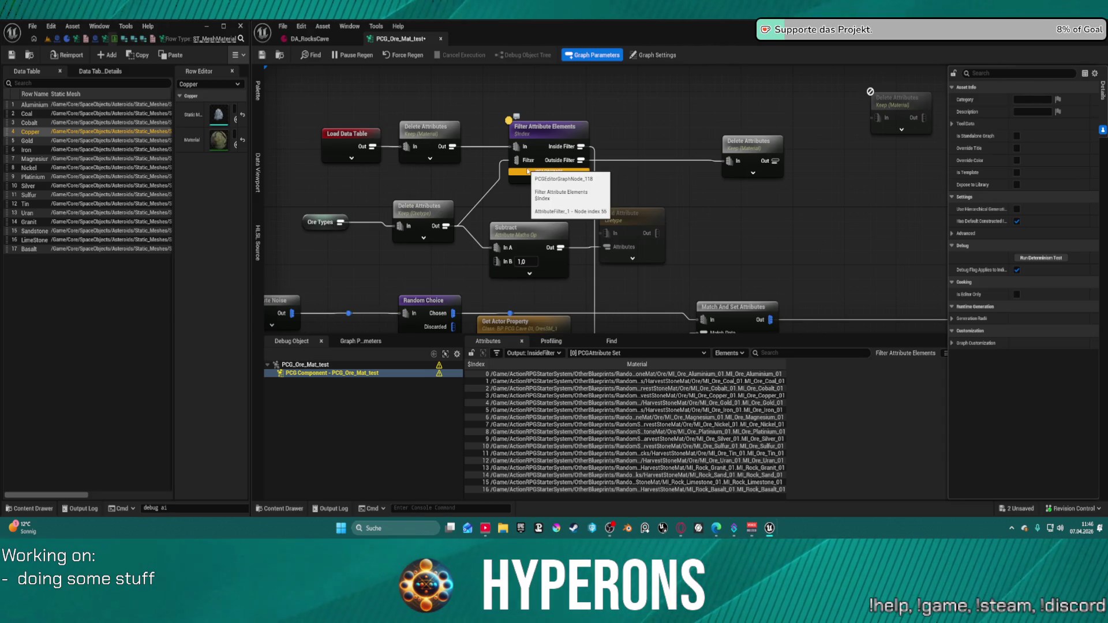
pyautogui.click(564, 135)
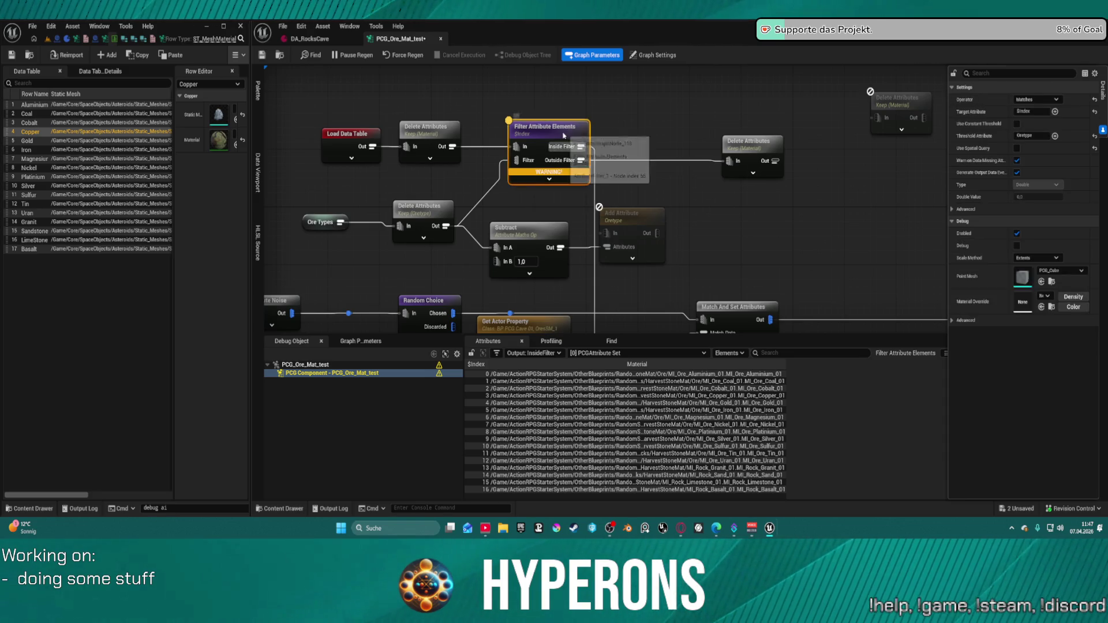
pyautogui.click(1040, 101)
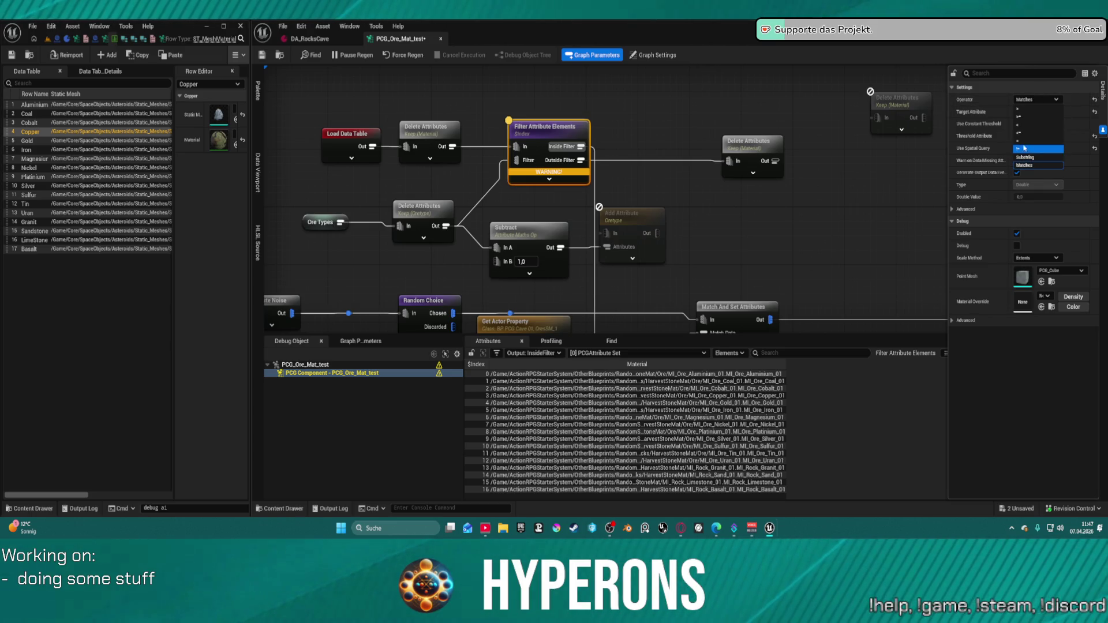
pyautogui.click(1020, 109)
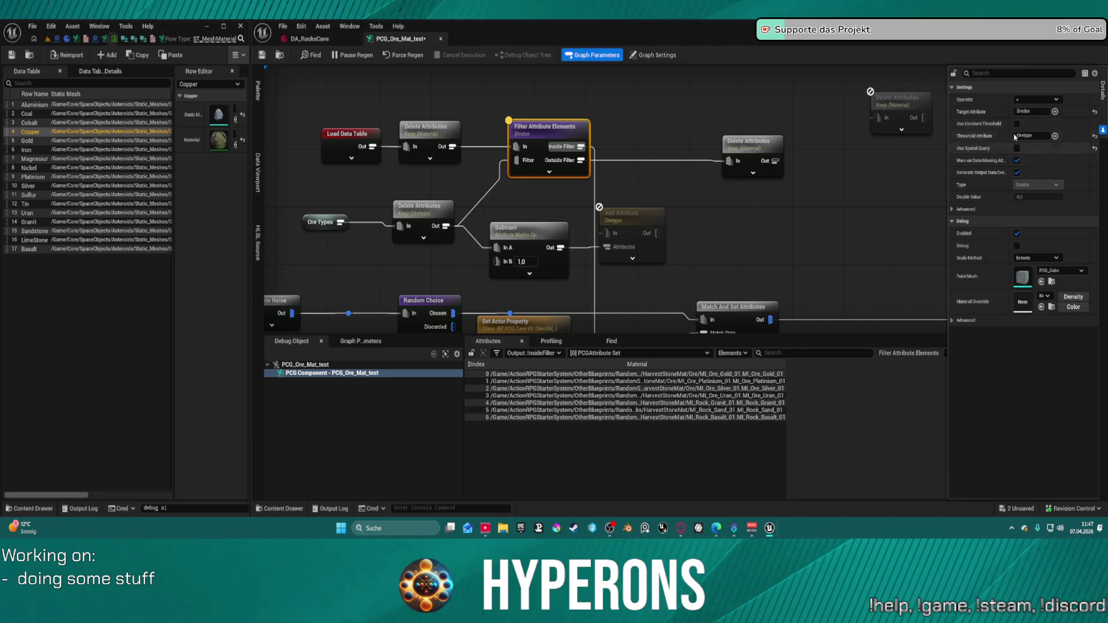
pyautogui.click(1034, 102)
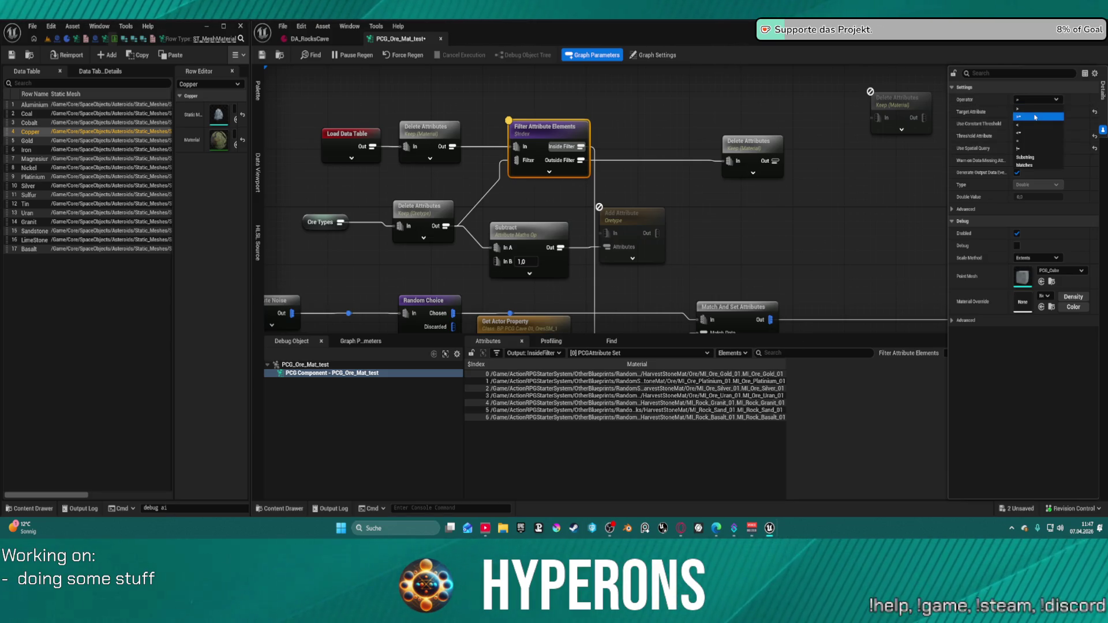
pyautogui.click(1034, 117)
pyautogui.click(1035, 105)
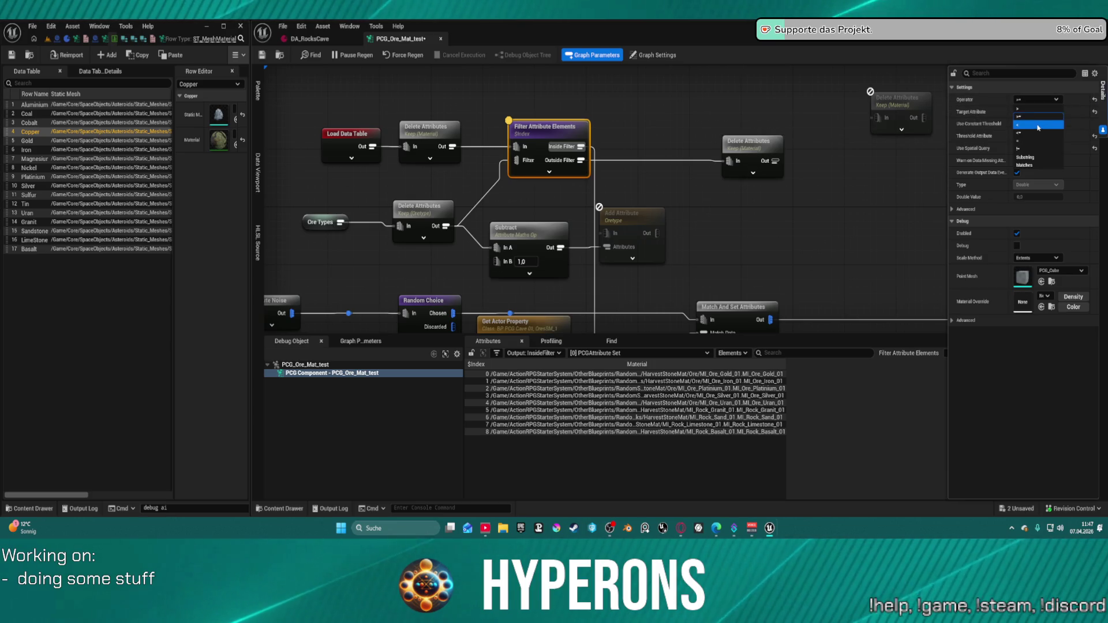
pyautogui.click(1038, 126)
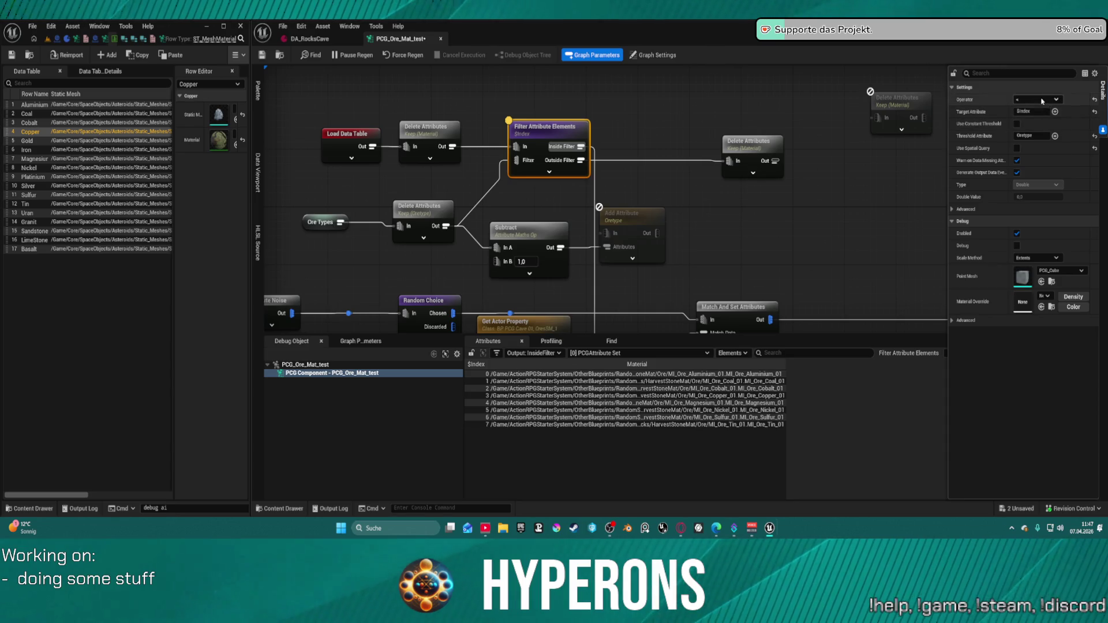
pyautogui.click(1042, 101)
pyautogui.click(1043, 134)
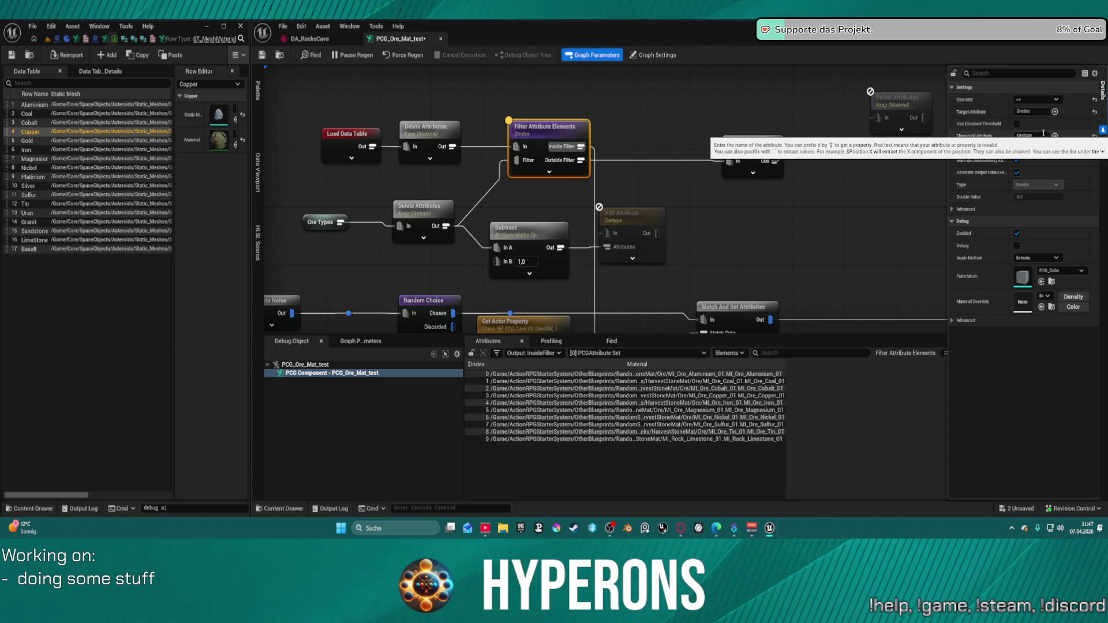
pyautogui.click(1037, 100)
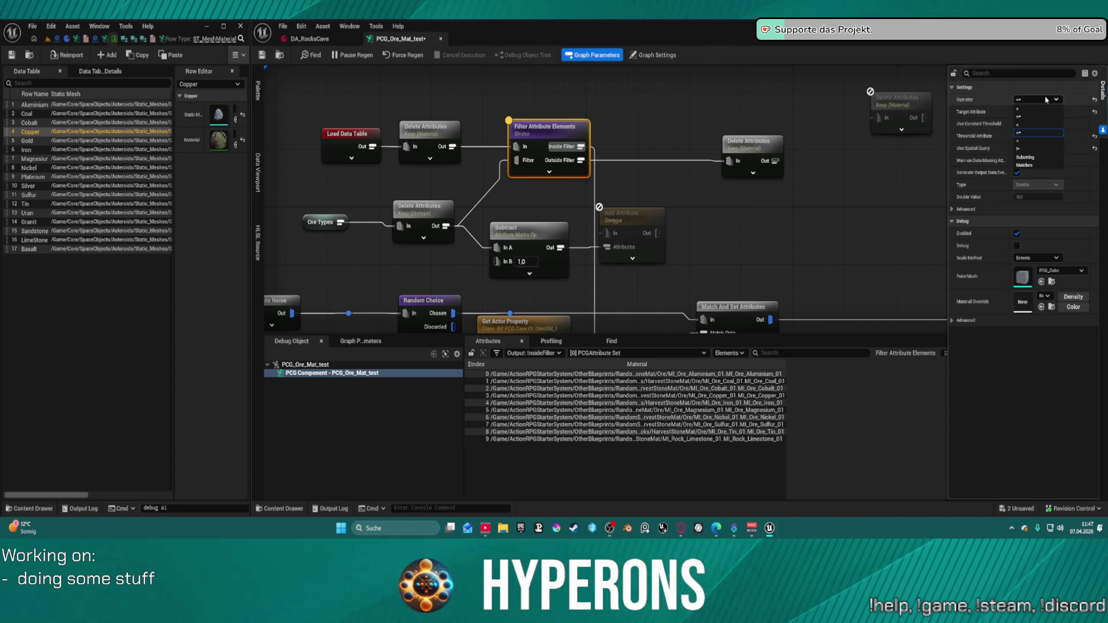
pyautogui.click(1037, 148)
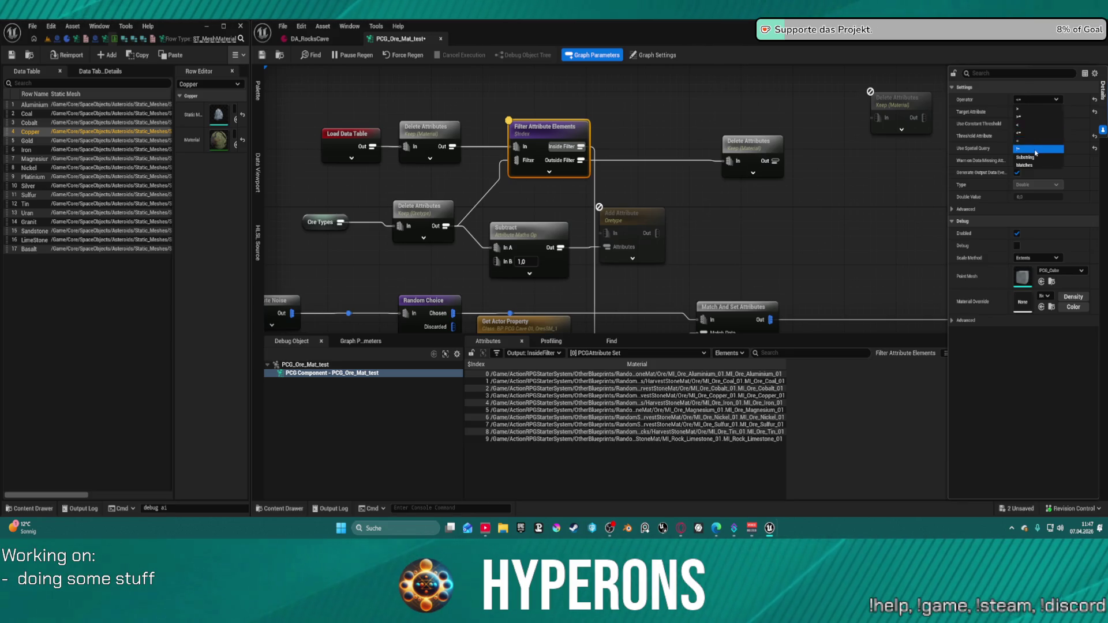
pyautogui.click(1037, 99)
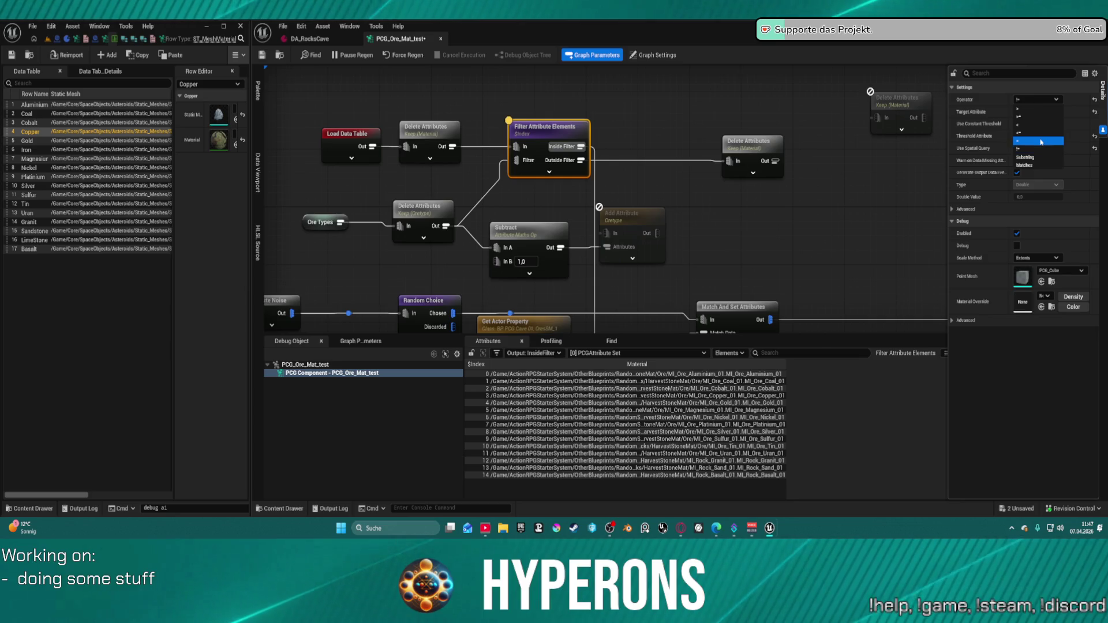
pyautogui.click(1042, 140)
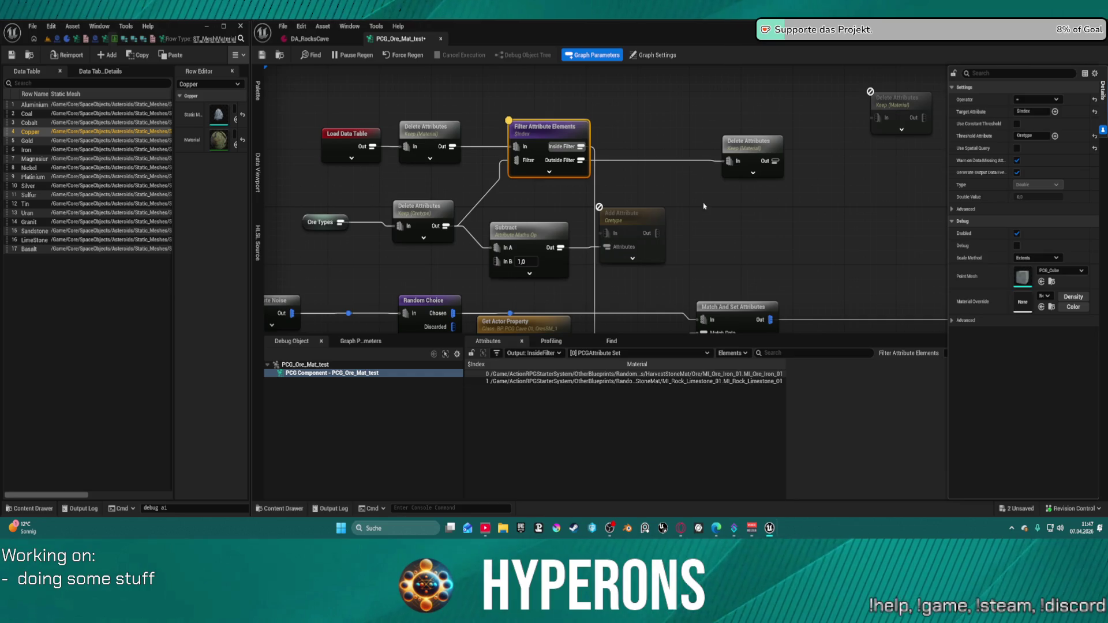
# Box-select the Load Data Table, Delete Attributes, Ore Types, Subtract and Filter nodes and screenshot them
pyautogui.moveTo(988, 175)
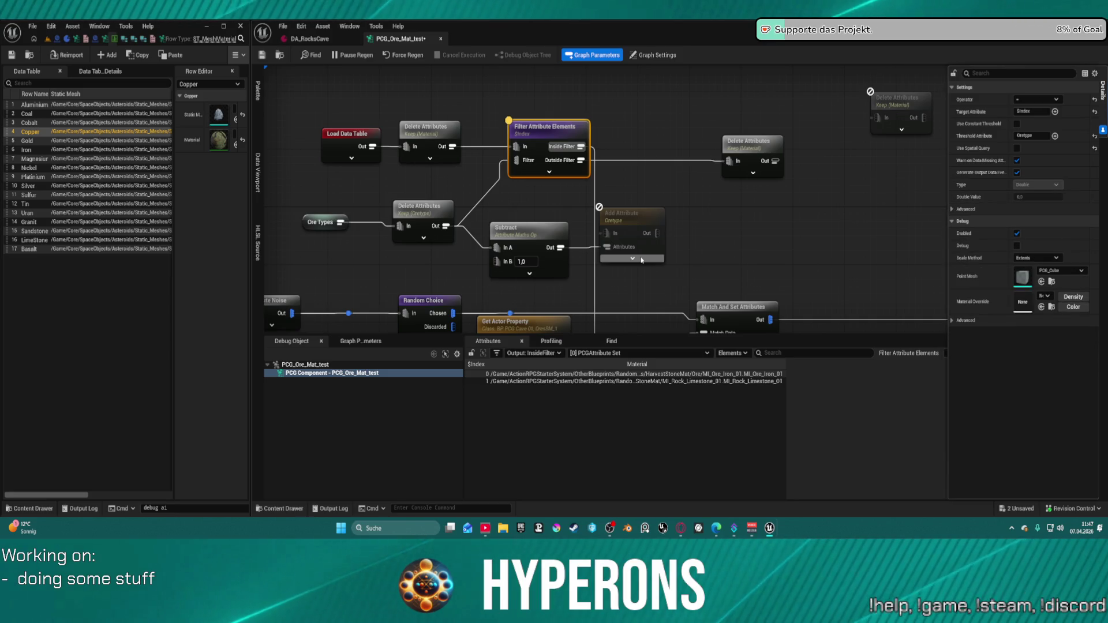
pyautogui.moveTo(522, 299)
pyautogui.mouseDown()
pyautogui.moveTo(543, 200)
pyautogui.moveTo(468, 334)
pyautogui.moveTo(463, 313)
pyautogui.moveTo(482, 263)
pyautogui.moveTo(458, 231)
pyautogui.mouseUp()
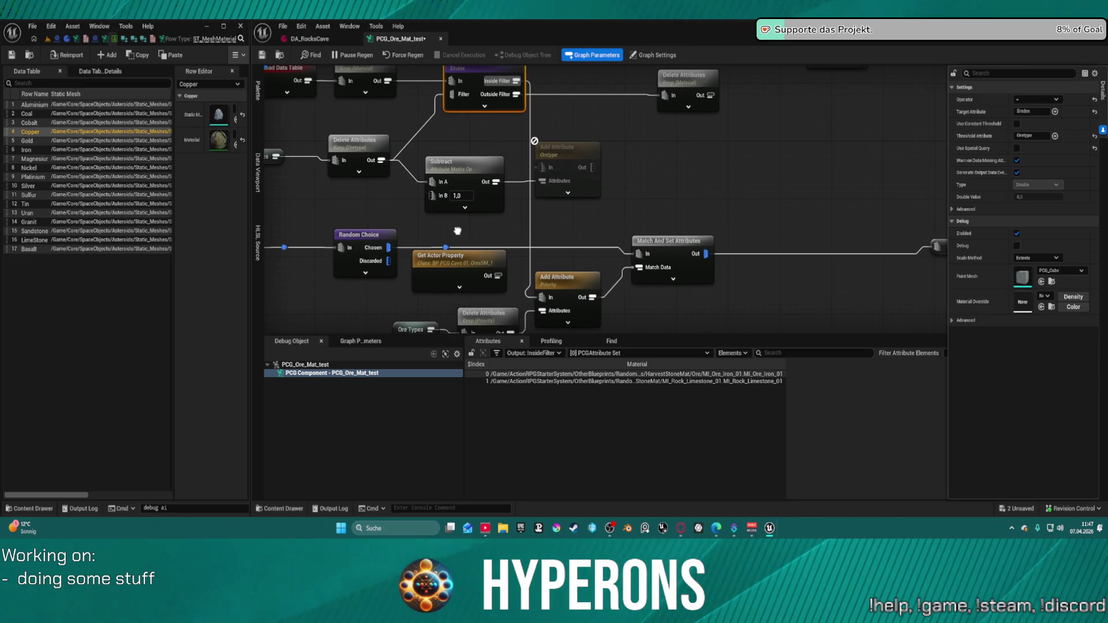
pyautogui.moveTo(458, 231)
pyautogui.mouseDown()
pyautogui.moveTo(456, 286)
pyautogui.moveTo(506, 286)
pyautogui.mouseUp()
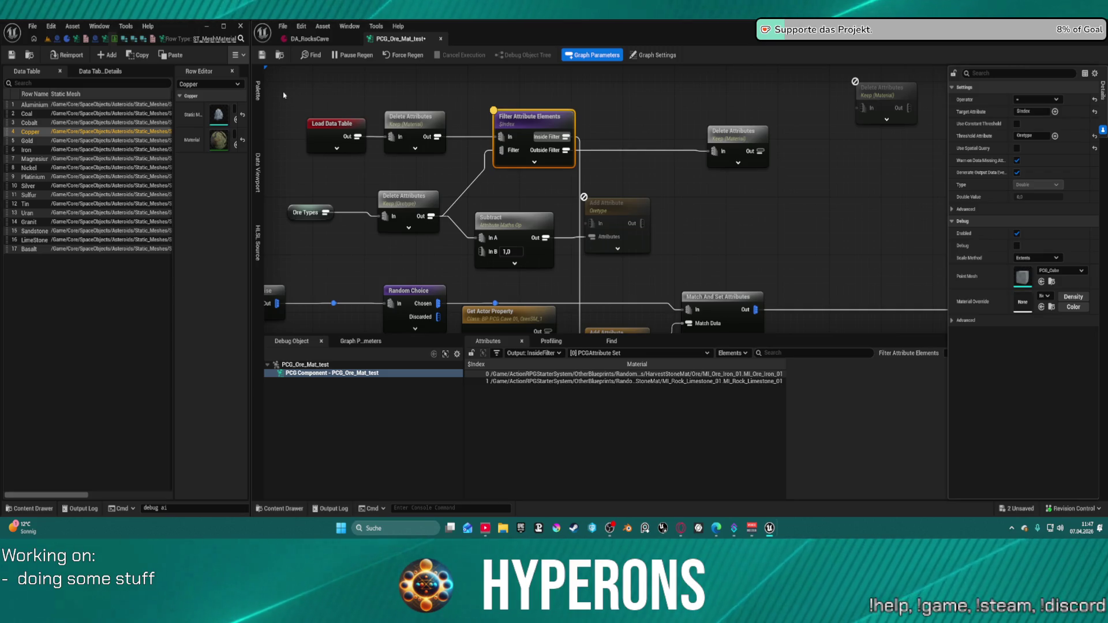
pyautogui.moveTo(283, 96)
pyautogui.mouseDown()
pyautogui.moveTo(375, 167)
pyautogui.moveTo(577, 278)
pyautogui.mouseUp()
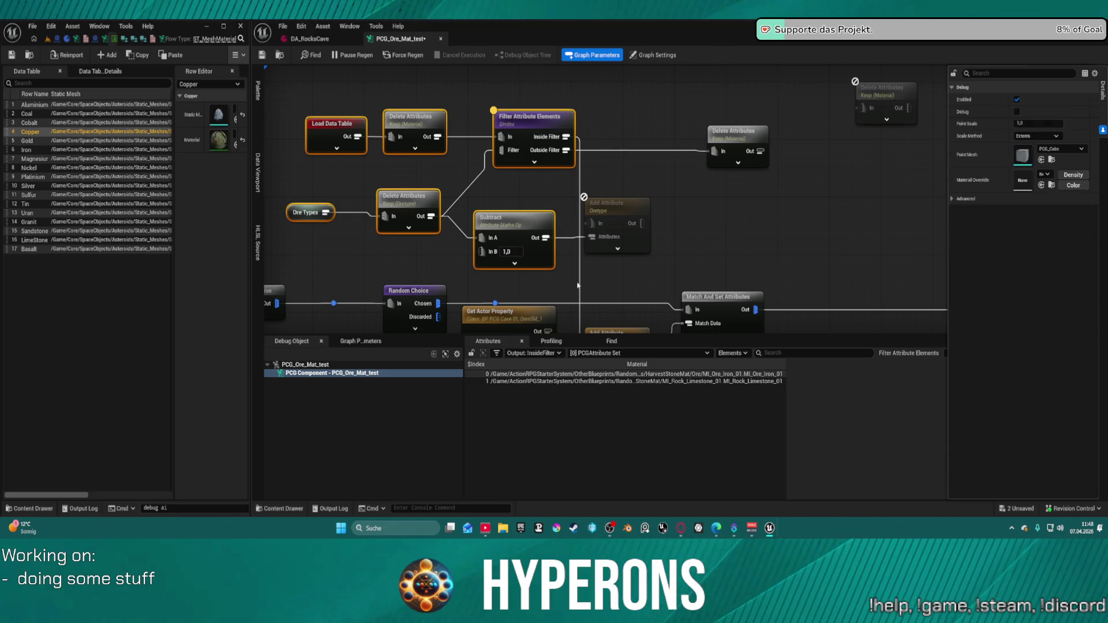
pyautogui.moveTo(272, 87)
pyautogui.mouseDown()
pyautogui.moveTo(320, 184)
pyautogui.moveTo(337, 185)
pyautogui.moveTo(496, 173)
pyautogui.moveTo(619, 80)
pyautogui.moveTo(698, 254)
pyautogui.moveTo(699, 306)
pyautogui.moveTo(709, 267)
pyautogui.mouseUp()
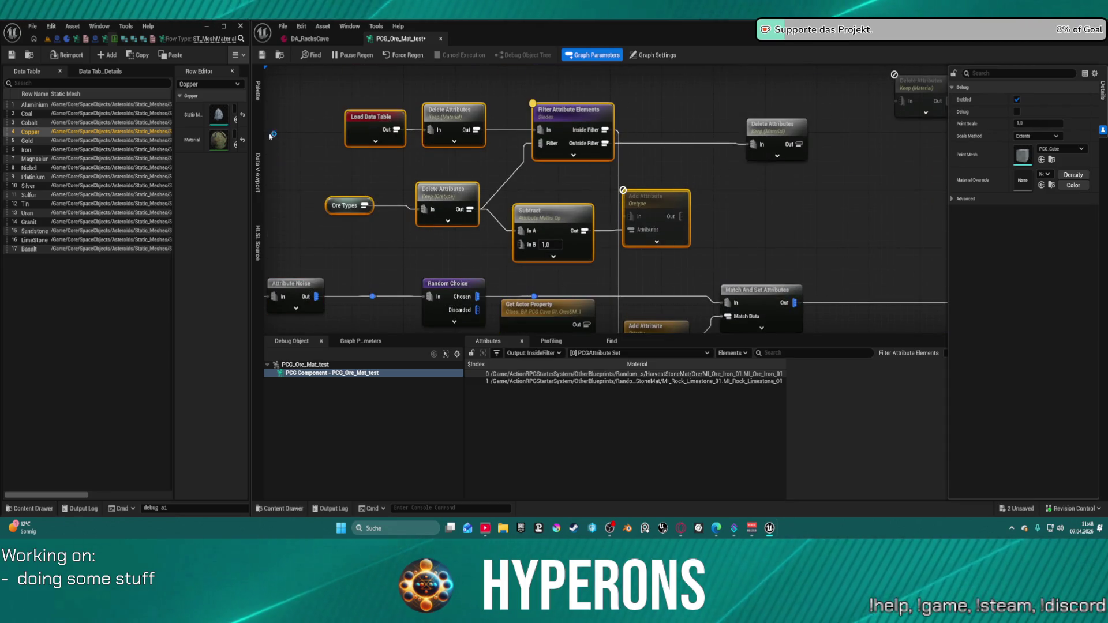
pyautogui.press('super+shift+s')
pyautogui.moveTo(279, 86)
pyautogui.mouseDown()
pyautogui.moveTo(656, 367)
pyautogui.moveTo(845, 415)
pyautogui.mouseUp()
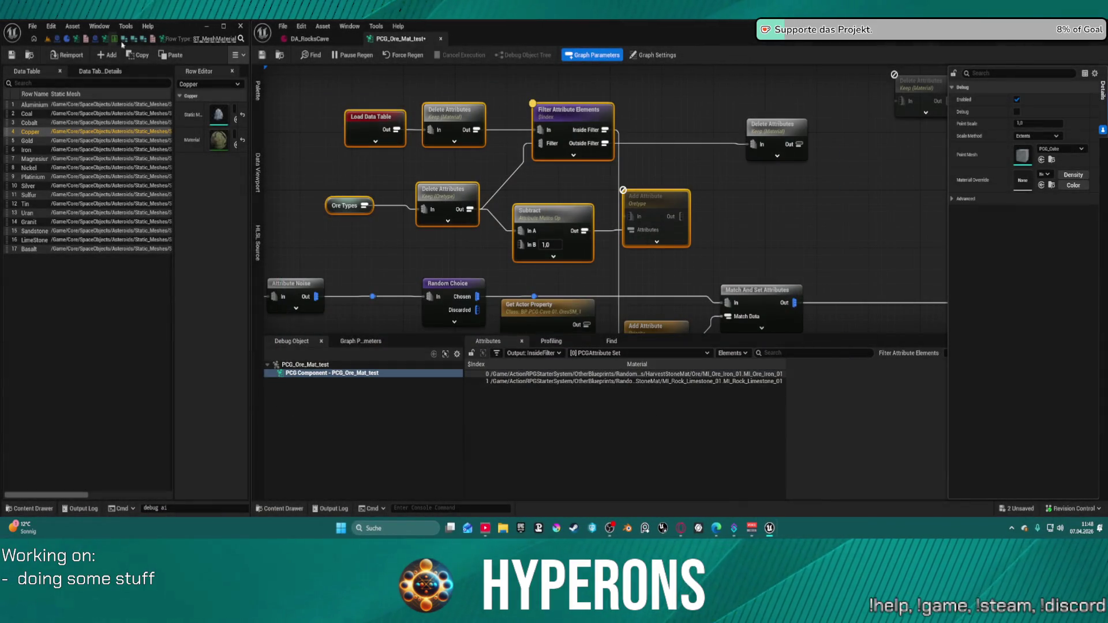
# Place the level viewport with the rocks on the left and widen the PCG graph editor
pyautogui.click(46, 40)
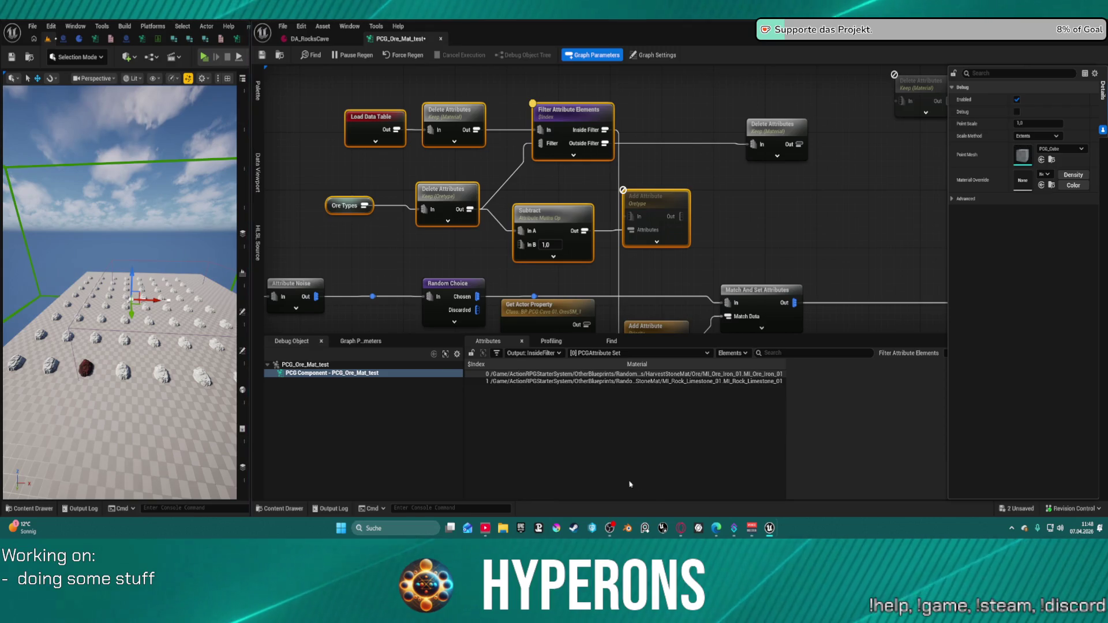
pyautogui.moveTo(768, 528)
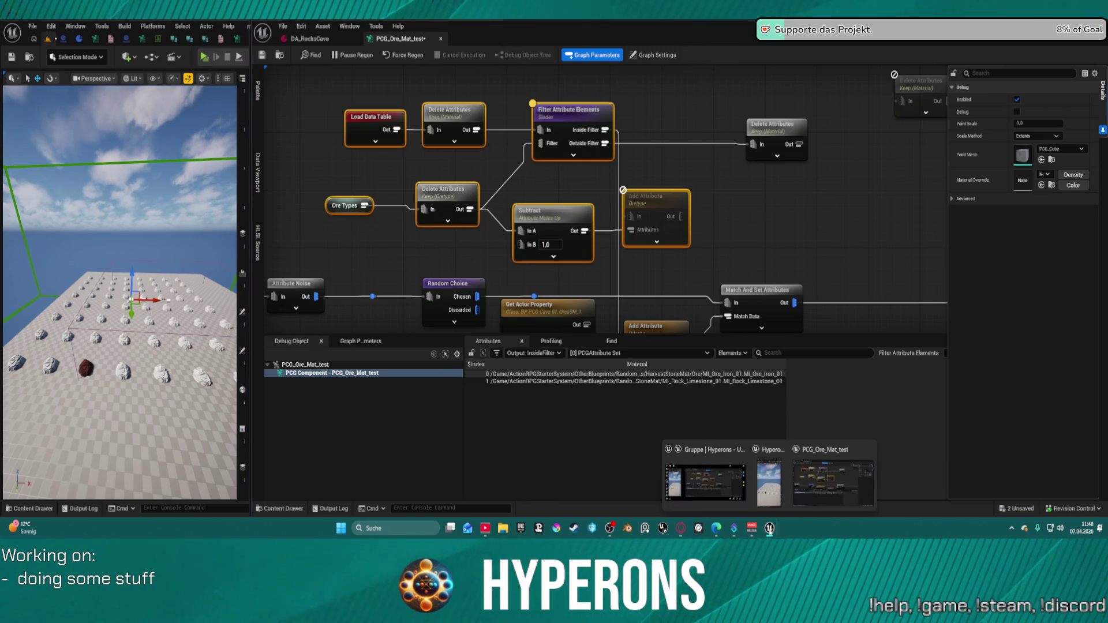
pyautogui.moveTo(252, 235)
pyautogui.mouseDown()
pyautogui.moveTo(880, 235)
pyautogui.moveTo(868, 235)
pyautogui.mouseUp()
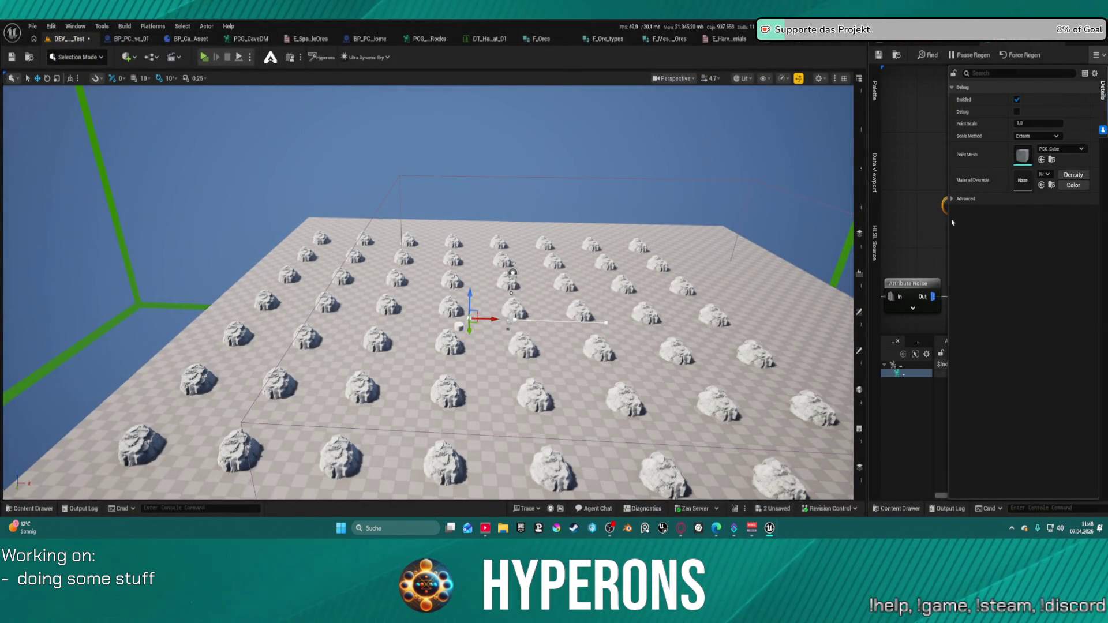
pyautogui.moveTo(870, 213); pyautogui.dragTo(321, 213)
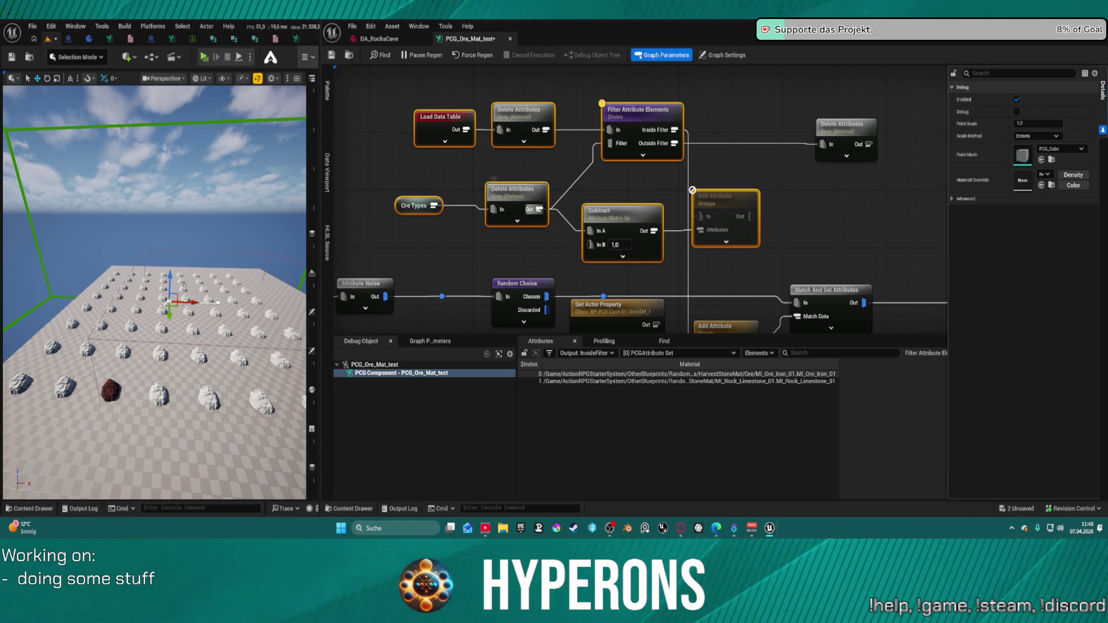
# Add a Union node off the Oretype Delete Attributes output, then delete it
pyautogui.moveTo(539, 209); pyautogui.dragTo(566, 169)
pyautogui.write('unio')
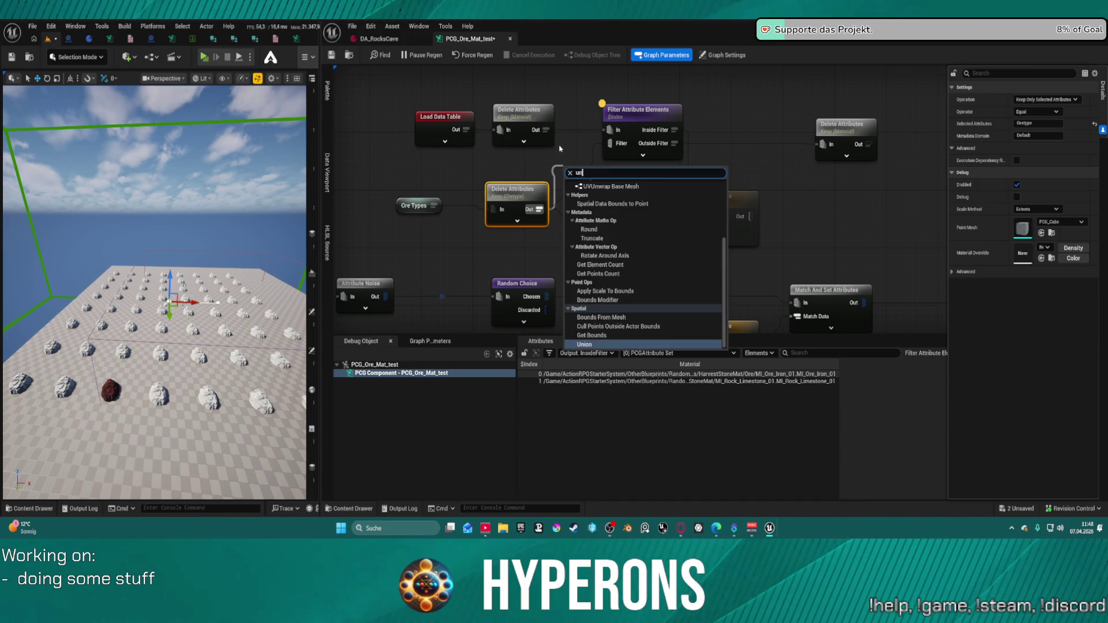
pyautogui.press('Return')
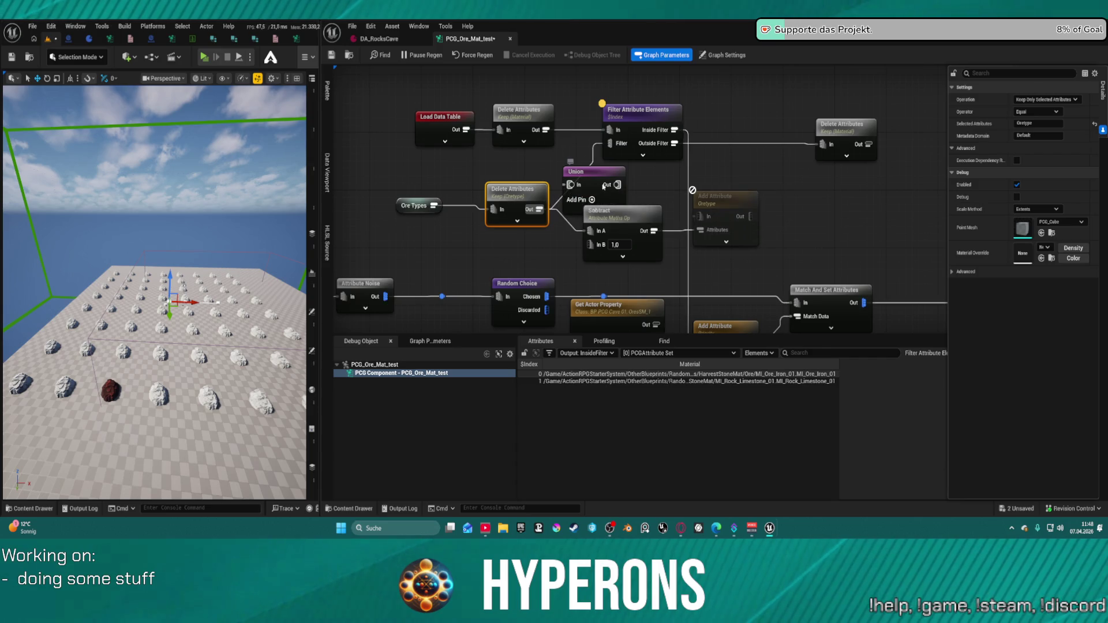
pyautogui.moveTo(591, 185)
pyautogui.mouseDown()
pyautogui.moveTo(558, 152)
pyautogui.moveTo(565, 160)
pyautogui.mouseUp()
pyautogui.click(580, 156)
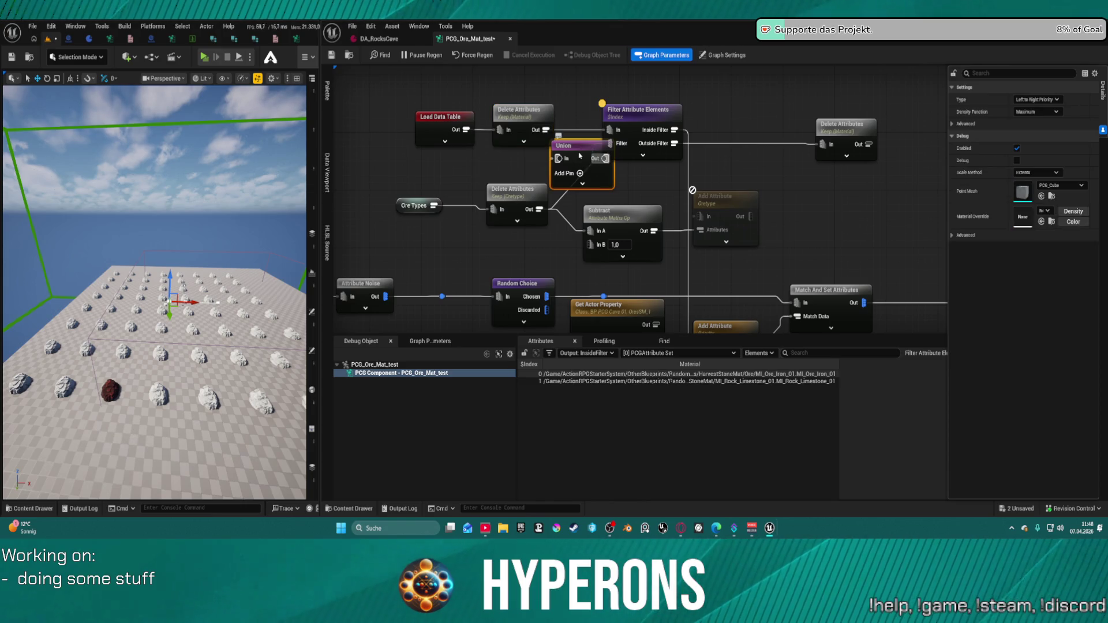
pyautogui.press('Delete')
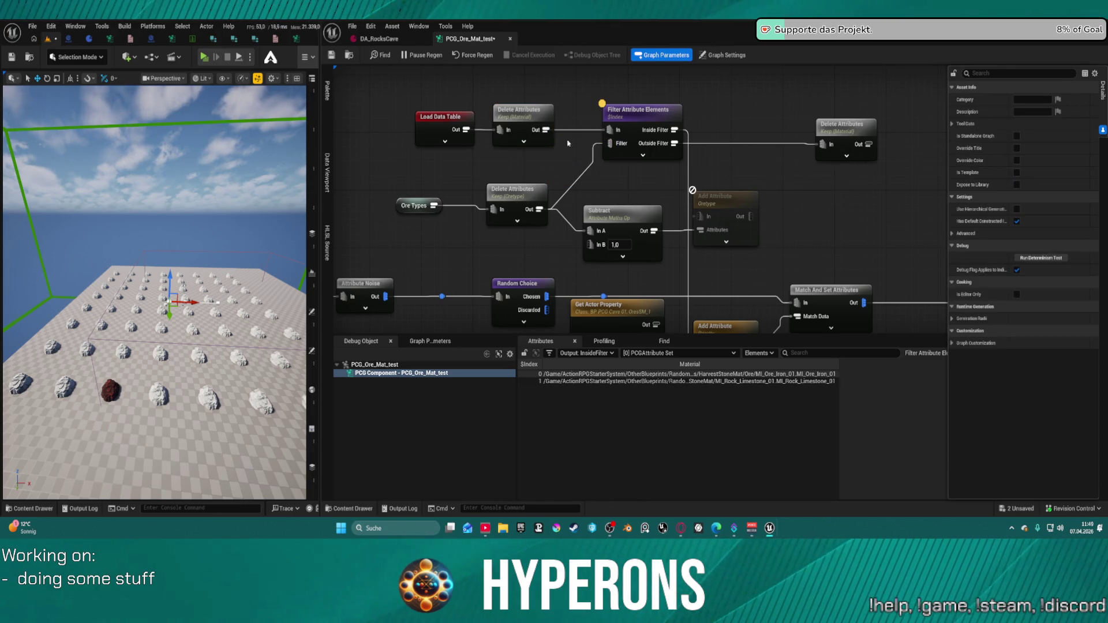
# Add an Attribute Partition node after Delete Attributes and check its attribute selectors
pyautogui.moveTo(546, 130); pyautogui.dragTo(565, 152)
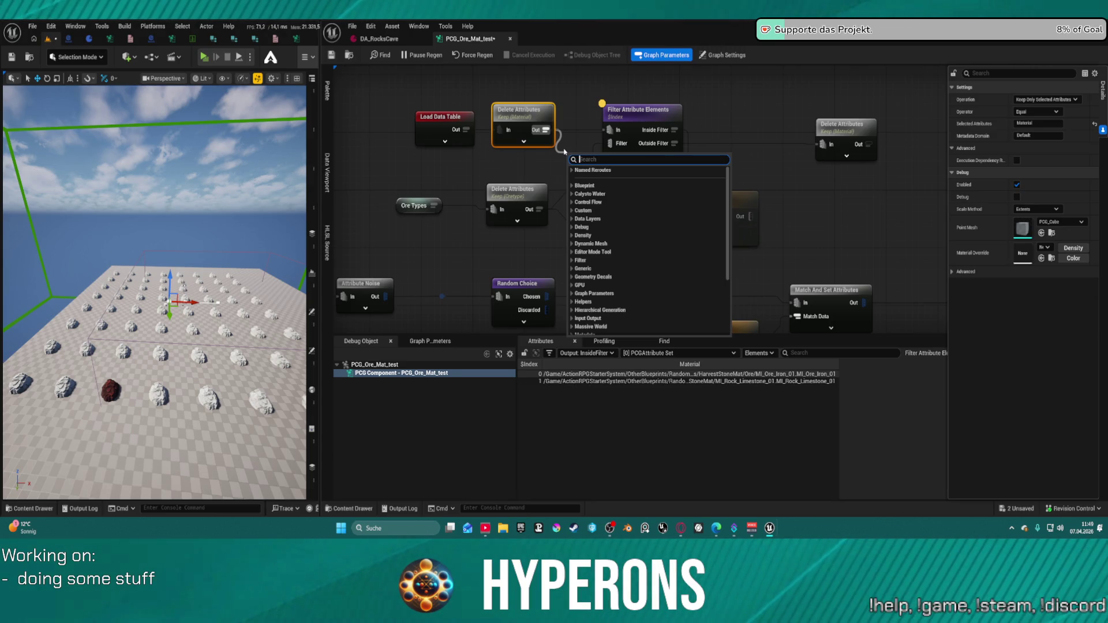
pyautogui.write('morg')
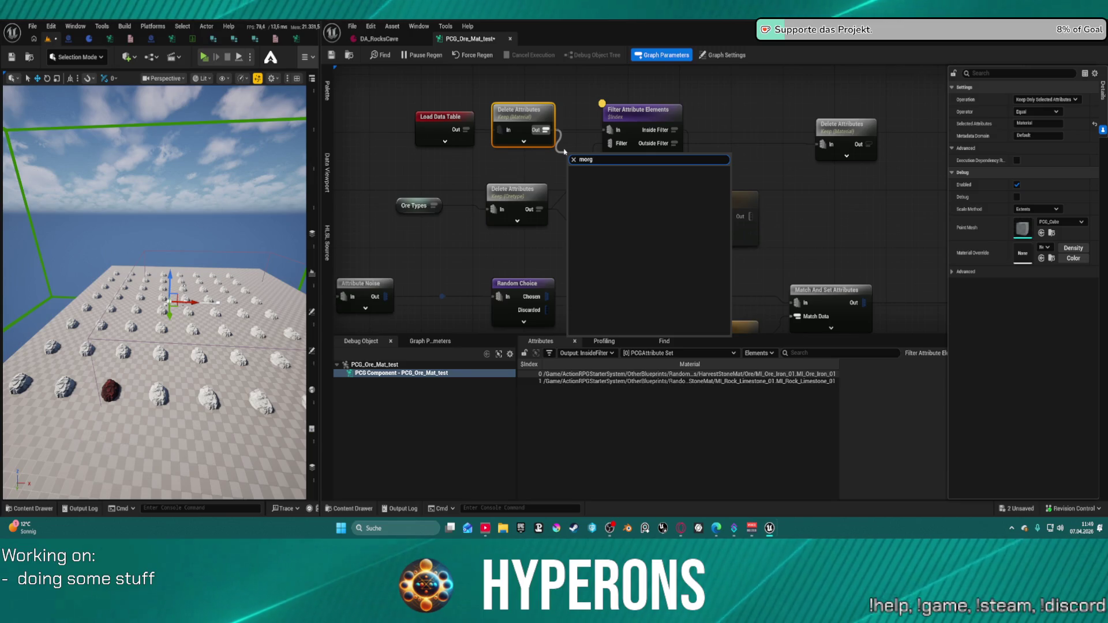
pyautogui.press('BackSpace')
pyautogui.press('BackSpace')
pyautogui.write('e')
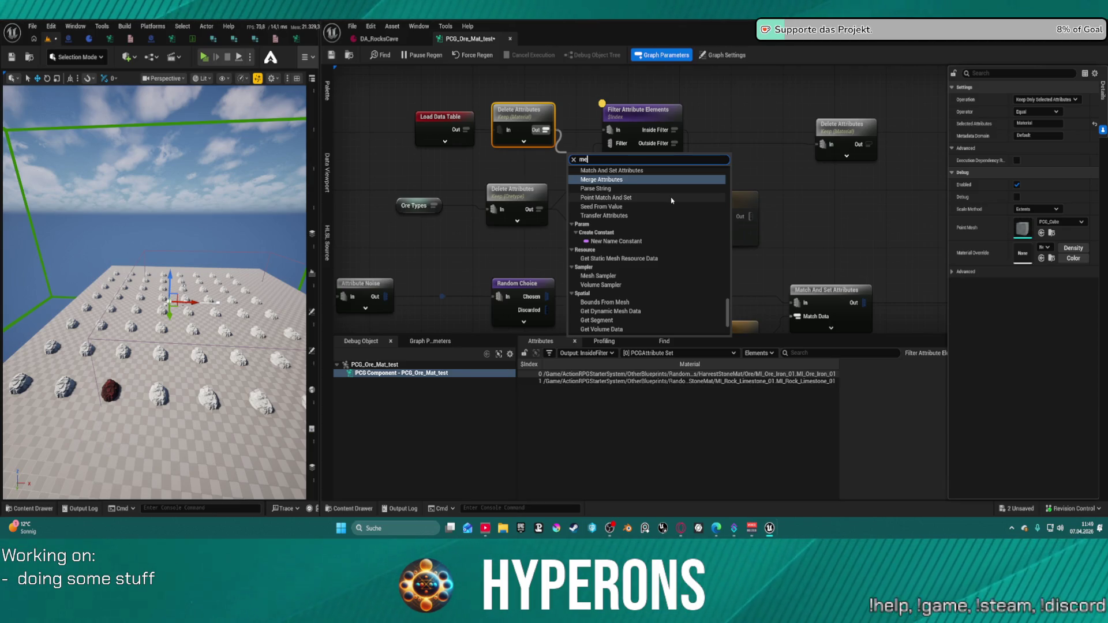
pyautogui.scroll(5, 674, 230)
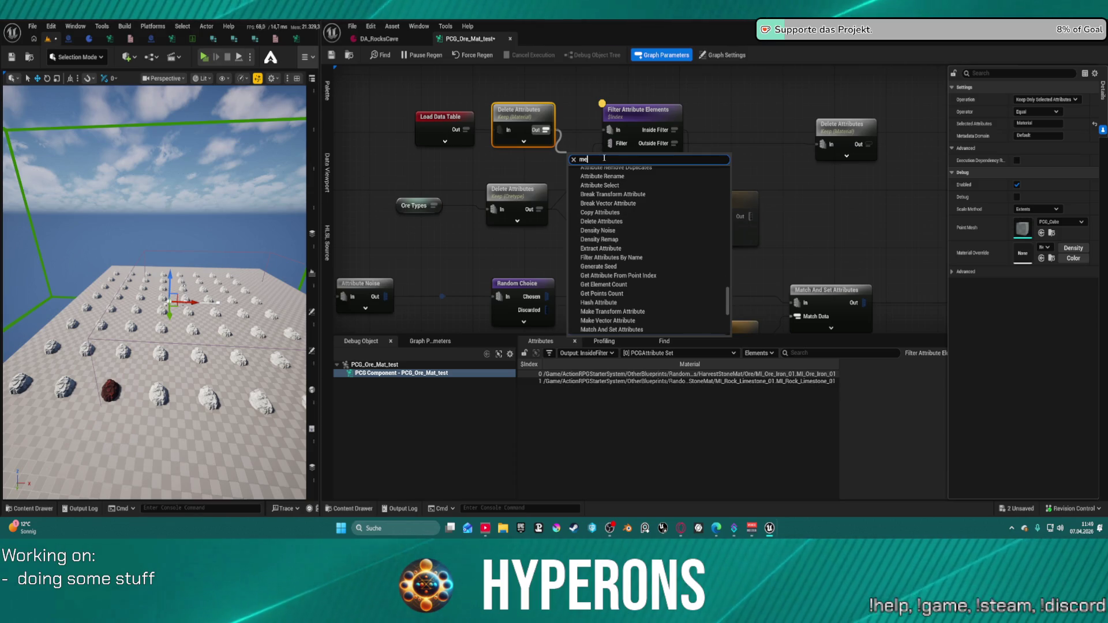
pyautogui.hotkey('ctrl', 'a')
pyautogui.write('attri')
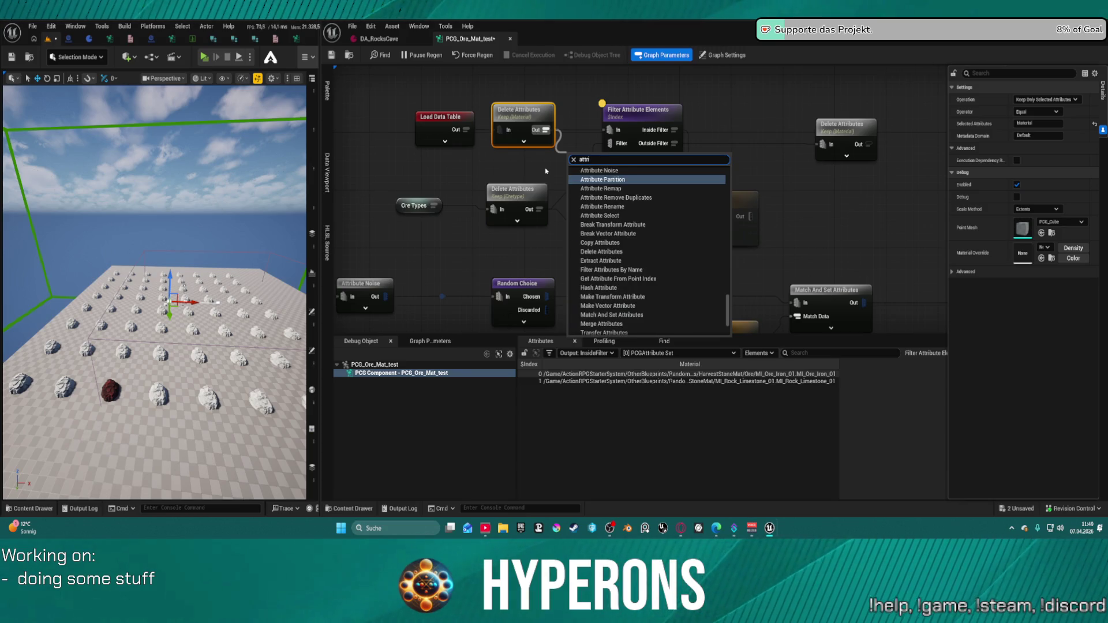
pyautogui.click(636, 183)
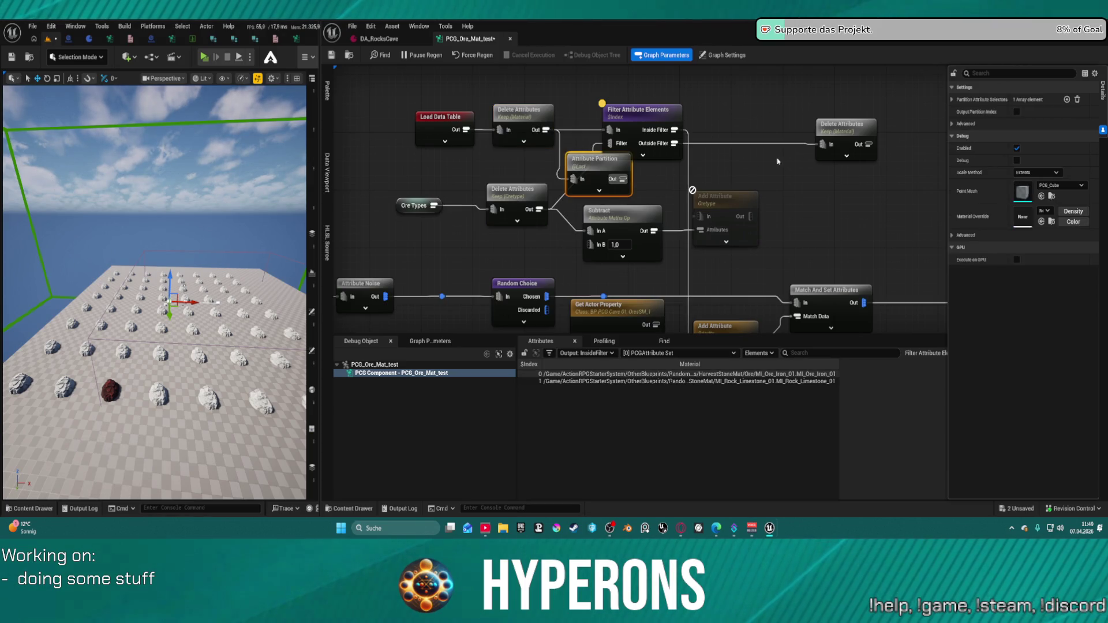
pyautogui.click(952, 99)
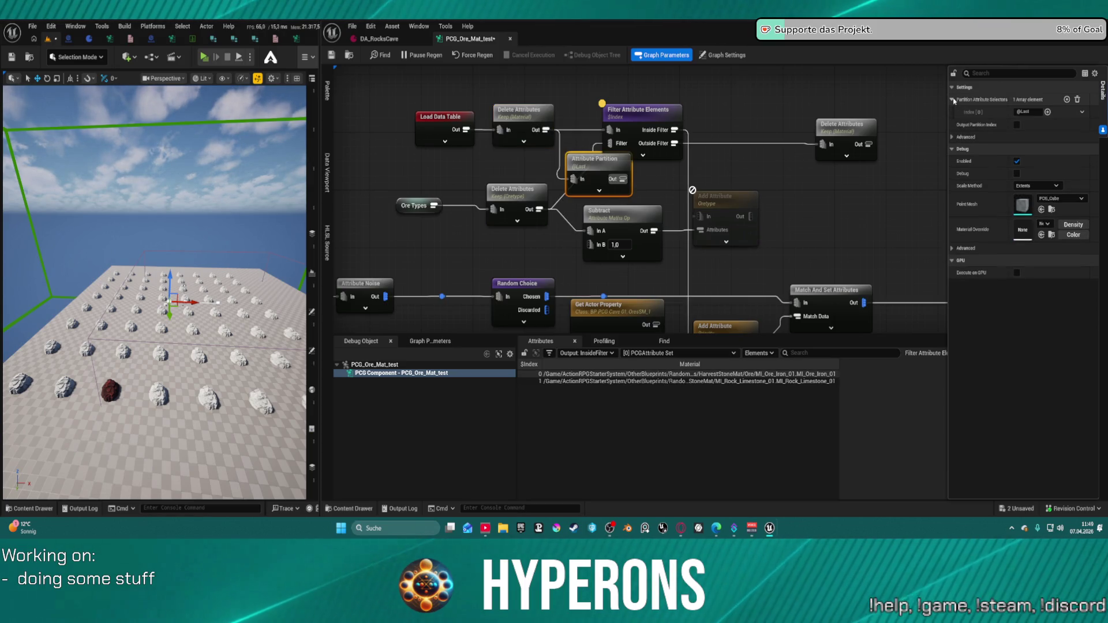
pyautogui.click(952, 100)
# Delete the Attribute Partition and wire Delete Attributes directly into Filter Attribute Elements
pyautogui.moveTo(621, 178); pyautogui.dragTo(606, 130)
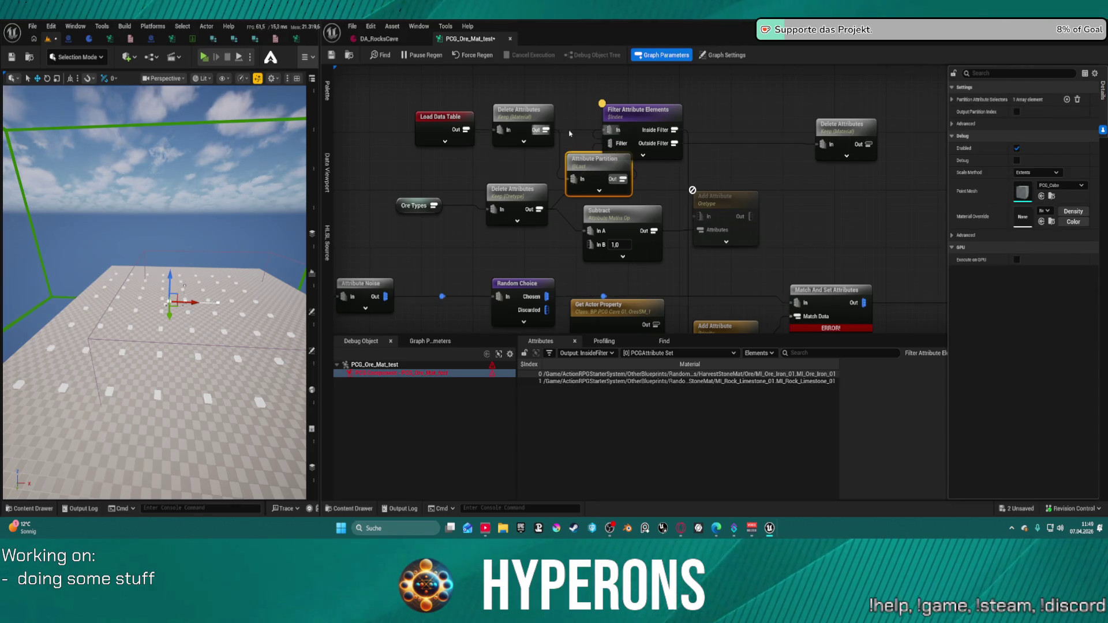
pyautogui.click(548, 136)
pyautogui.click(630, 129)
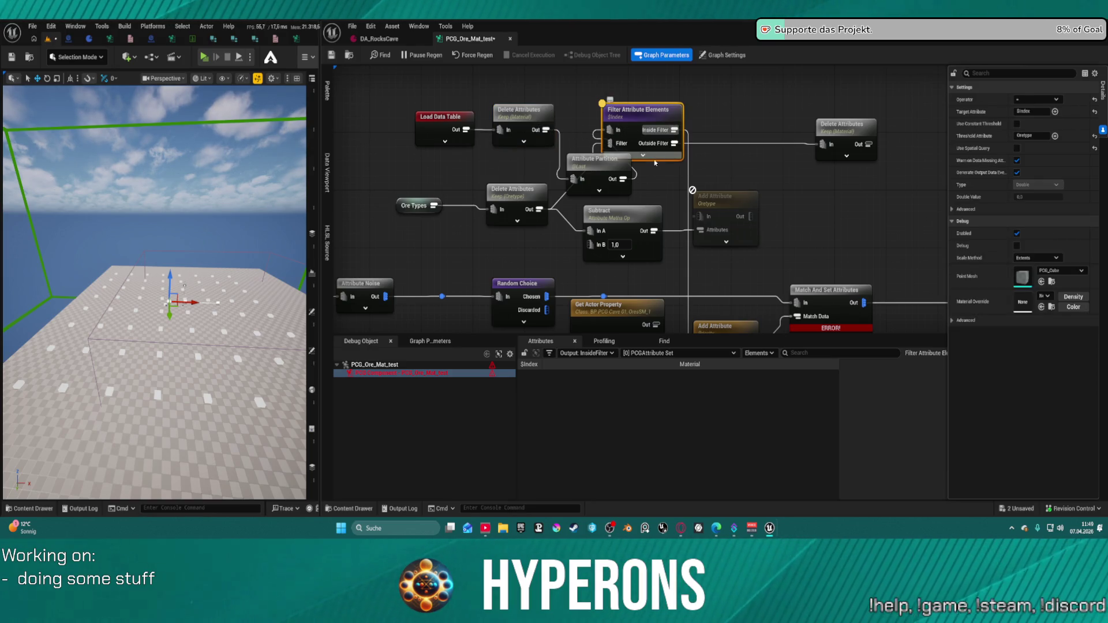
pyautogui.moveTo(601, 172)
pyautogui.mouseDown()
pyautogui.moveTo(584, 160)
pyautogui.moveTo(574, 190)
pyautogui.moveTo(589, 163)
pyautogui.mouseUp()
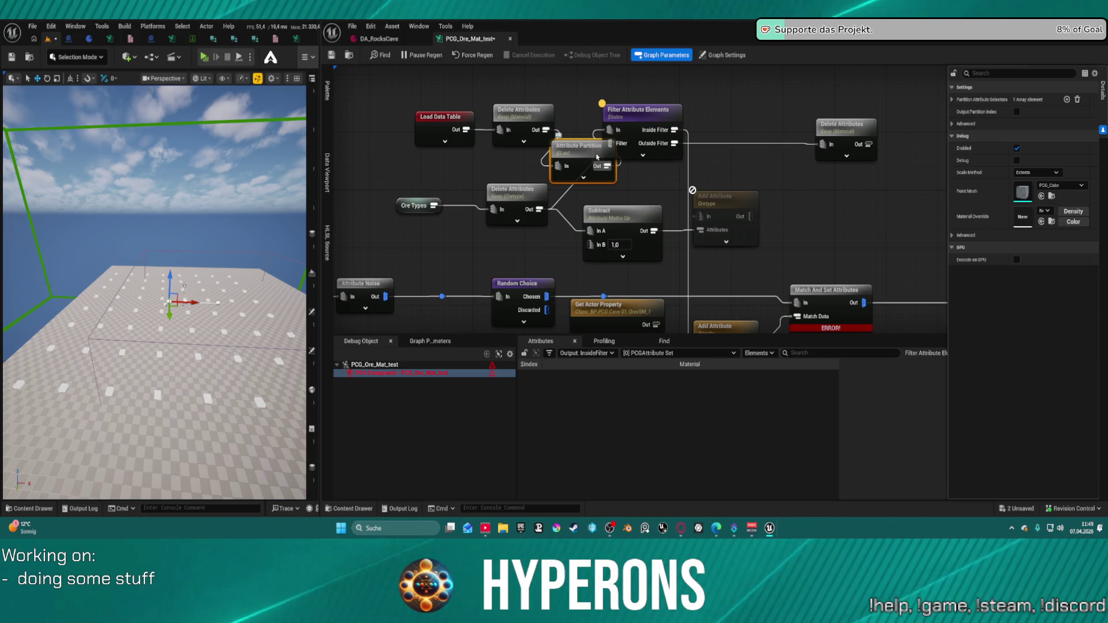
pyautogui.press('Delete')
pyautogui.moveTo(542, 129); pyautogui.dragTo(611, 130)
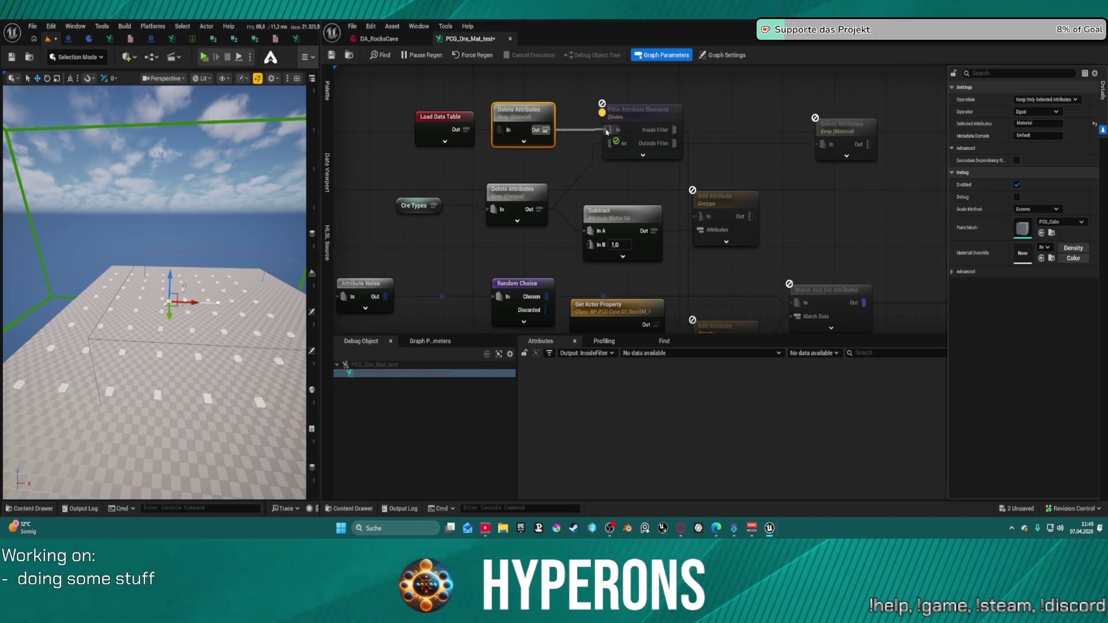
# Add a Get Attribute List node and position it above Delete Attributes
pyautogui.scroll(-2, 631, 196)
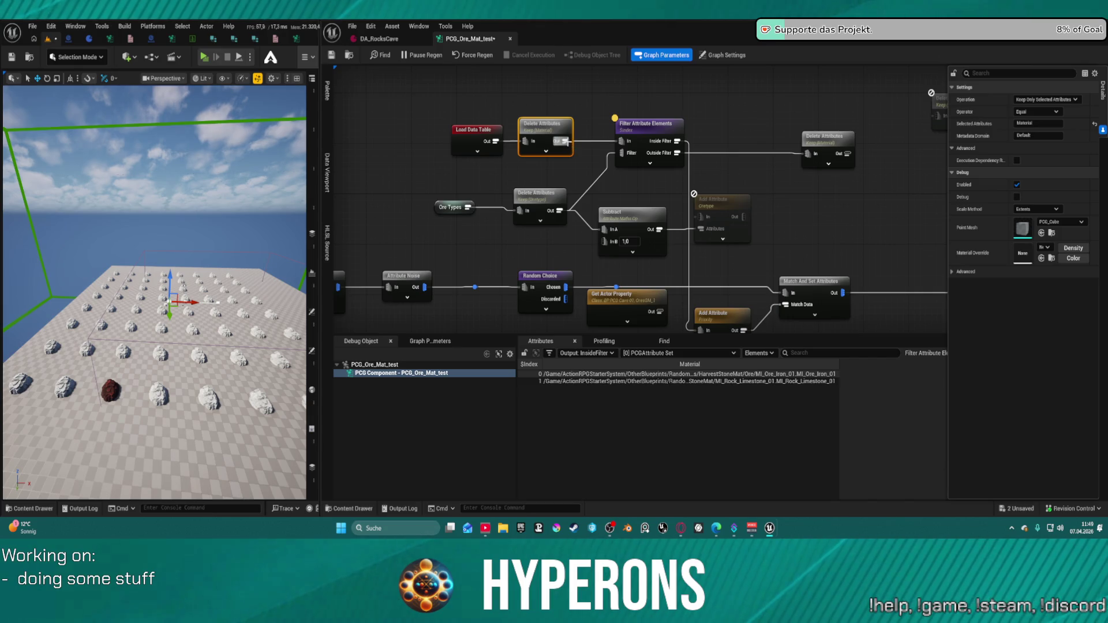
pyautogui.moveTo(564, 140); pyautogui.dragTo(581, 84)
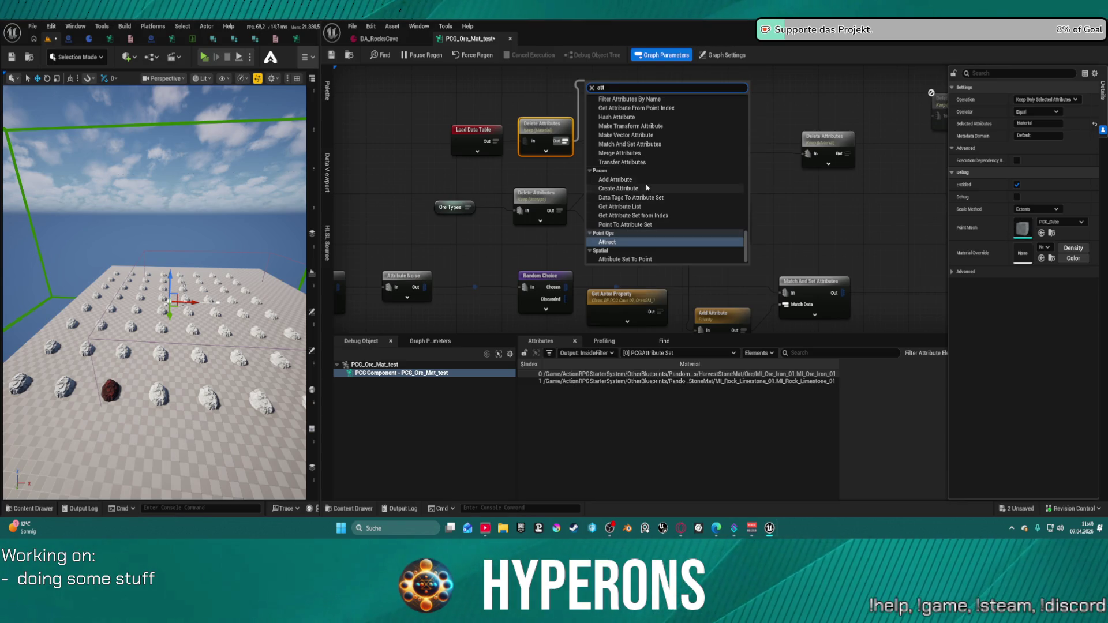
pyautogui.scroll(5, 646, 188)
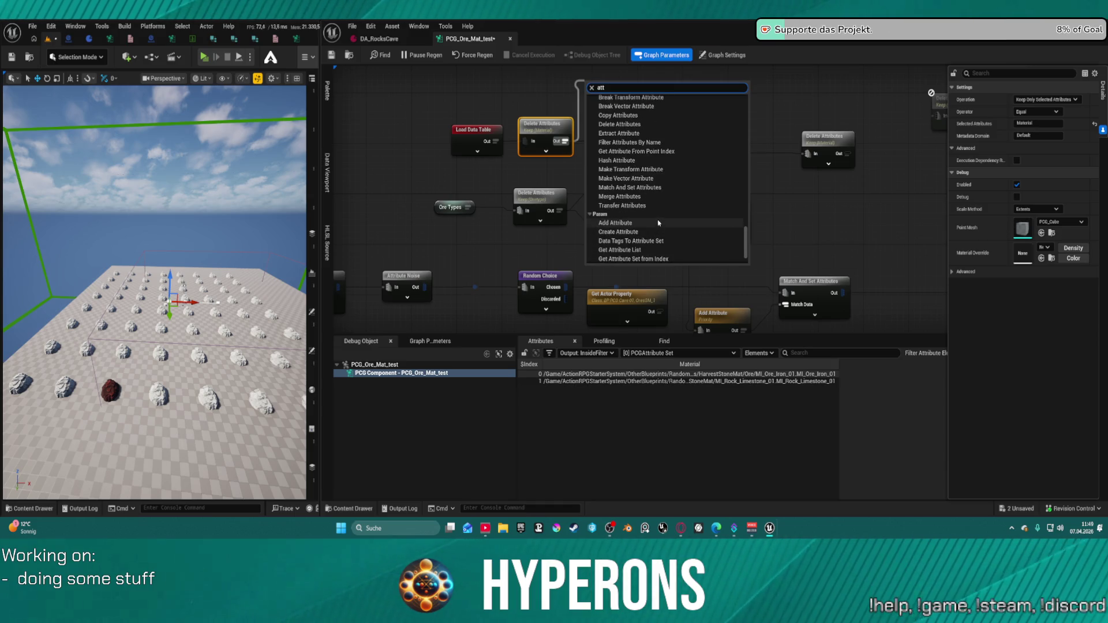
pyautogui.scroll(-3, 658, 223)
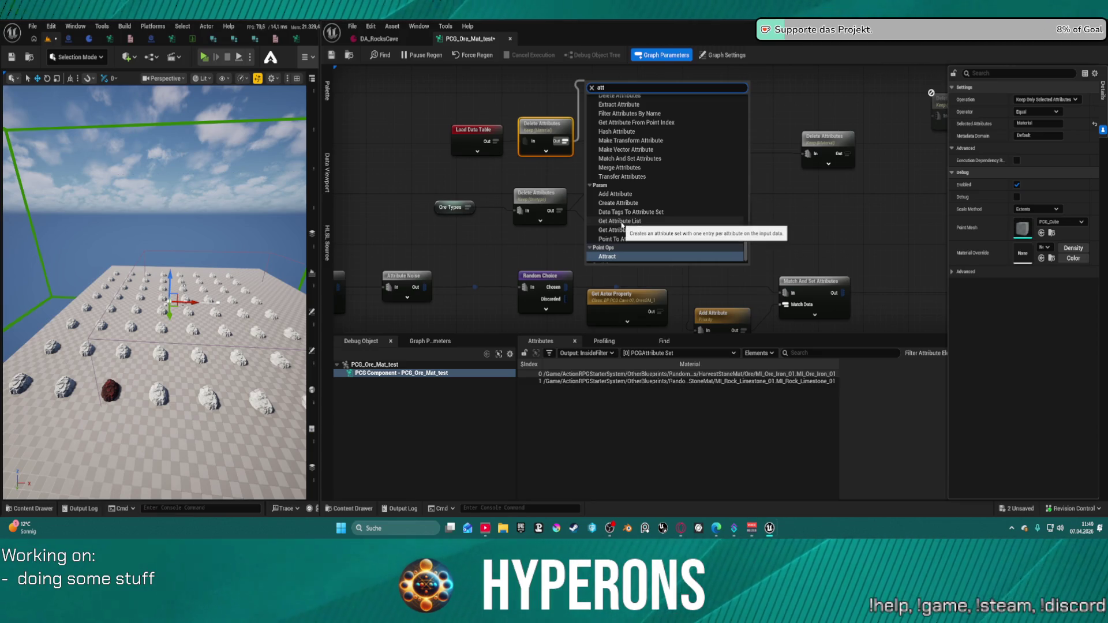
pyautogui.click(622, 223)
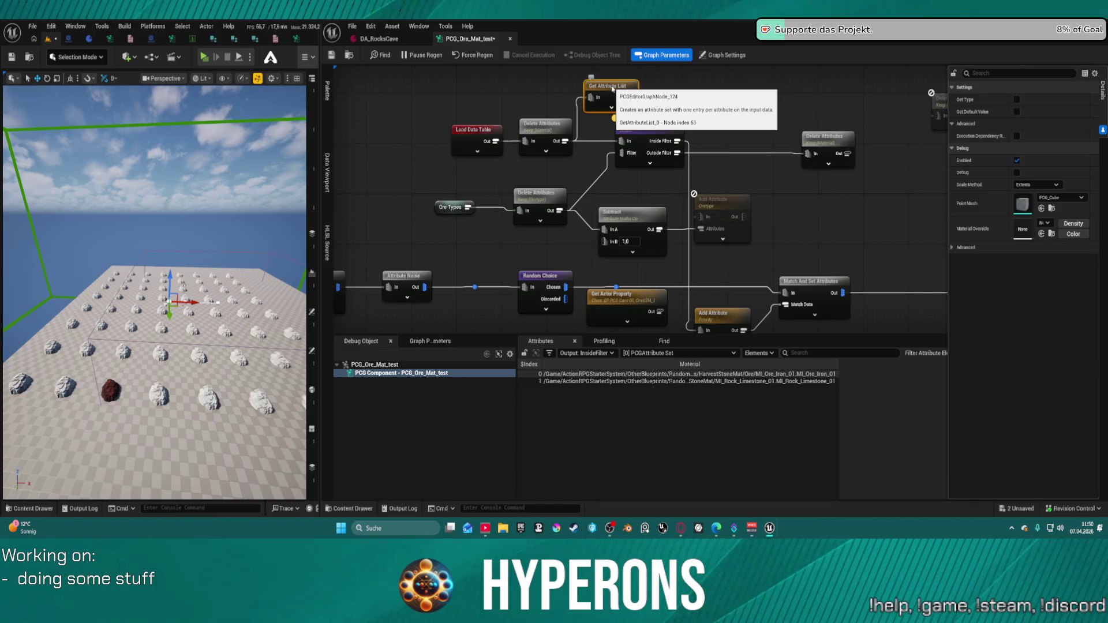
pyautogui.moveTo(613, 88); pyautogui.dragTo(565, 85)
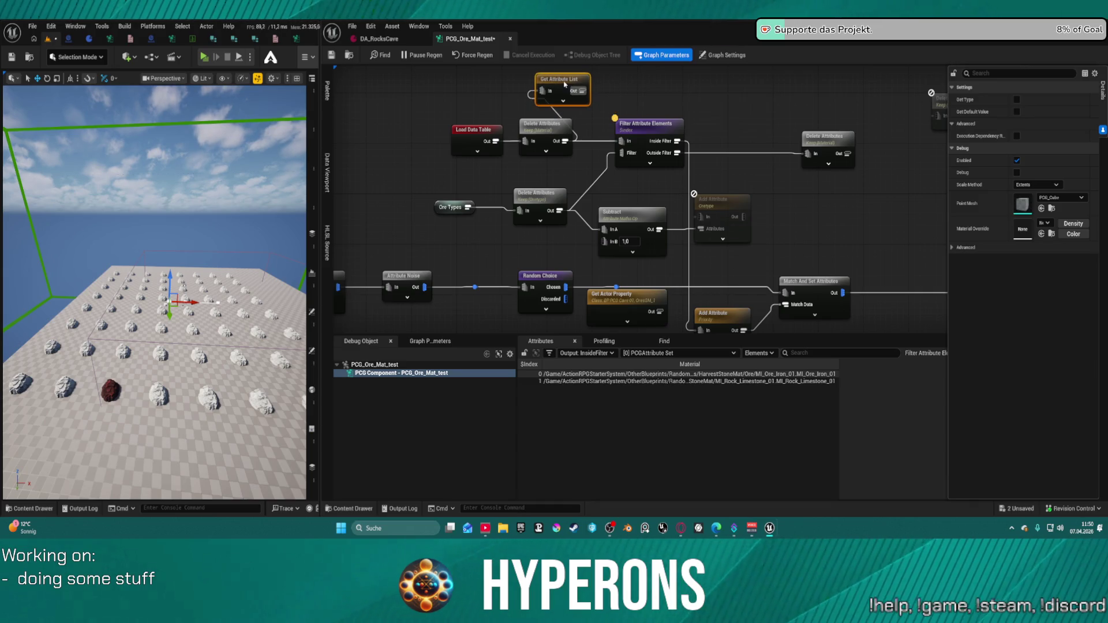
# Feed Load Data Table into Get Attribute List, enable Get Type, and inspect its output
pyautogui.click(496, 145)
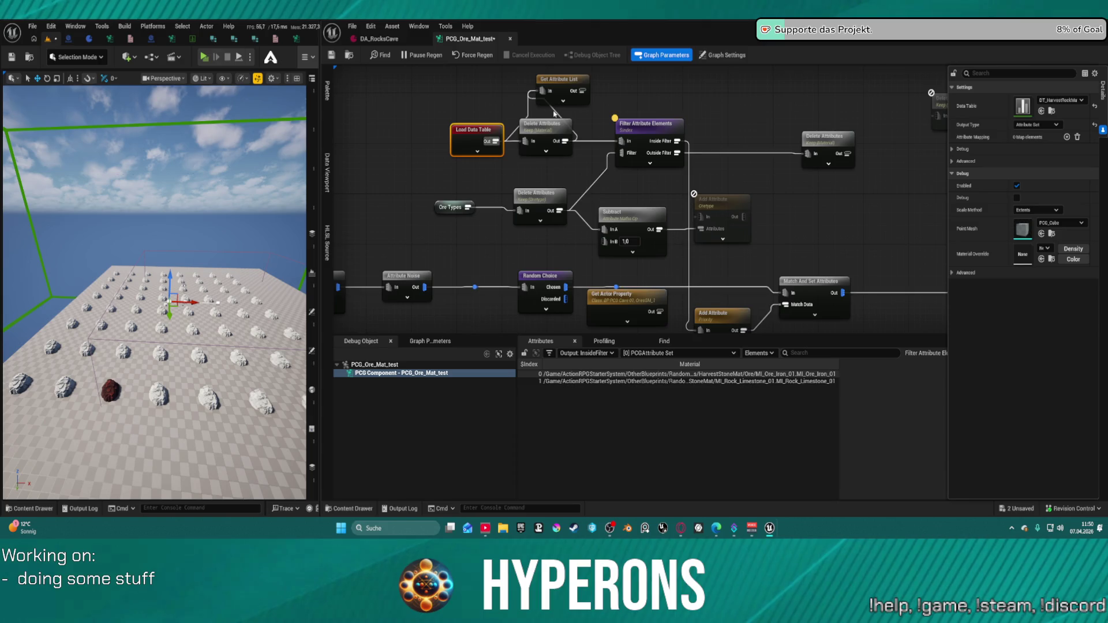
pyautogui.click(556, 92)
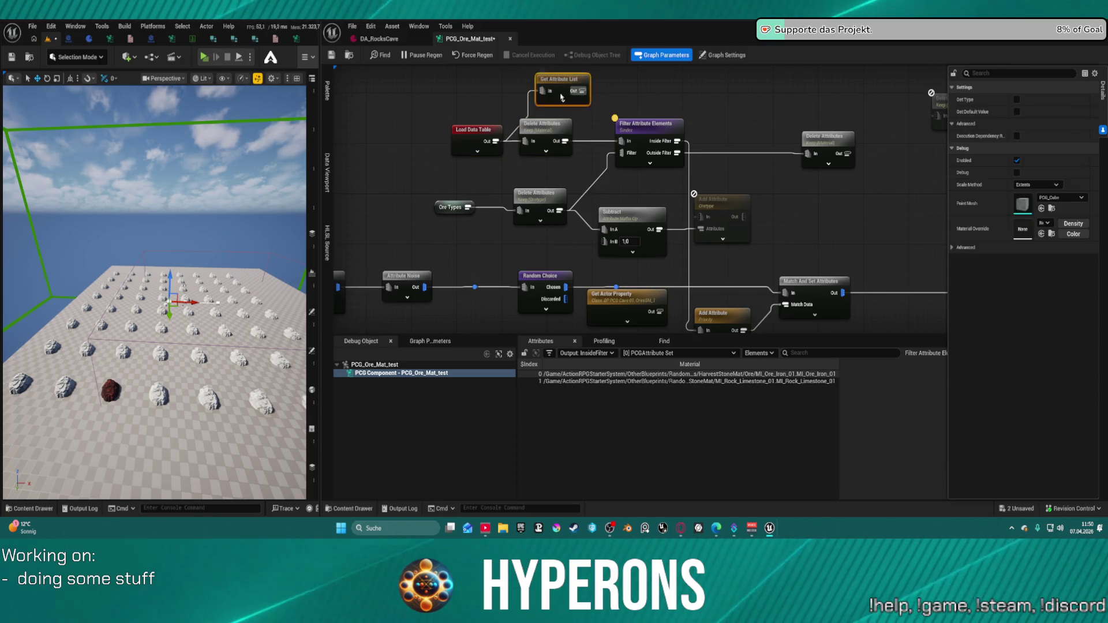
pyautogui.click(1017, 99)
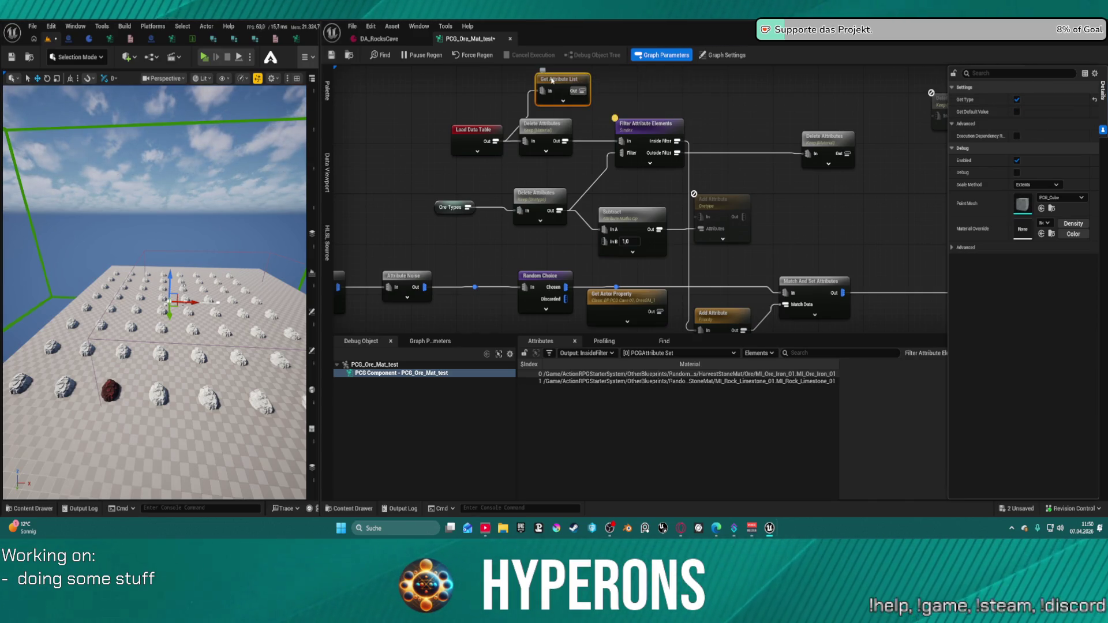
pyautogui.press('a')
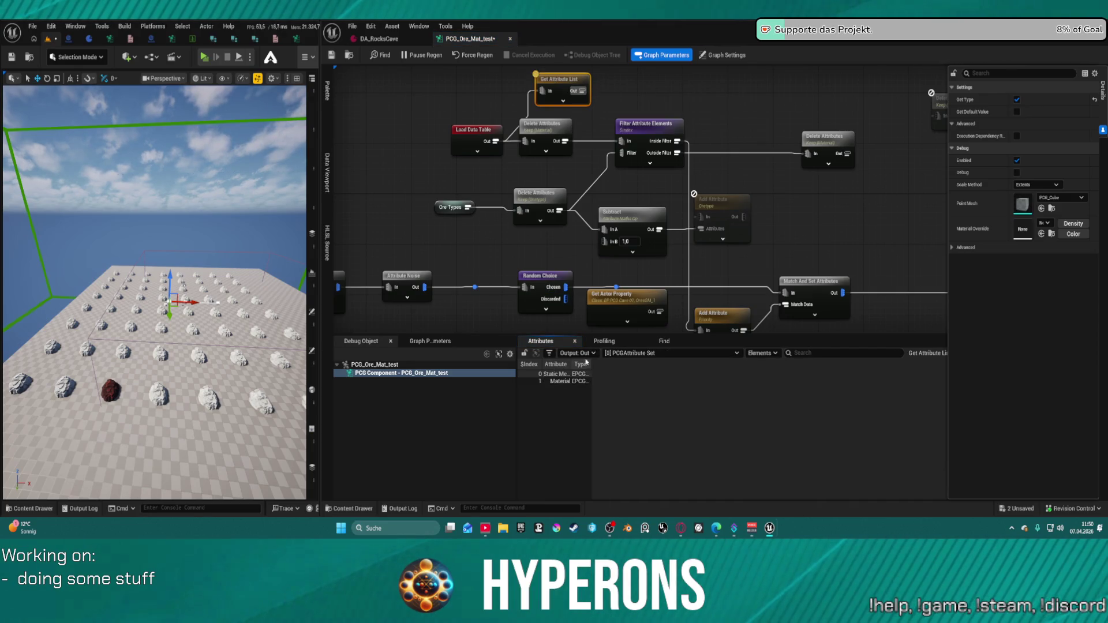
# Uncheck Get Type, widen the result columns, and move Get Attribute List to the graph's top
pyautogui.moveTo(593, 363)
pyautogui.mouseDown()
pyautogui.moveTo(707, 365)
pyautogui.moveTo(694, 366)
pyautogui.mouseUp()
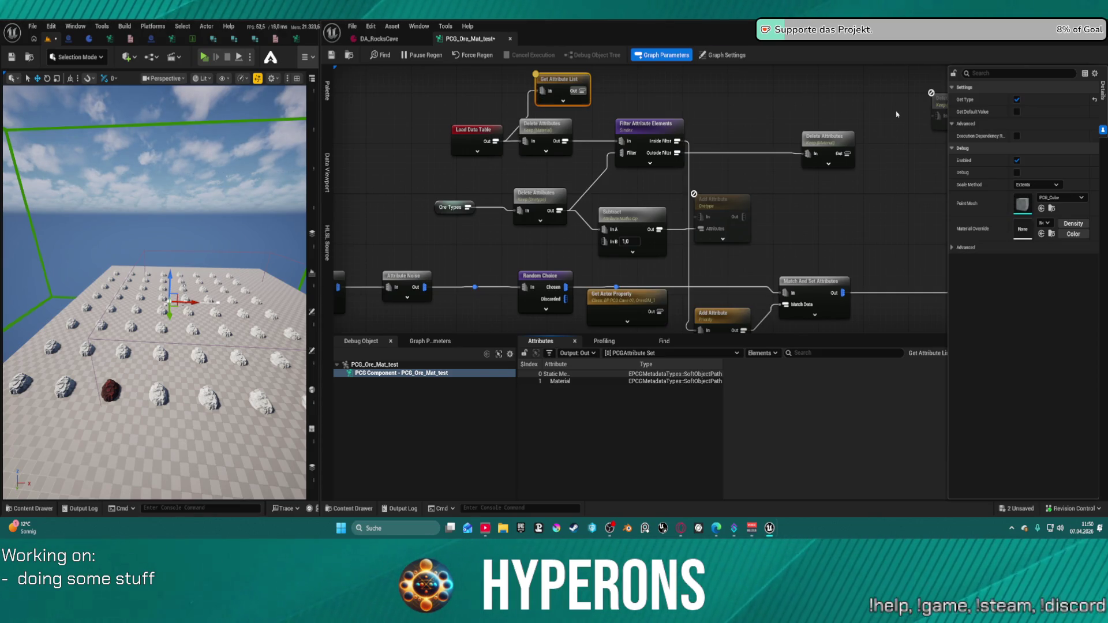
pyautogui.click(1016, 99)
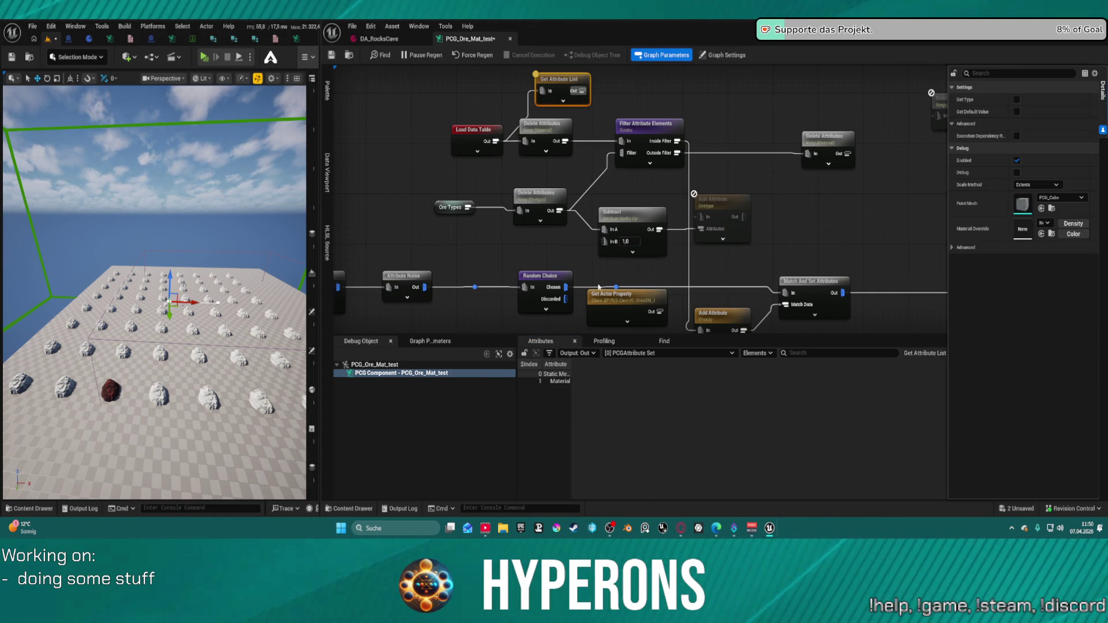
pyautogui.moveTo(571, 364)
pyautogui.mouseDown()
pyautogui.moveTo(662, 364)
pyautogui.moveTo(562, 364)
pyautogui.mouseUp()
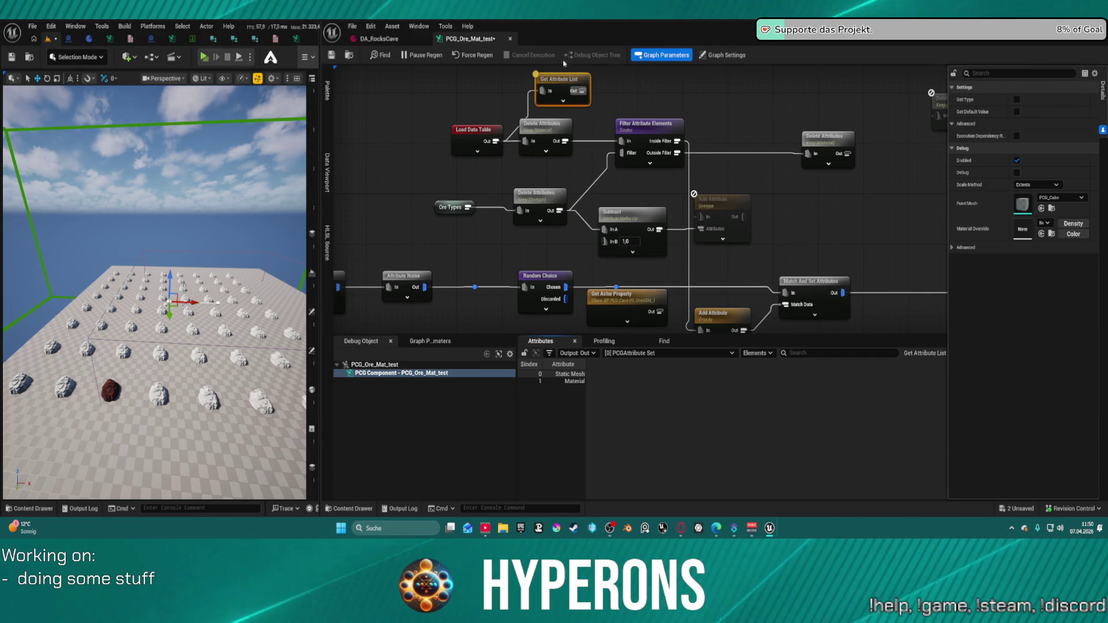
pyautogui.moveTo(567, 78); pyautogui.dragTo(532, 76)
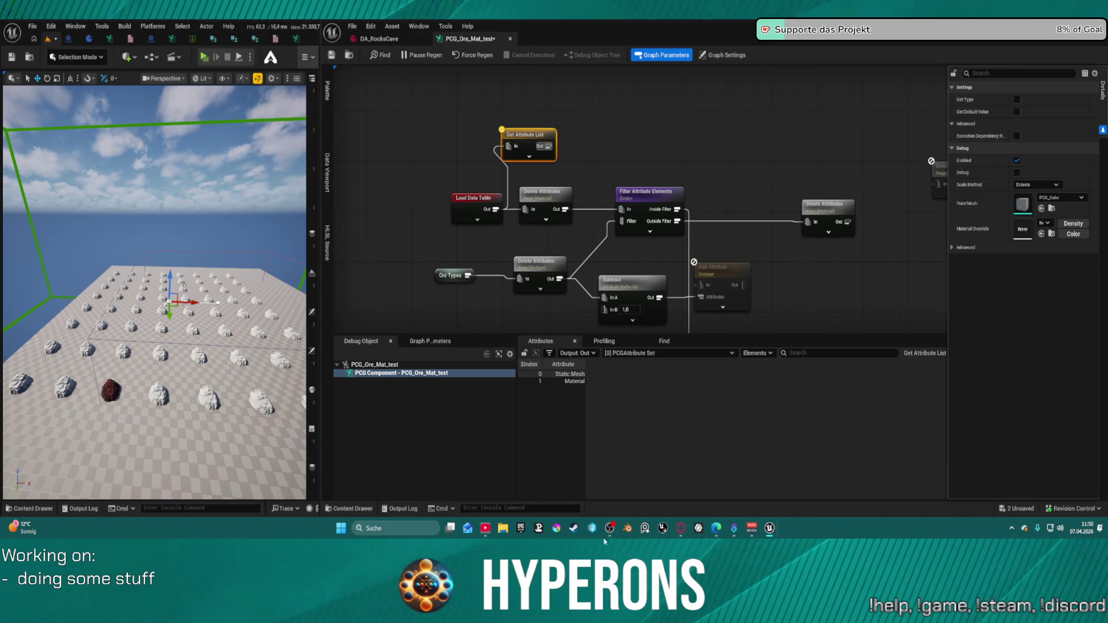
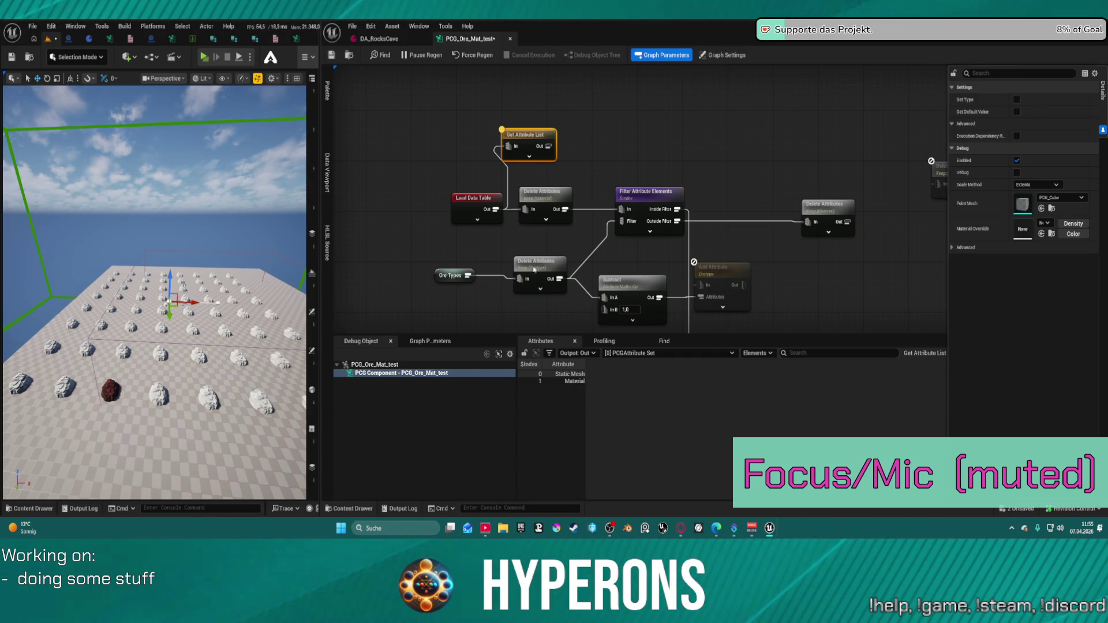
# Pan down to the Random Choice branch, deselect Get Attribute List, and expand Agent Chat
pyautogui.moveTo(661, 260); pyautogui.dragTo(633, 201)
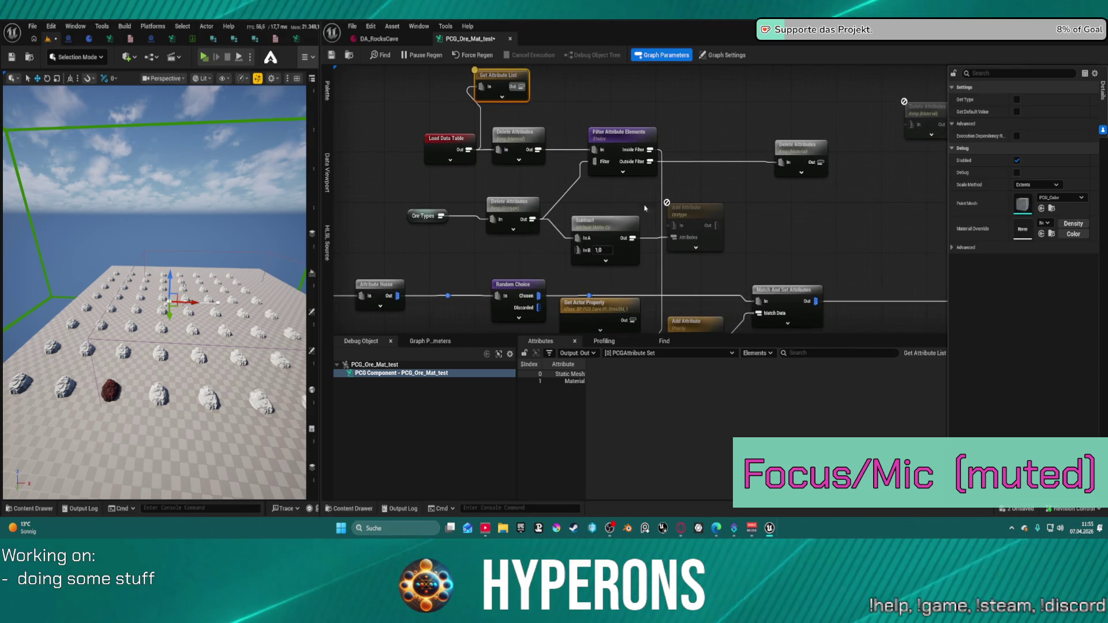
pyautogui.click(563, 225)
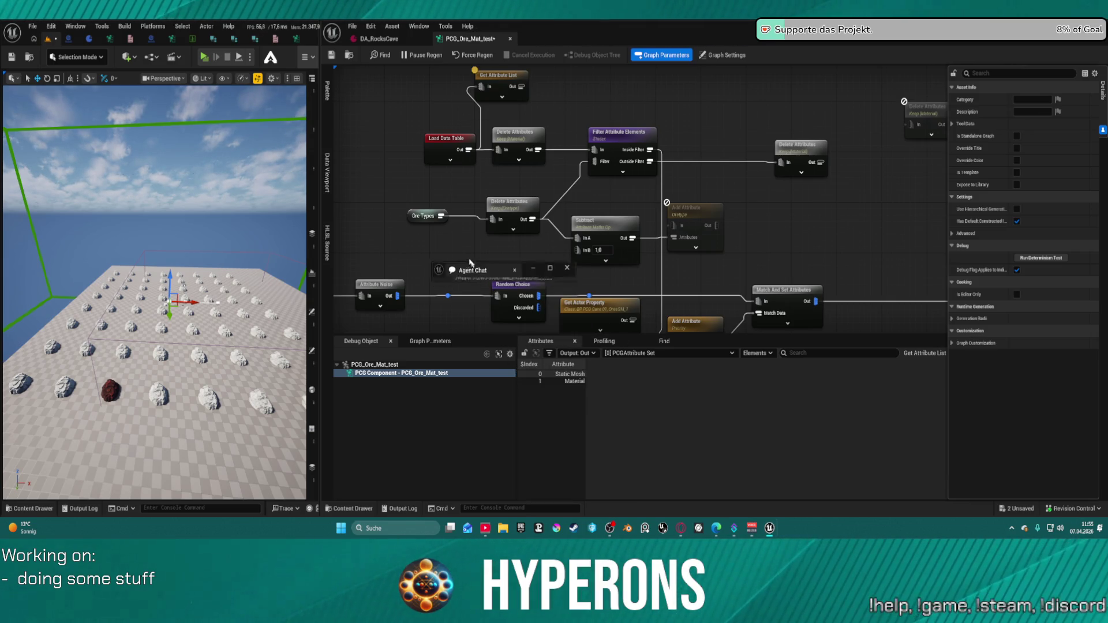
pyautogui.click(525, 229)
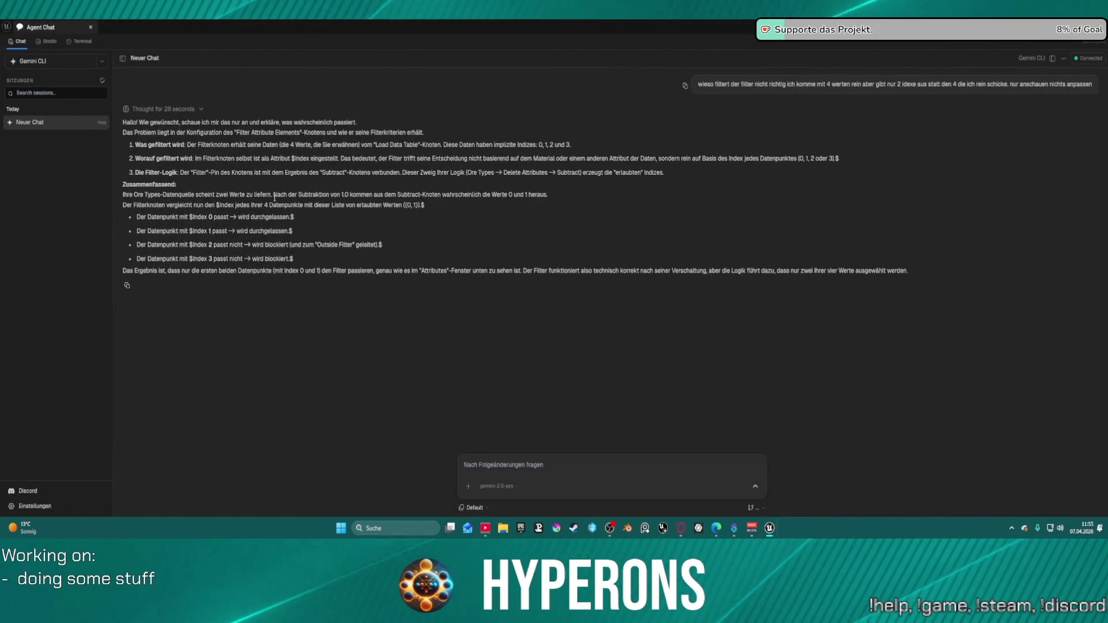
# Highlight Gemini's sentence about subtracting 1.0, then return to the Unreal PCG graph
pyautogui.moveTo(285, 195); pyautogui.dragTo(376, 194)
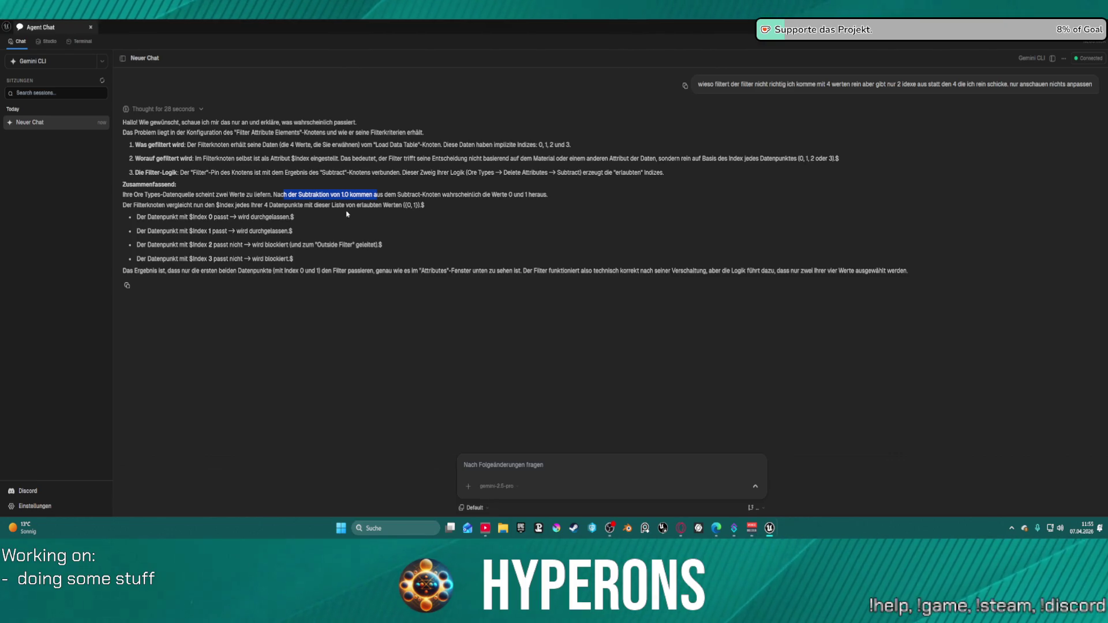
pyautogui.hotkey('alt', 'Tab')
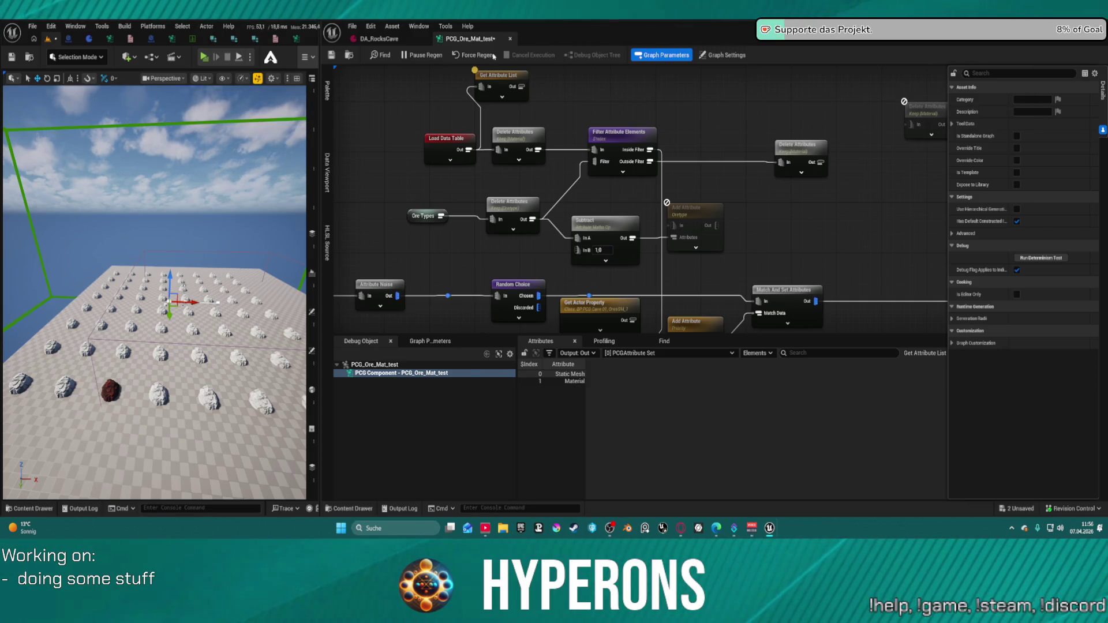
# Browse the rock assets and check the DT_Harvest RockMat_04 data table's actions
pyautogui.rightClick(457, 43)
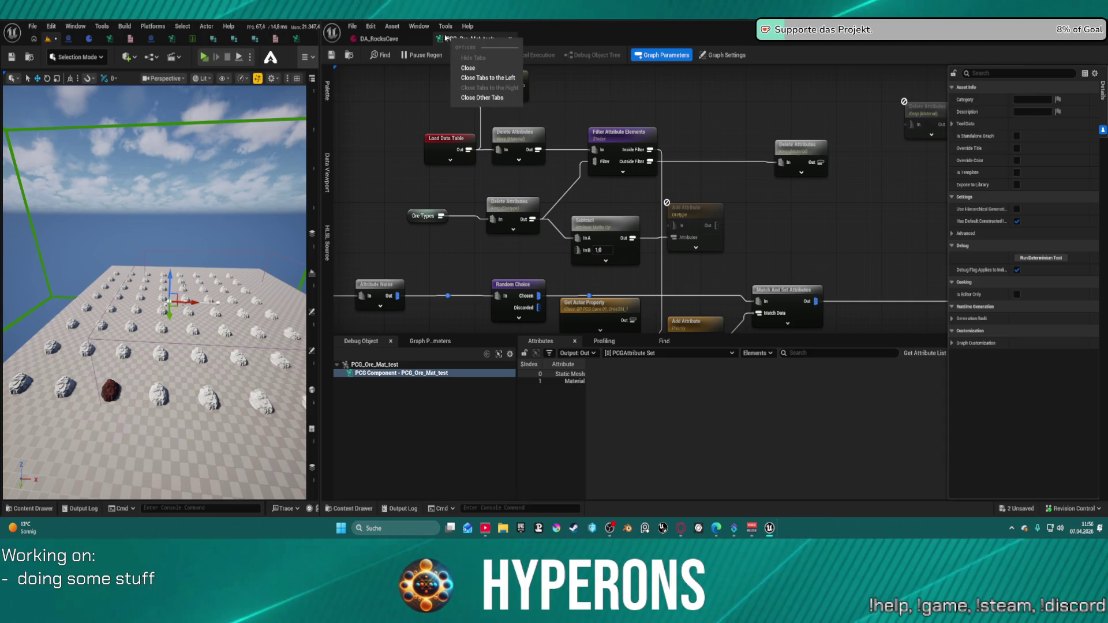
pyautogui.click(335, 509)
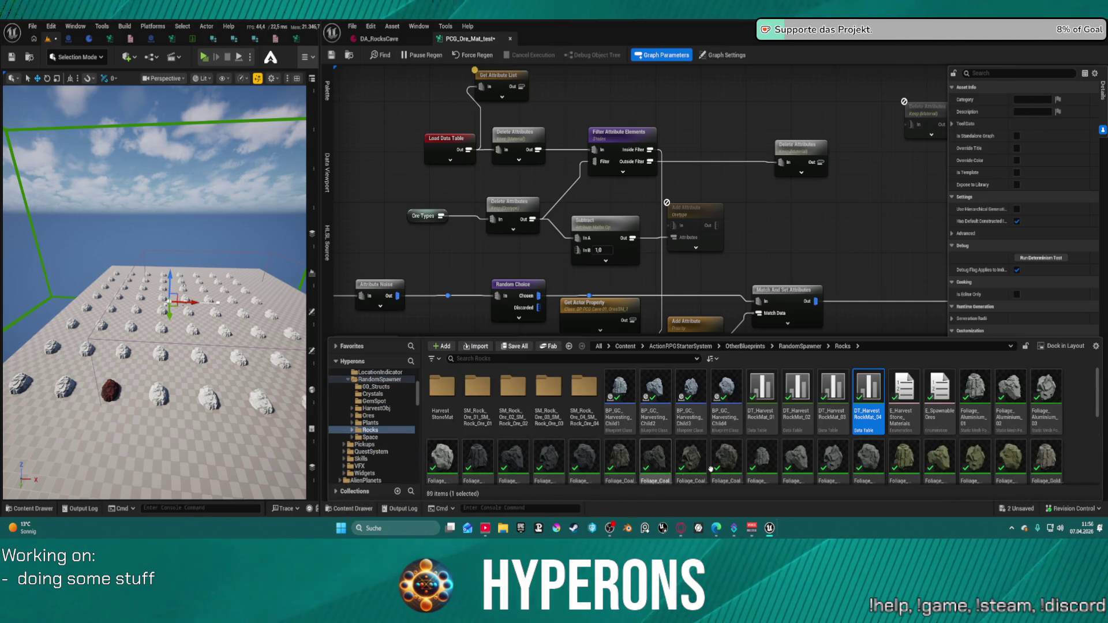
pyautogui.rightClick(852, 397)
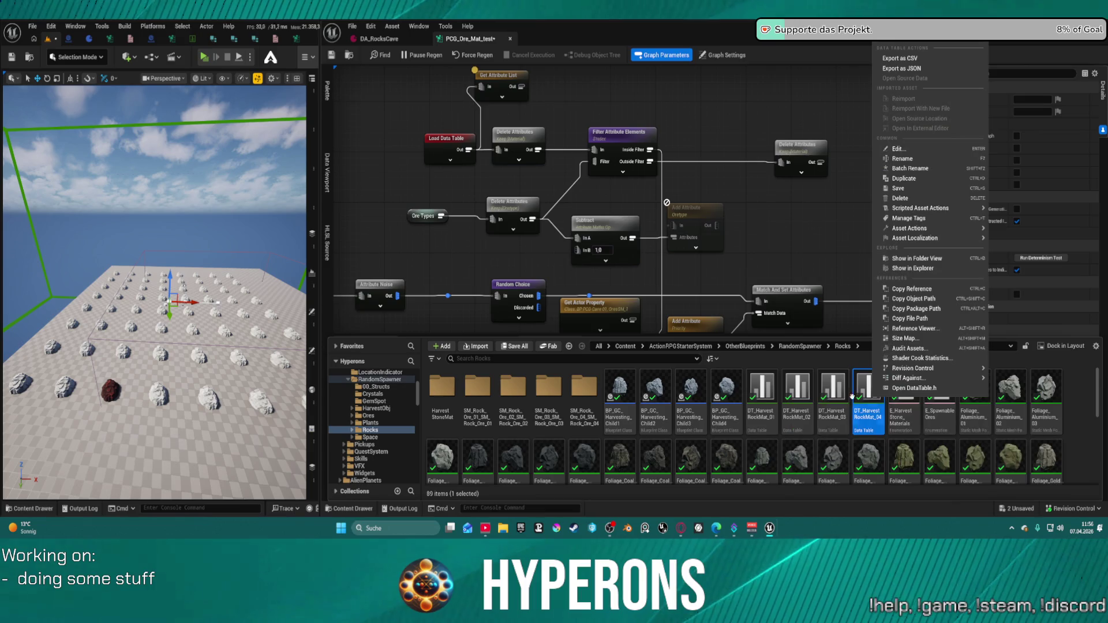
pyautogui.click(357, 57)
# Check the PCG_Ore_Mat_test asset, then debug Filter Attribute Elements to see MI_Ore_Iron_01 and MI_Rock_Limestone_01
pyautogui.click(353, 509)
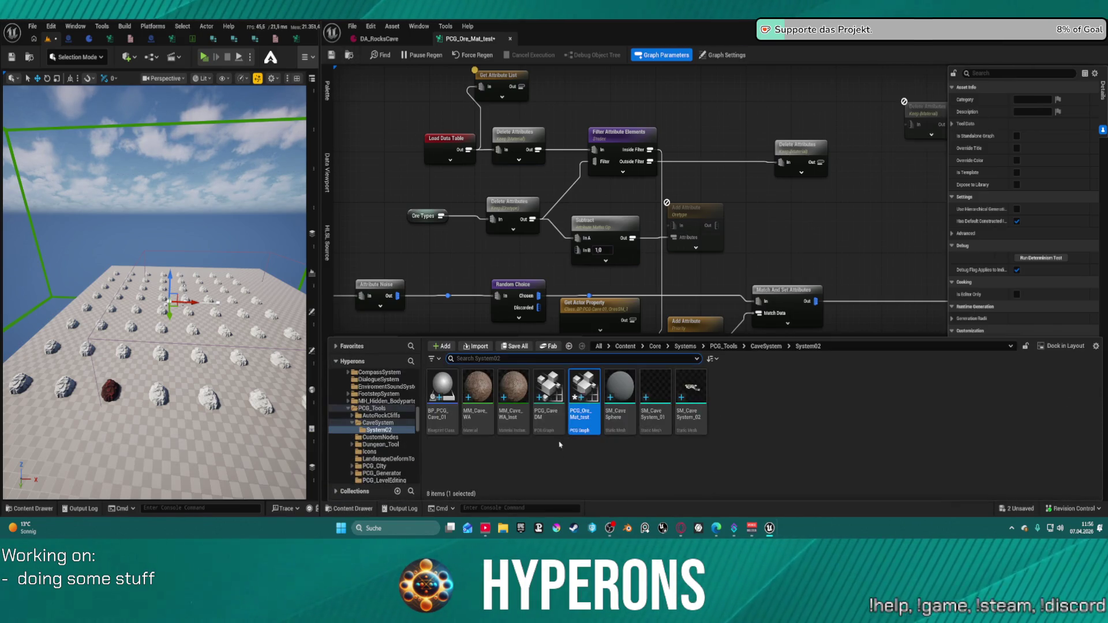
pyautogui.rightClick(584, 398)
pyautogui.moveTo(643, 223)
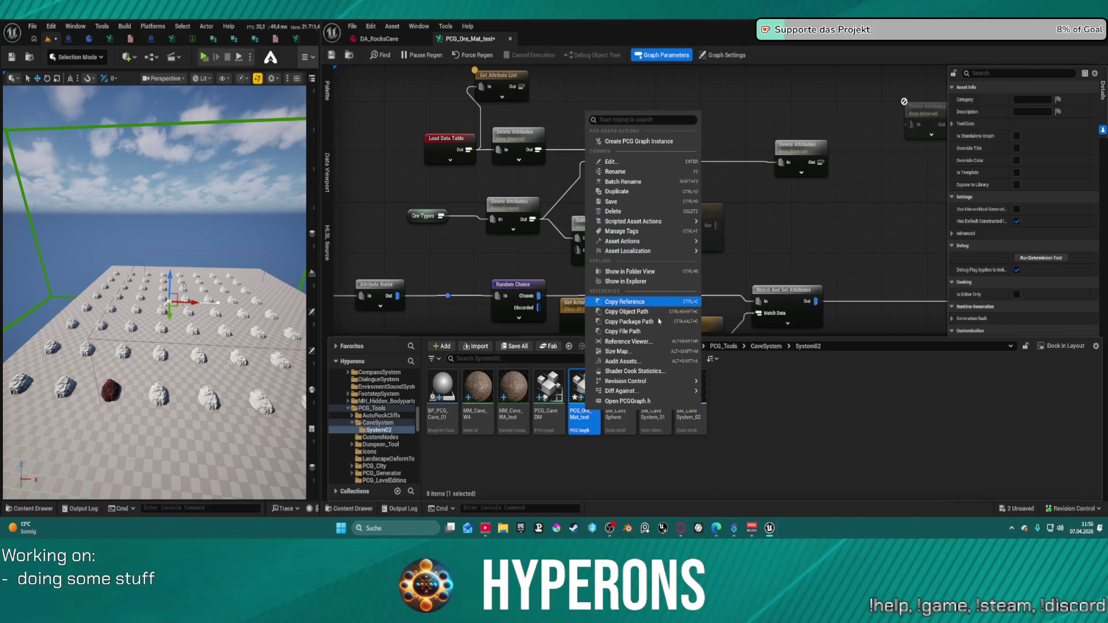
pyautogui.click(611, 311)
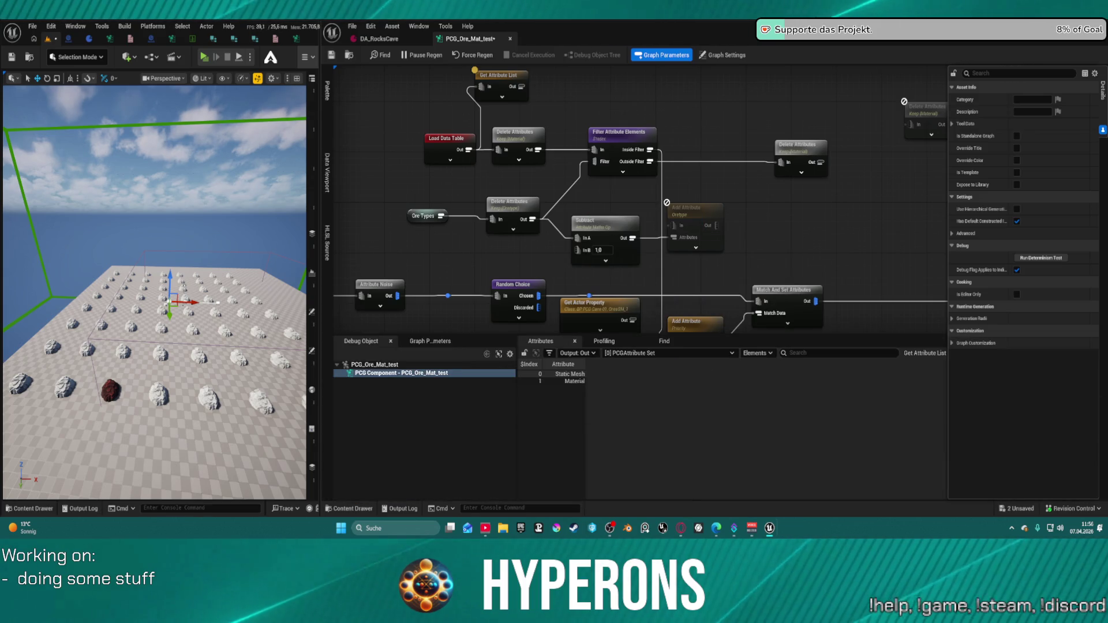
pyautogui.hotkey('ctrl', 'space')
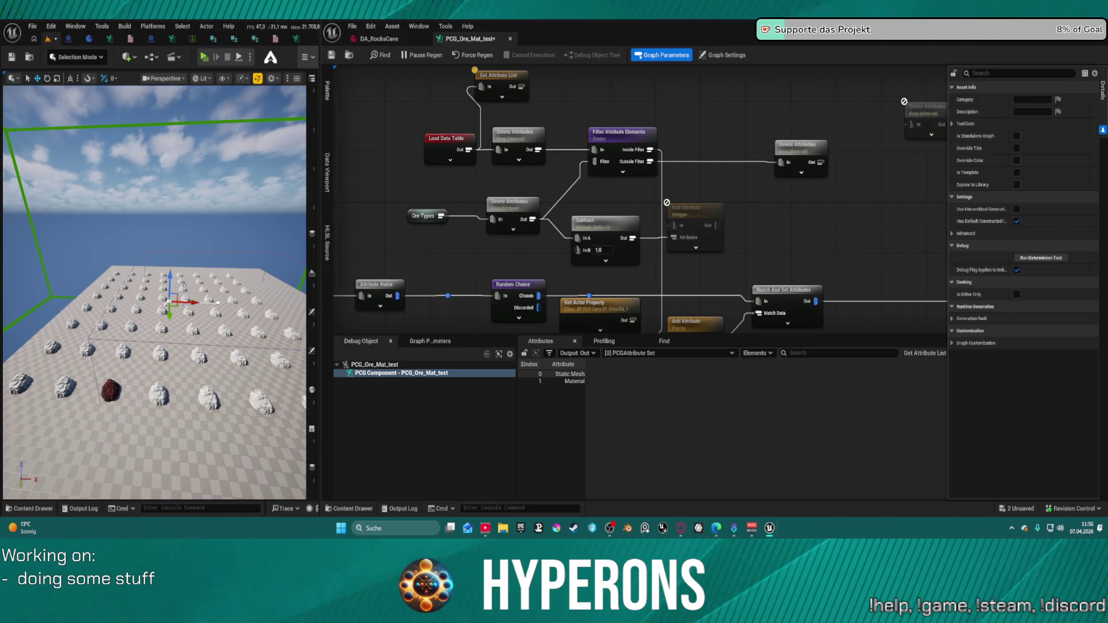
pyautogui.scroll(-2, 618, 172)
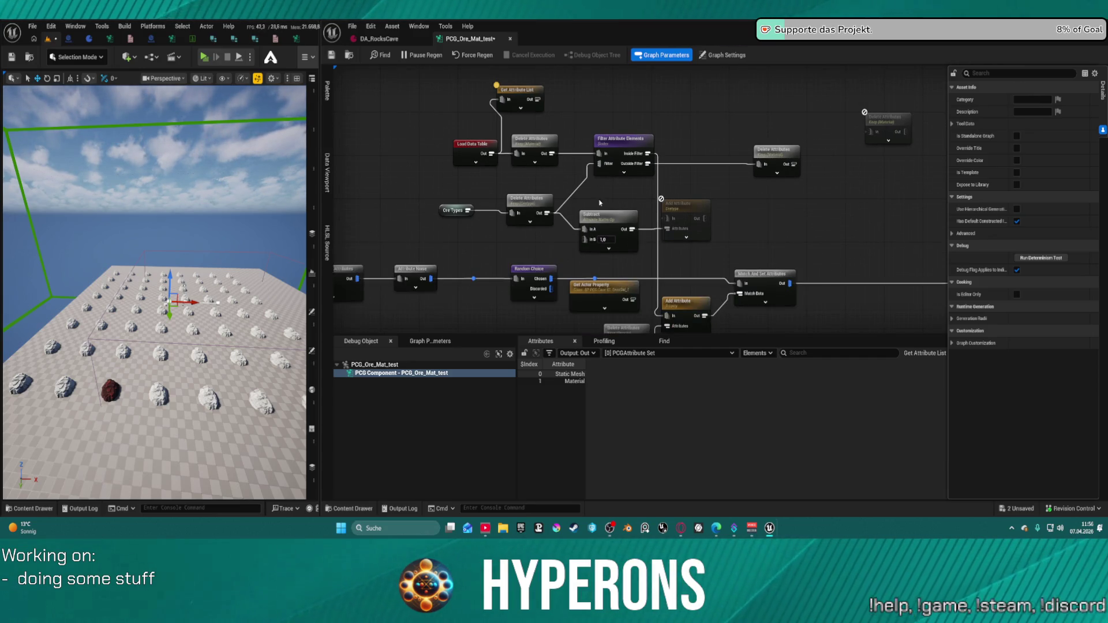
pyautogui.click(618, 144)
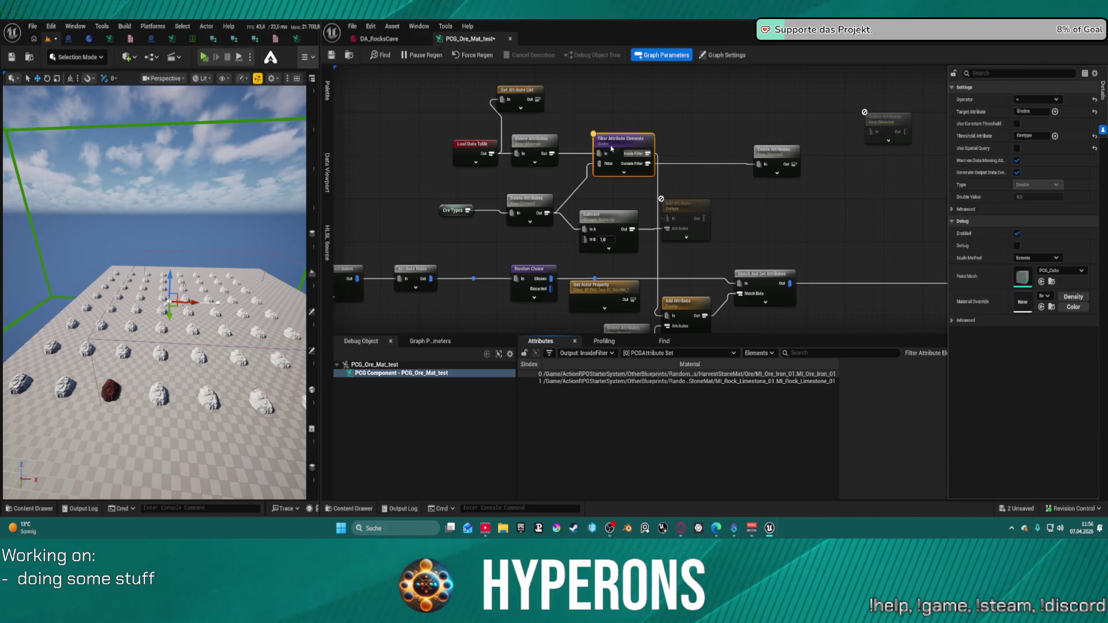
# Re-enable Add Attribute, wire it into the filter's Filter pin, and regenerate to check the output
pyautogui.click(529, 209)
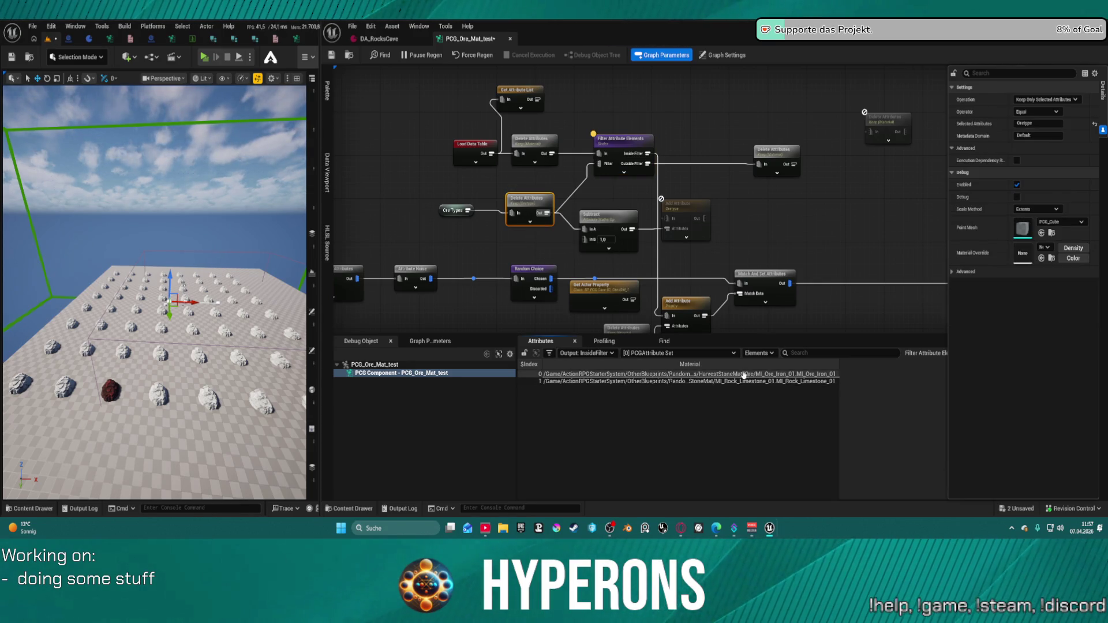
pyautogui.press('a')
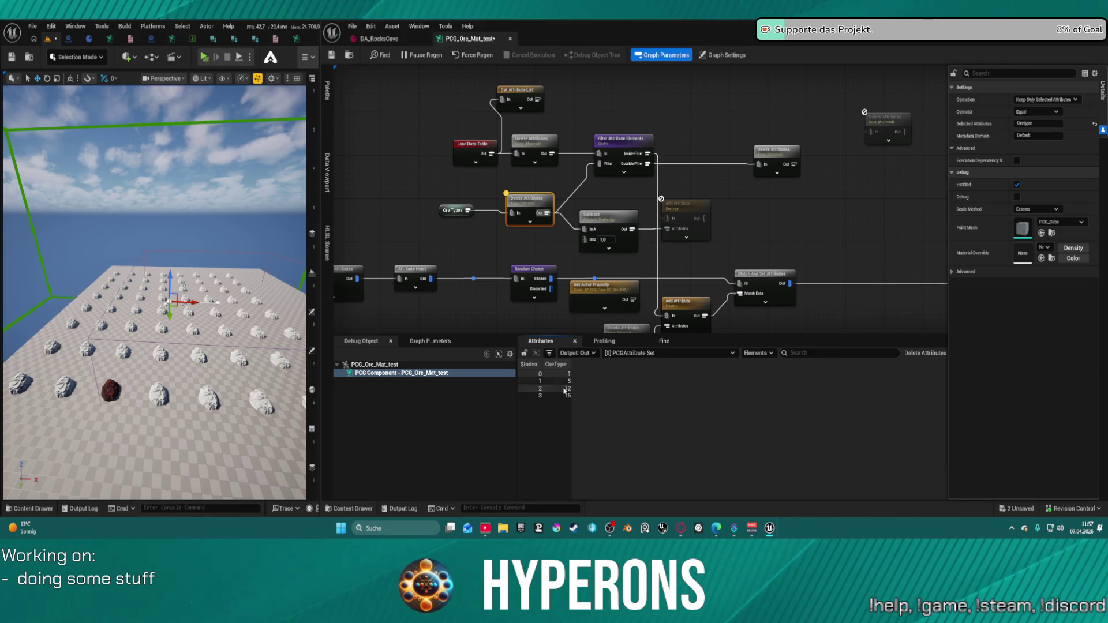
pyautogui.hotkey('ctrl', 'z')
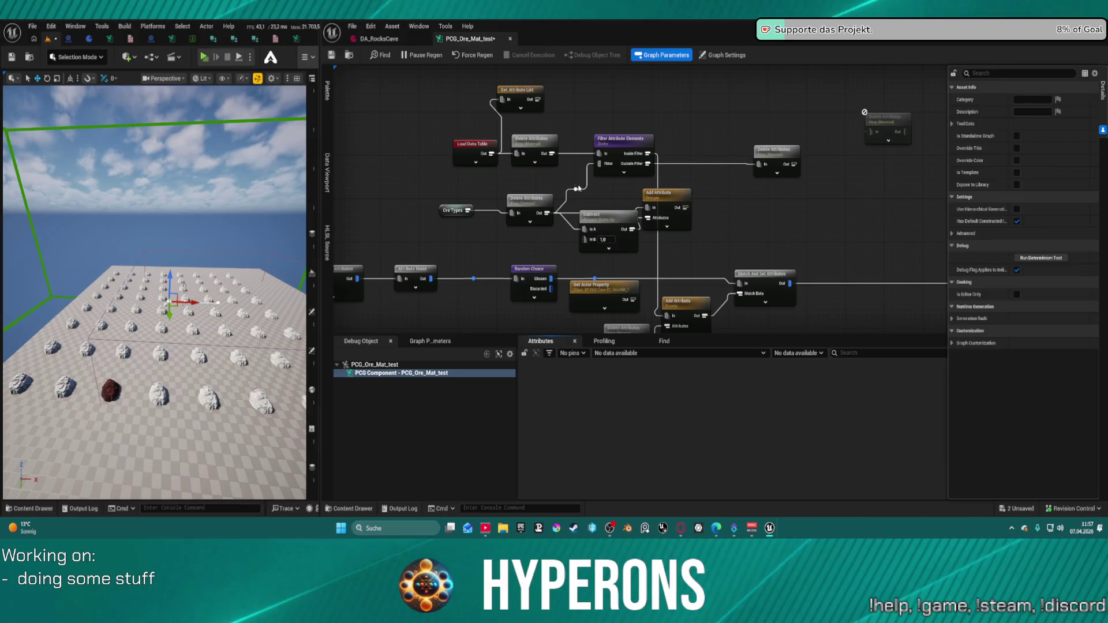
pyautogui.click(679, 208)
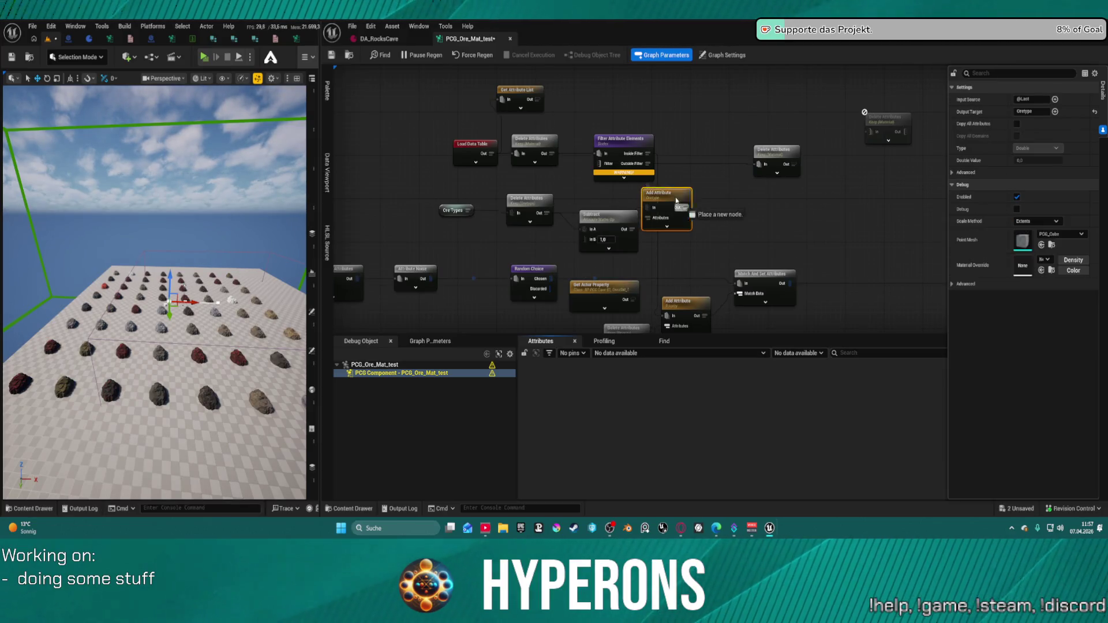
pyautogui.moveTo(682, 207); pyautogui.dragTo(599, 164)
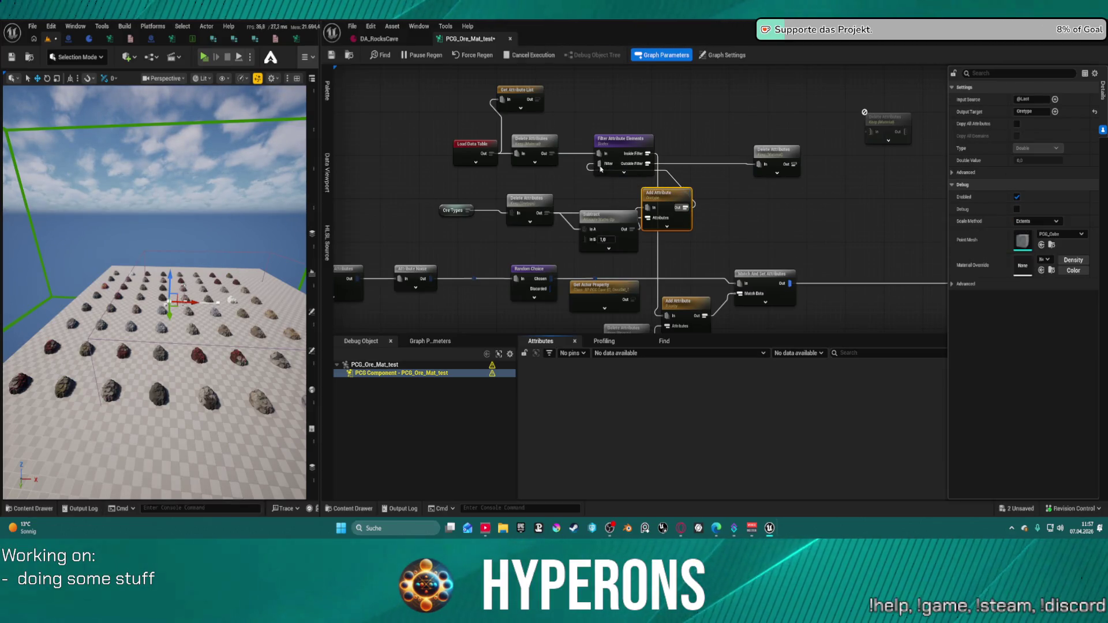
pyautogui.click(477, 57)
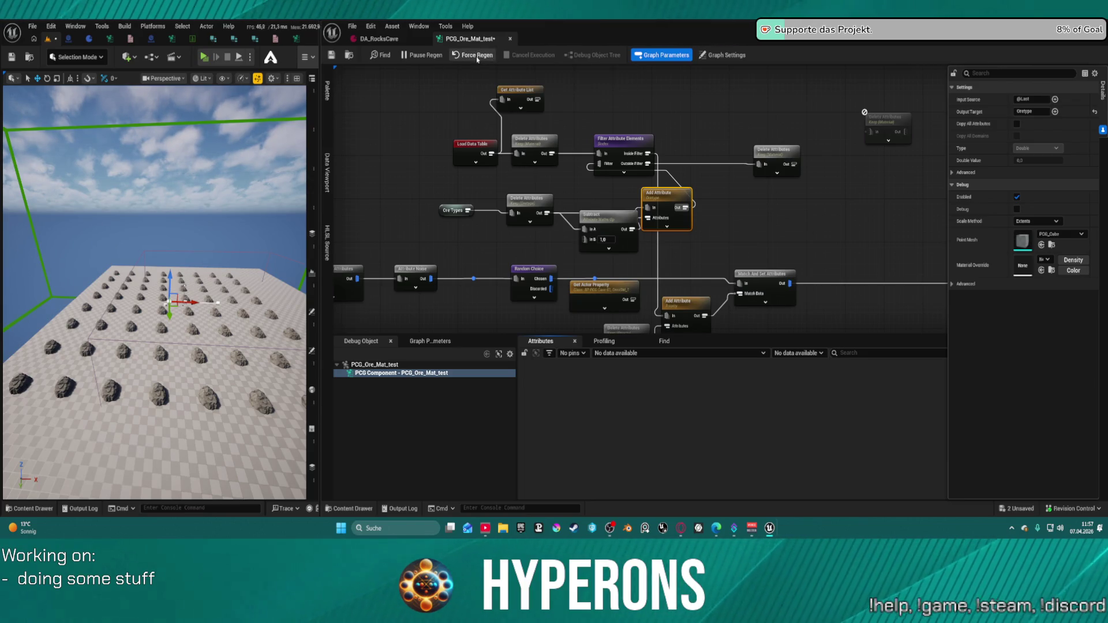
pyautogui.click(632, 139)
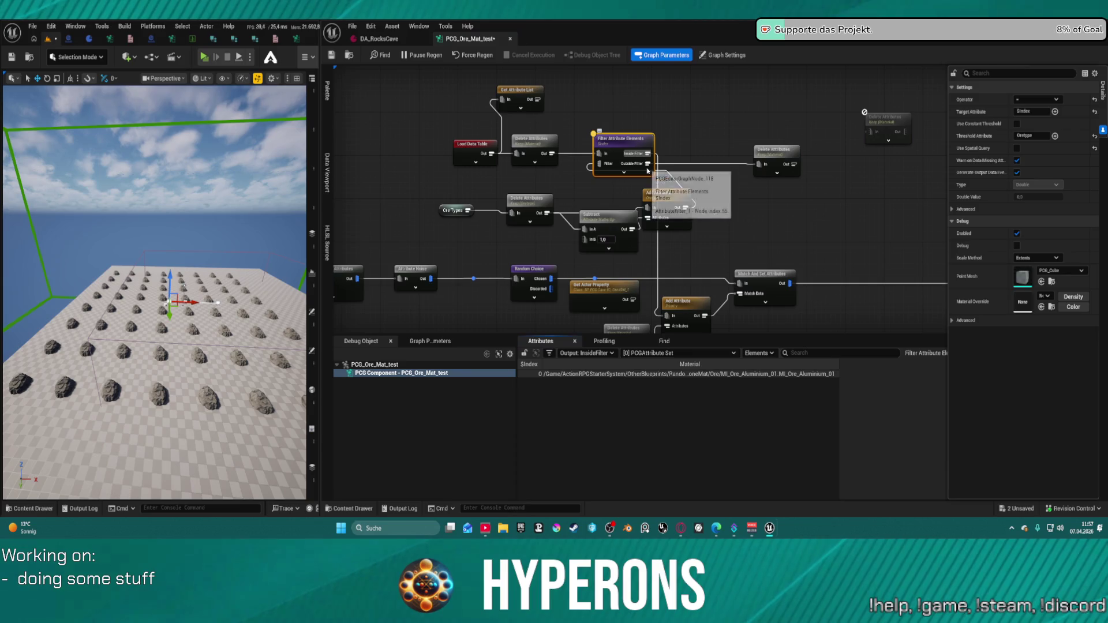
# Delete the Add Attribute and Subtract nodes and wire Delete Attributes straight into the Filter pin
pyautogui.moveTo(668, 199)
pyautogui.mouseDown()
pyautogui.moveTo(606, 200)
pyautogui.moveTo(639, 202)
pyautogui.mouseUp()
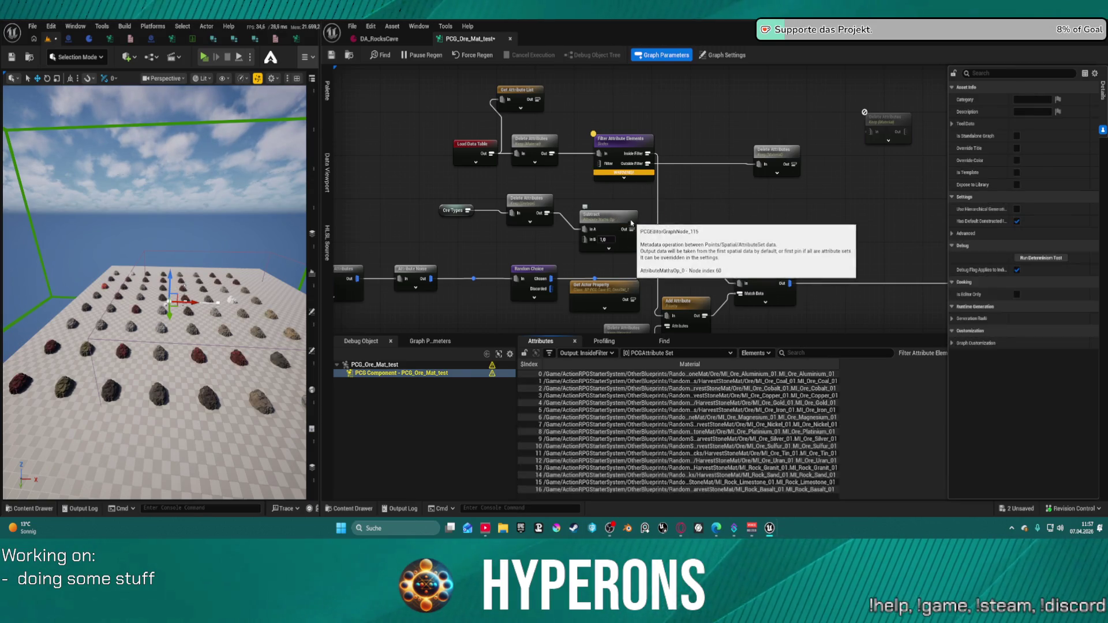
pyautogui.press('Delete')
pyautogui.moveTo(547, 213); pyautogui.dragTo(599, 164)
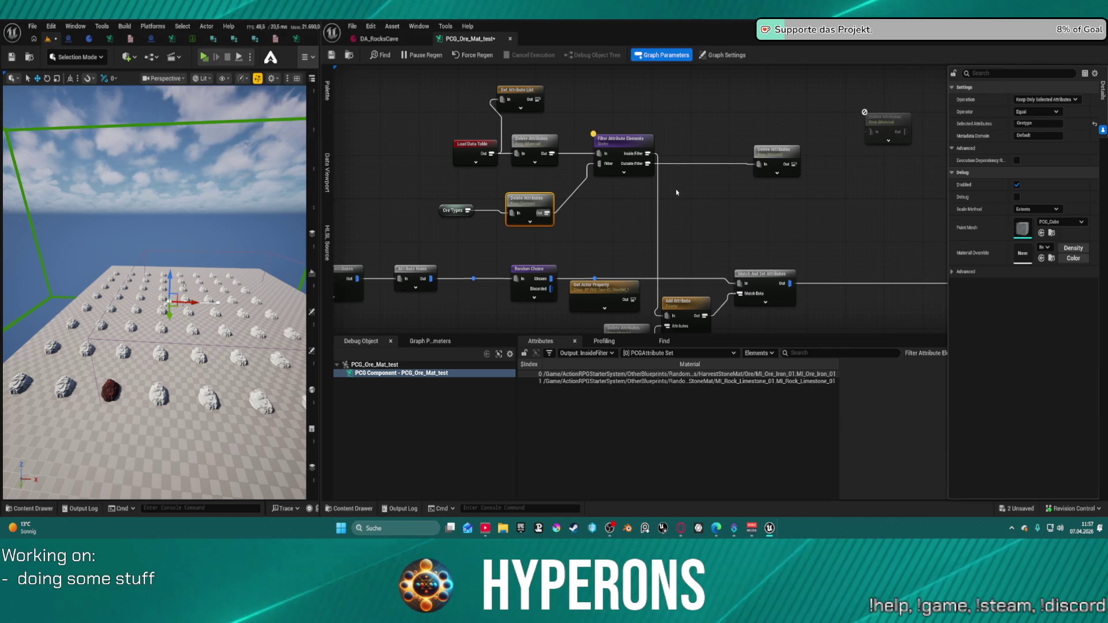
# Wire Get Actor Property and the filter's Inside Filter output into Add Attribute, breaking the Match And Set link
pyautogui.moveTo(634, 301)
pyautogui.mouseDown()
pyautogui.moveTo(658, 323)
pyautogui.moveTo(671, 279)
pyautogui.mouseUp()
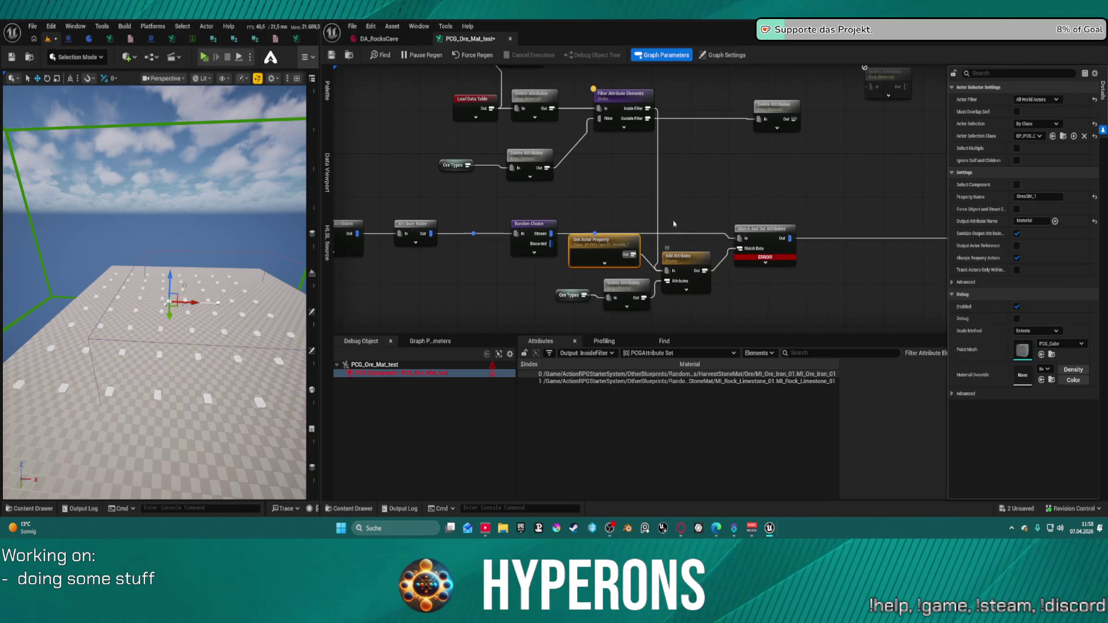
pyautogui.keyDown('alt'); pyautogui.click(658, 181); pyautogui.keyUp('alt')
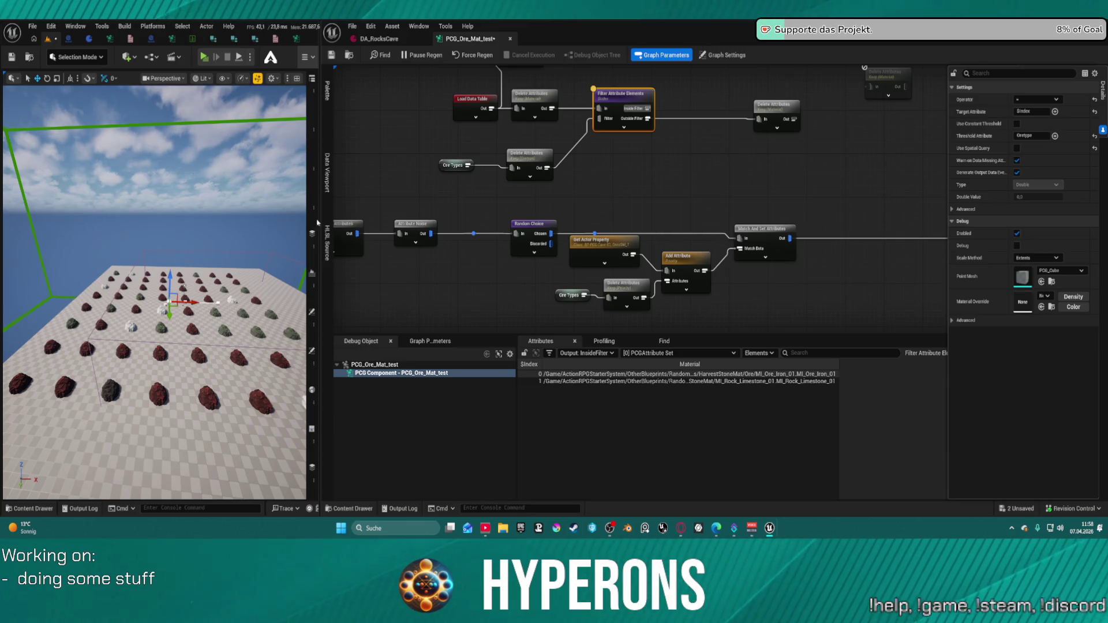
pyautogui.moveTo(154, 288)
pyautogui.mouseDown()
pyautogui.moveTo(162, 250)
pyautogui.moveTo(217, 218)
pyautogui.mouseUp()
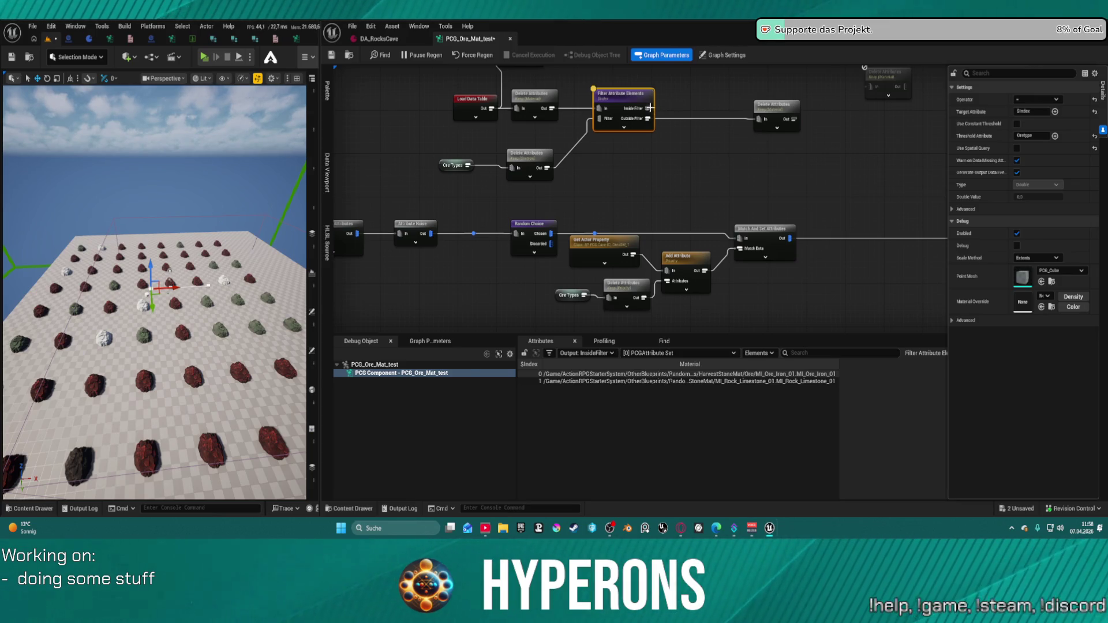
pyautogui.moveTo(649, 108)
pyautogui.mouseDown()
pyautogui.moveTo(654, 191)
pyautogui.moveTo(678, 254)
pyautogui.moveTo(672, 276)
pyautogui.mouseUp()
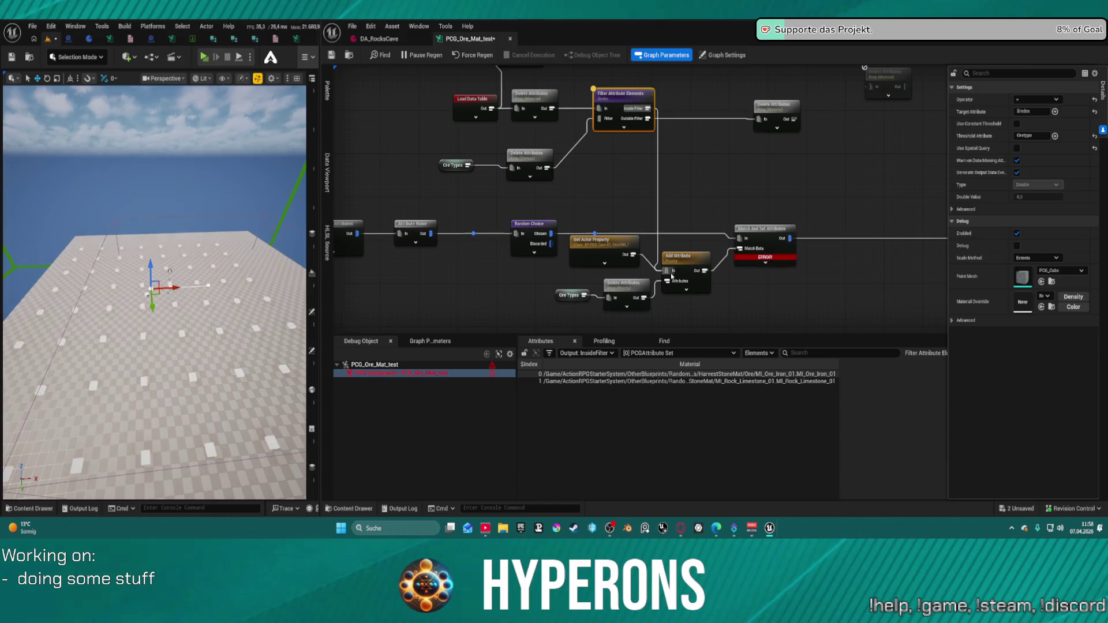
pyautogui.click(638, 248)
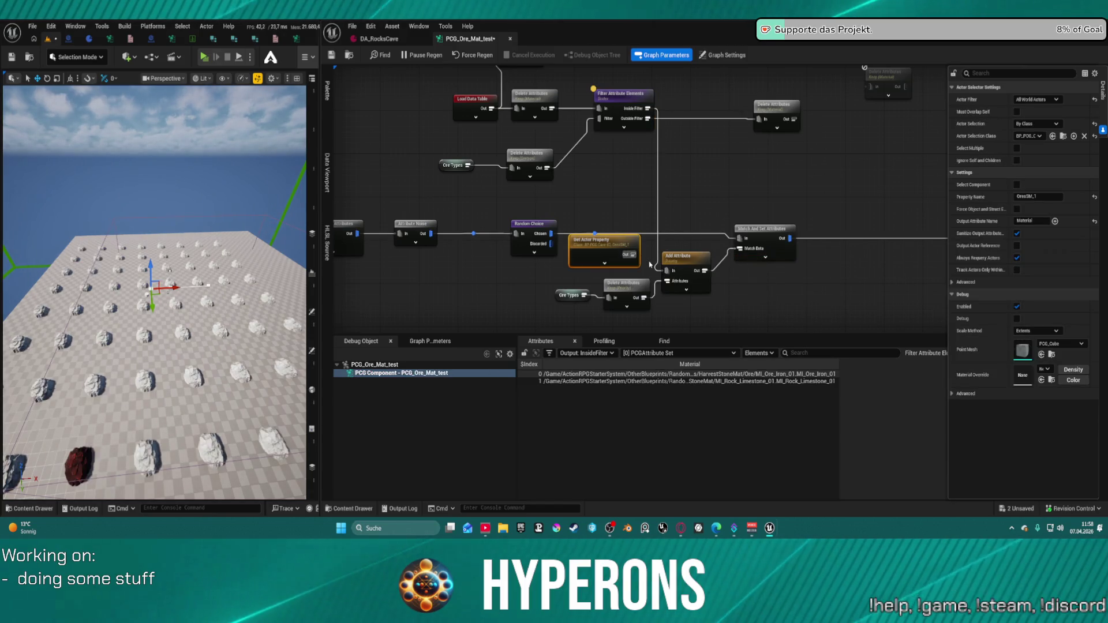
pyautogui.rightClick(631, 94)
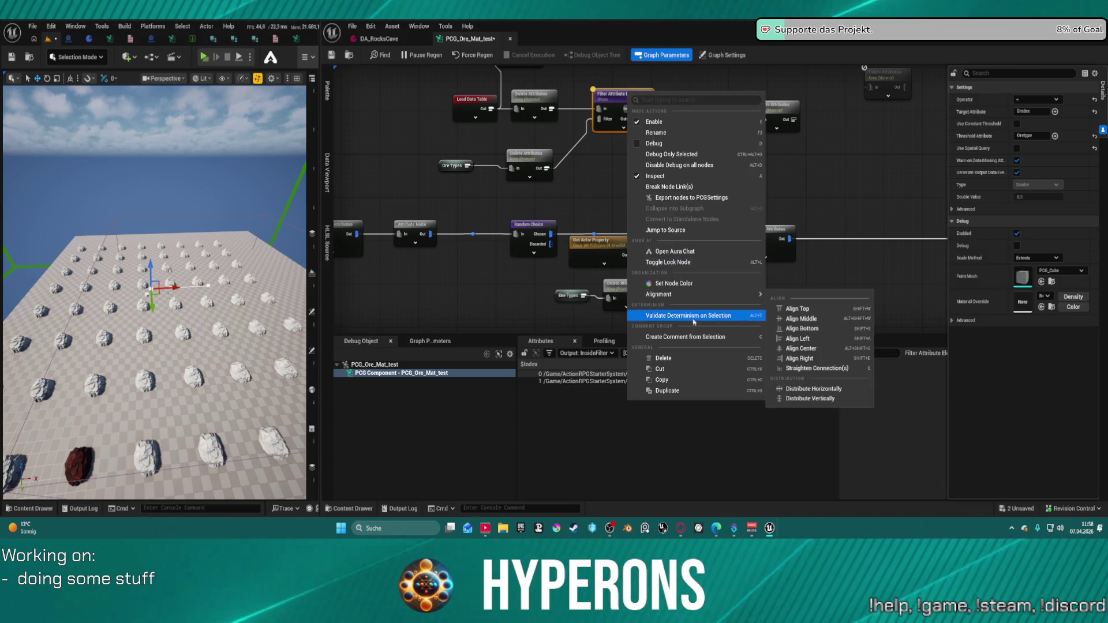
# Disable the filter branch nodes and wire the Material list into Filter Attribute Elements
pyautogui.click(576, 194)
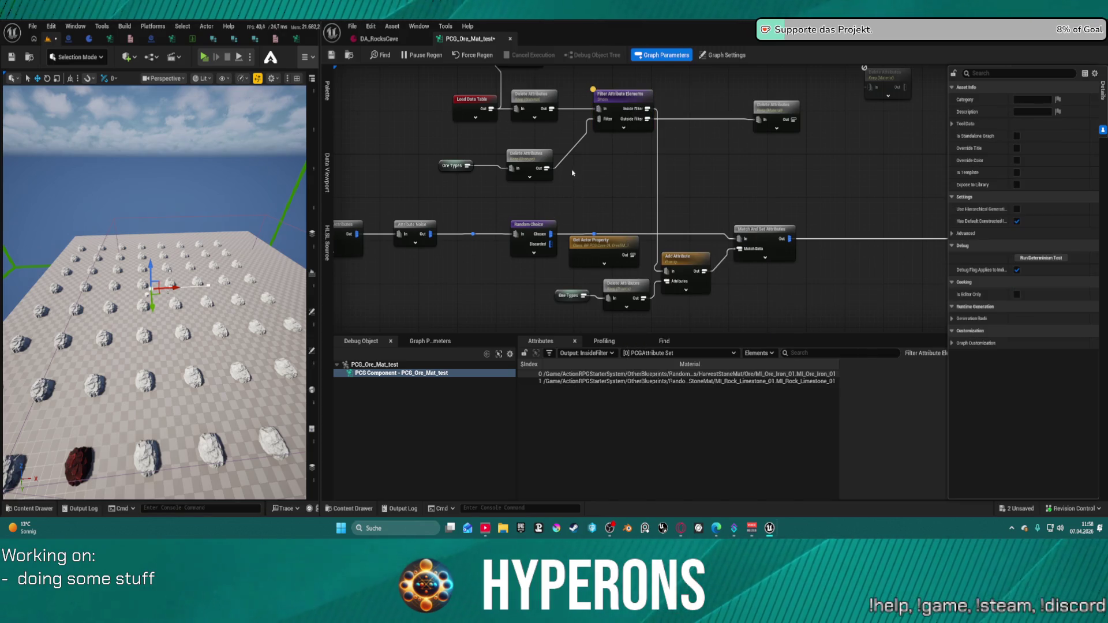
pyautogui.hotkey('ctrl', 'z')
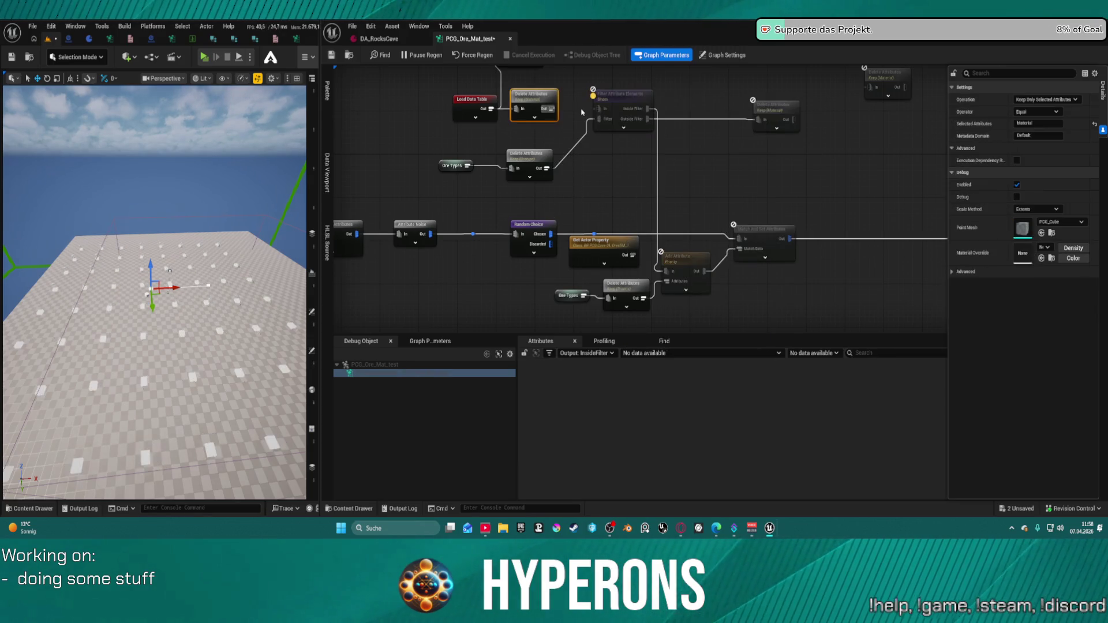
pyautogui.moveTo(552, 108); pyautogui.dragTo(598, 108)
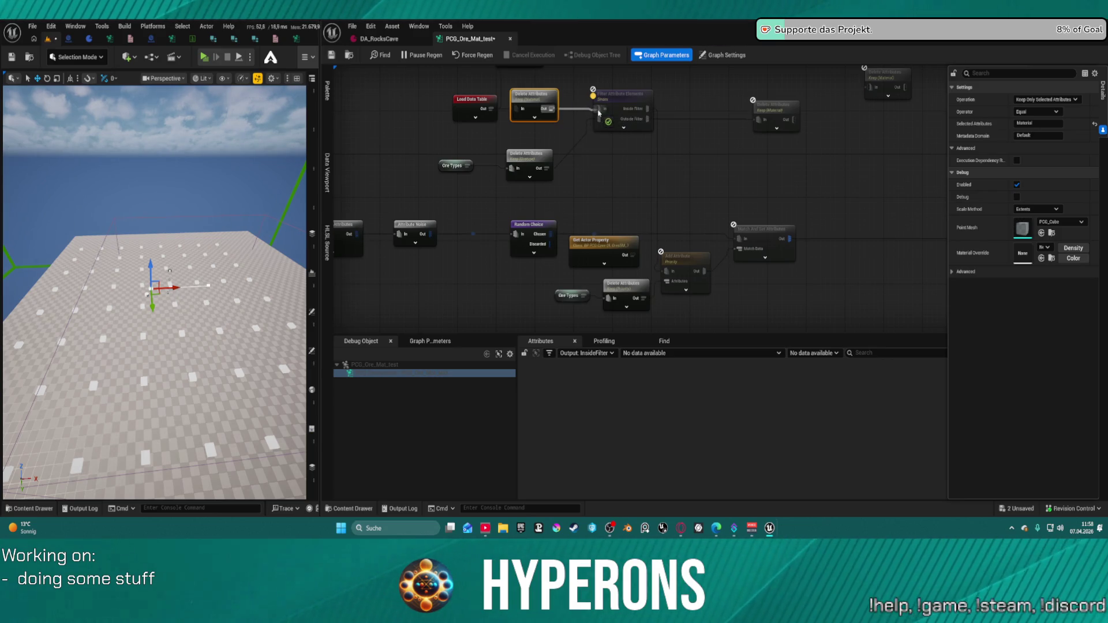
# Add a Filter Data By Index node and wire the Material list into it
pyautogui.rightClick(589, 180)
pyautogui.write('filer')
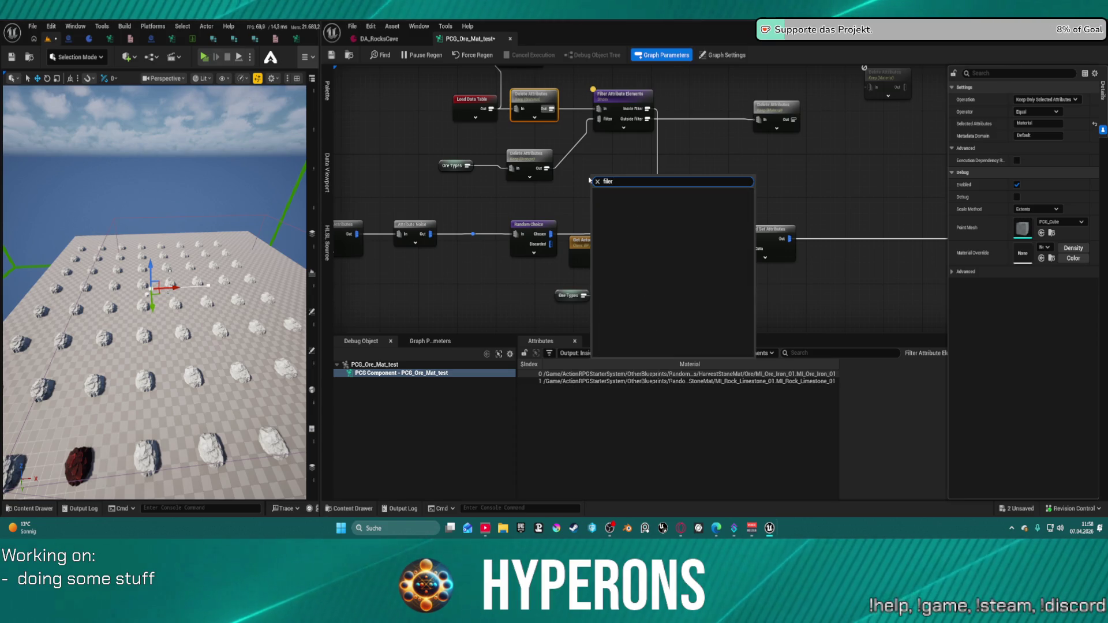
pyautogui.press('BackSpace')
pyautogui.press('BackSpace')
pyautogui.write('ter')
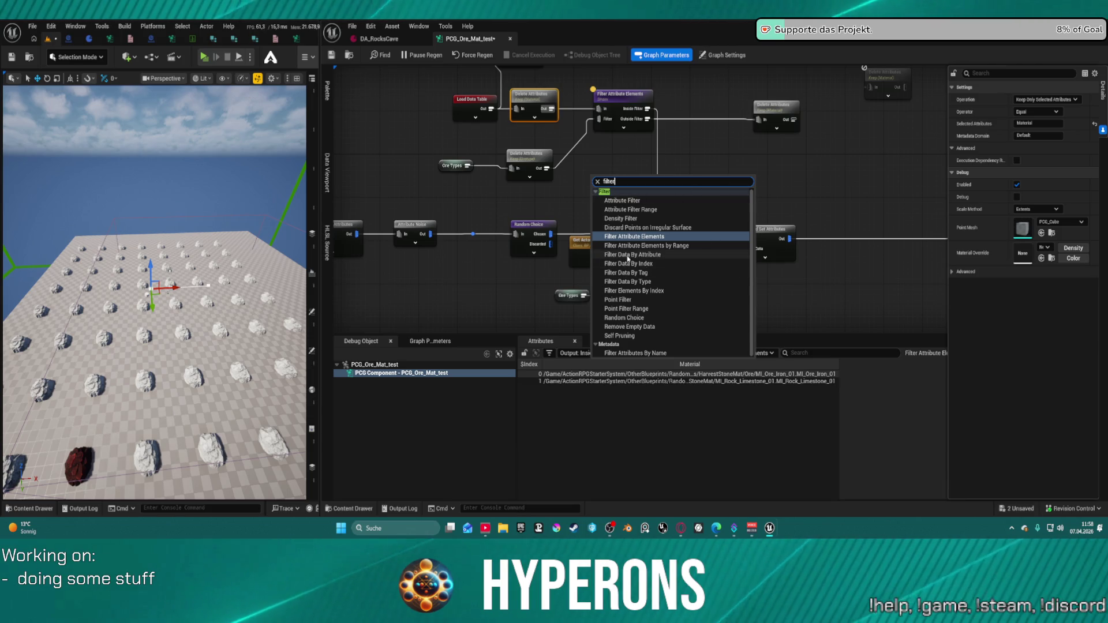
pyautogui.click(629, 263)
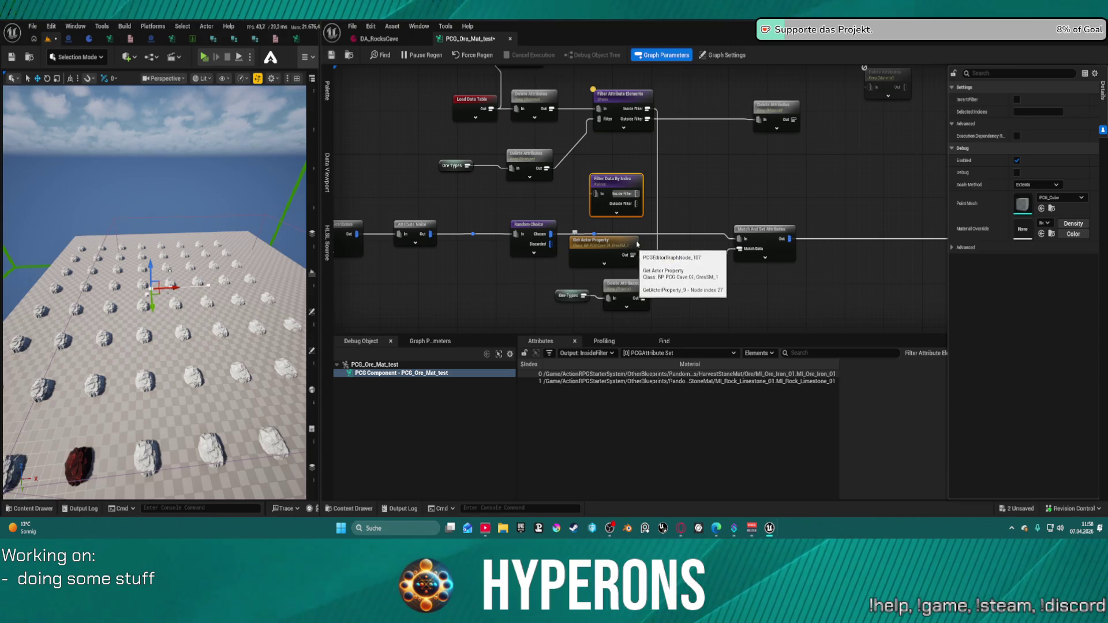
pyautogui.moveTo(612, 179); pyautogui.dragTo(620, 154)
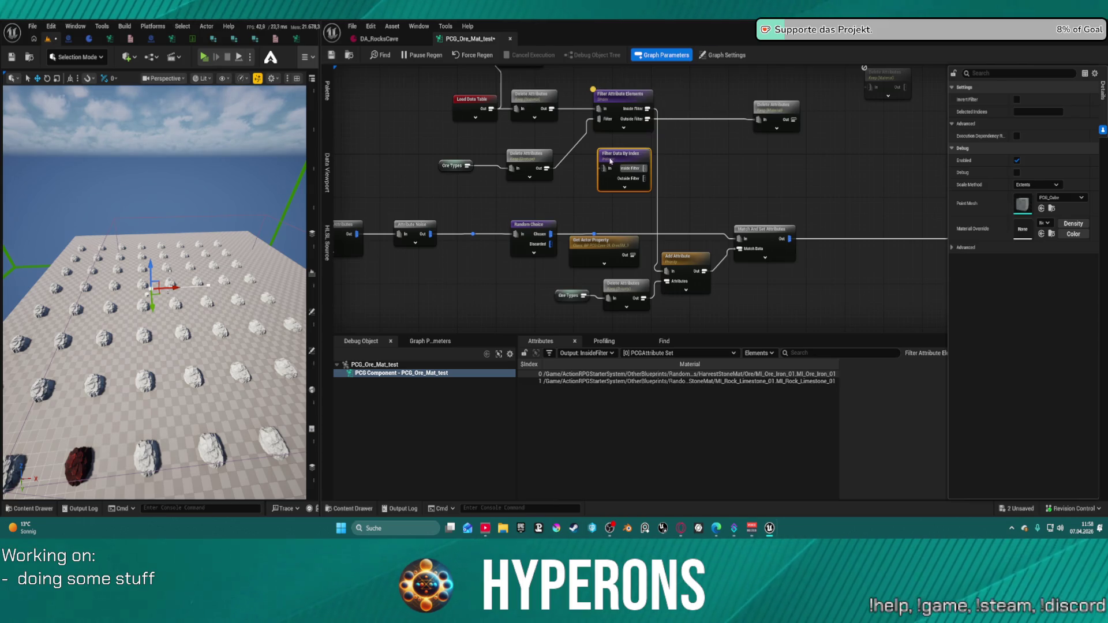
pyautogui.moveTo(609, 169); pyautogui.dragTo(551, 109)
pyautogui.click(533, 94)
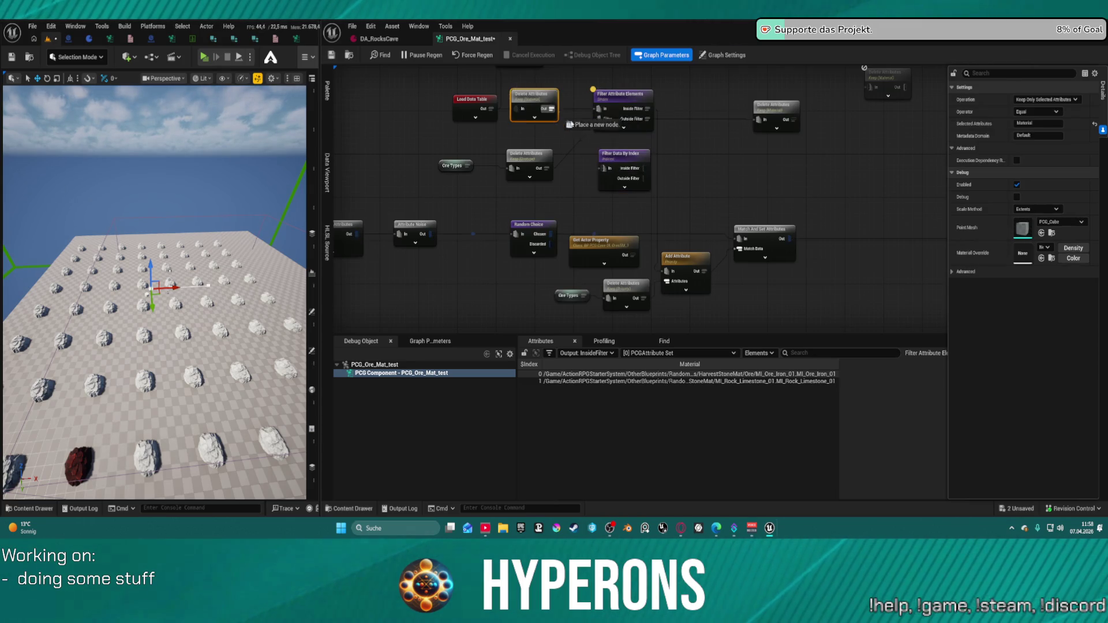
pyautogui.moveTo(610, 168); pyautogui.dragTo(610, 157)
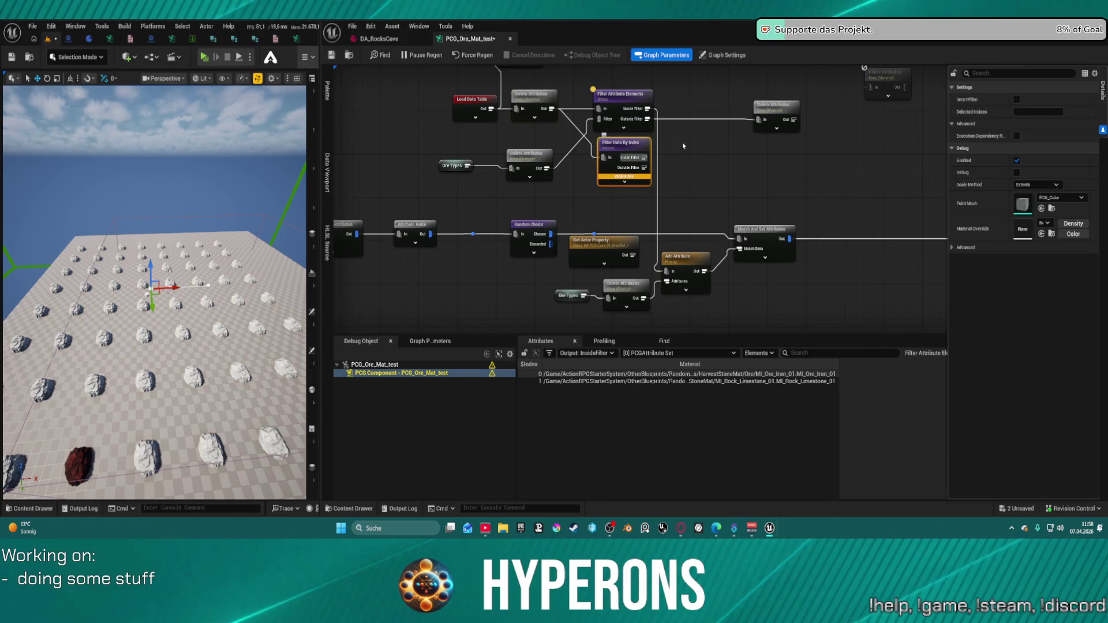
# Expose Filter Data By Index's advanced pins and feed Ore Types into Selected Indices
pyautogui.click(1021, 111)
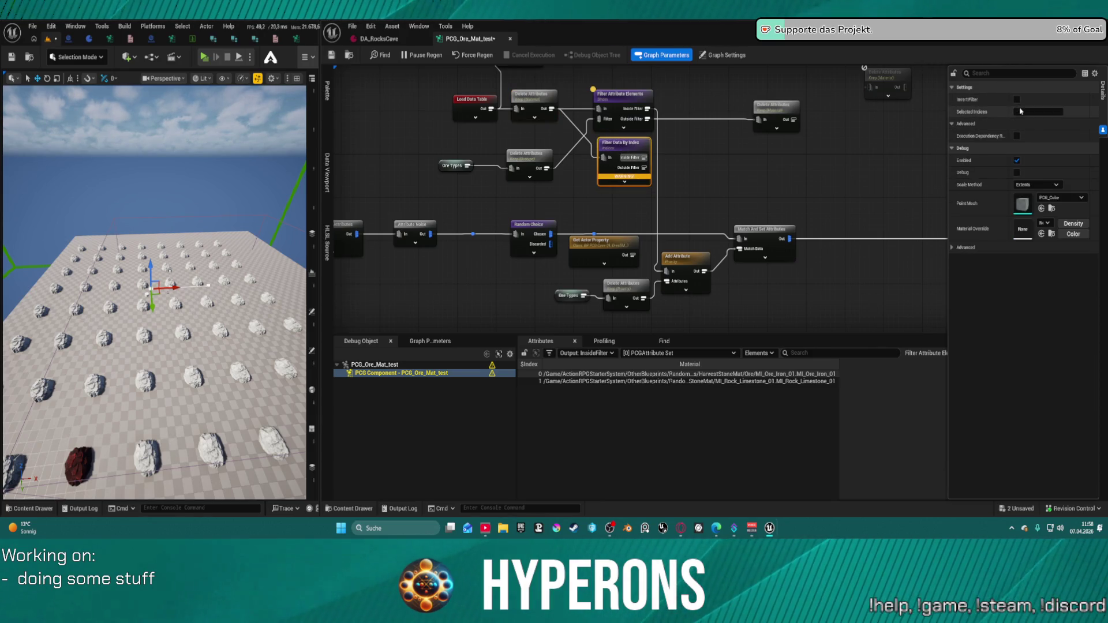
pyautogui.click(952, 124)
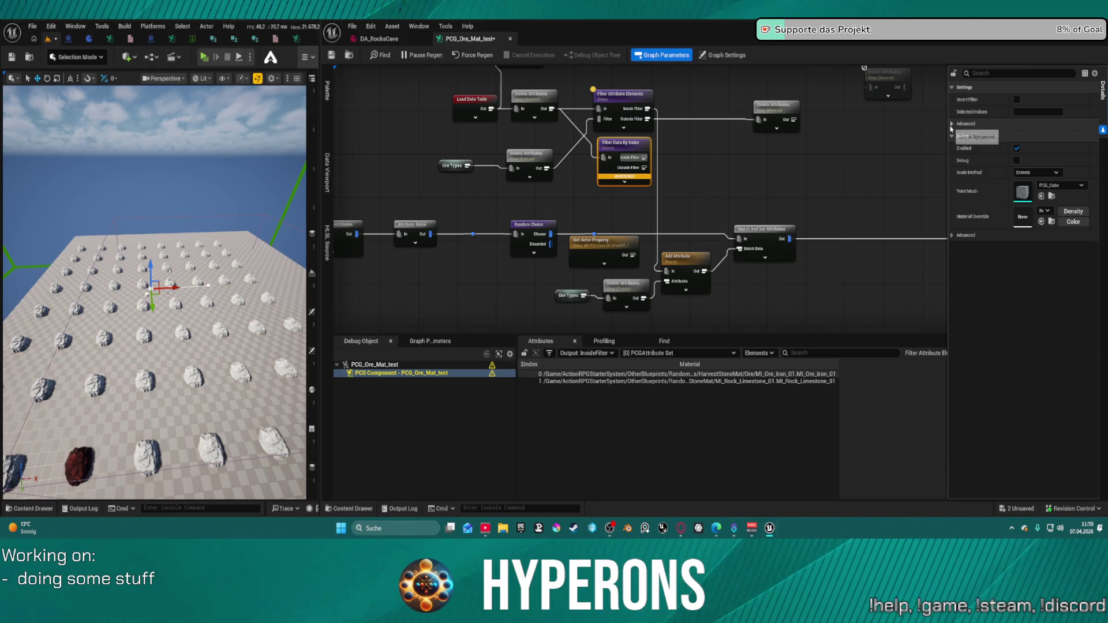
pyautogui.click(952, 124)
pyautogui.click(952, 124)
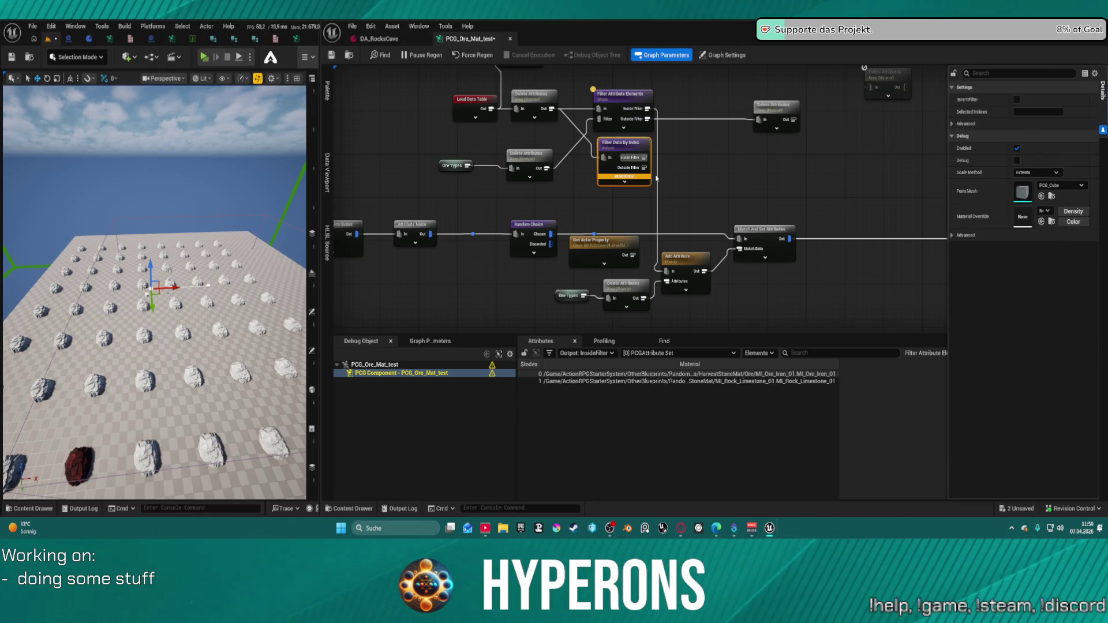
pyautogui.click(624, 183)
pyautogui.moveTo(635, 154); pyautogui.dragTo(635, 137)
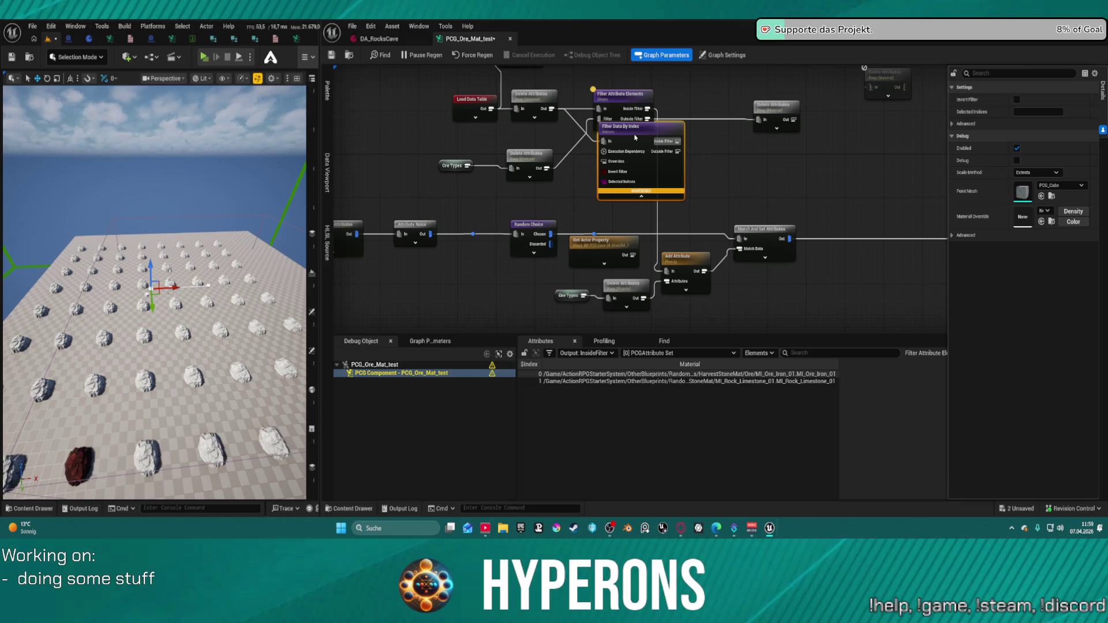
pyautogui.moveTo(604, 181); pyautogui.dragTo(546, 168)
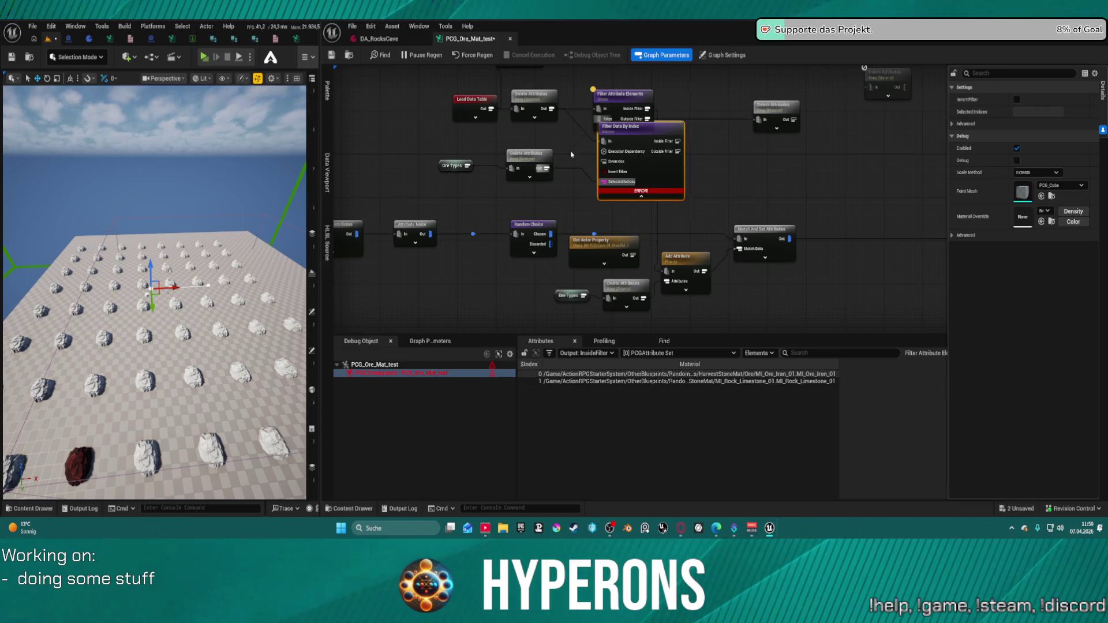
# Rearrange Filter Data By Index and inspect the Filter Attribute Elements and Delete Attributes nodes
pyautogui.click(569, 153)
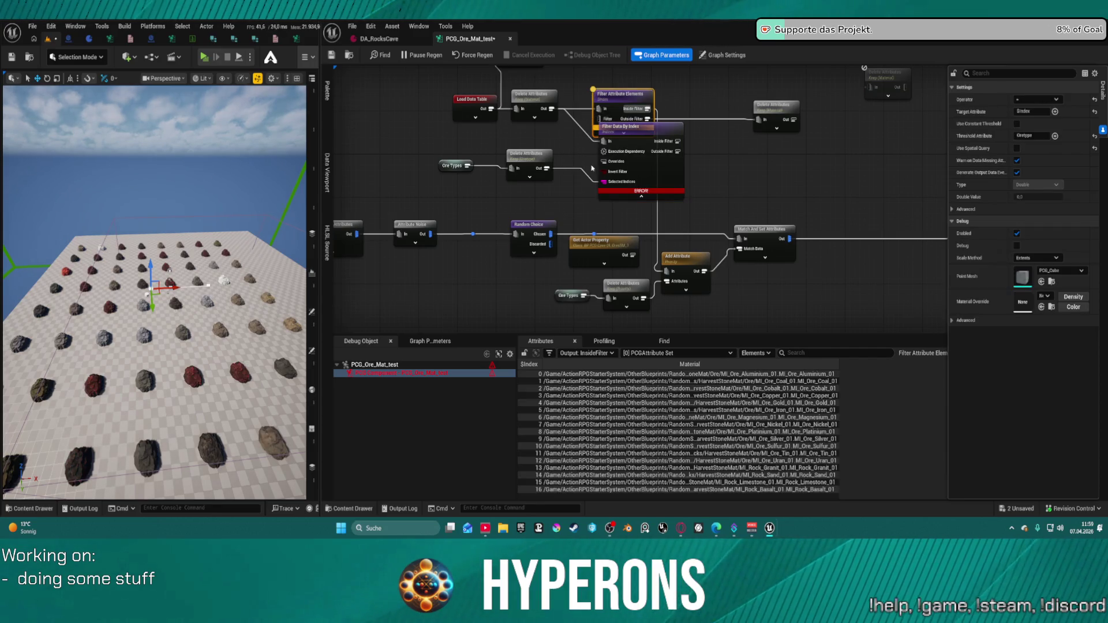
pyautogui.moveTo(672, 167)
pyautogui.mouseDown()
pyautogui.moveTo(635, 180)
pyautogui.moveTo(687, 180)
pyautogui.moveTo(653, 181)
pyautogui.mouseUp()
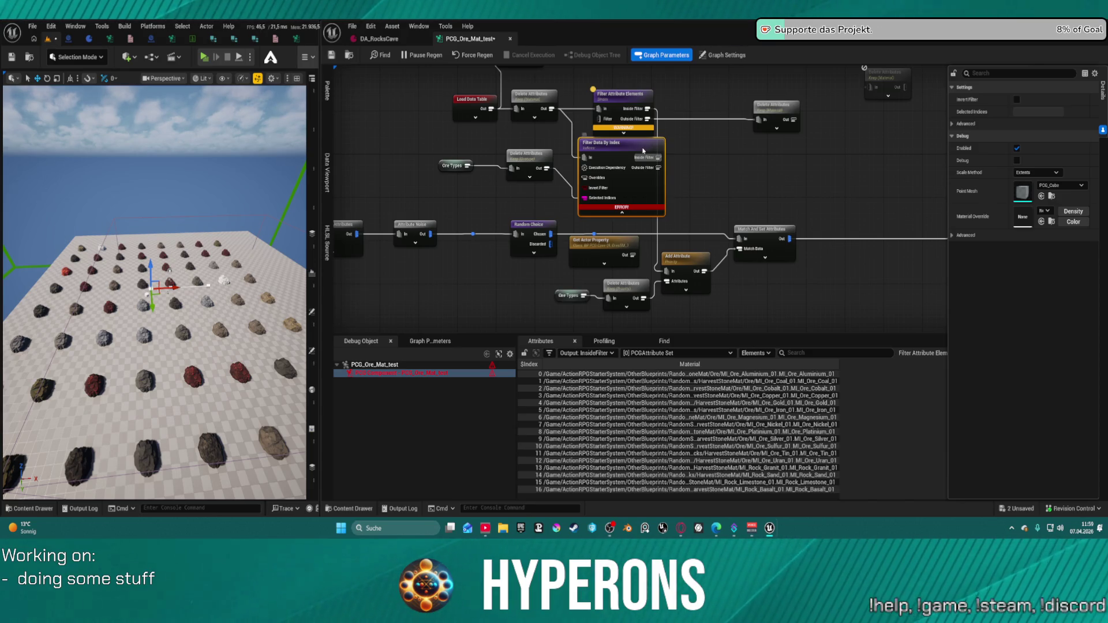
pyautogui.moveTo(642, 151)
pyautogui.mouseDown()
pyautogui.moveTo(695, 174)
pyautogui.moveTo(671, 156)
pyautogui.mouseUp()
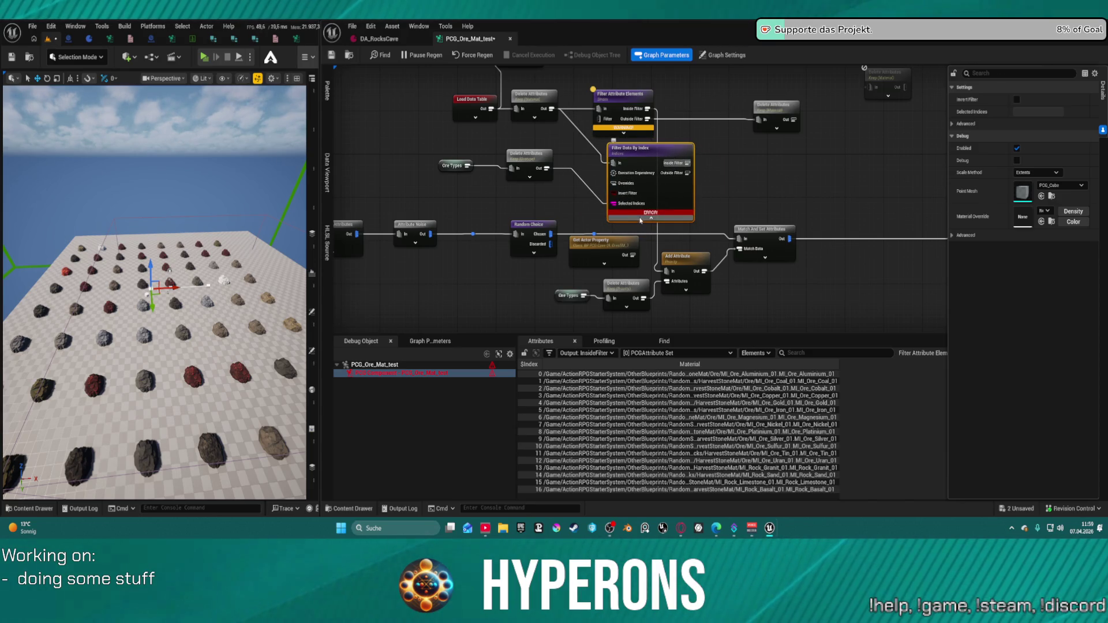
pyautogui.moveTo(633, 215)
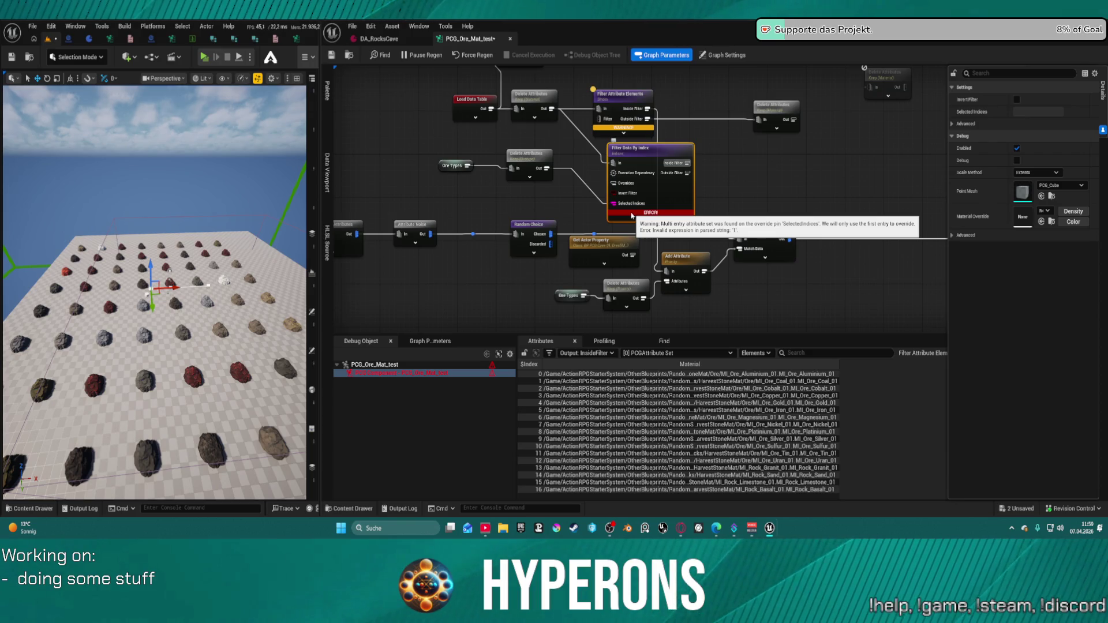
pyautogui.click(525, 159)
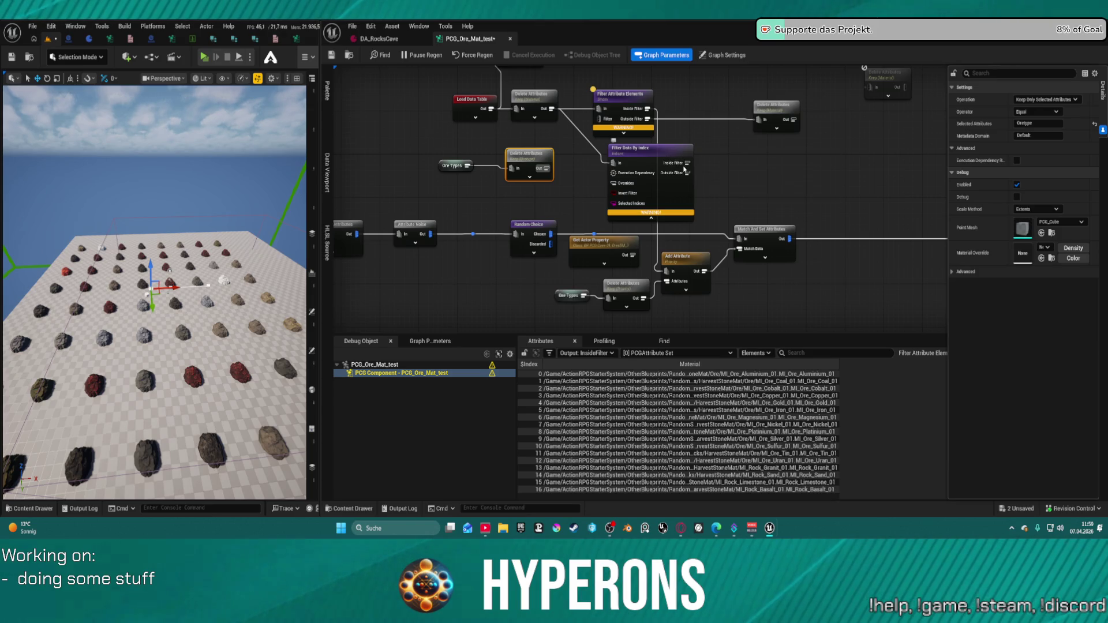
pyautogui.moveTo(684, 159)
pyautogui.mouseDown()
pyautogui.moveTo(744, 161)
pyautogui.moveTo(667, 169)
pyautogui.moveTo(757, 120)
pyautogui.mouseUp()
pyautogui.click(623, 110)
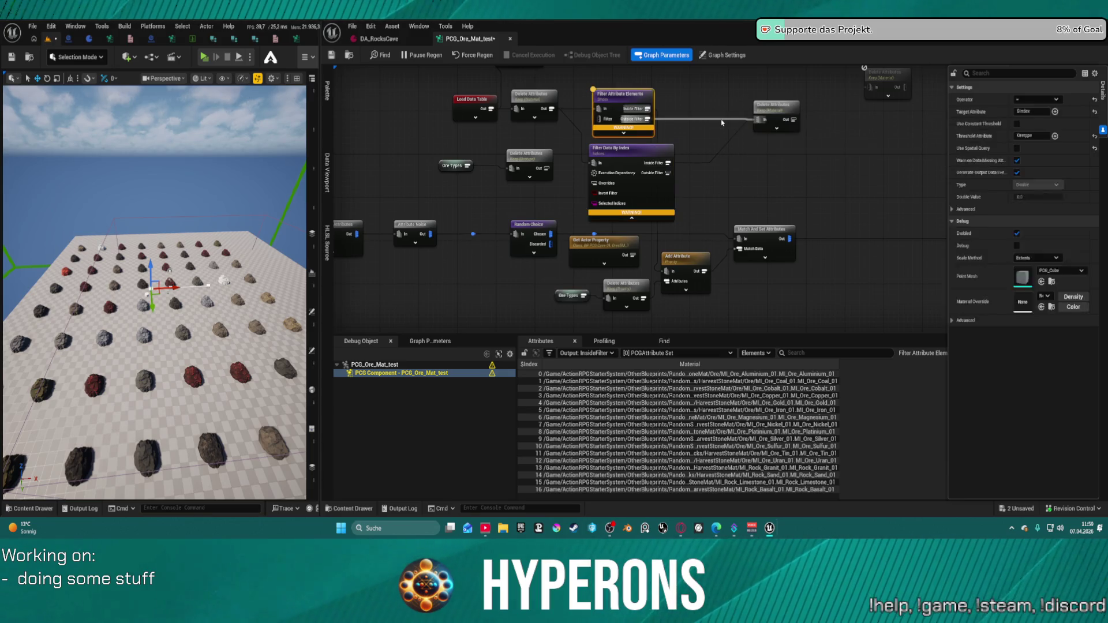
pyautogui.click(648, 158)
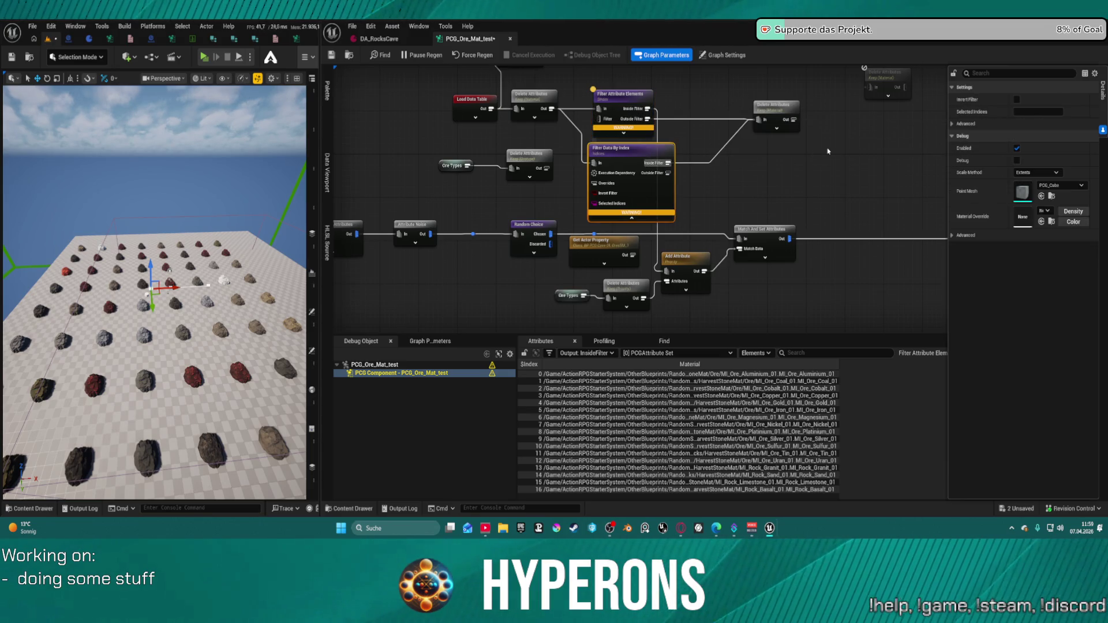
pyautogui.click(782, 107)
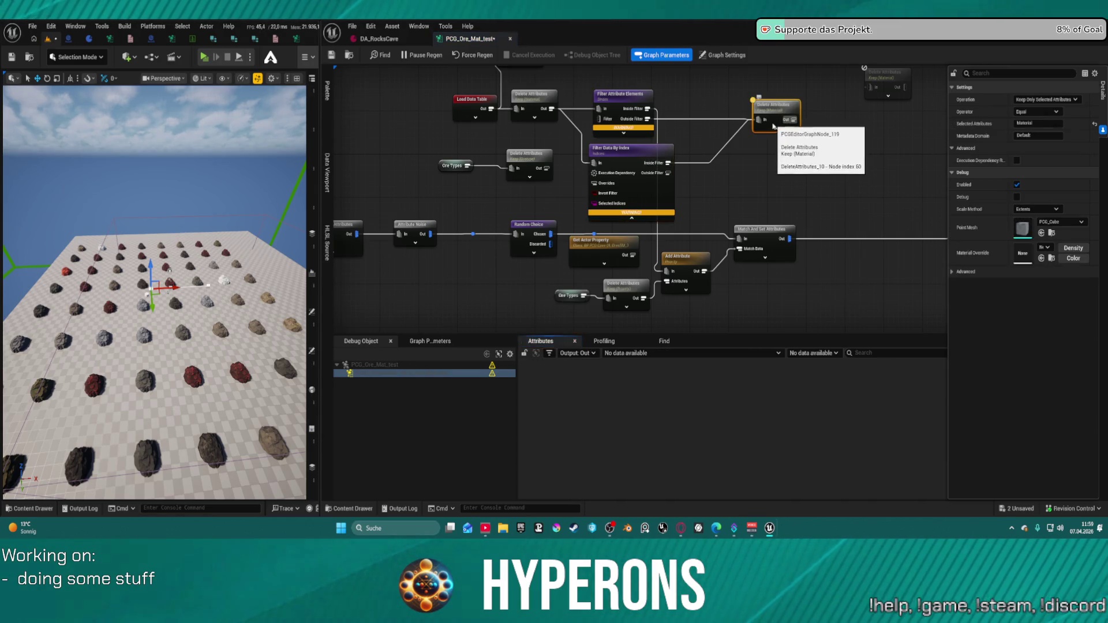
pyautogui.moveTo(633, 191); pyautogui.dragTo(618, 191)
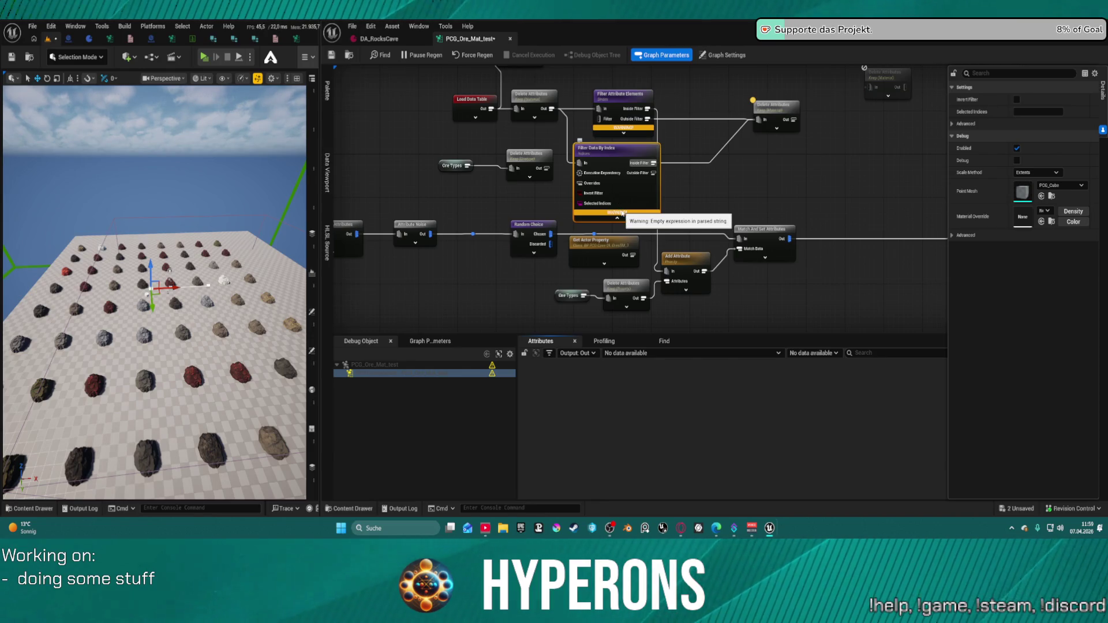
# Set Selected Indices to 1, then delete the Filter Data By Index node
pyautogui.click(1032, 111)
pyautogui.write('1')
pyautogui.press('Return')
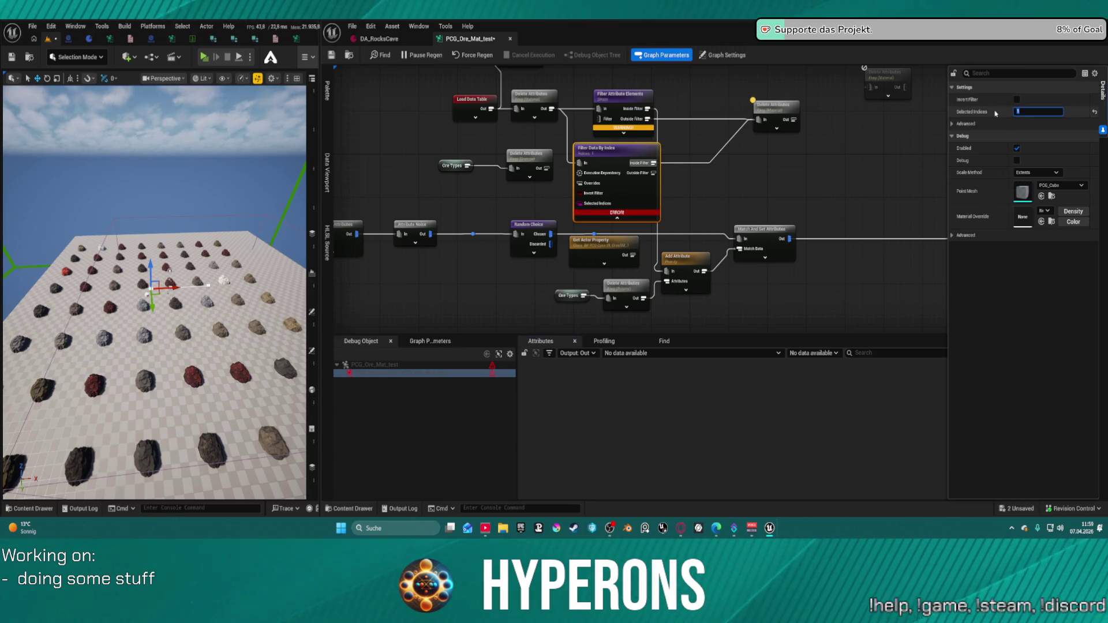
pyautogui.press('Delete')
pyautogui.rightClick(615, 157)
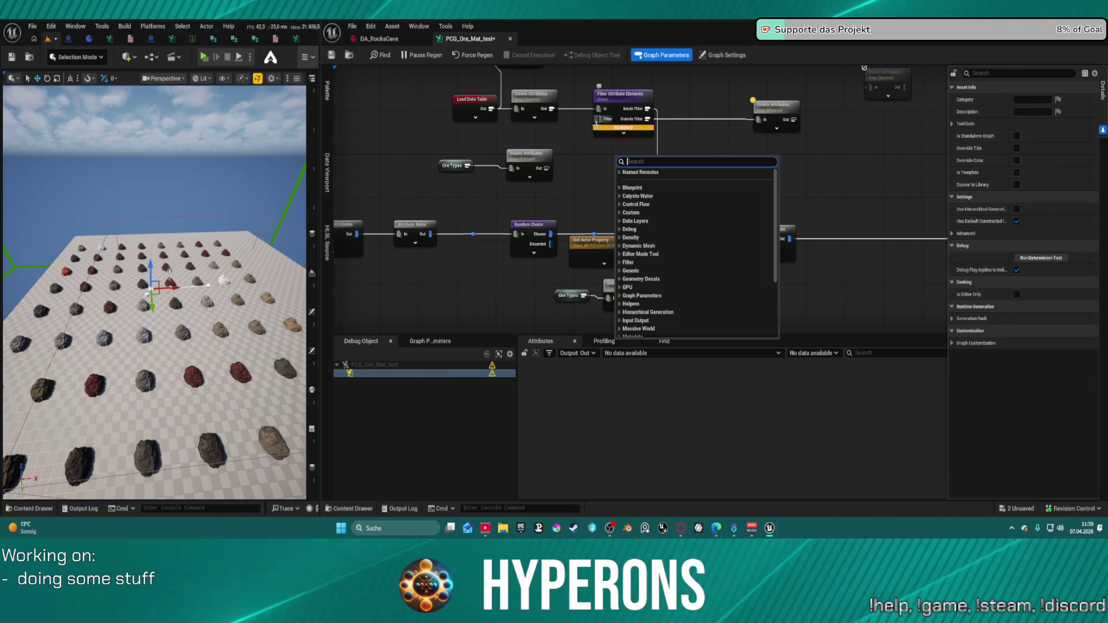
# Wire Ore Types into the Filter pin and review Coal, Iron, Uran and Limestone priorities in DA_RocksCave
pyautogui.moveTo(542, 168); pyautogui.dragTo(599, 121)
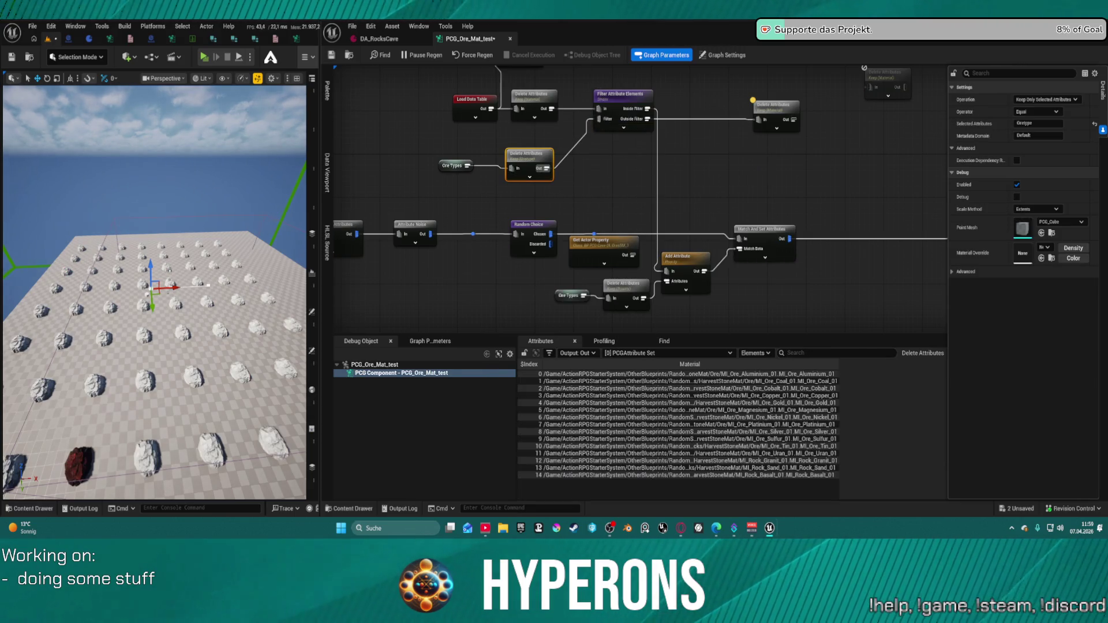
pyautogui.click(636, 157)
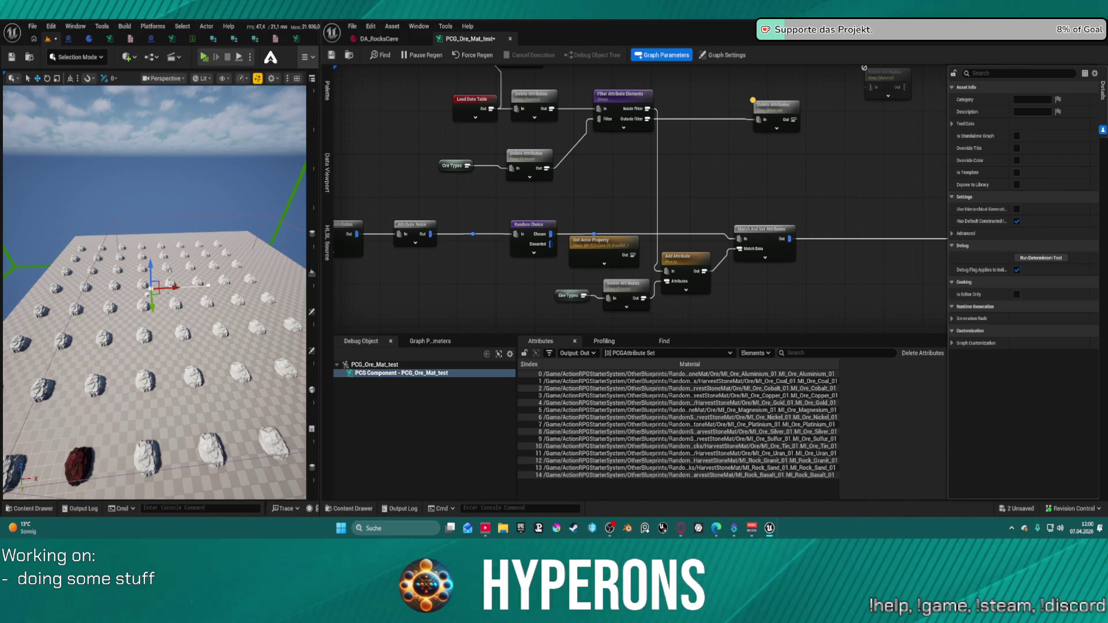
pyautogui.scroll(2, 721, 231)
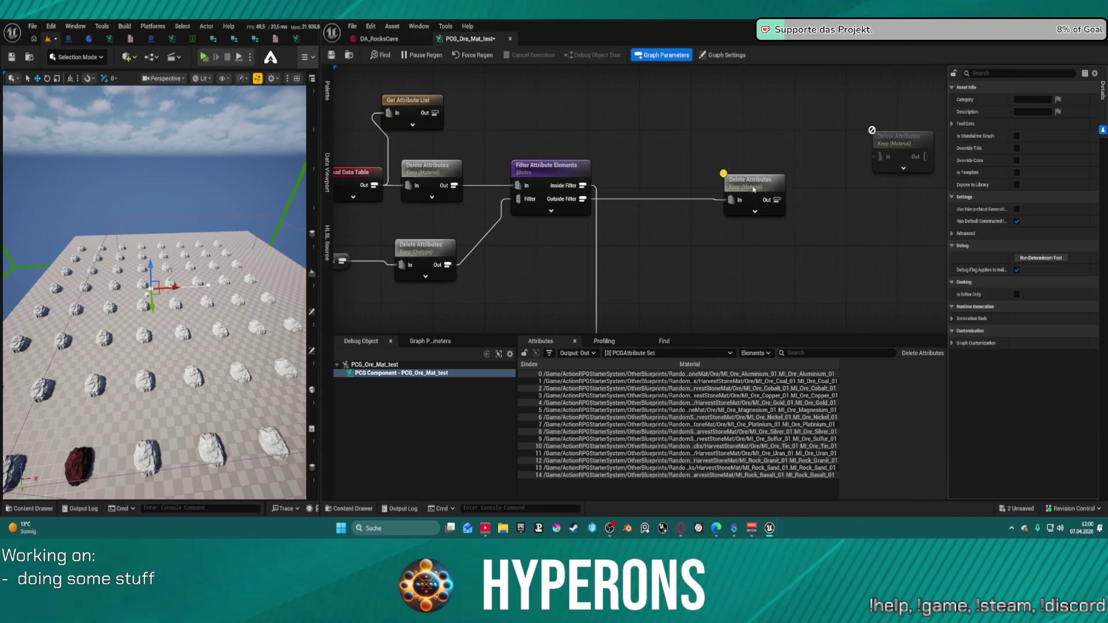
pyautogui.moveTo(753, 189)
pyautogui.mouseDown()
pyautogui.moveTo(630, 183)
pyautogui.moveTo(668, 182)
pyautogui.mouseUp()
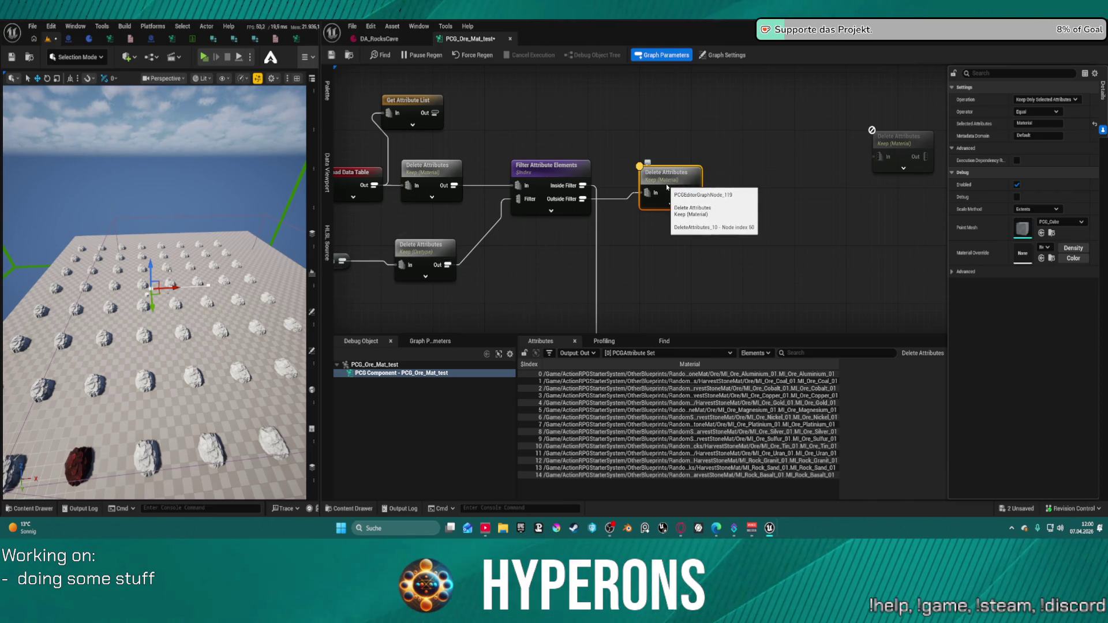
pyautogui.scroll(-5, 634, 199)
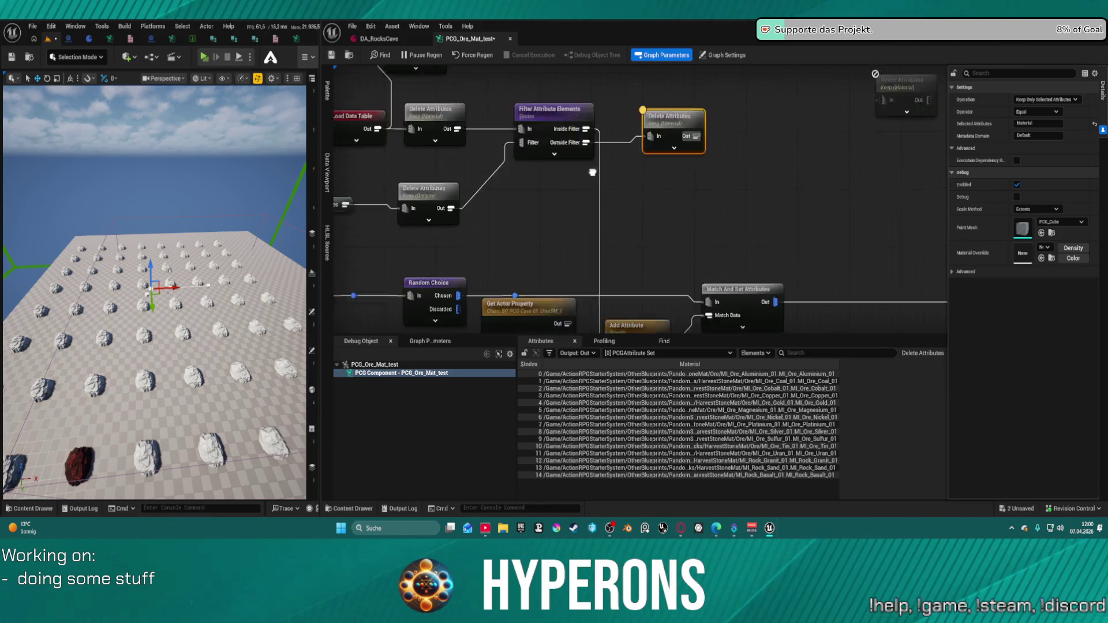
pyautogui.click(621, 240)
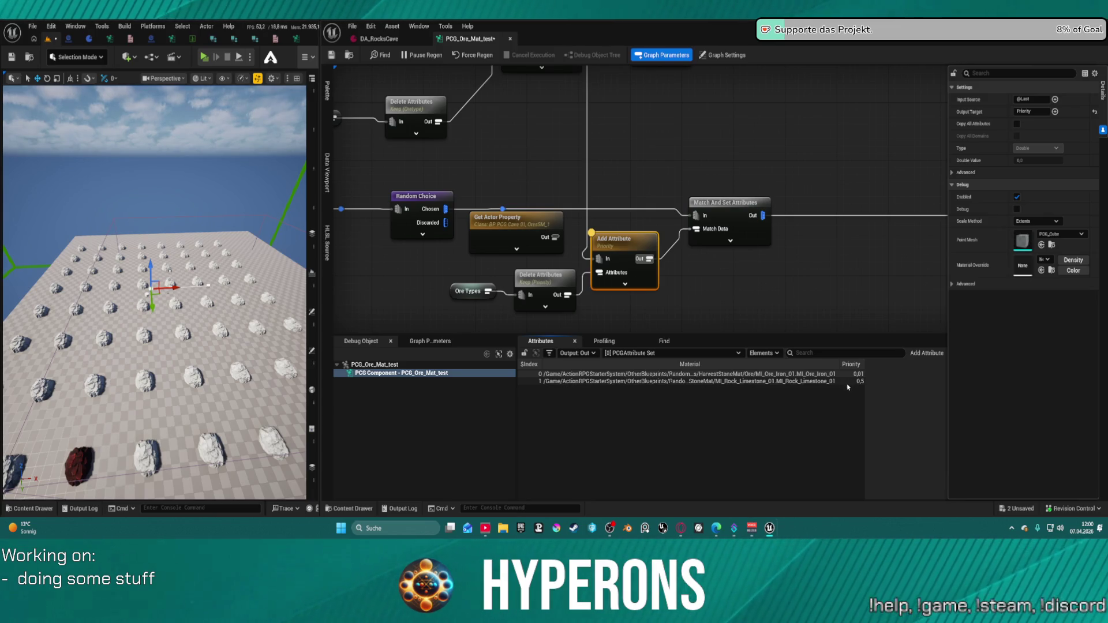
pyautogui.click(379, 39)
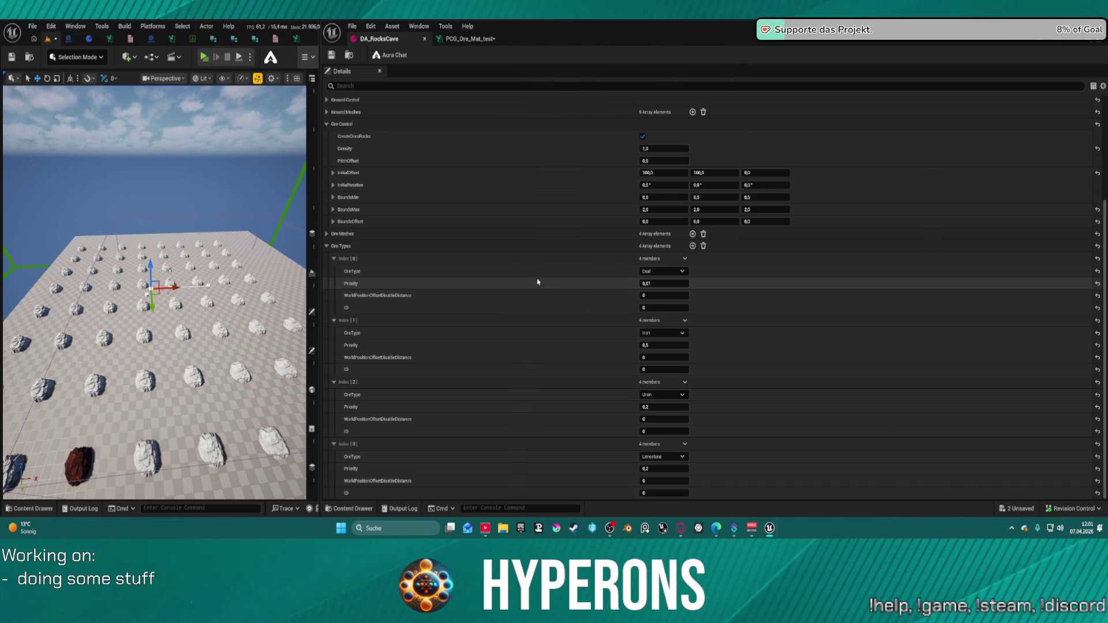
# Back in PCG_Ore_Mat_test, add a Create Constant node from the filter input
pyautogui.click(471, 39)
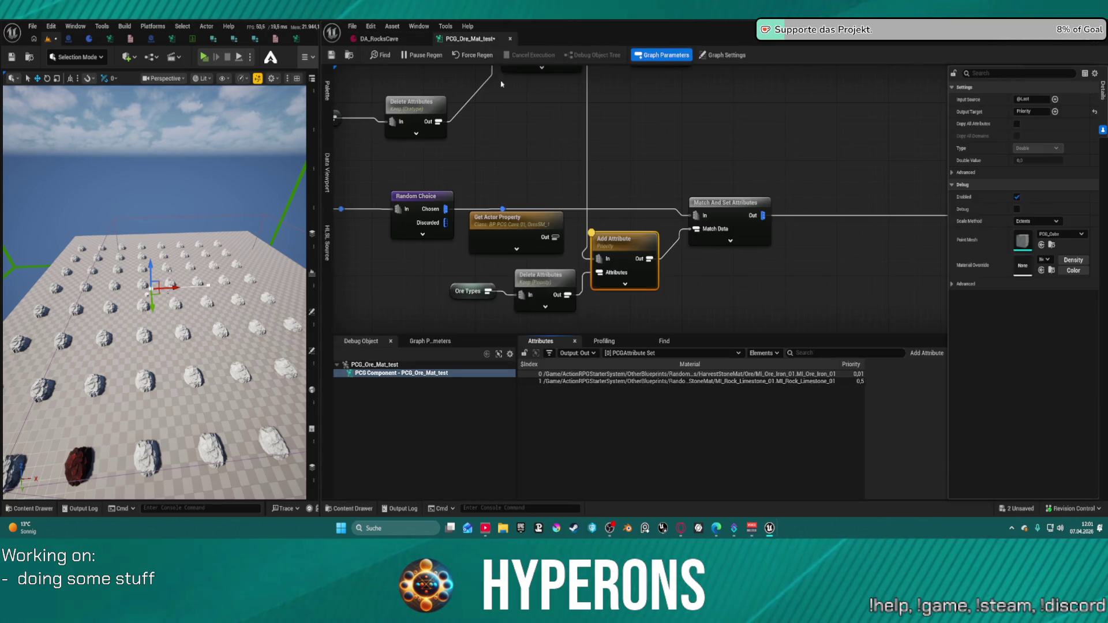
pyautogui.moveTo(647, 227); pyautogui.dragTo(675, 263)
pyautogui.click(536, 228)
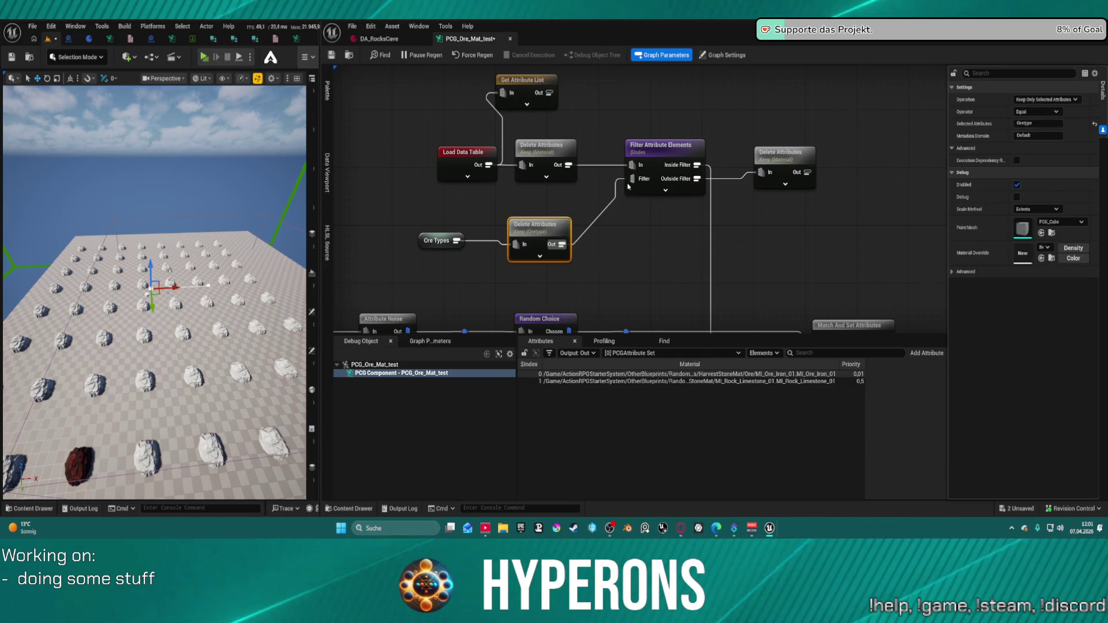
pyautogui.moveTo(630, 178); pyautogui.dragTo(623, 238)
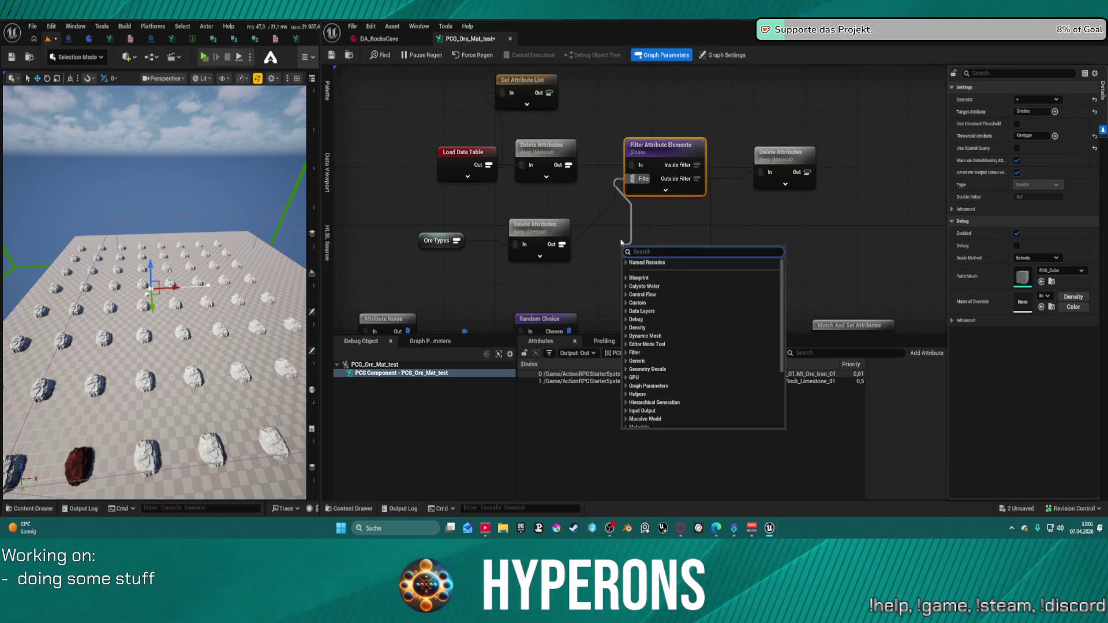
pyautogui.write('cre')
pyautogui.click(674, 312)
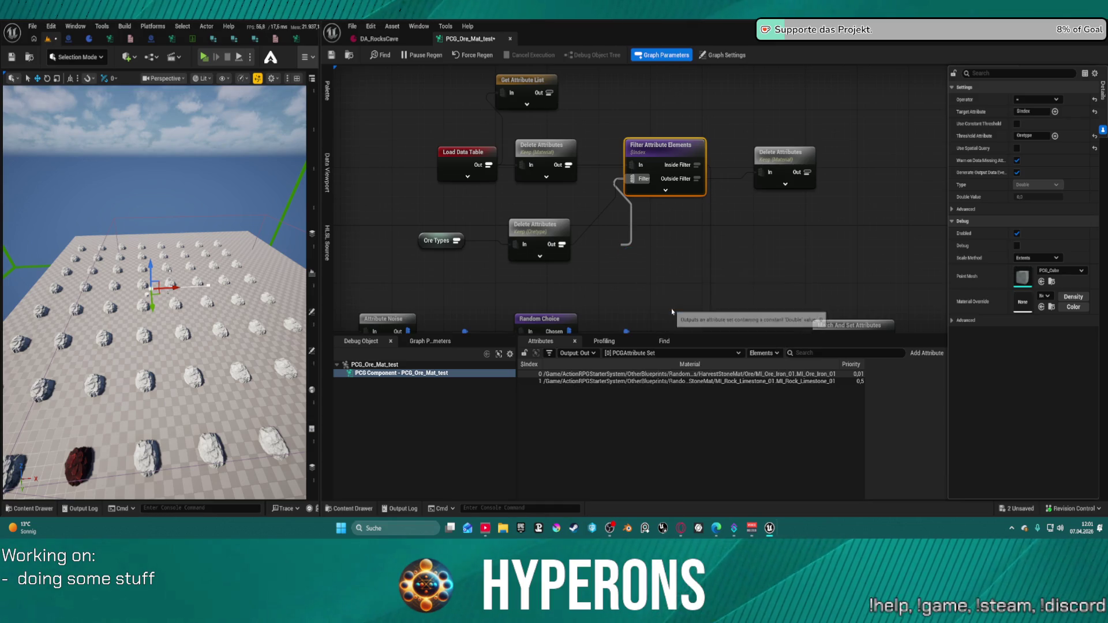
pyautogui.moveTo(662, 256); pyautogui.dragTo(633, 244)
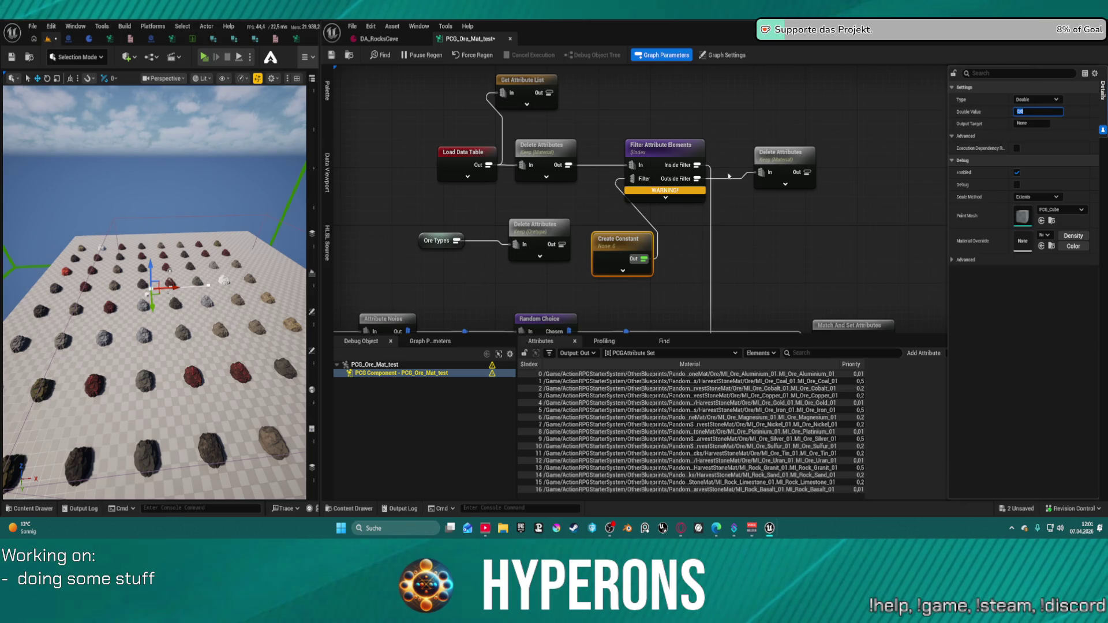
# Set the Create Constant node's type to Integer 32 and edit its value
pyautogui.click(678, 161)
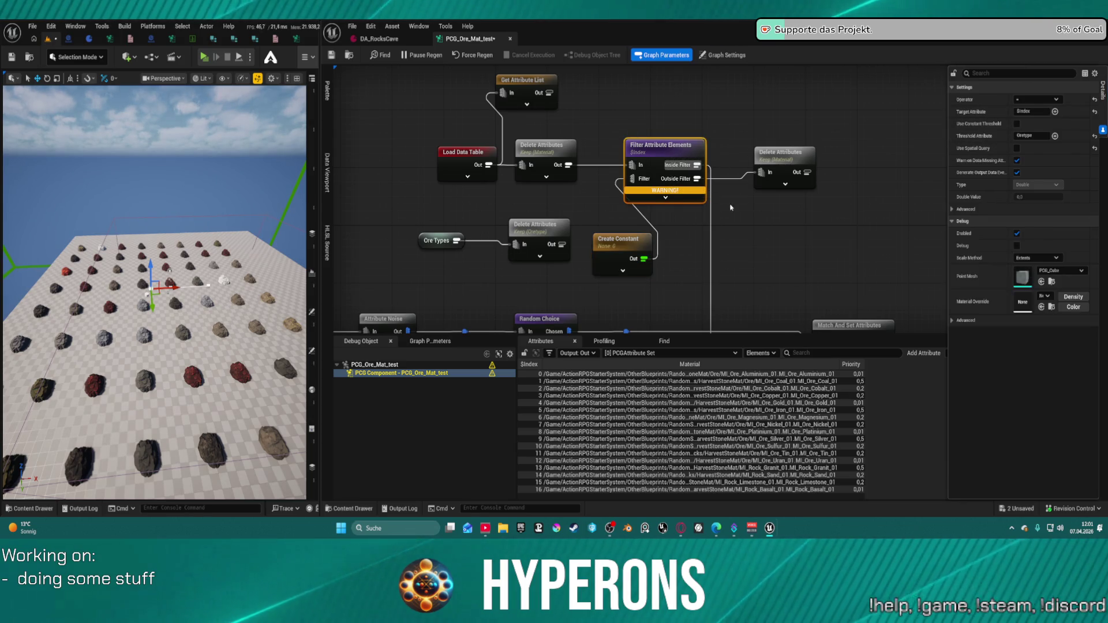
pyautogui.scroll(-2, 727, 234)
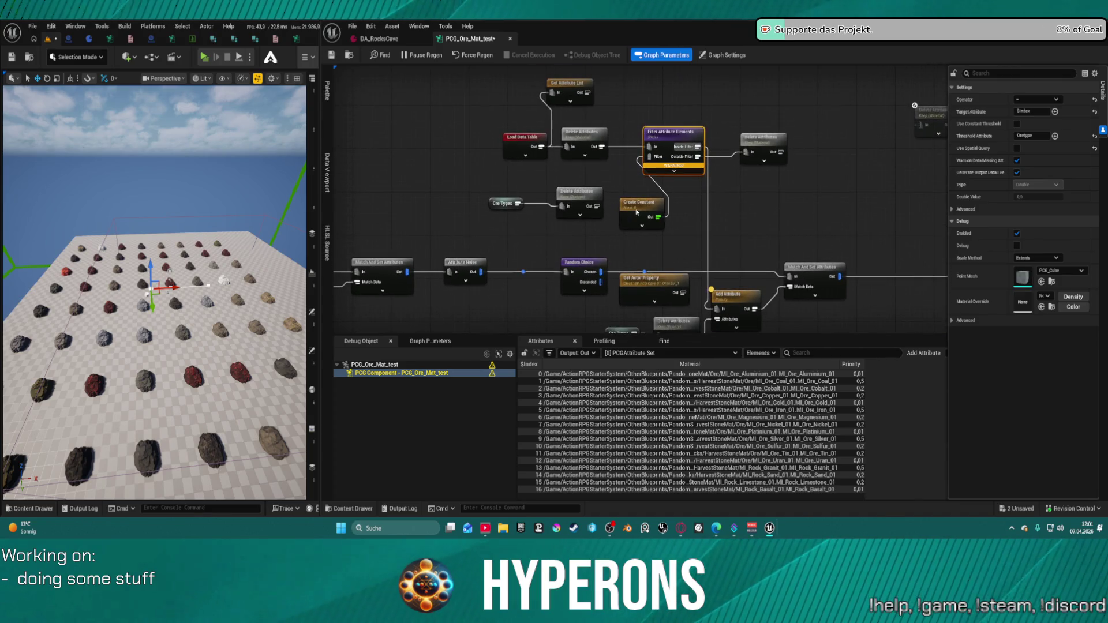
pyautogui.click(630, 204)
pyautogui.click(1036, 99)
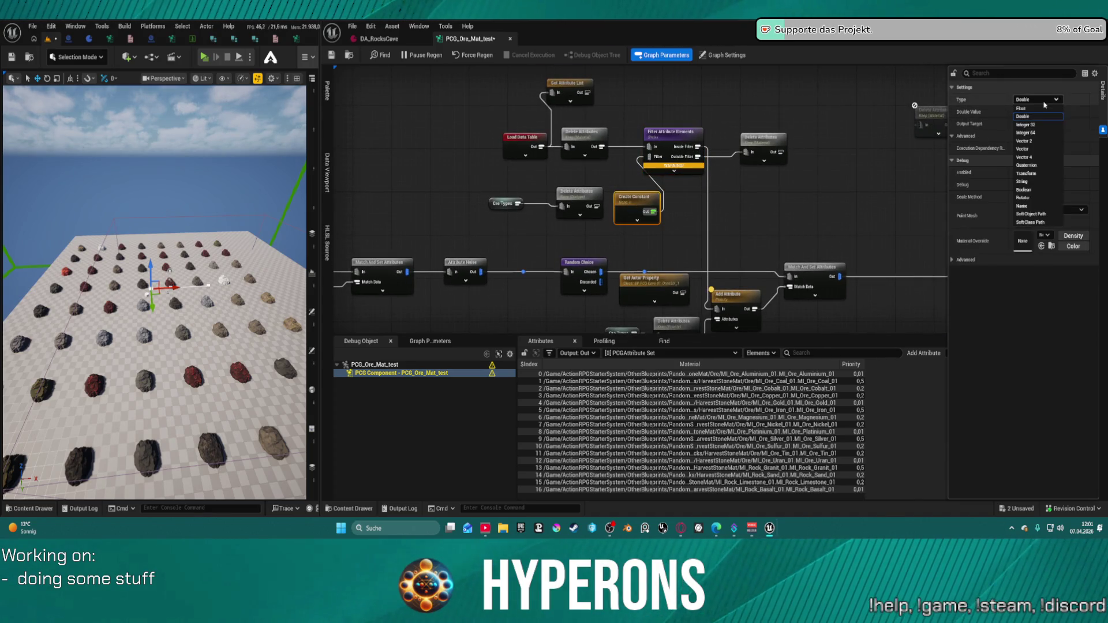
pyautogui.click(1026, 124)
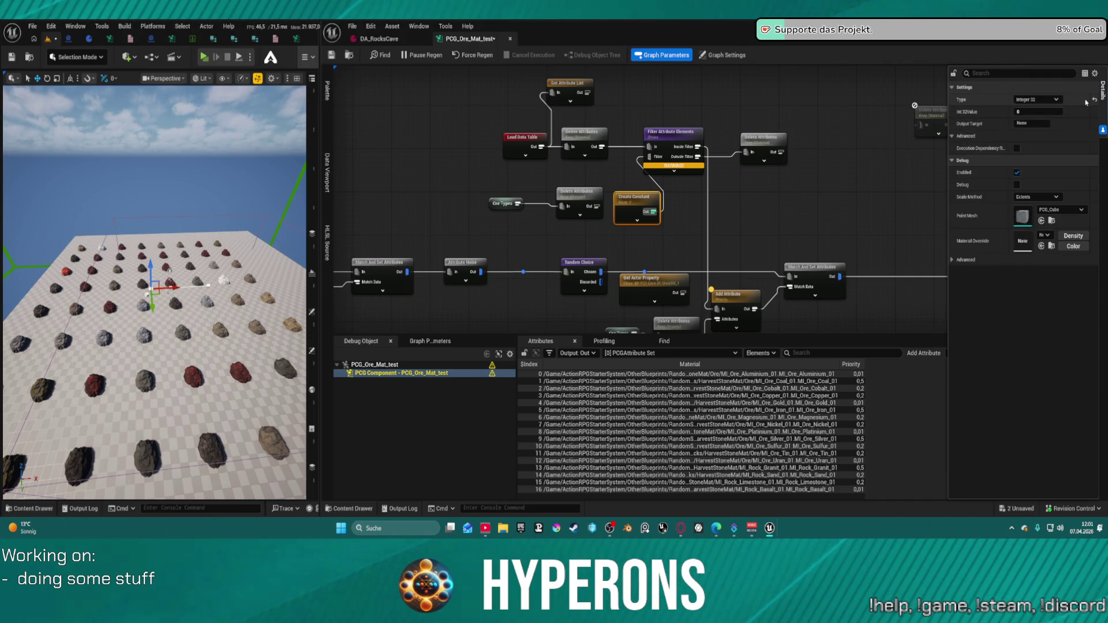
pyautogui.click(1037, 111)
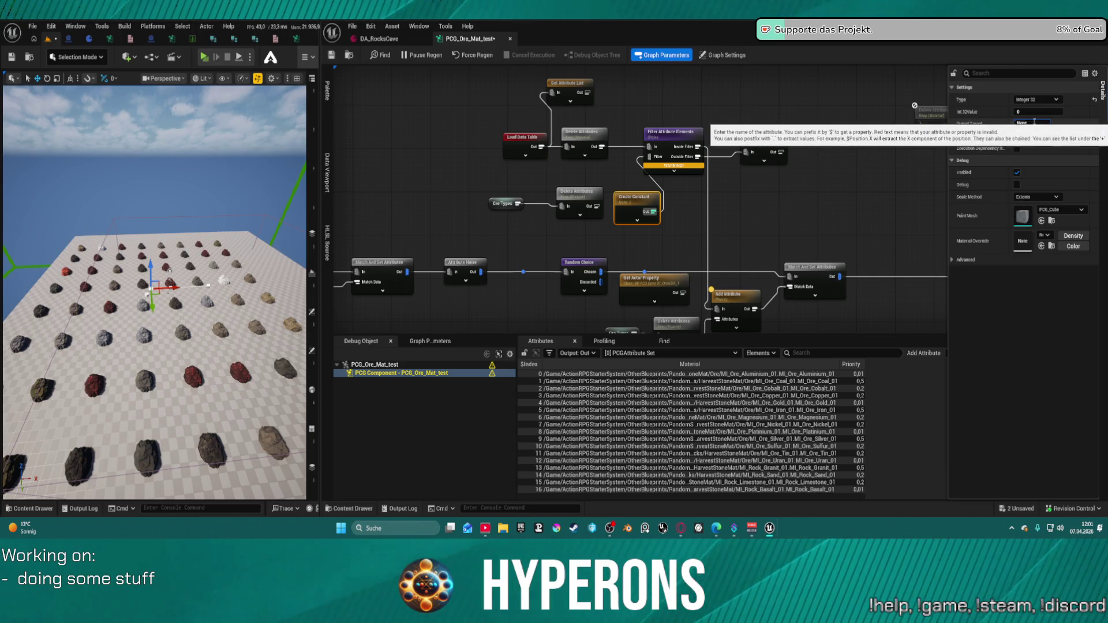
# Reconnect the Create Constant output to Filter Attribute Elements' filter input
pyautogui.moveTo(625, 207)
pyautogui.mouseDown()
pyautogui.moveTo(606, 256)
pyautogui.moveTo(568, 233)
pyautogui.mouseUp()
pyautogui.click(672, 132)
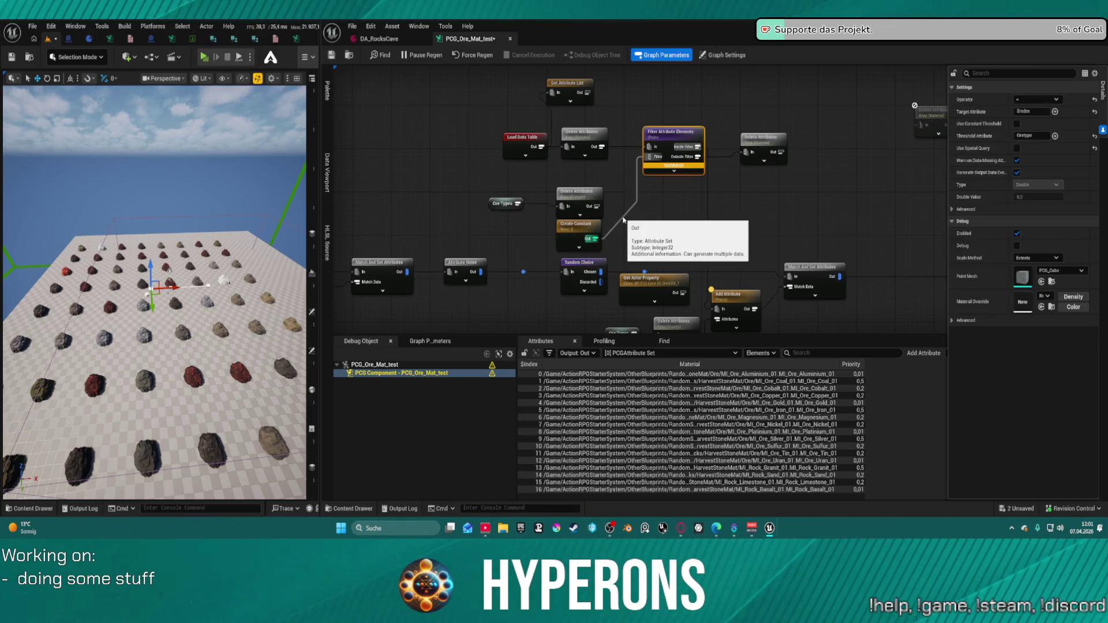
pyautogui.keyDown('alt'); pyautogui.click(594, 238); pyautogui.keyUp('alt')
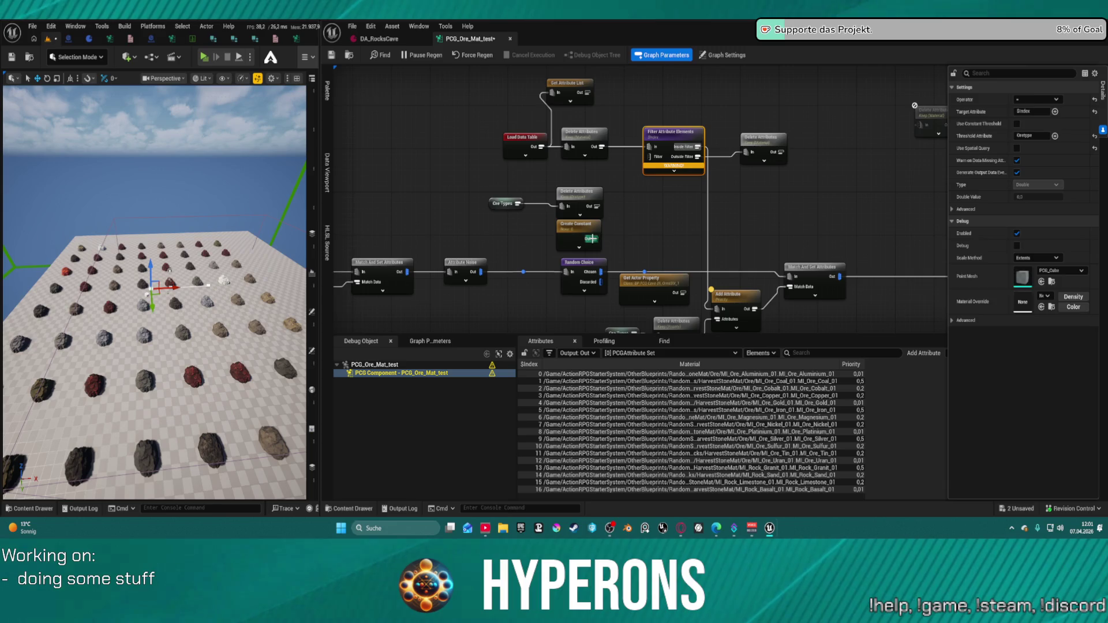
pyautogui.moveTo(590, 238); pyautogui.dragTo(649, 156)
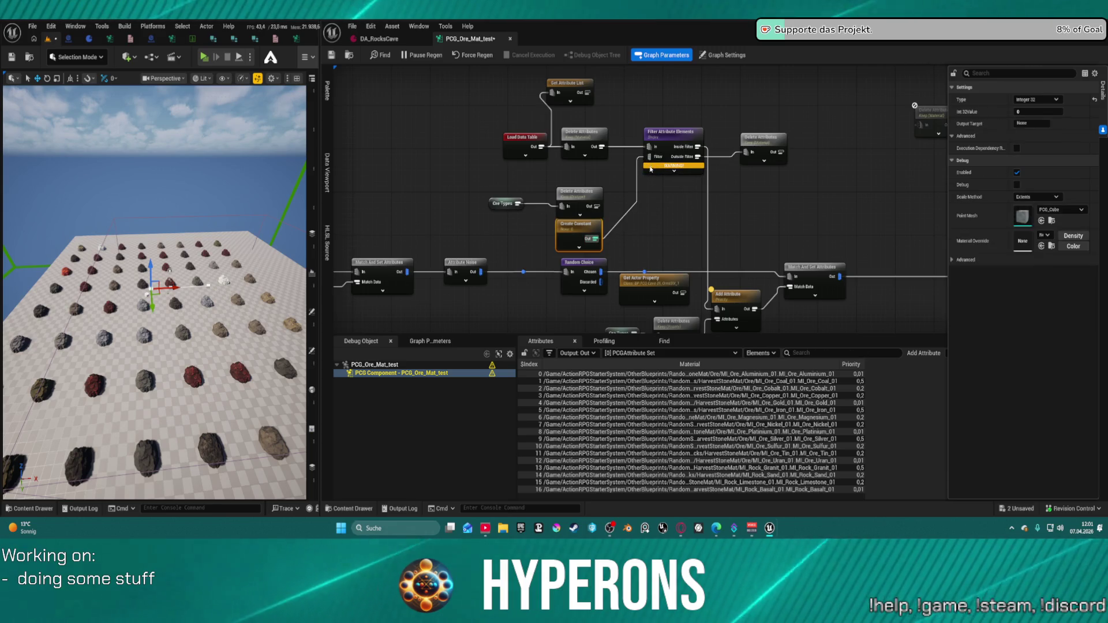
# Add a Filter Elements By Index node fed by the Delete Attributes output
pyautogui.rightClick(671, 199)
pyautogui.write('filter')
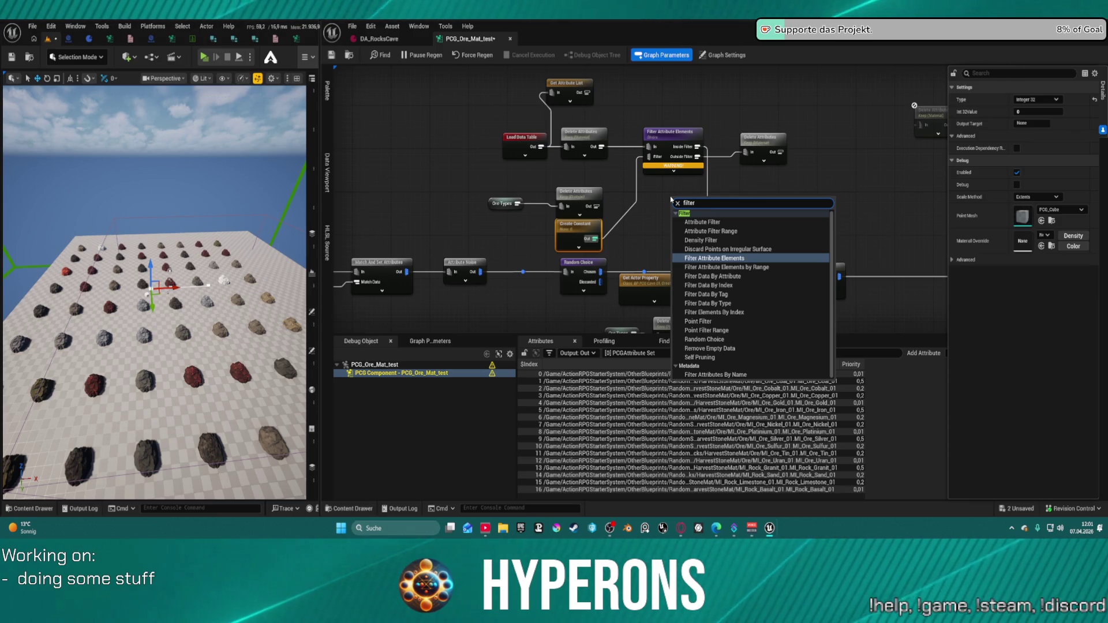
pyautogui.click(715, 312)
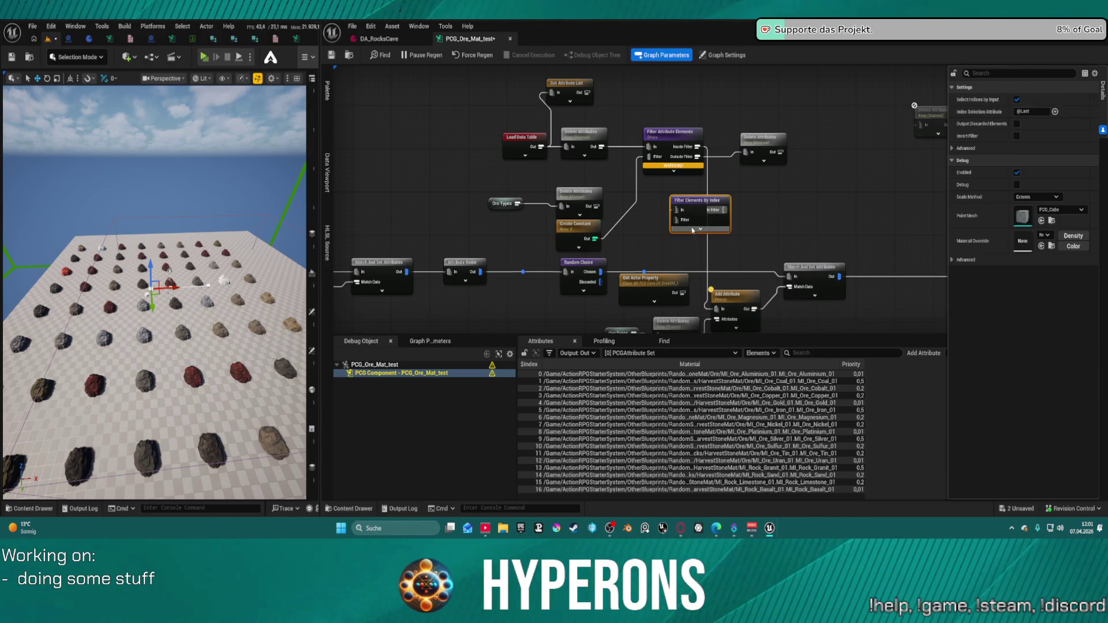
pyautogui.moveTo(676, 210)
pyautogui.mouseDown()
pyautogui.moveTo(623, 180)
pyautogui.moveTo(602, 147)
pyautogui.mouseUp()
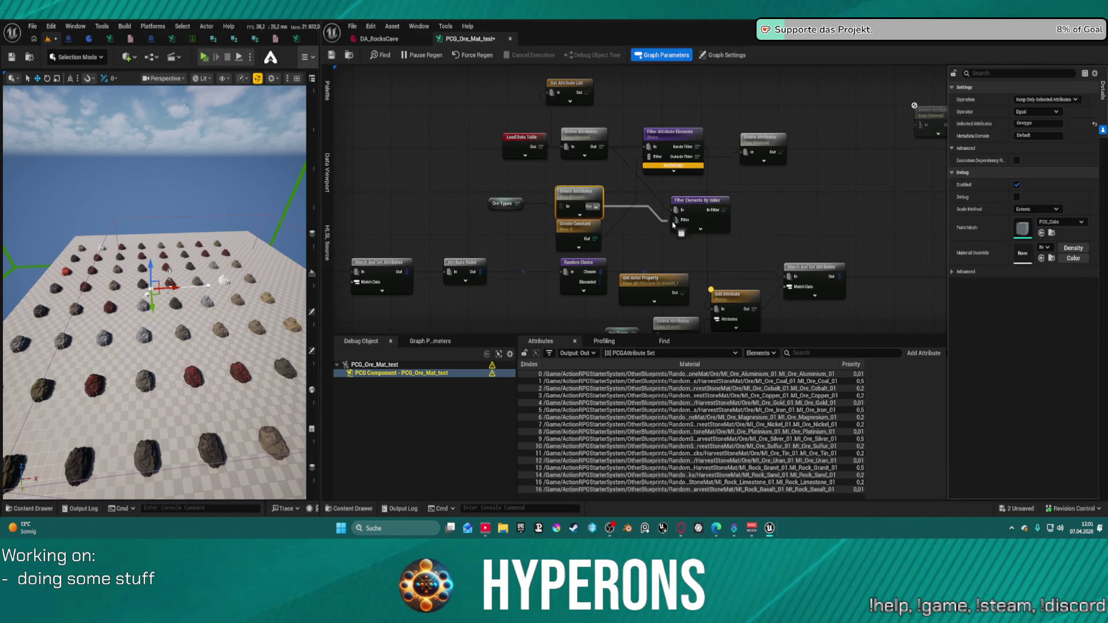
pyautogui.moveTo(717, 220); pyautogui.dragTo(677, 210)
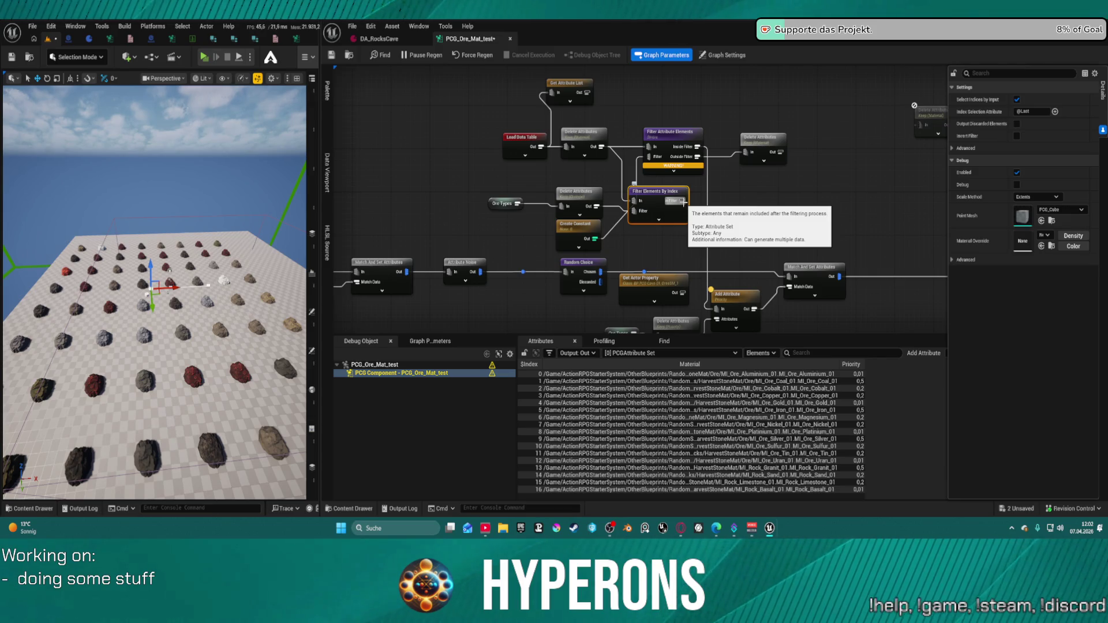
# Undo a stray reroute and delete the leftover Delete Attributes node
pyautogui.moveTo(683, 201)
pyautogui.mouseDown()
pyautogui.moveTo(759, 163)
pyautogui.moveTo(747, 153)
pyautogui.moveTo(800, 163)
pyautogui.mouseUp()
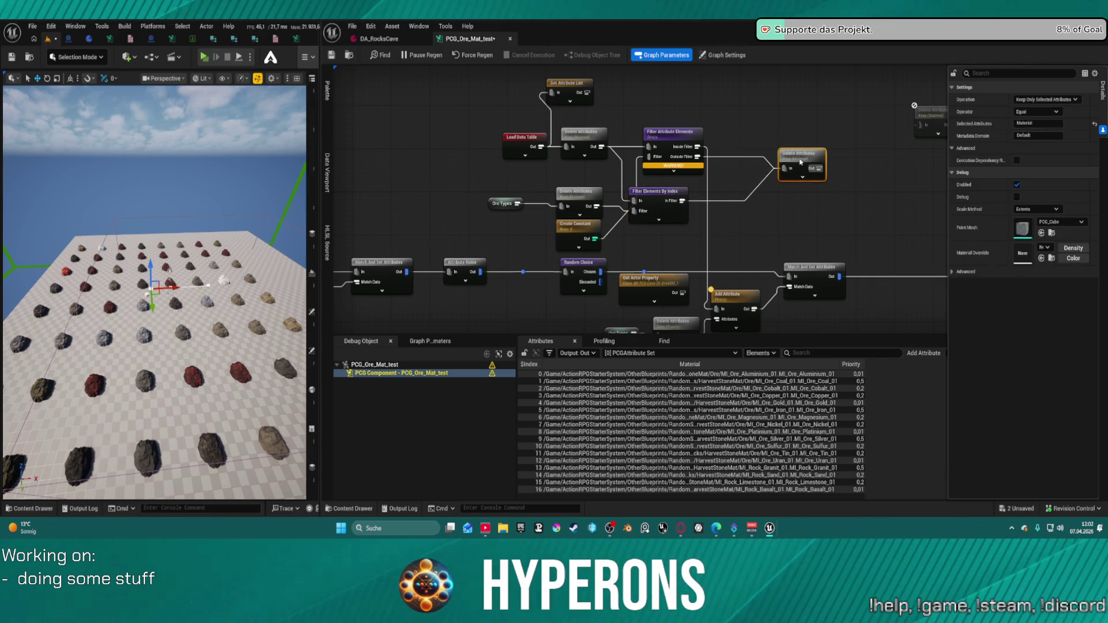
pyautogui.doubleClick(749, 157)
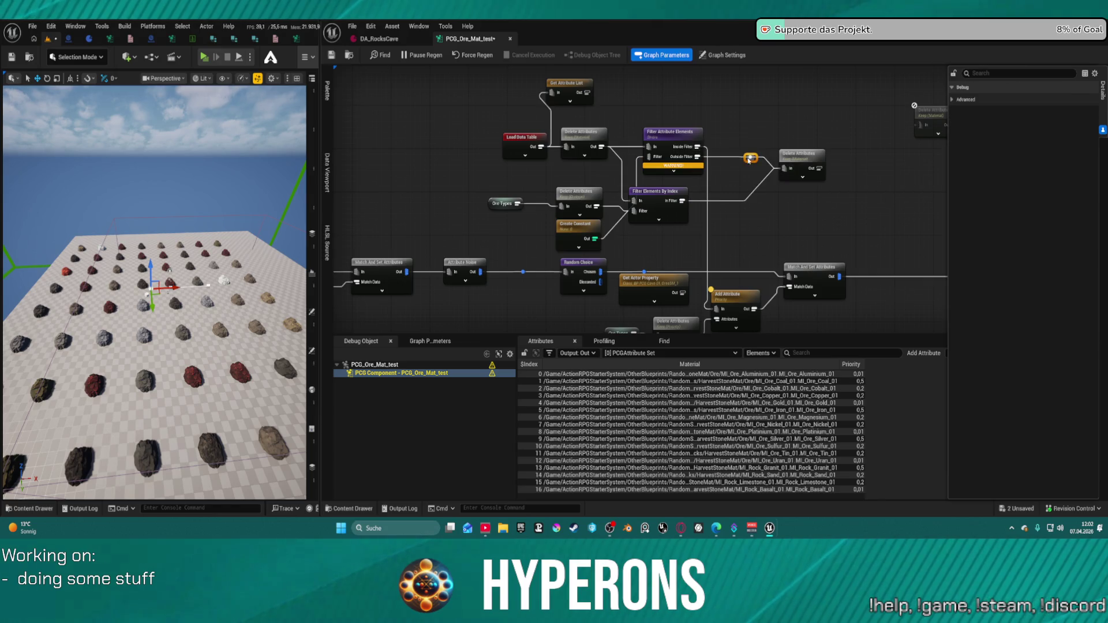
pyautogui.hotkey('ctrl', 'z')
pyautogui.click(814, 172)
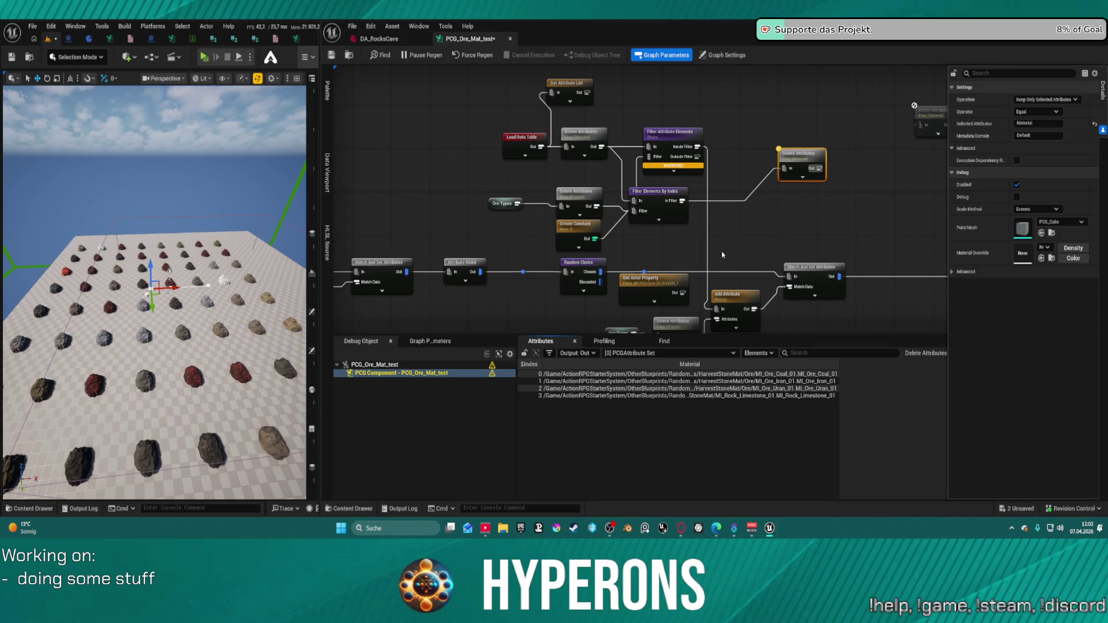
pyautogui.moveTo(718, 308)
pyautogui.mouseDown()
pyautogui.moveTo(744, 152)
pyautogui.moveTo(687, 202)
pyautogui.mouseUp()
pyautogui.press('Escape')
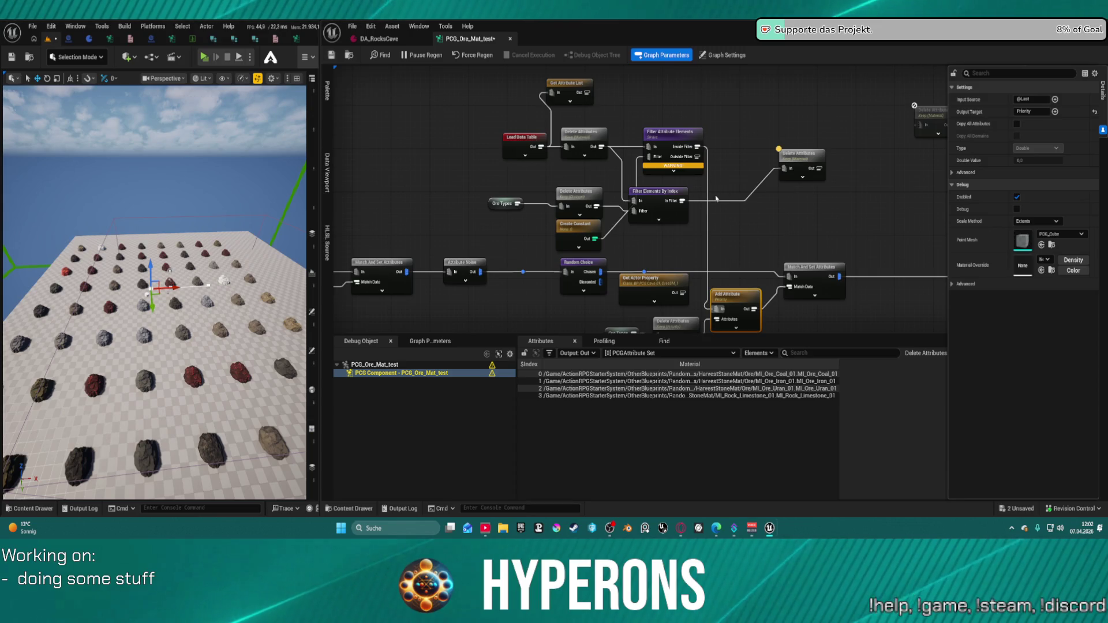
pyautogui.click(800, 154)
pyautogui.press('Delete')
# Connect Filter Elements By Index into Add Attribute and debug its output's Material paths
pyautogui.click(687, 191)
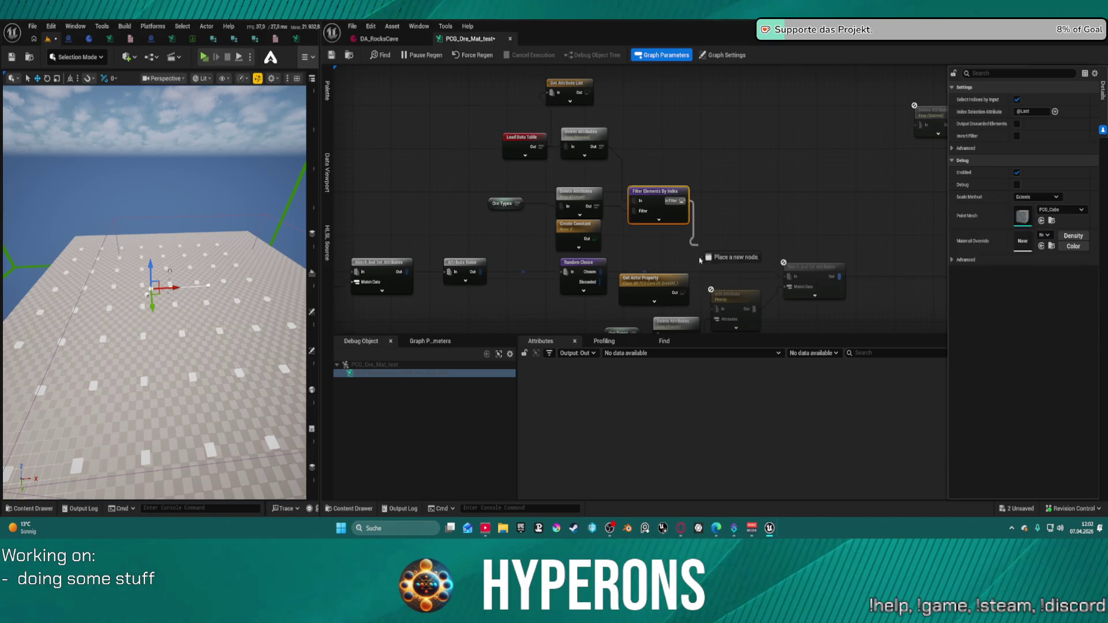
pyautogui.moveTo(682, 200); pyautogui.dragTo(716, 308)
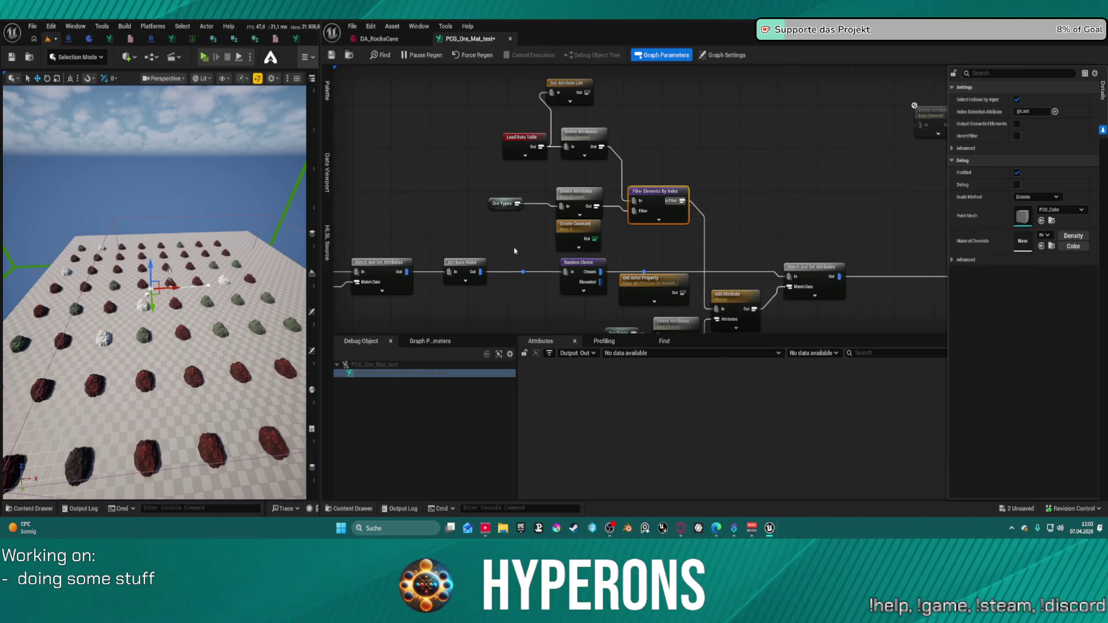
pyautogui.moveTo(652, 189); pyautogui.dragTo(657, 130)
pyautogui.press('a')
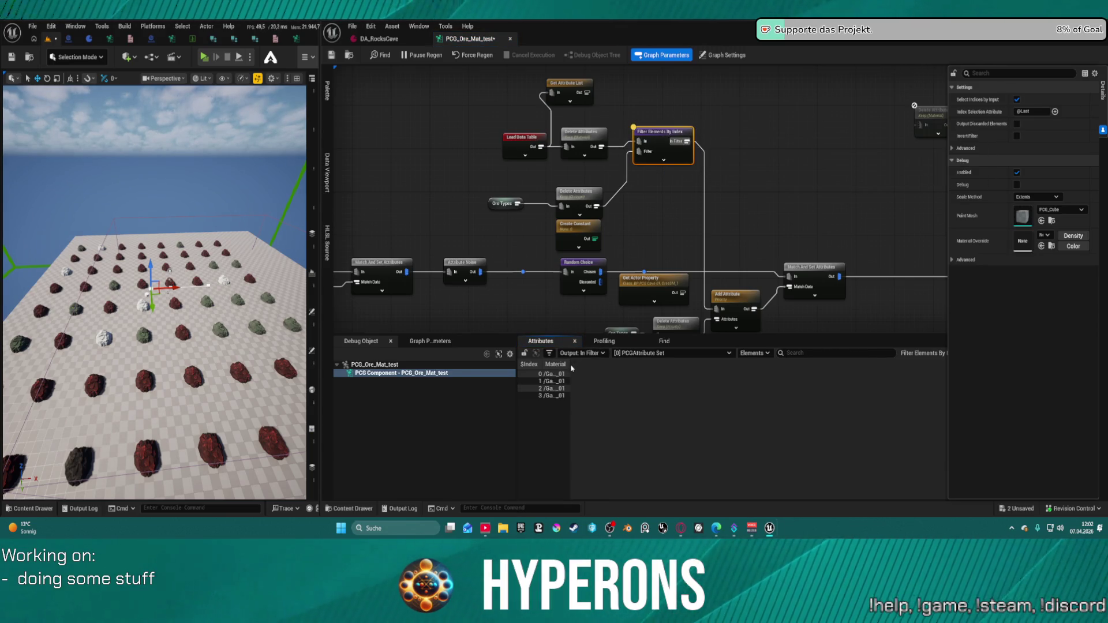
pyautogui.moveTo(570, 365)
pyautogui.mouseDown()
pyautogui.moveTo(888, 365)
pyautogui.moveTo(829, 360)
pyautogui.mouseUp()
pyautogui.moveTo(656, 139); pyautogui.dragTo(647, 145)
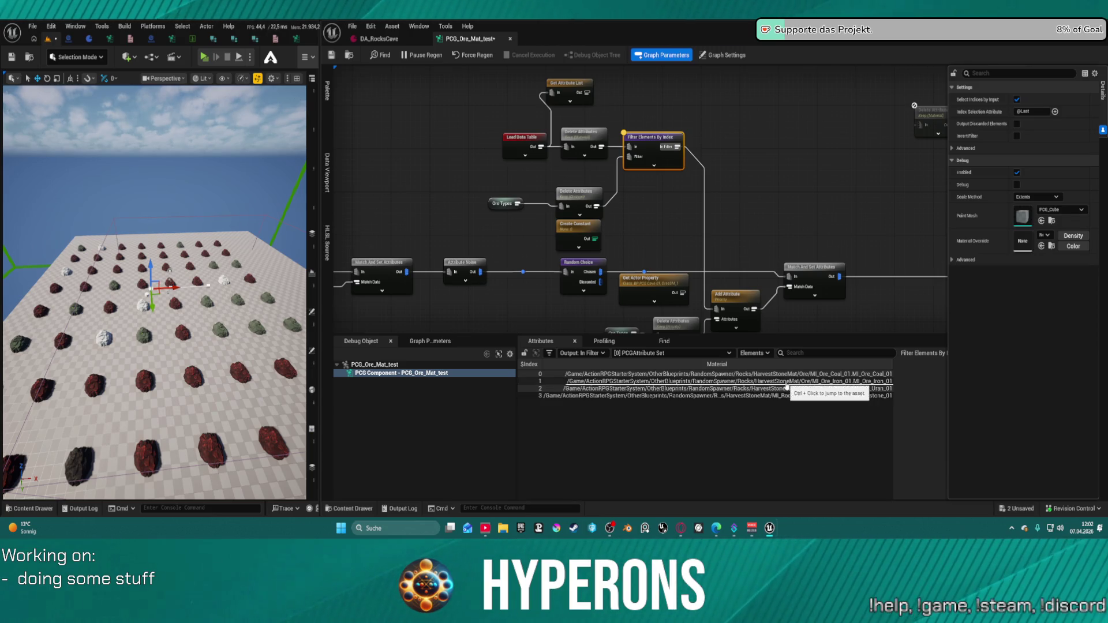
pyautogui.click(388, 42)
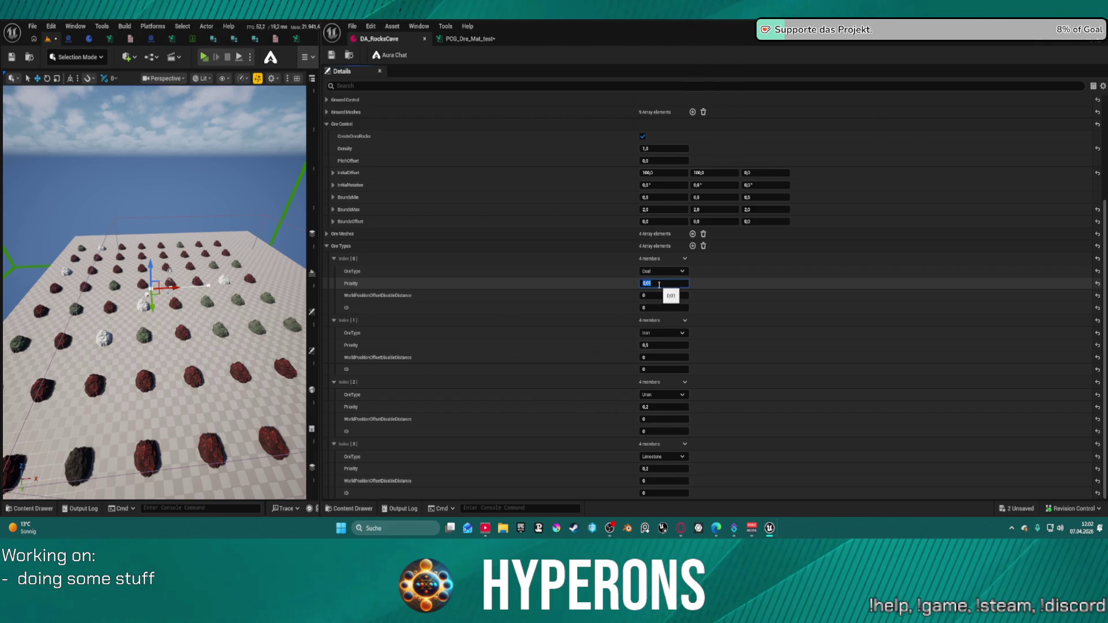
pyautogui.write('1')
# Set Coal, Iron, Uran and Limestone Priority each to 1,0, then view the rock grid from above
pyautogui.press('Return')
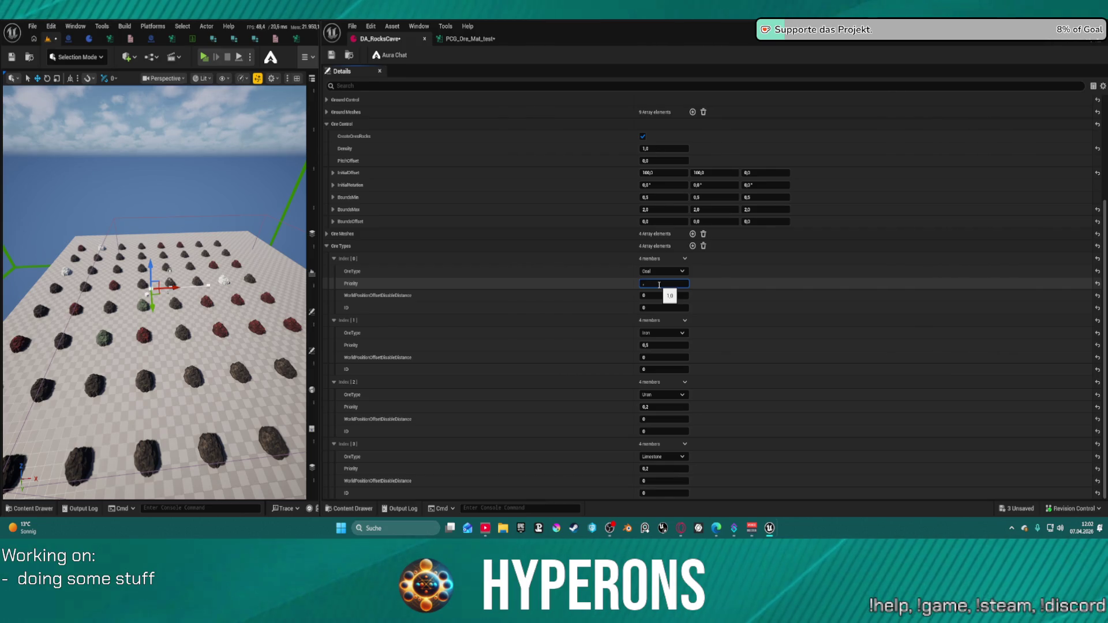
pyautogui.press('Return')
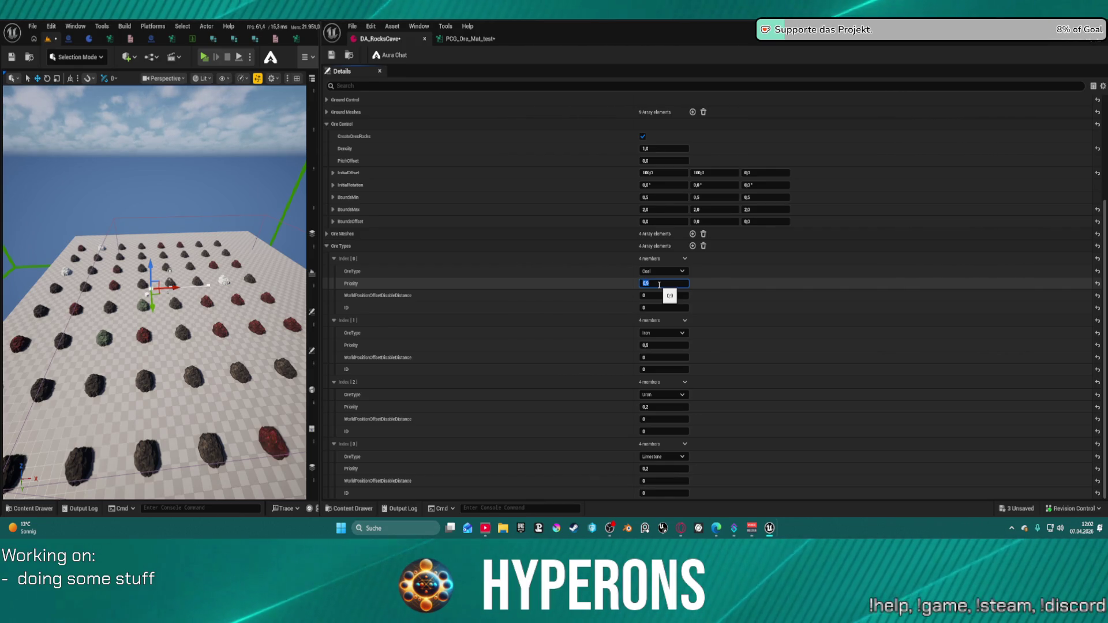
pyautogui.press('Return')
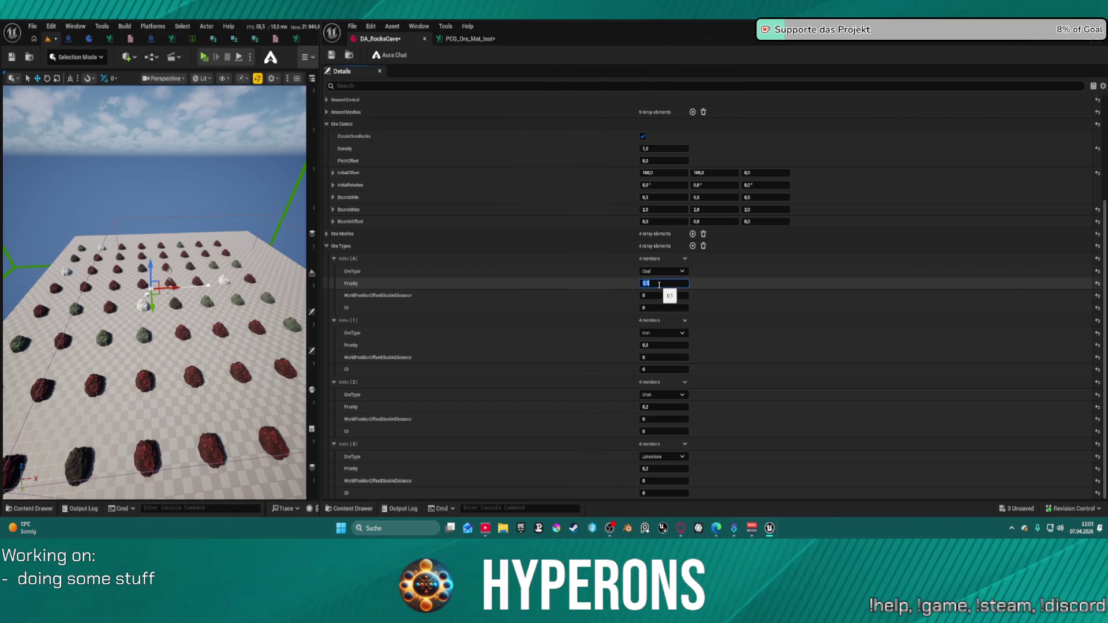
pyautogui.write('1')
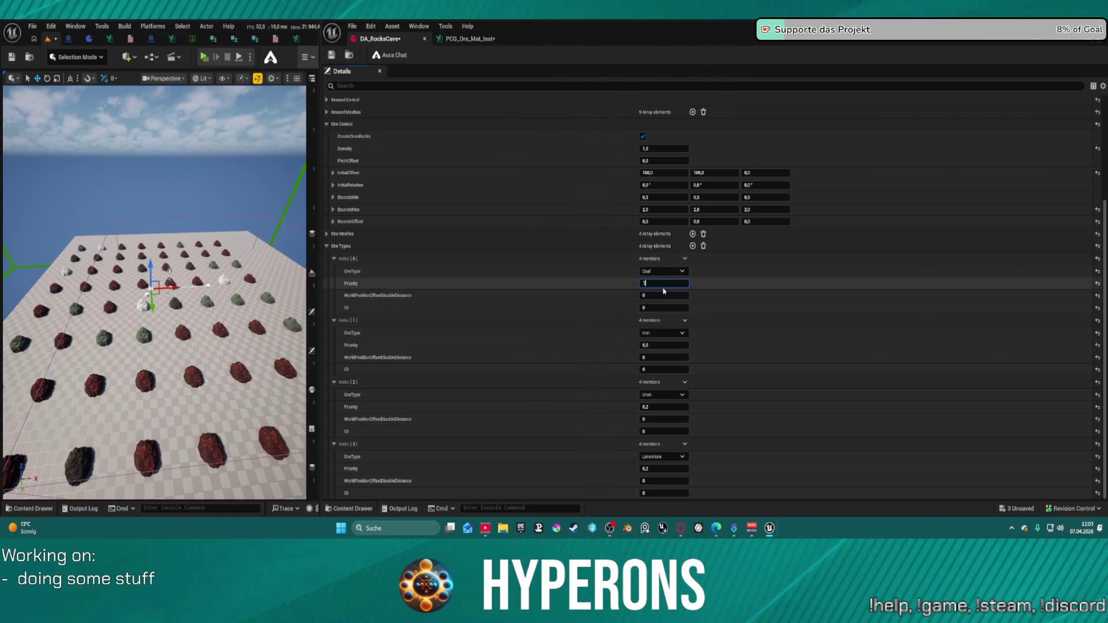
pyautogui.moveTo(648, 344); pyautogui.dragTo(672, 341)
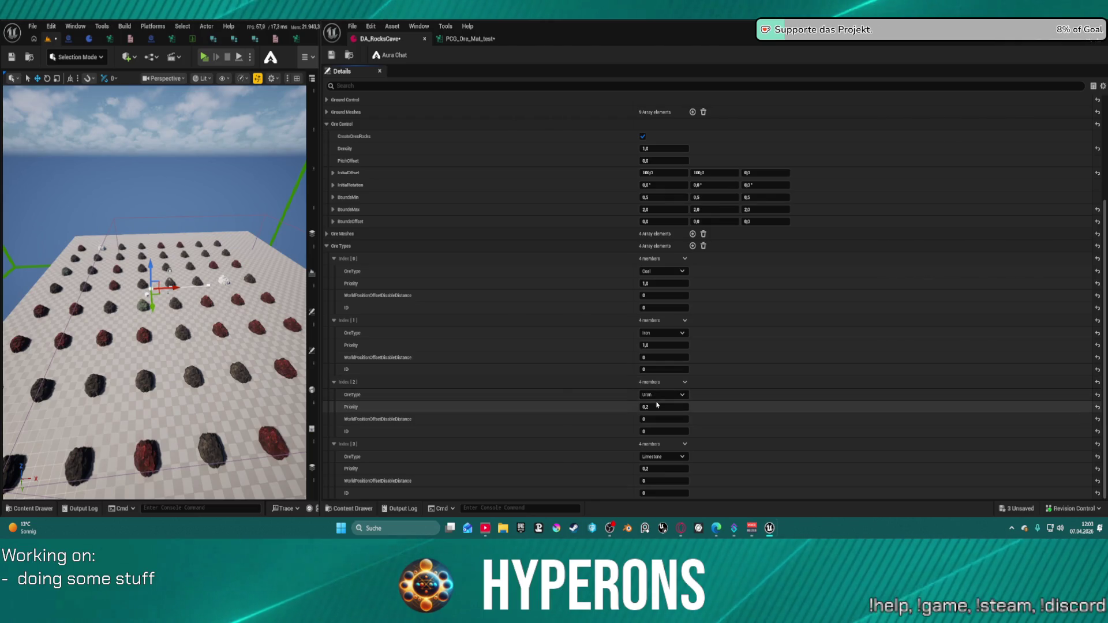
pyautogui.moveTo(655, 406); pyautogui.dragTo(693, 470)
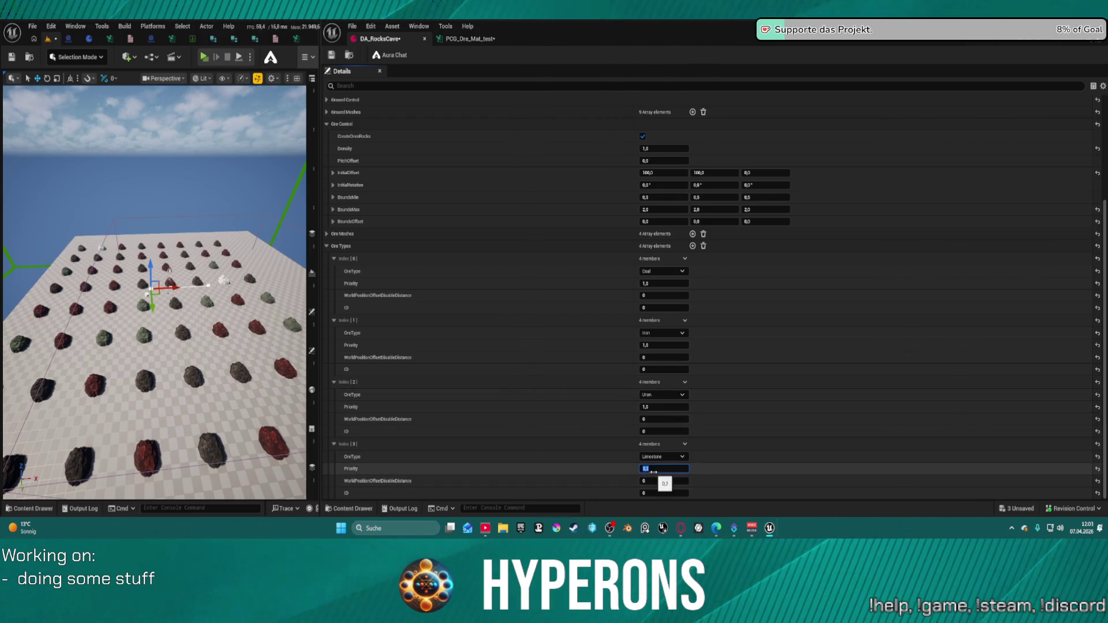
pyautogui.click(684, 468)
pyautogui.write('1')
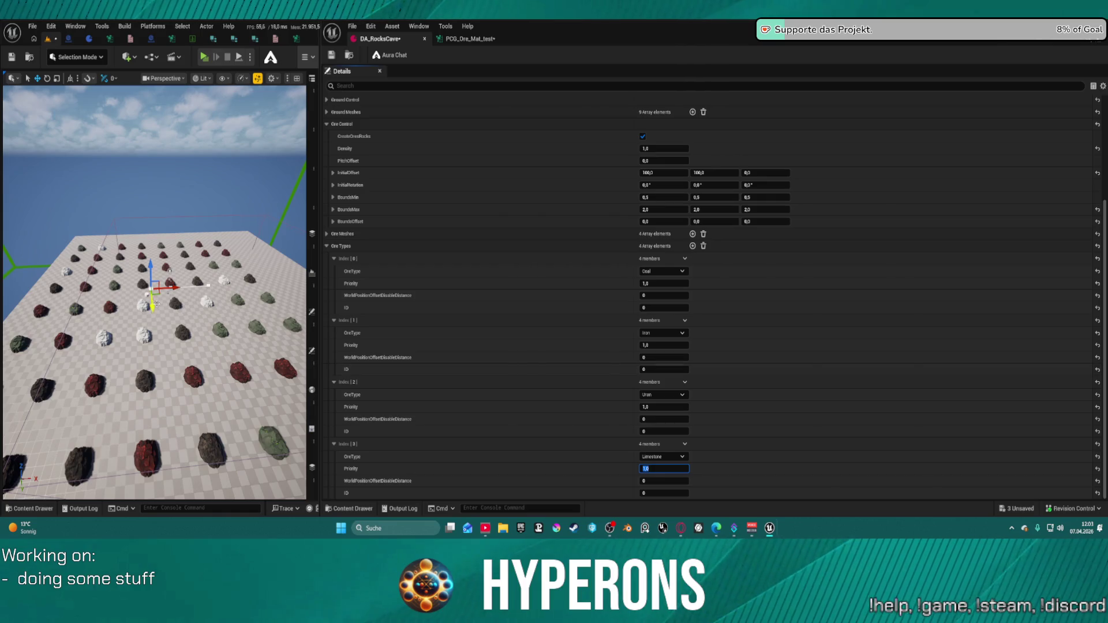
pyautogui.press('Return')
pyautogui.moveTo(168, 271)
pyautogui.mouseDown()
pyautogui.moveTo(168, 243)
pyautogui.moveTo(173, 369)
pyautogui.moveTo(147, 335)
pyautogui.moveTo(118, 330)
pyautogui.mouseUp()
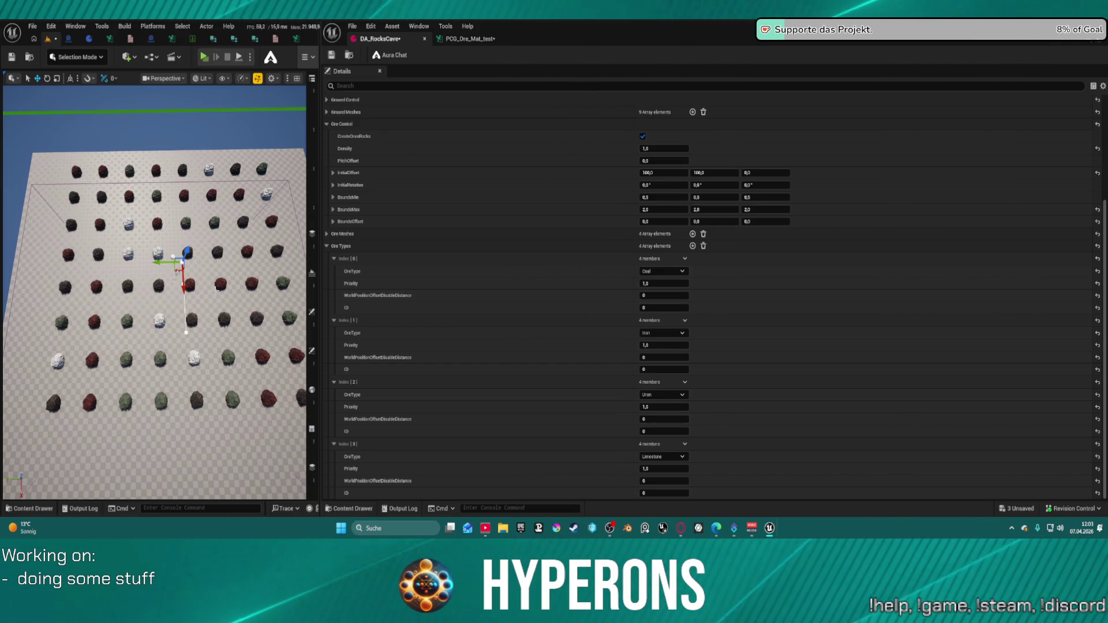
# Raise the Uran ore type's Priority to 100 and view the rock grid from above
pyautogui.click(657, 406)
pyautogui.write('100')
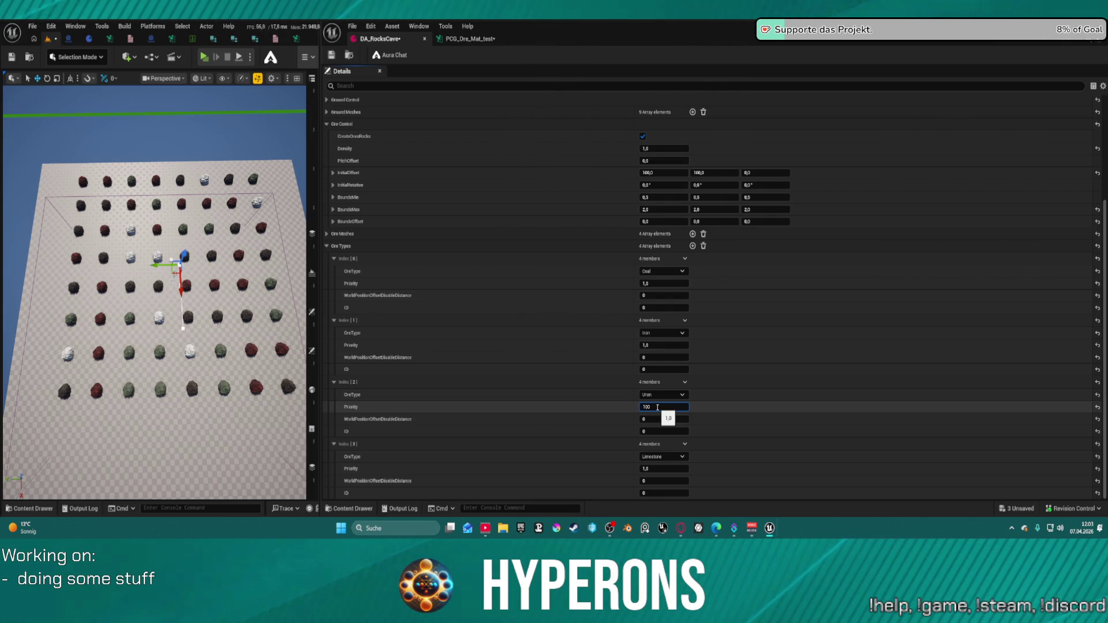
pyautogui.press('Return')
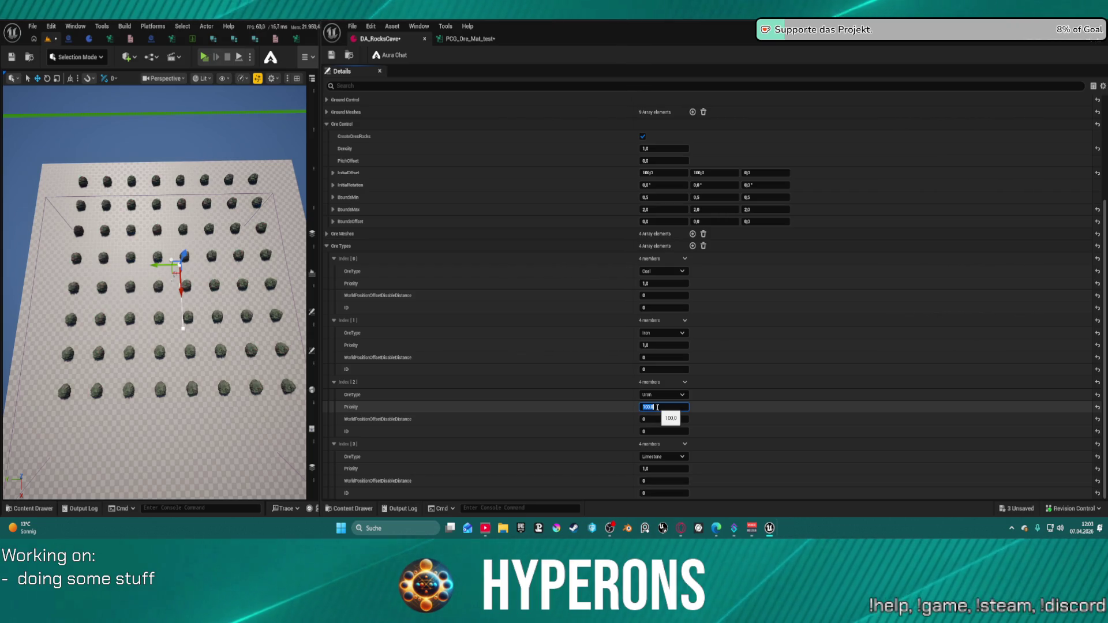
pyautogui.moveTo(260, 286)
pyautogui.mouseDown()
pyautogui.moveTo(225, 272)
pyautogui.moveTo(216, 220)
pyautogui.mouseUp()
# Return Uran's Priority to 1.0 after briefly trying 2, and orbit closer over the rocks
pyautogui.click(669, 407)
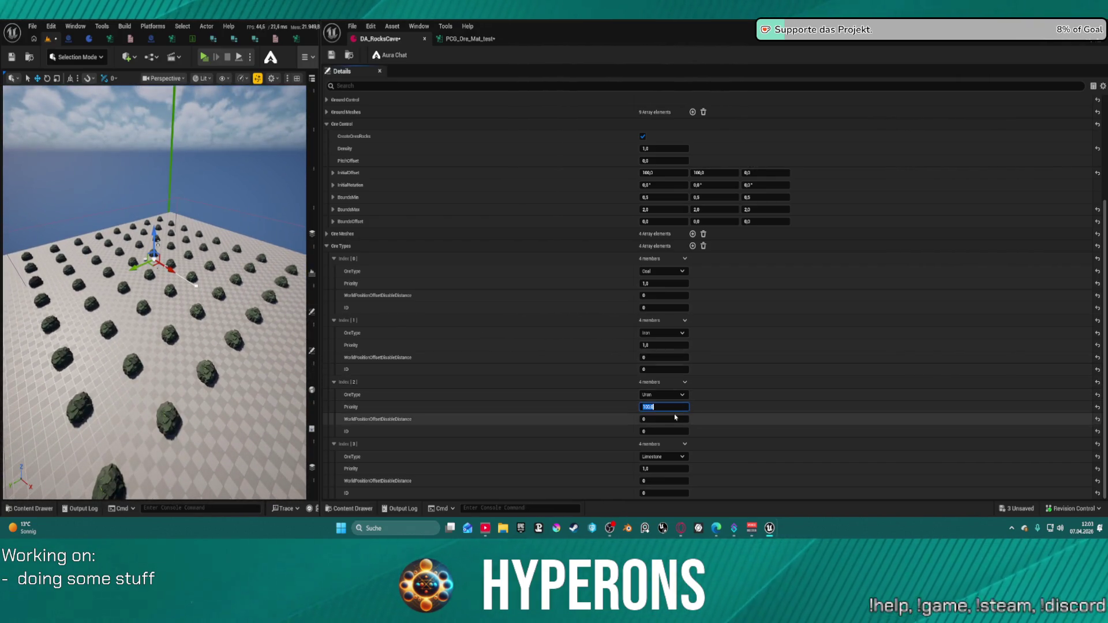
pyautogui.write('1')
pyautogui.press('Return')
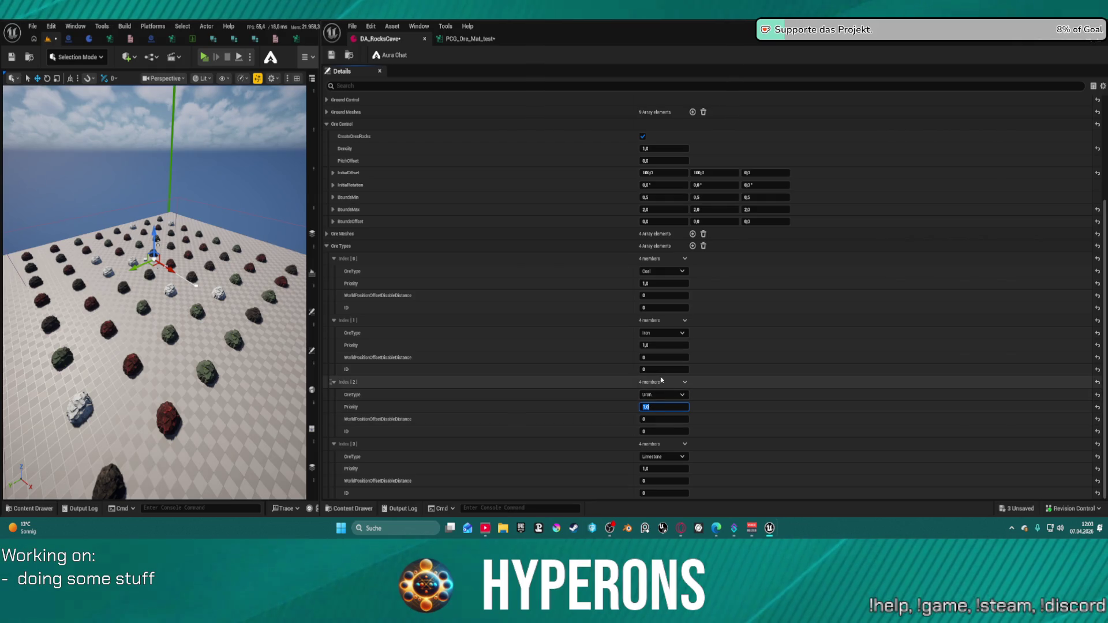
pyautogui.write('2')
pyautogui.press('Return')
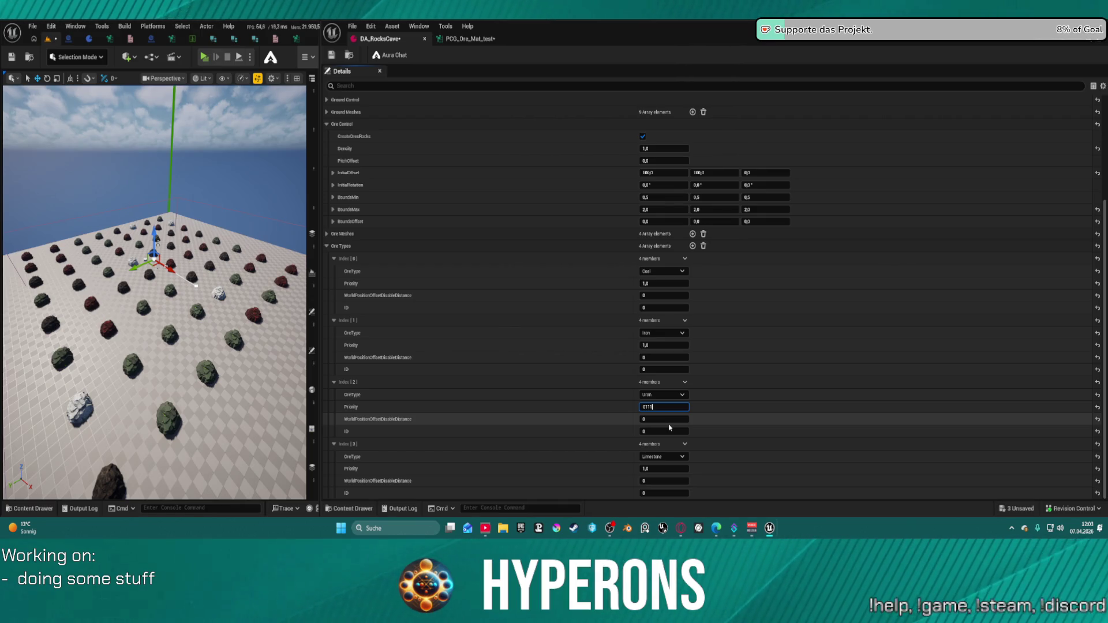
pyautogui.press('Return')
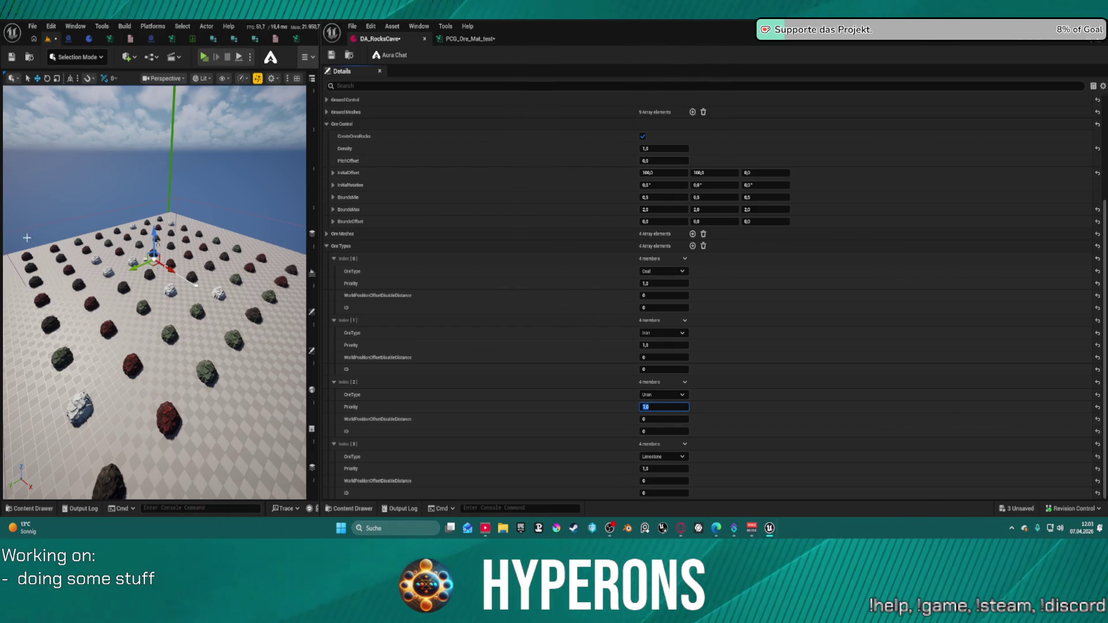
pyautogui.moveTo(173, 288)
pyautogui.mouseDown()
pyautogui.moveTo(225, 233)
pyautogui.moveTo(141, 295)
pyautogui.mouseUp()
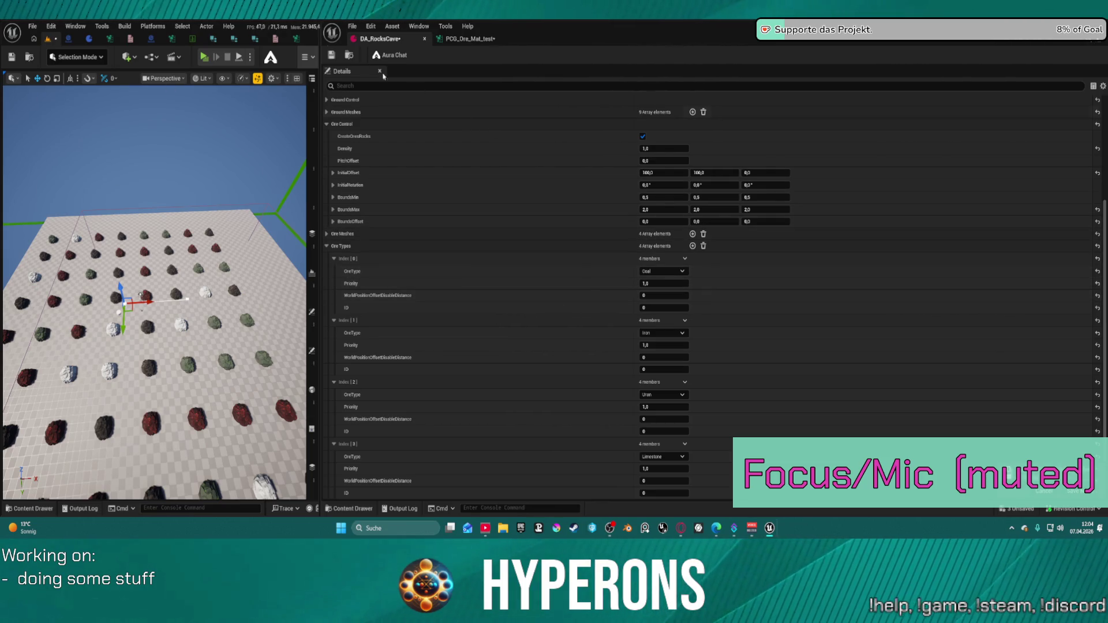
# After a glance at the PCG_Ore_Mat_test graph, set the first ore type to Sulfur
pyautogui.click(469, 38)
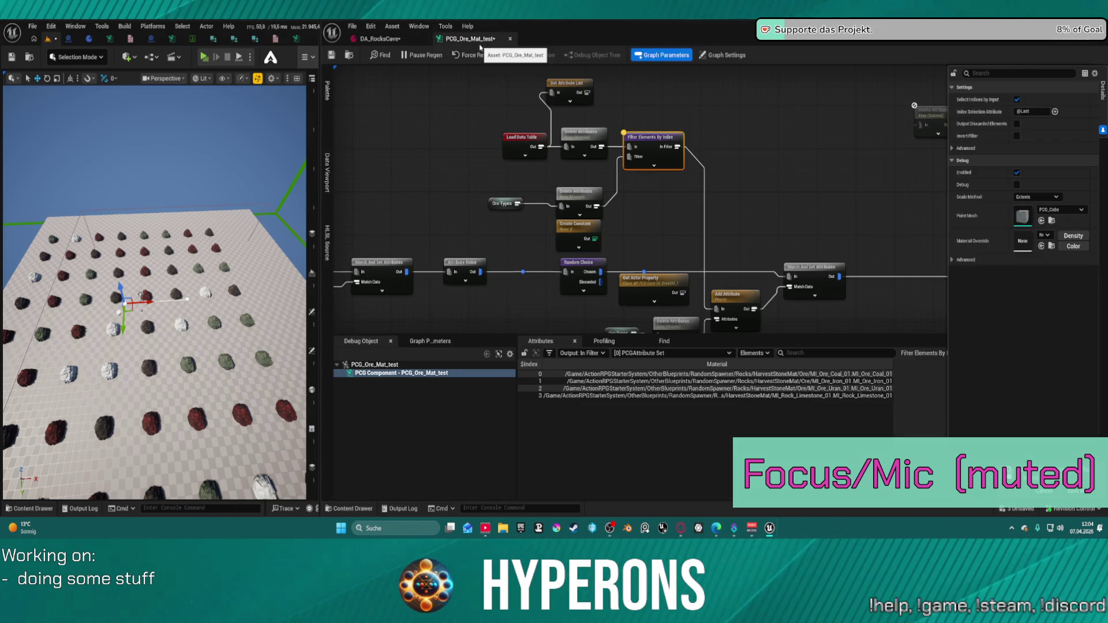
pyautogui.click(408, 40)
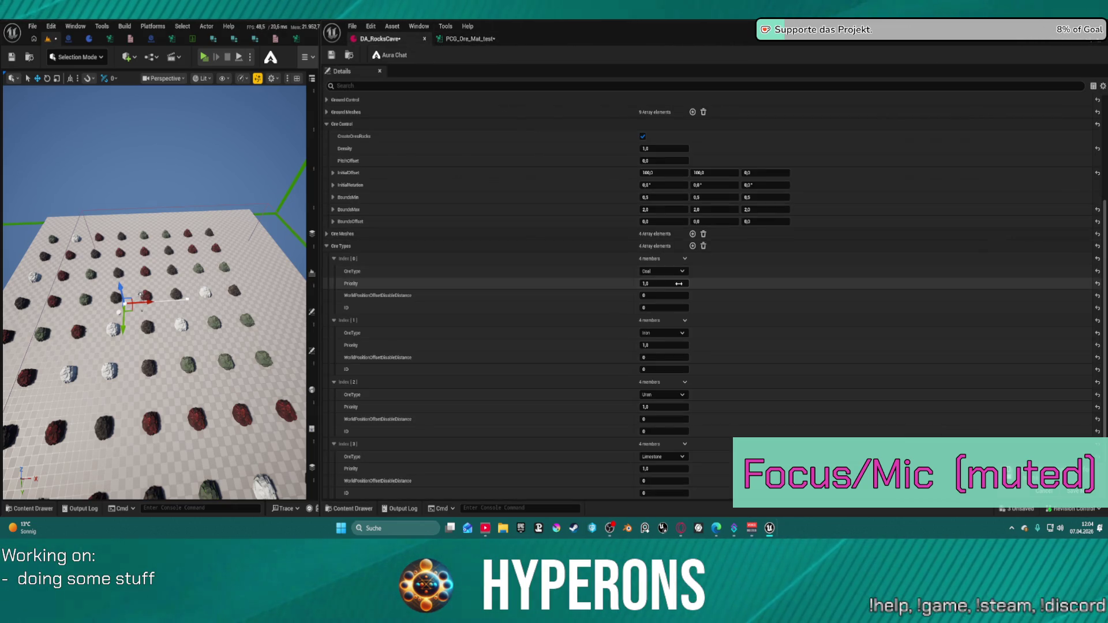
pyautogui.click(662, 272)
pyautogui.click(661, 280)
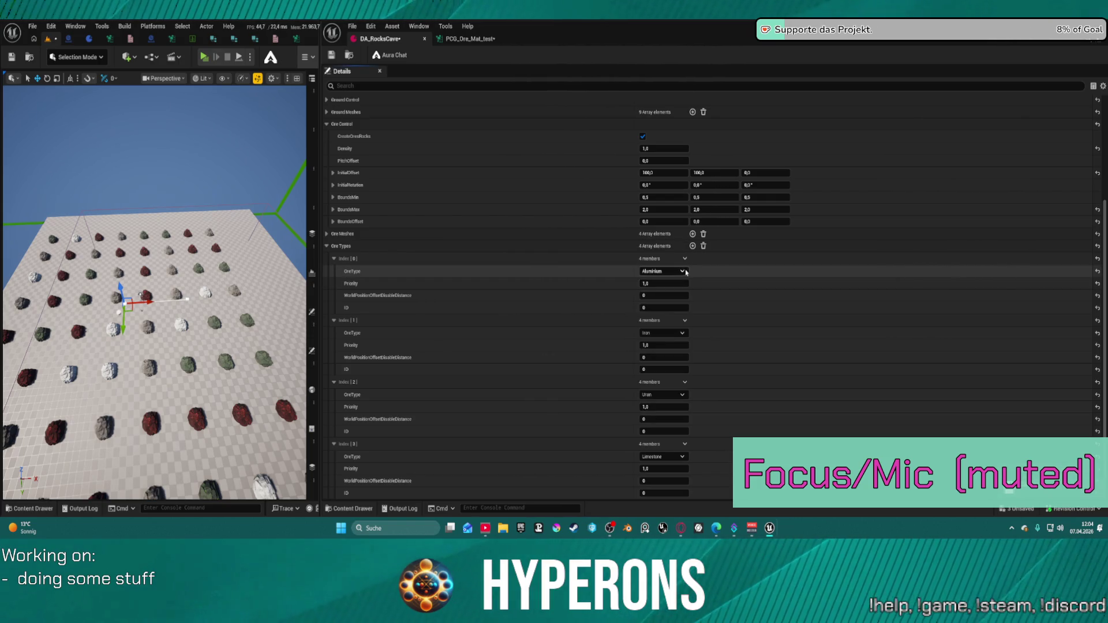
pyautogui.click(686, 272)
pyautogui.click(680, 360)
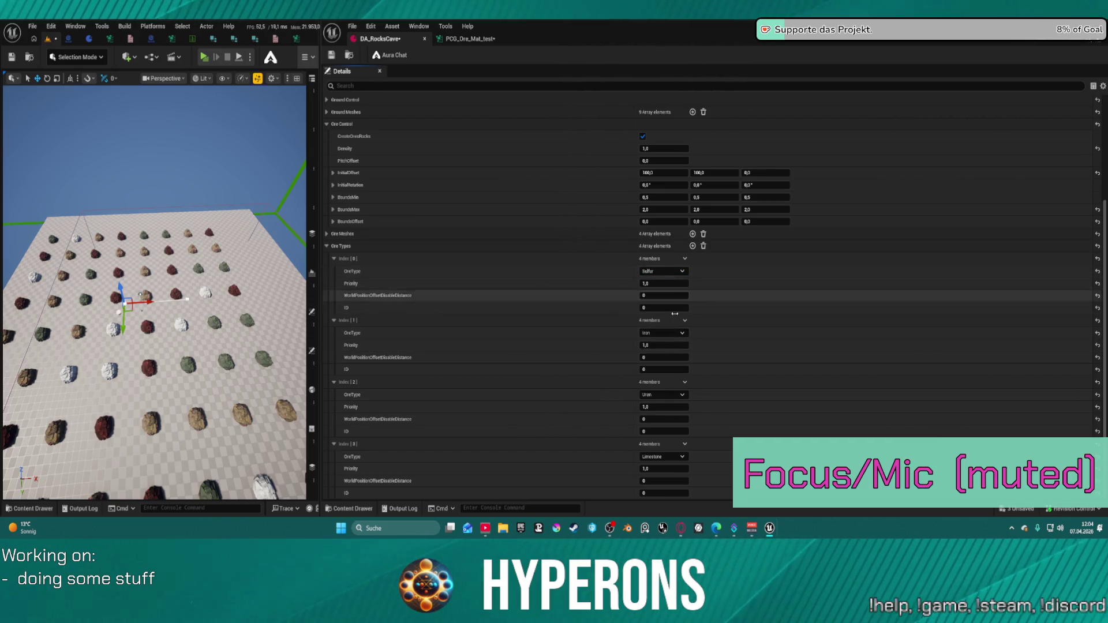
# Set the second, third and fourth ore types to Aluminium, Basalt and Gold
pyautogui.click(666, 333)
pyautogui.click(663, 342)
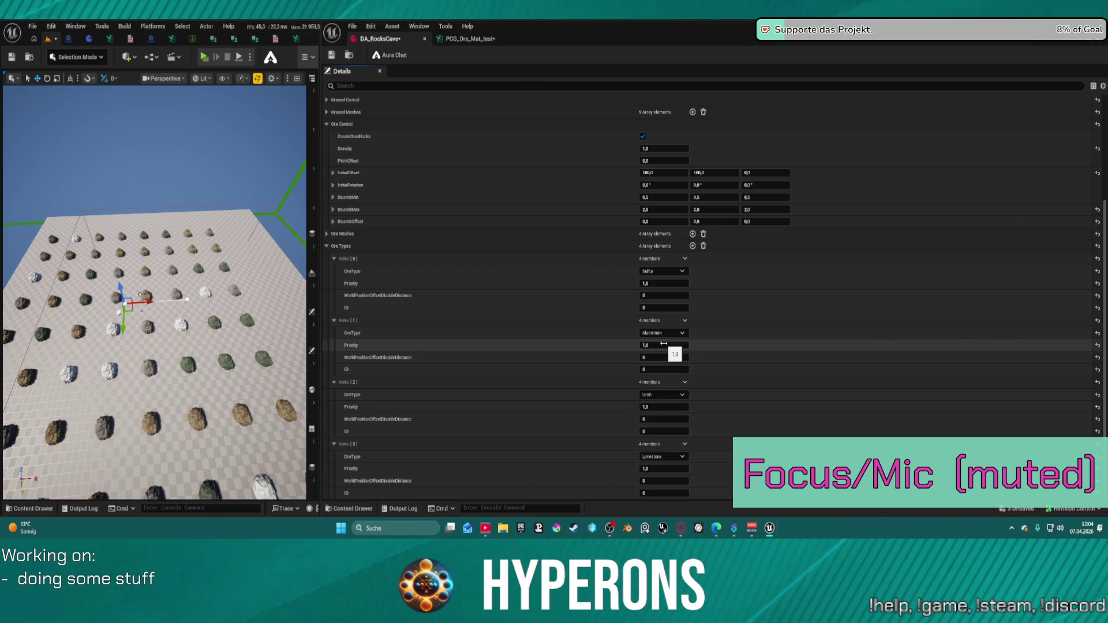
pyautogui.click(663, 394)
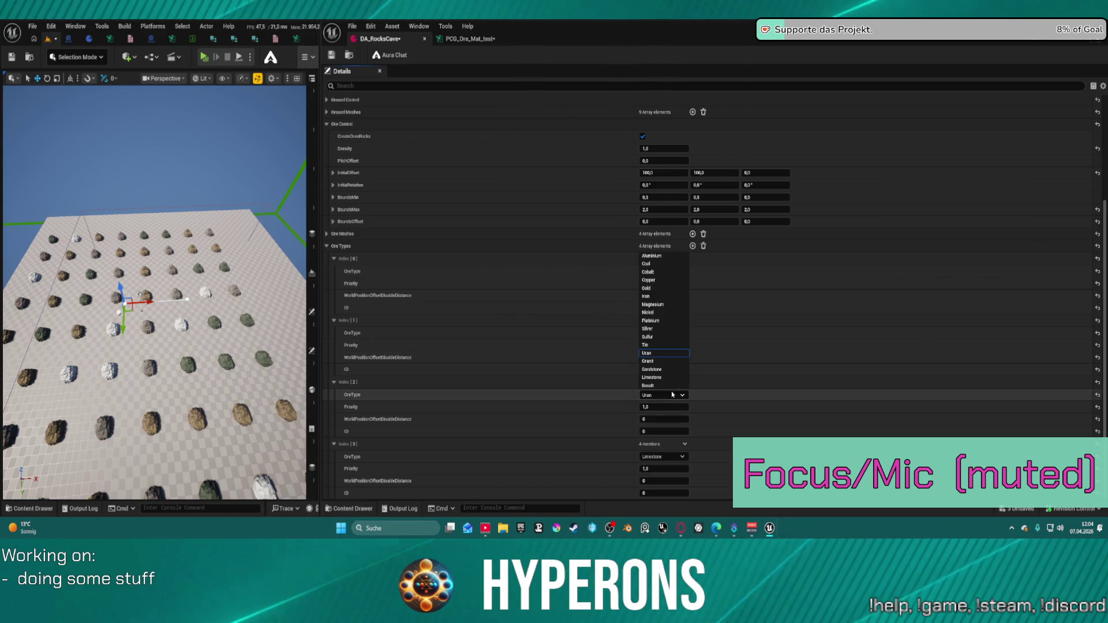
pyautogui.click(669, 385)
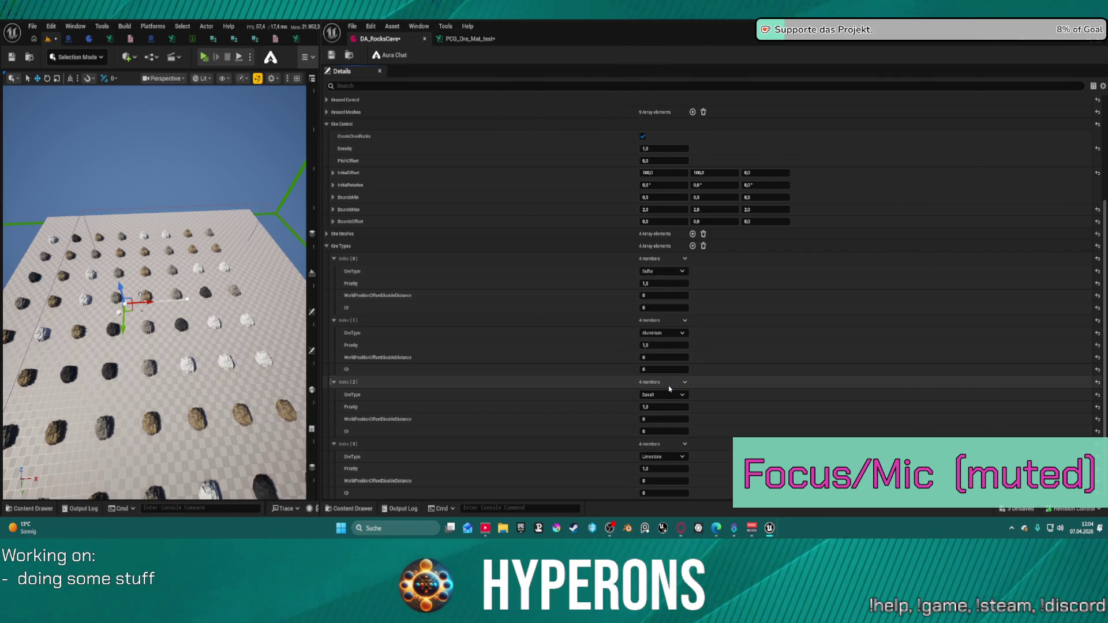
pyautogui.click(663, 456)
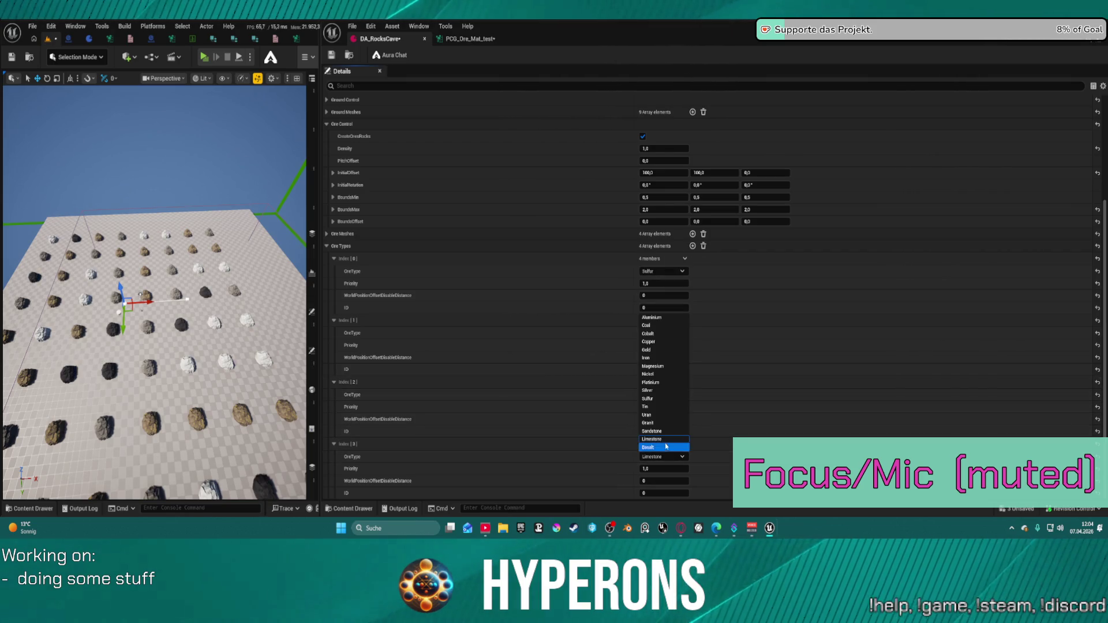
pyautogui.click(657, 350)
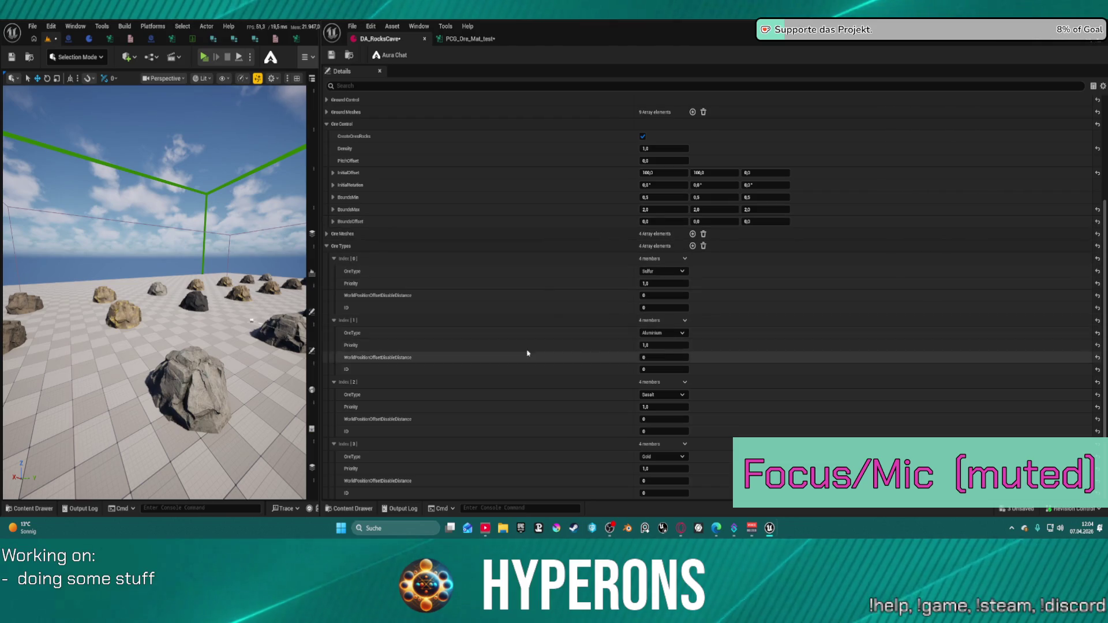
# Change the first ore type to Copper, passing briefly through Cobalt
pyautogui.click(669, 271)
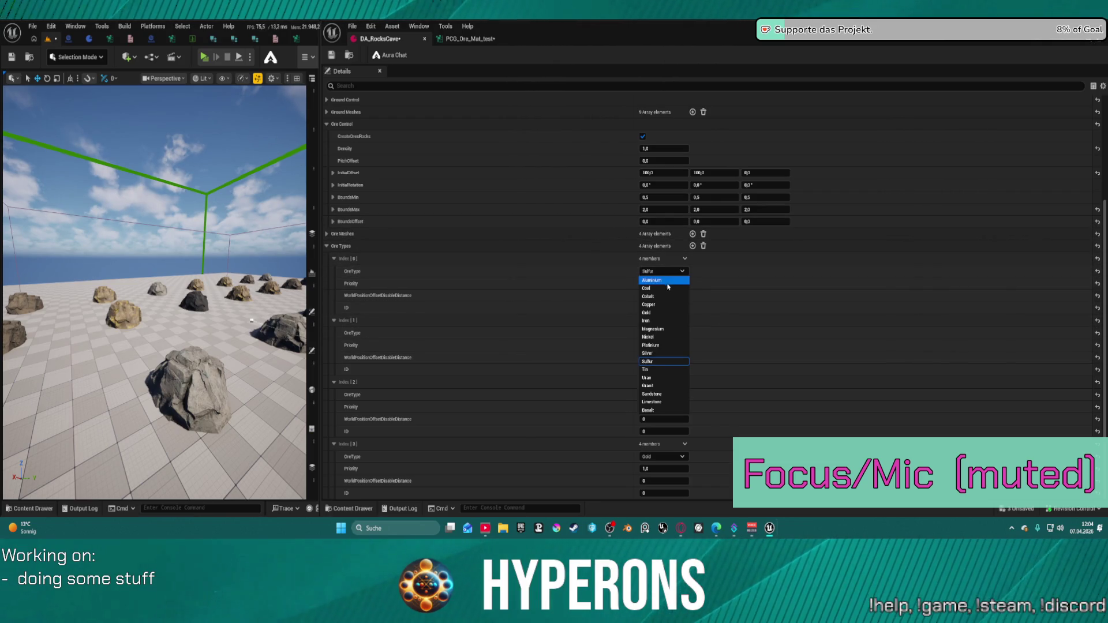
pyautogui.click(662, 296)
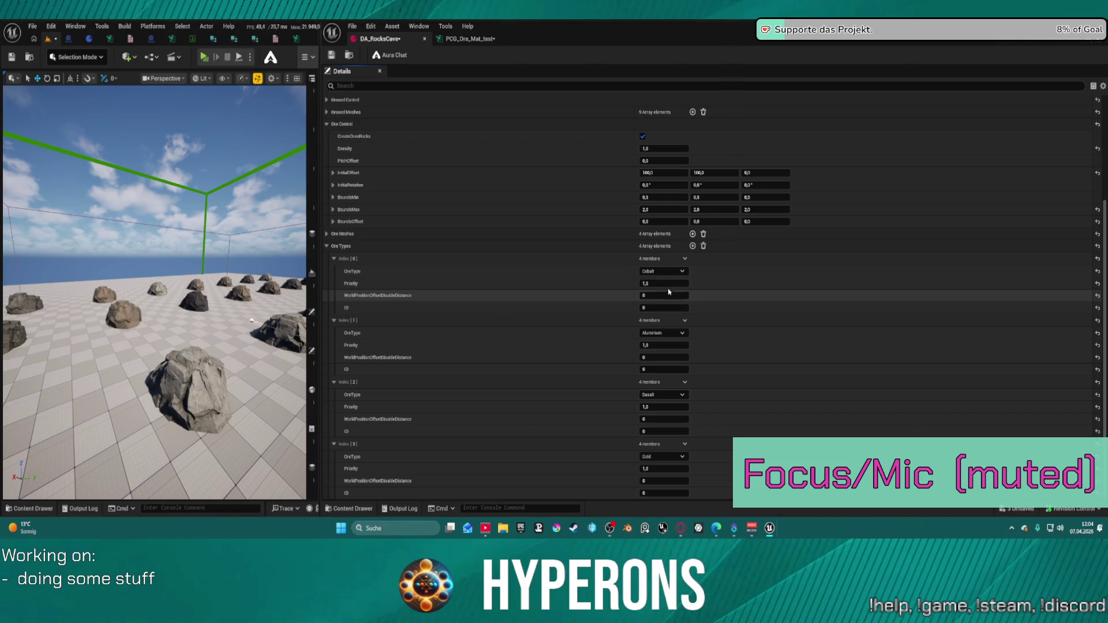
pyautogui.click(669, 273)
pyautogui.click(666, 306)
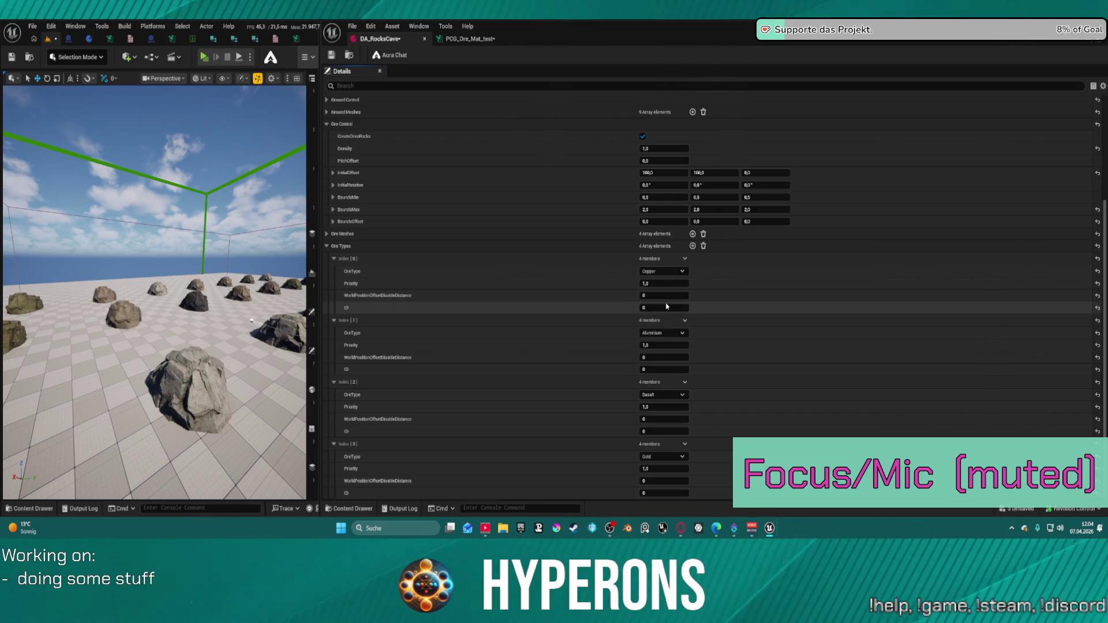
pyautogui.scroll(1, 398, 249)
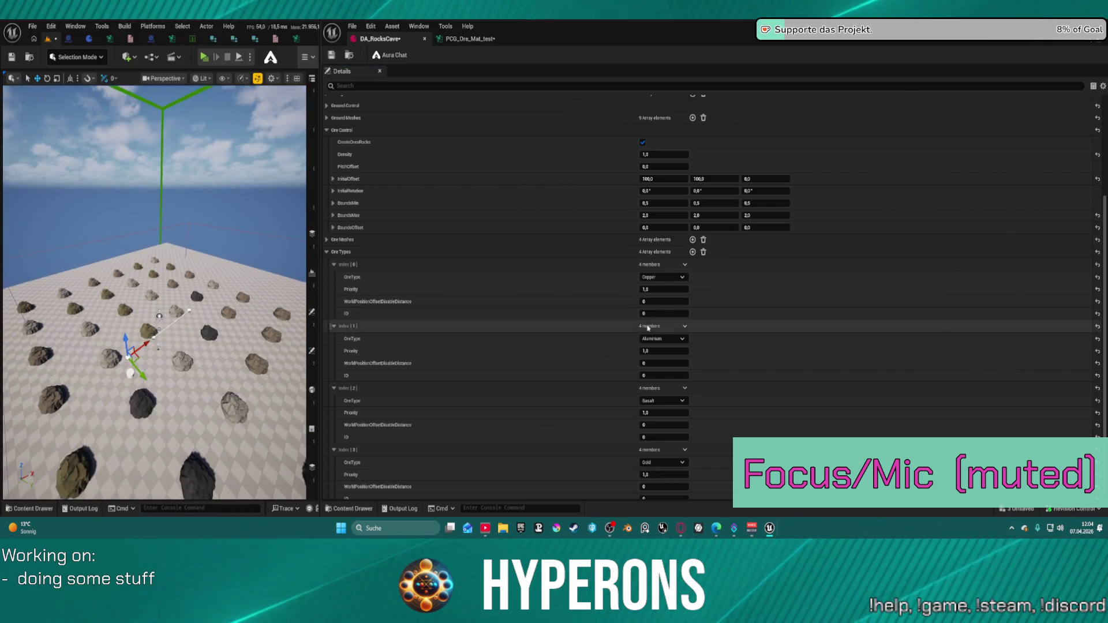
# Set the second ore type to Coal and the third to Uran, skipping past Sandstone
pyautogui.click(678, 337)
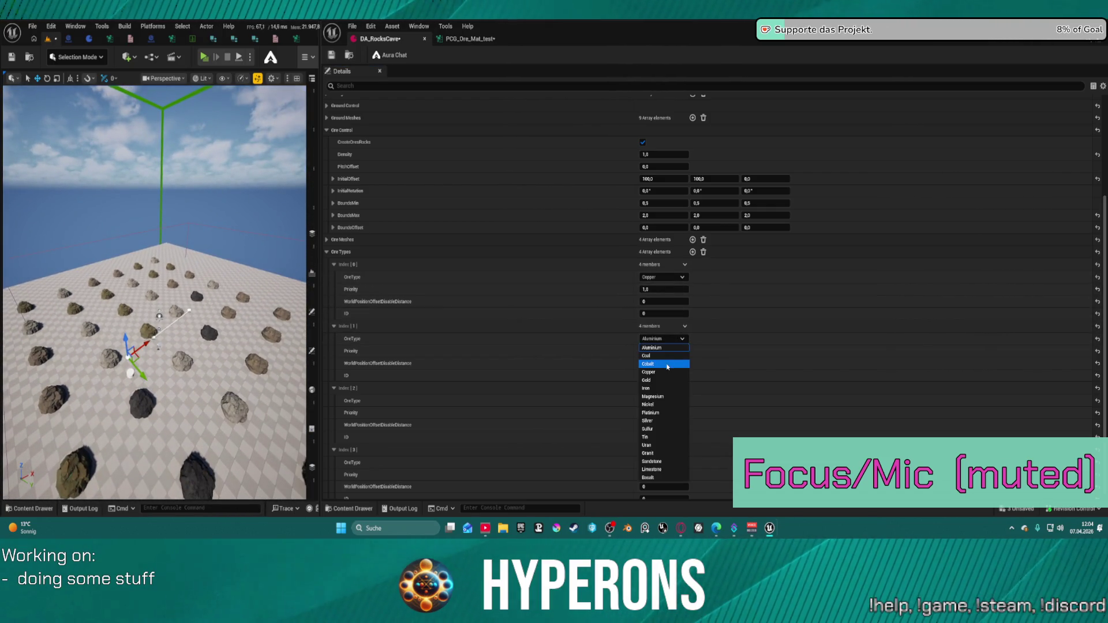
pyautogui.click(659, 356)
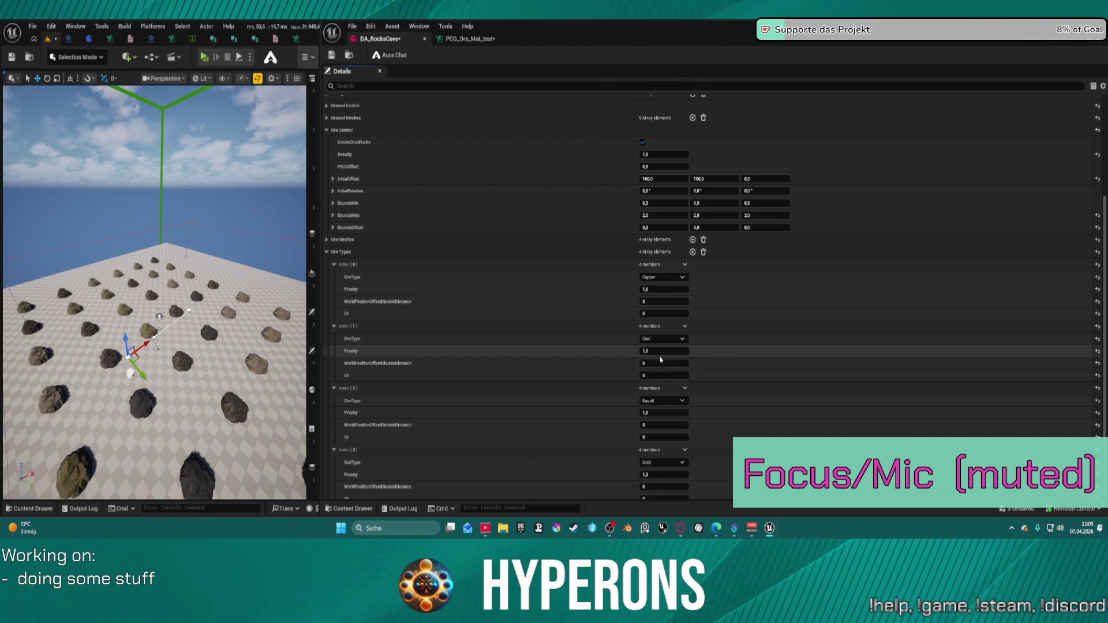
pyautogui.click(668, 402)
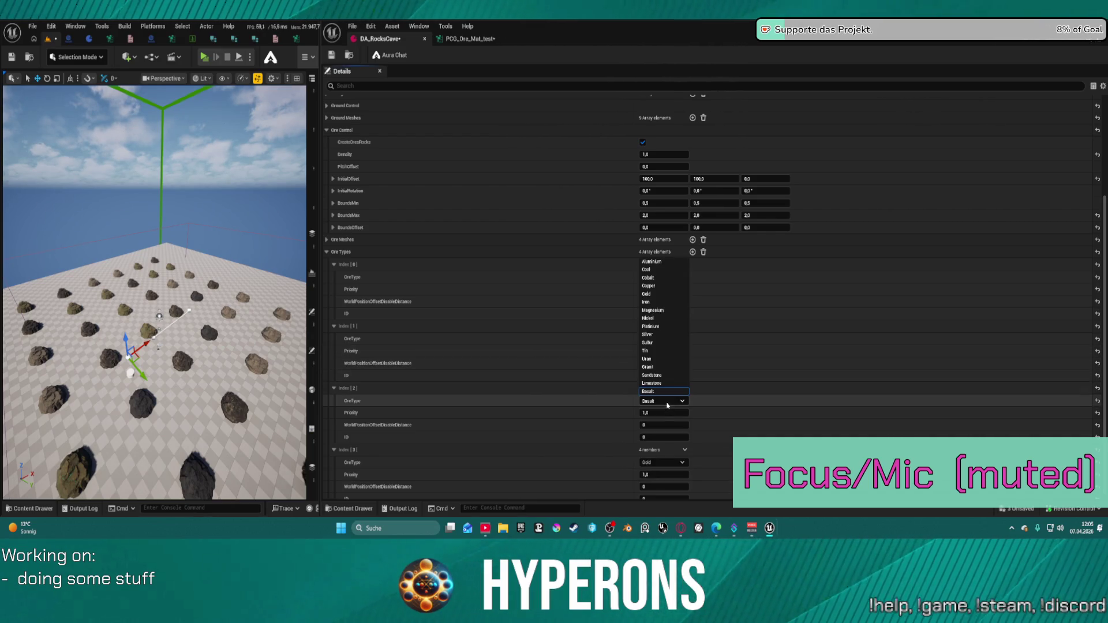
pyautogui.click(665, 378)
pyautogui.click(673, 396)
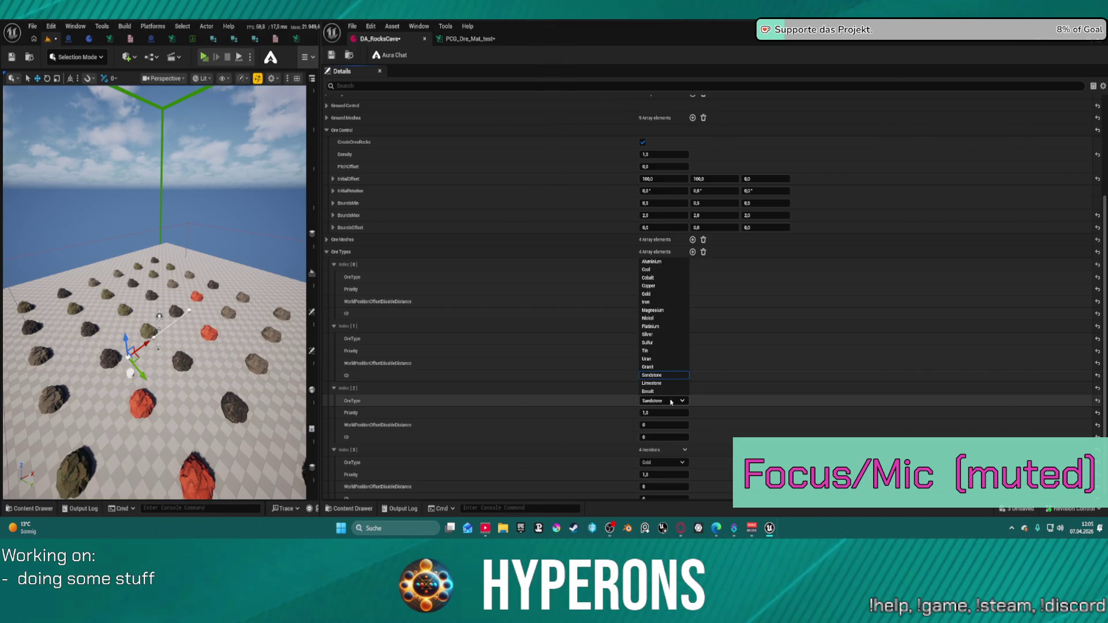
pyautogui.click(662, 361)
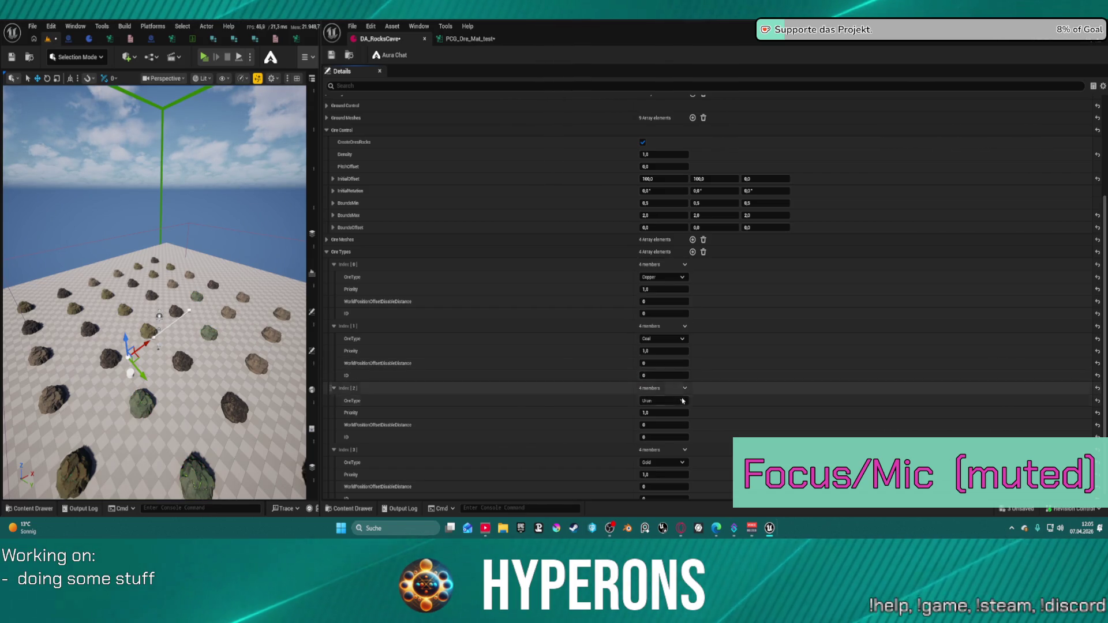
pyautogui.click(669, 462)
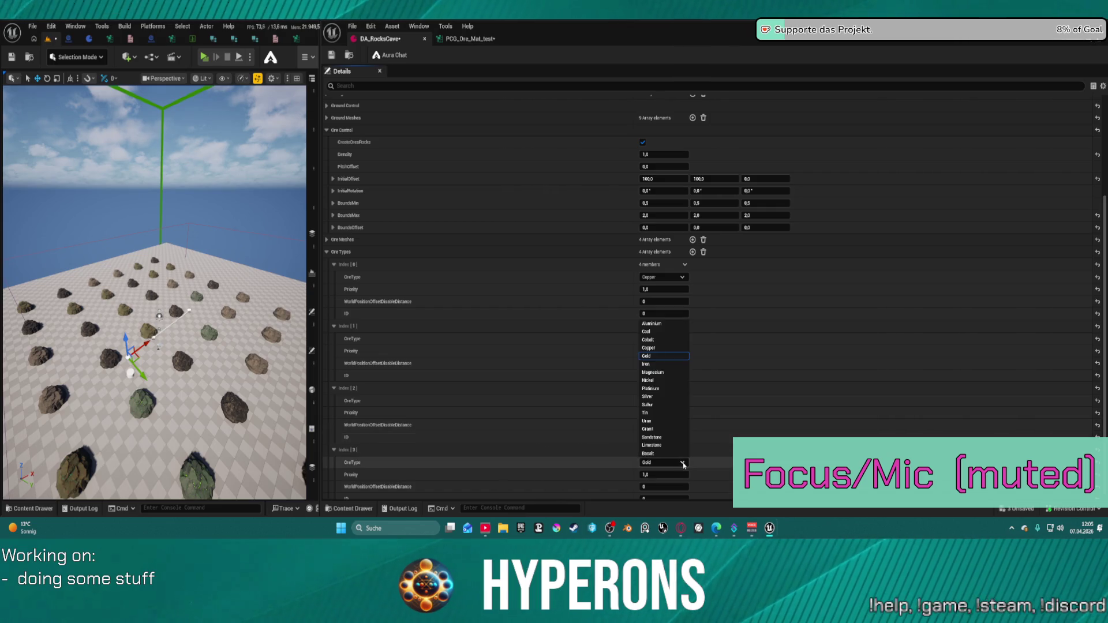
# Set the fourth ore type to Granit and try Uran Priority values of 20, 1 and 5
pyautogui.click(670, 430)
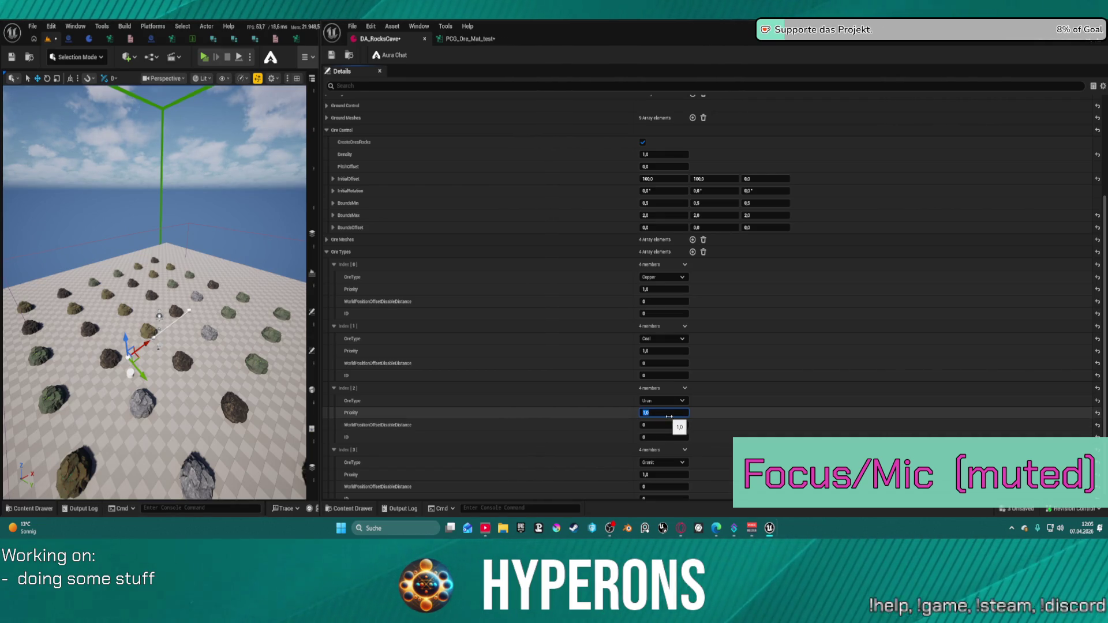
pyautogui.write('20')
pyautogui.press('Return')
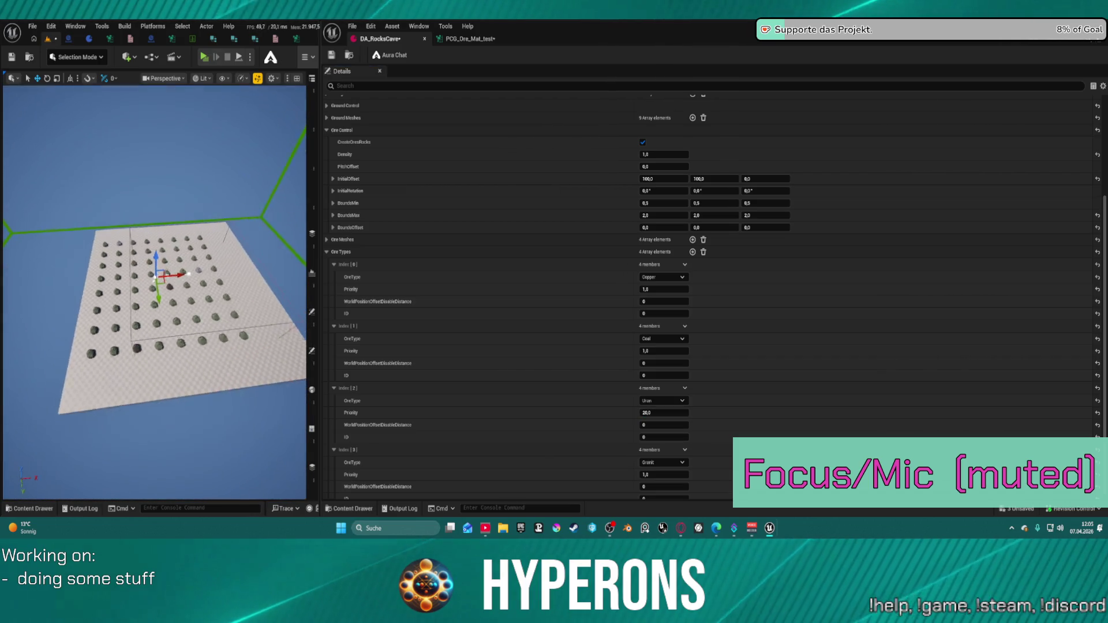
pyautogui.click(664, 413)
pyautogui.write('1')
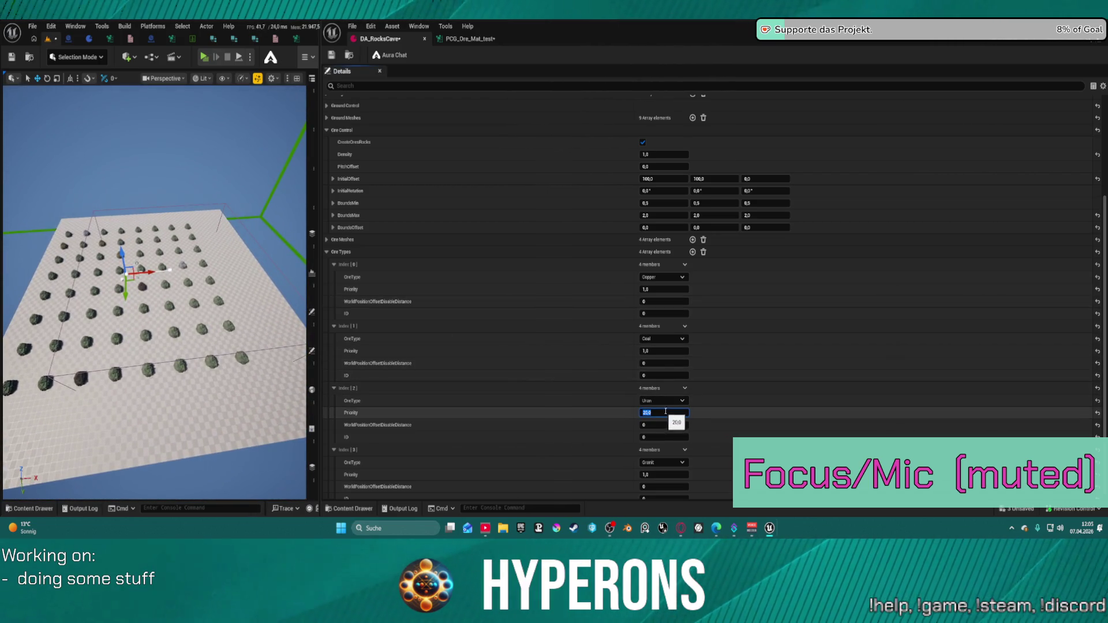
pyautogui.press('Return')
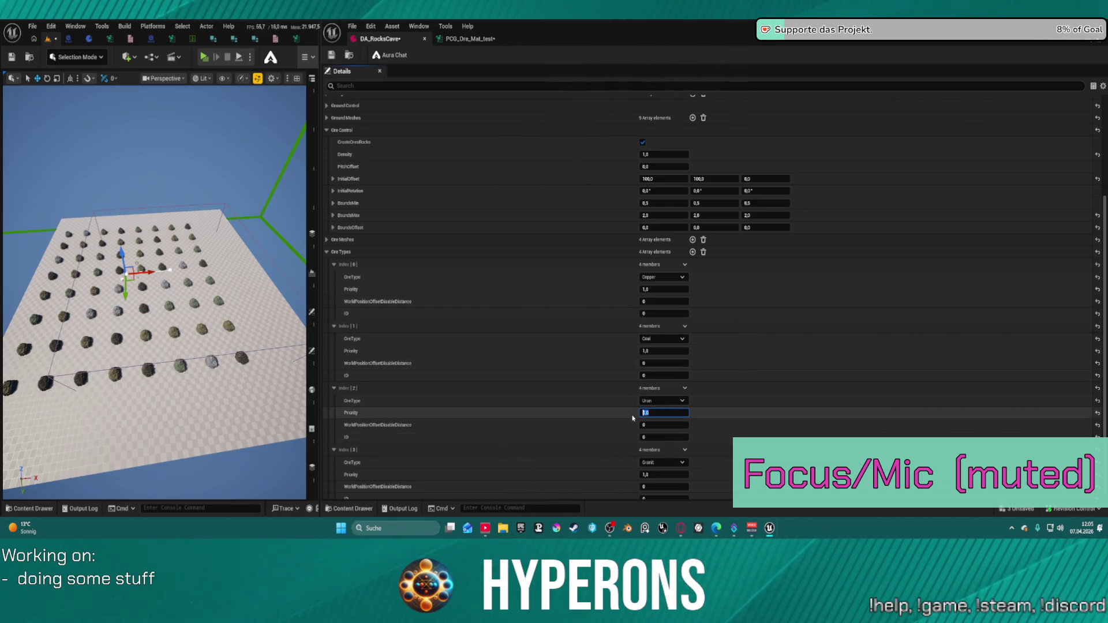
pyautogui.write('5')
pyautogui.press('Return')
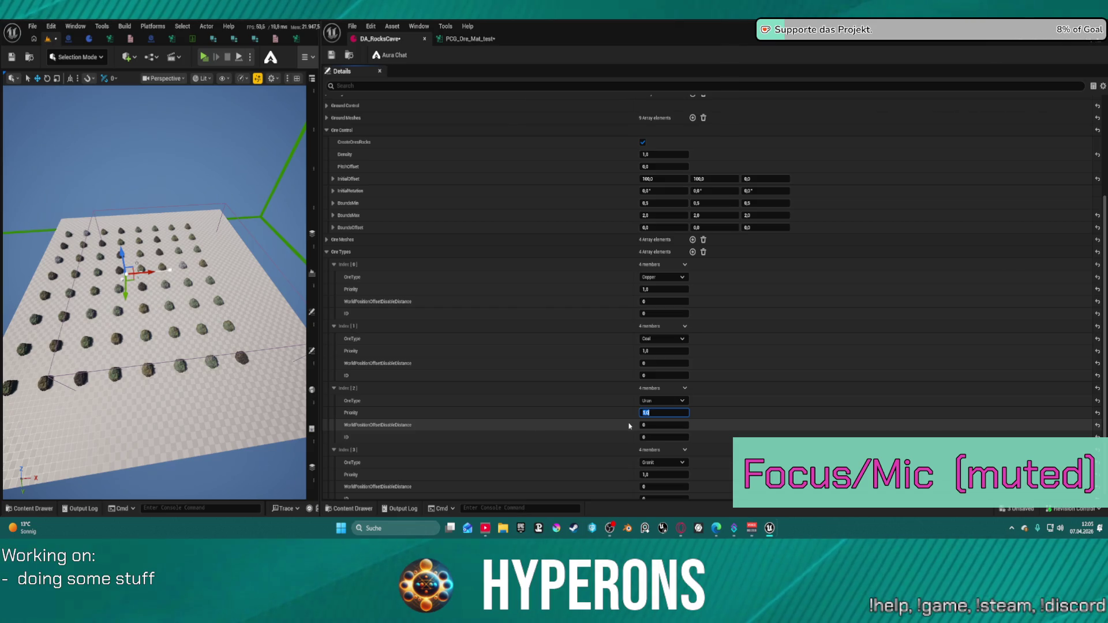
# Give Granit a Priority of 10 and move the camera closer over the rocks
pyautogui.click(663, 474)
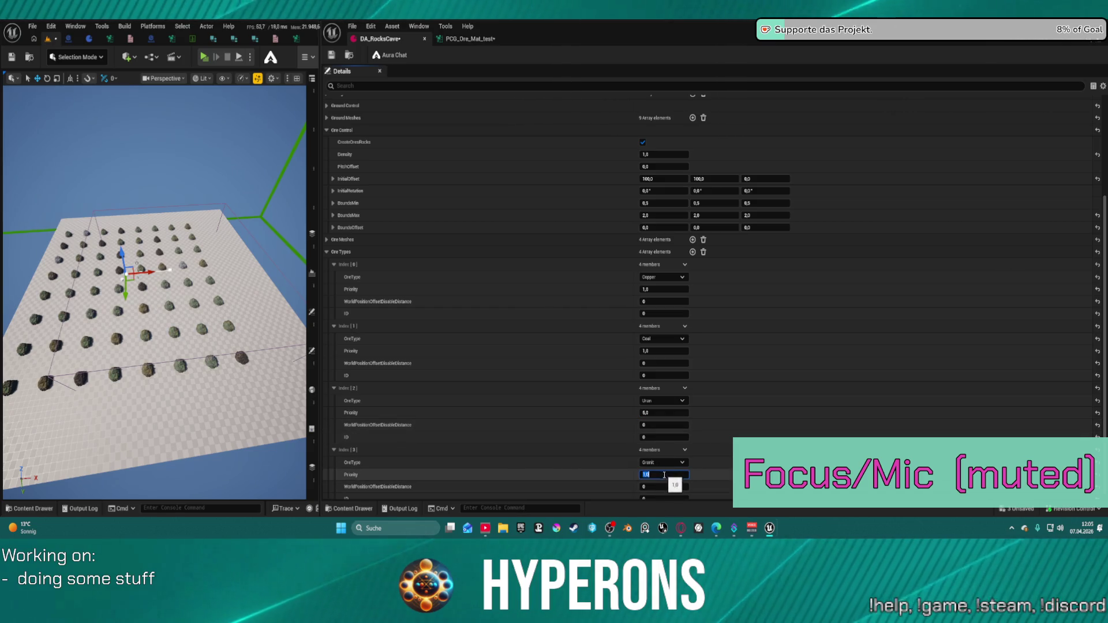
pyautogui.write('10')
pyautogui.press('Return')
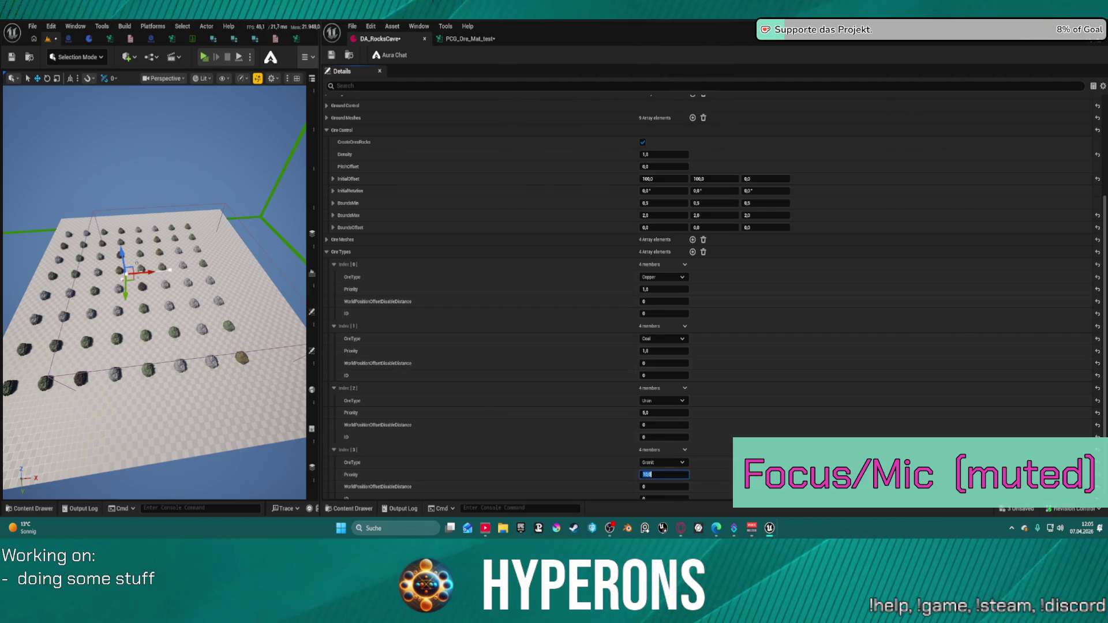
pyautogui.moveTo(156, 288); pyautogui.dragTo(136, 208)
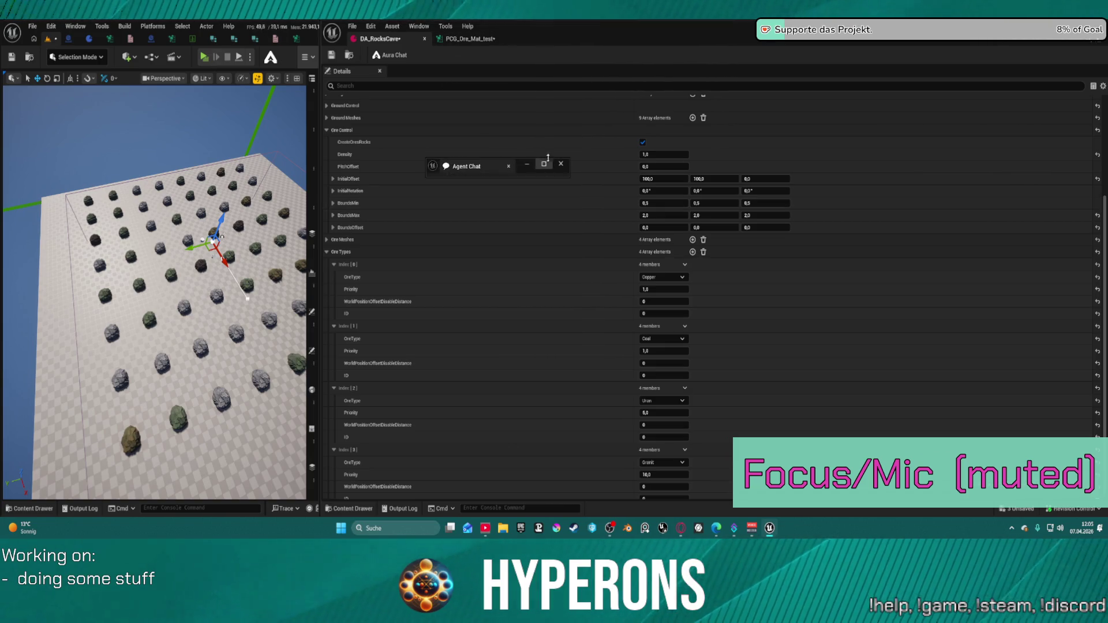
pyautogui.click(544, 165)
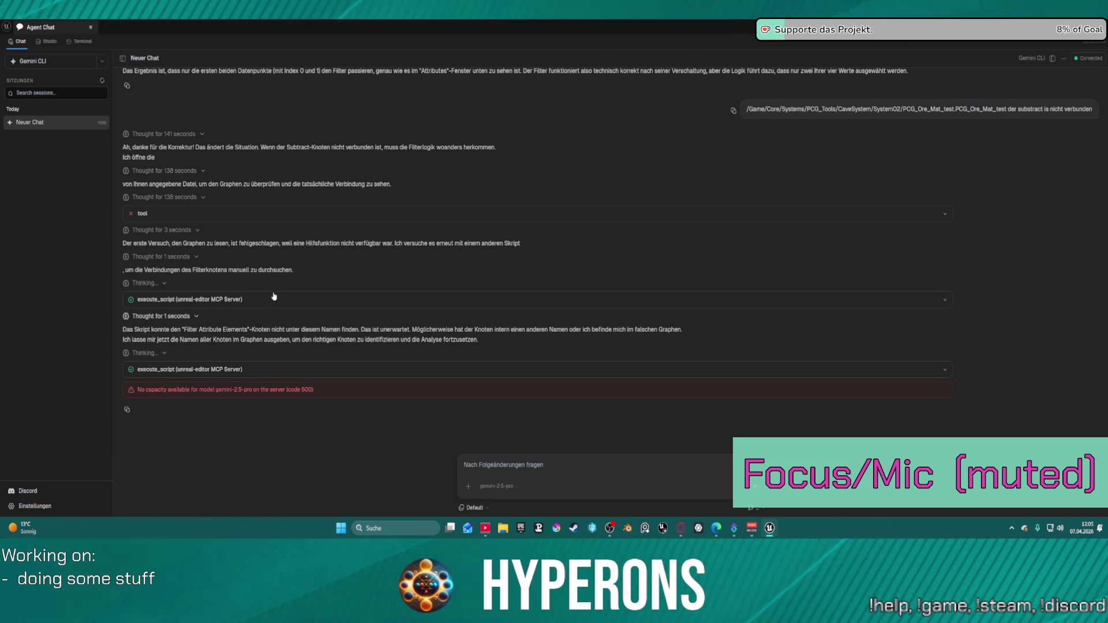
pyautogui.hotkey('alt', 'Tab')
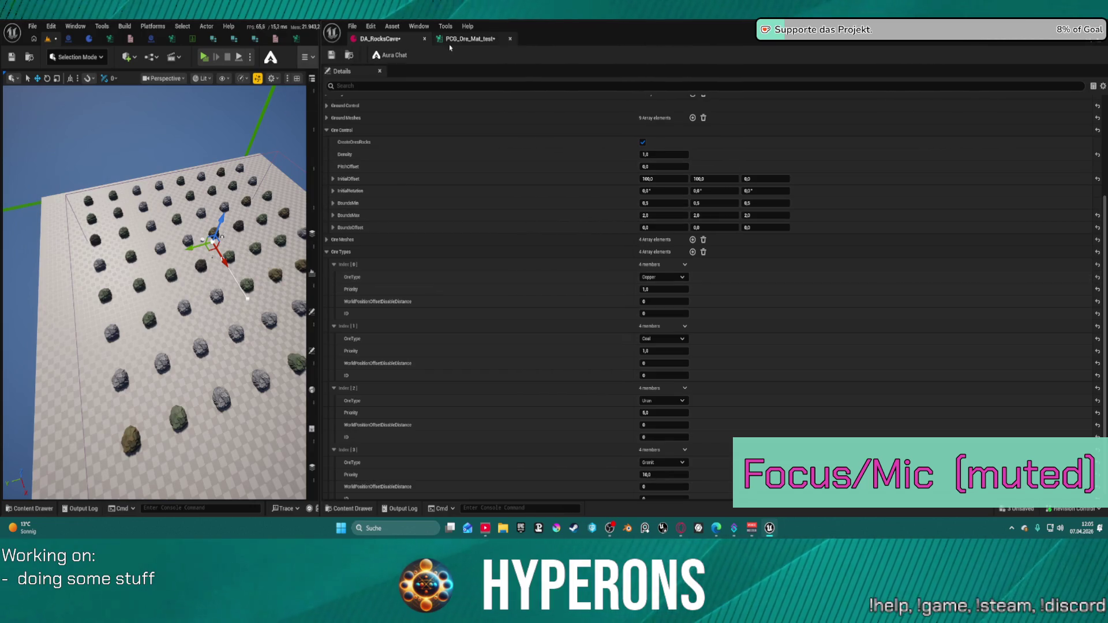
# In the PCG_Ore_Mat_test graph, delete the Create Constant and Get Attribute List nodes
pyautogui.click(464, 39)
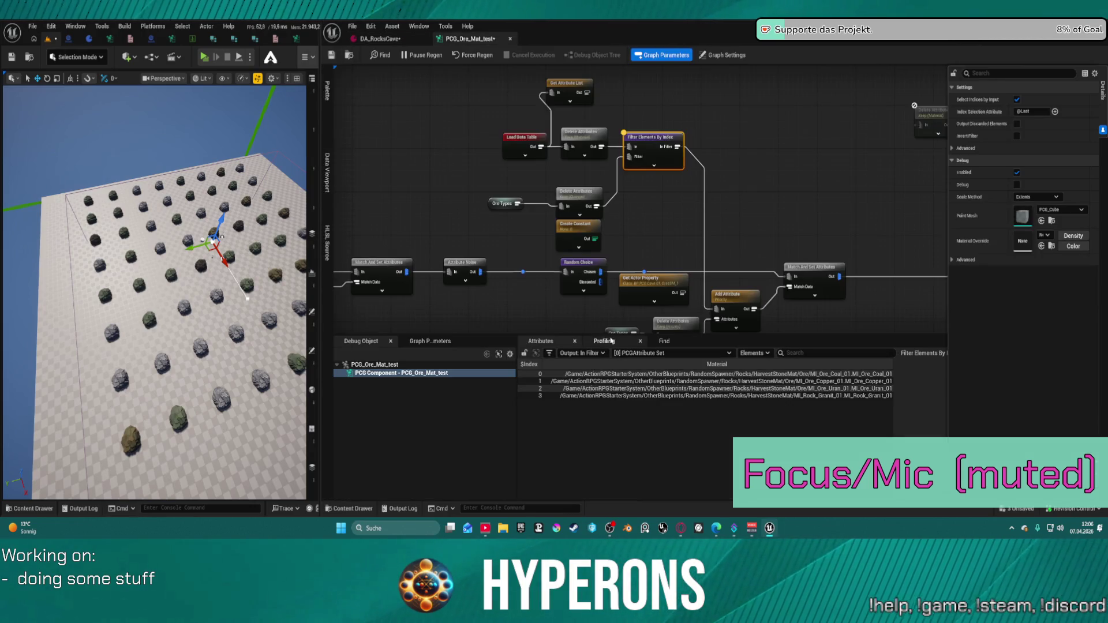
pyautogui.moveTo(591, 336); pyautogui.dragTo(589, 379)
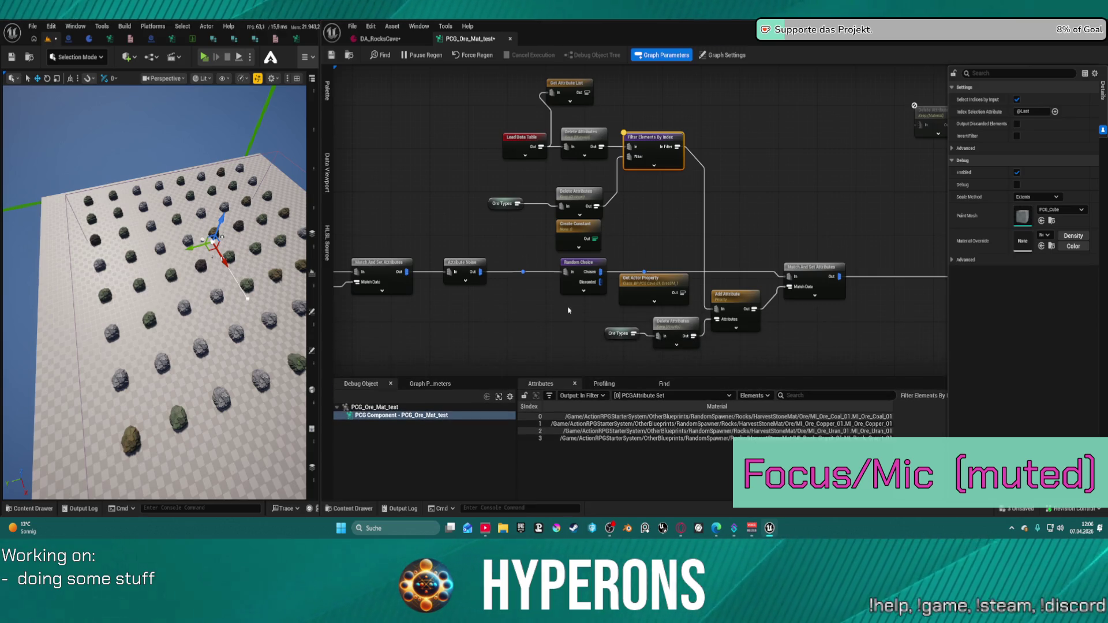
pyautogui.click(579, 239)
pyautogui.press('Delete')
pyautogui.click(567, 83)
pyautogui.press('Delete')
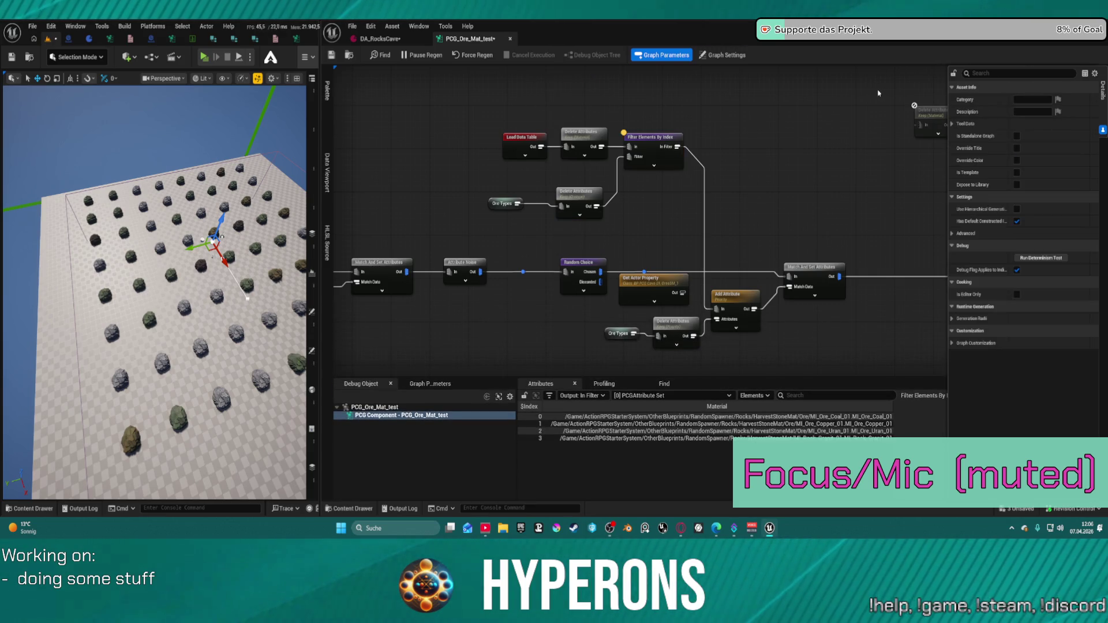
# Move Get Actor Property out of the branch to the lower left, then select Filter Elements By Index
pyautogui.moveTo(878, 92)
pyautogui.mouseDown()
pyautogui.moveTo(701, 155)
pyautogui.moveTo(695, 199)
pyautogui.mouseUp()
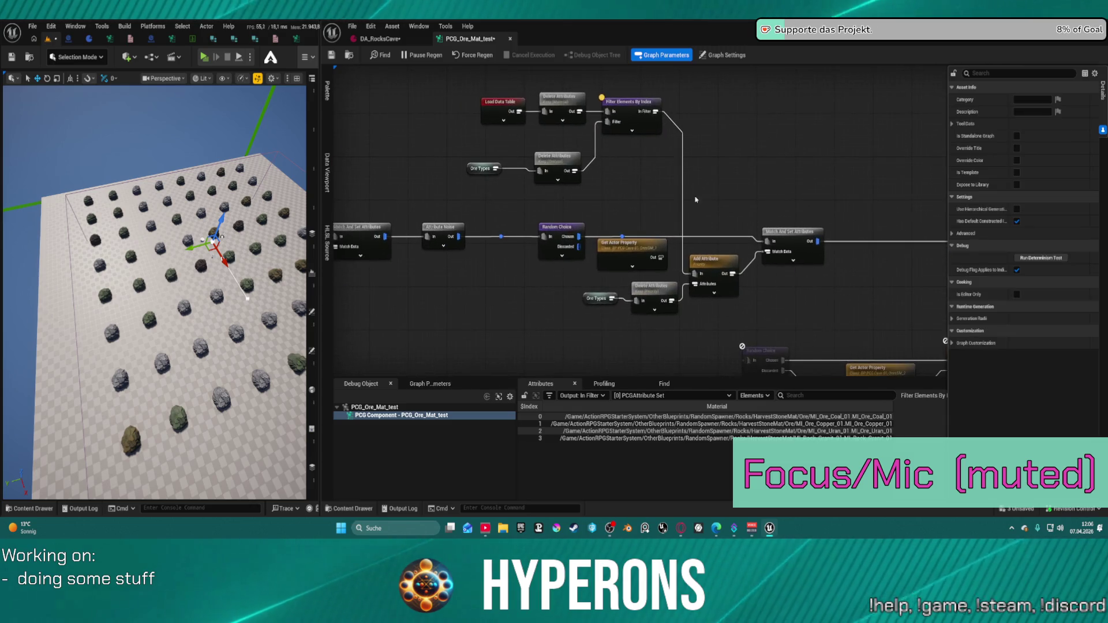
pyautogui.moveTo(575, 283)
pyautogui.mouseDown()
pyautogui.moveTo(690, 317)
pyautogui.moveTo(650, 299)
pyautogui.mouseUp()
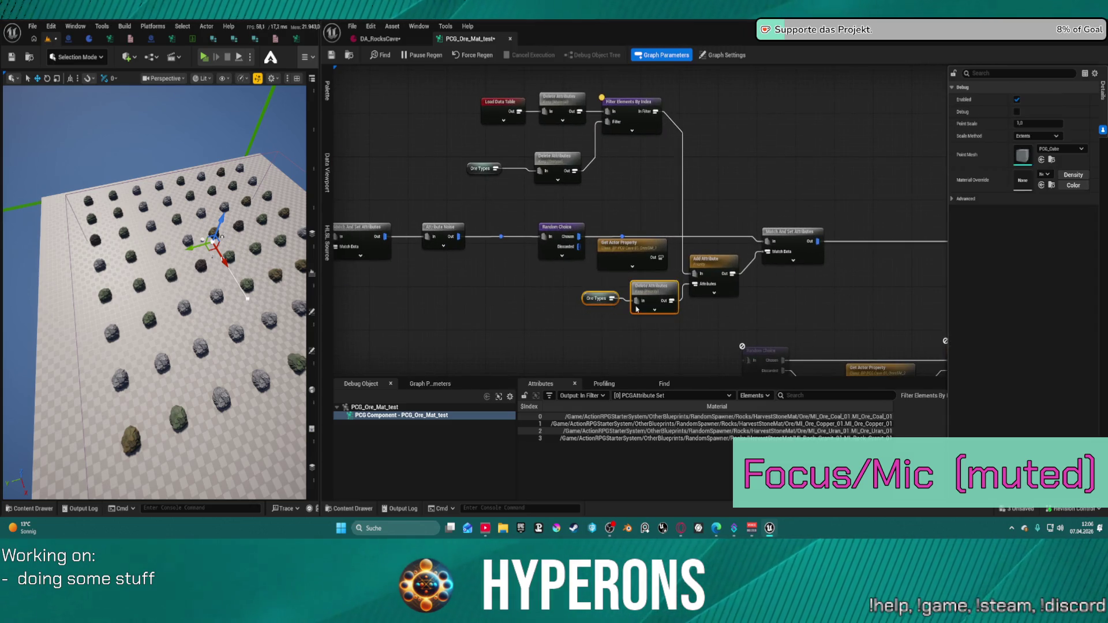
pyautogui.click(625, 247)
pyautogui.moveTo(626, 247)
pyautogui.mouseDown()
pyautogui.moveTo(586, 372)
pyautogui.moveTo(589, 346)
pyautogui.moveTo(456, 239)
pyautogui.moveTo(585, 314)
pyautogui.moveTo(548, 341)
pyautogui.mouseUp()
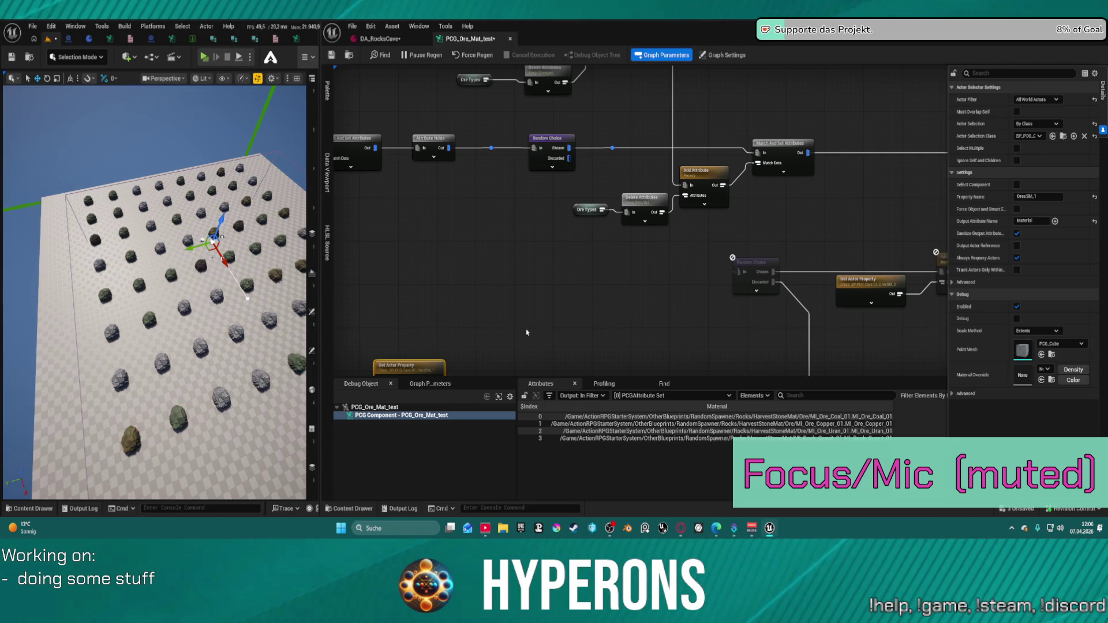
pyautogui.moveTo(597, 85); pyautogui.dragTo(556, 214)
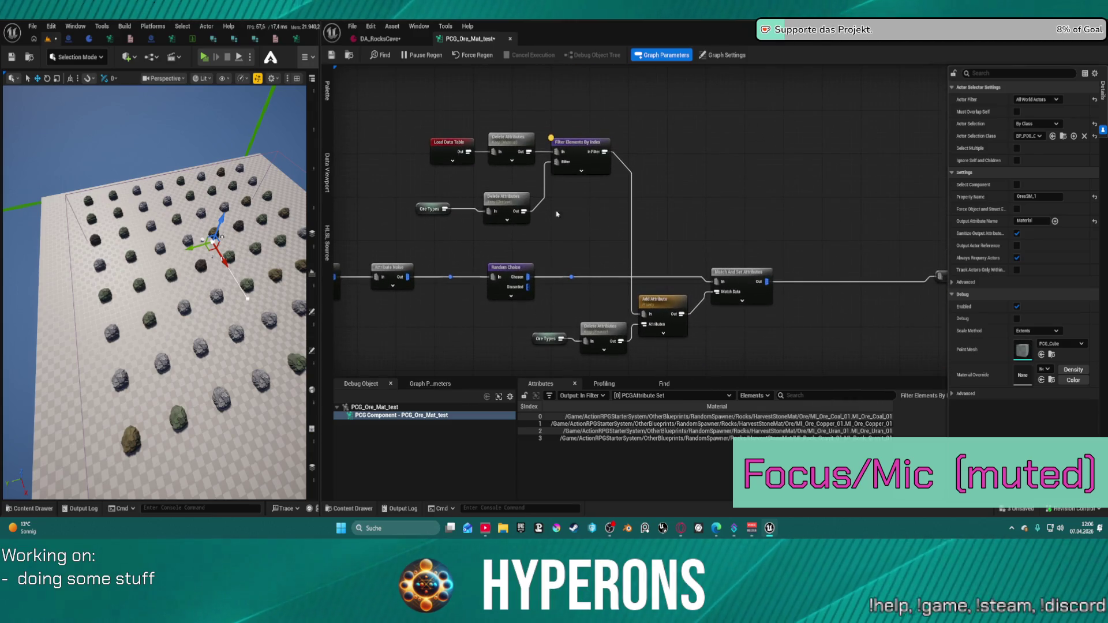
pyautogui.click(578, 154)
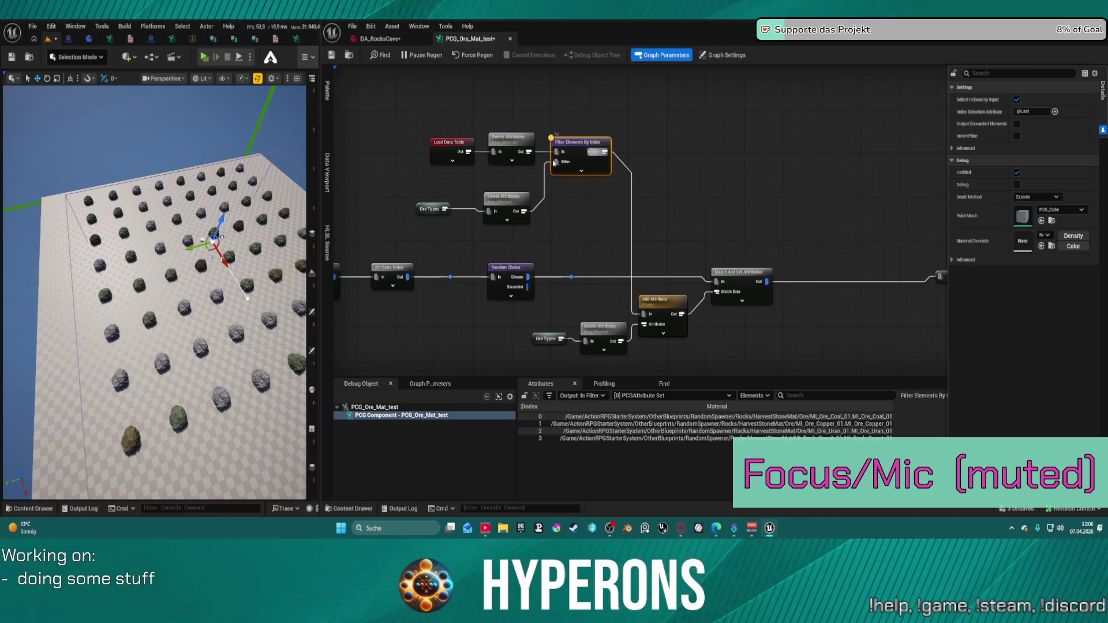
pyautogui.rightClick(584, 198)
pyautogui.write('filter')
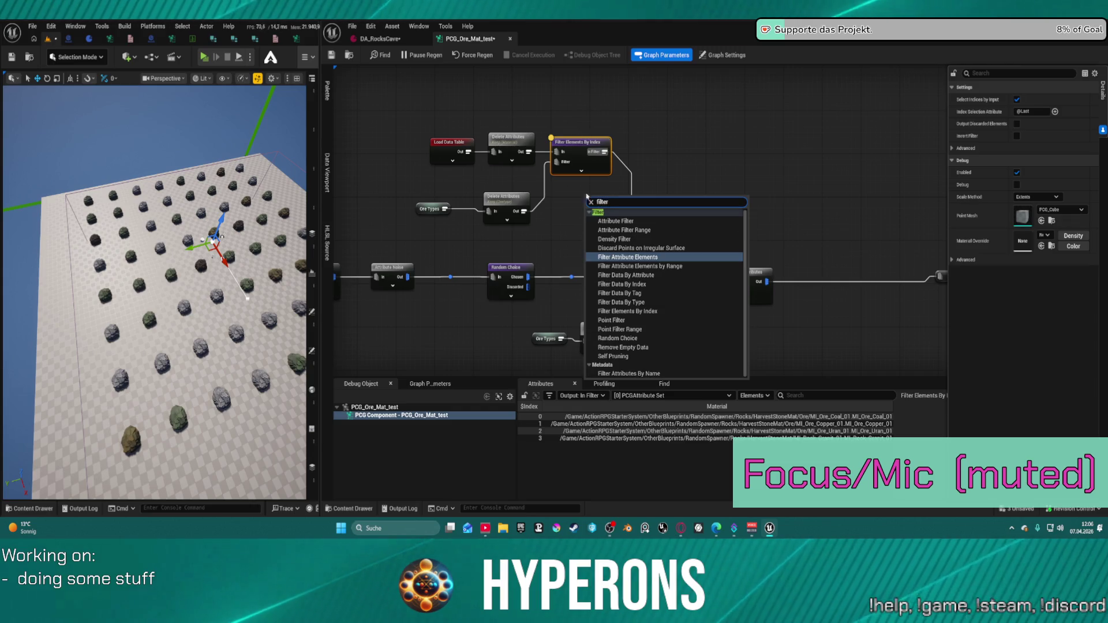
pyautogui.click(610, 222)
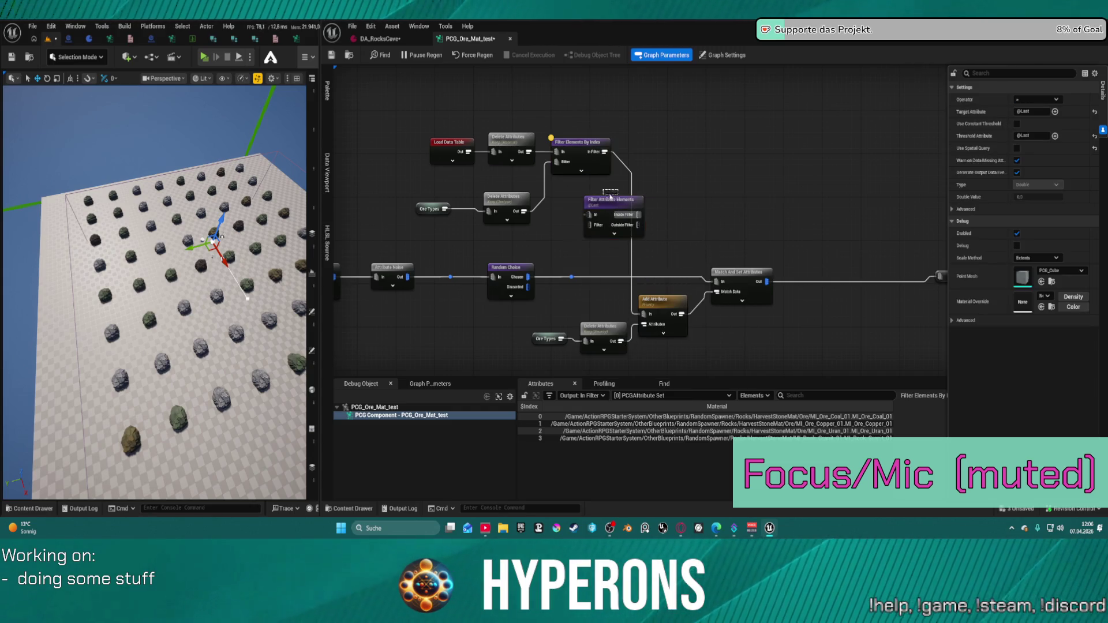
pyautogui.moveTo(594, 205); pyautogui.dragTo(585, 199)
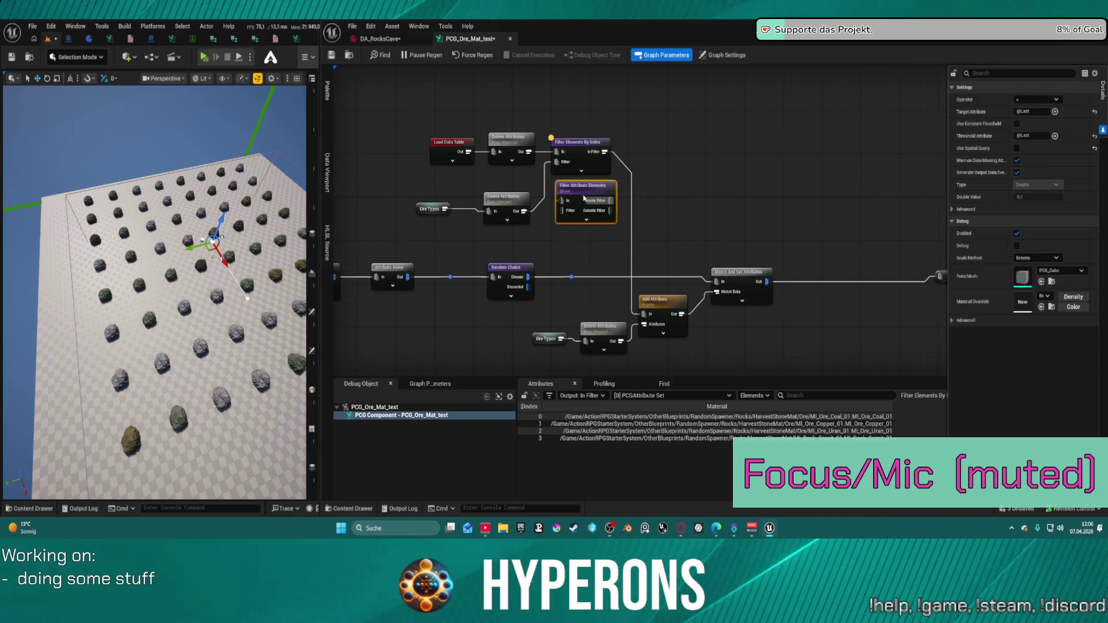
pyautogui.click(1055, 111)
pyautogui.click(1067, 209)
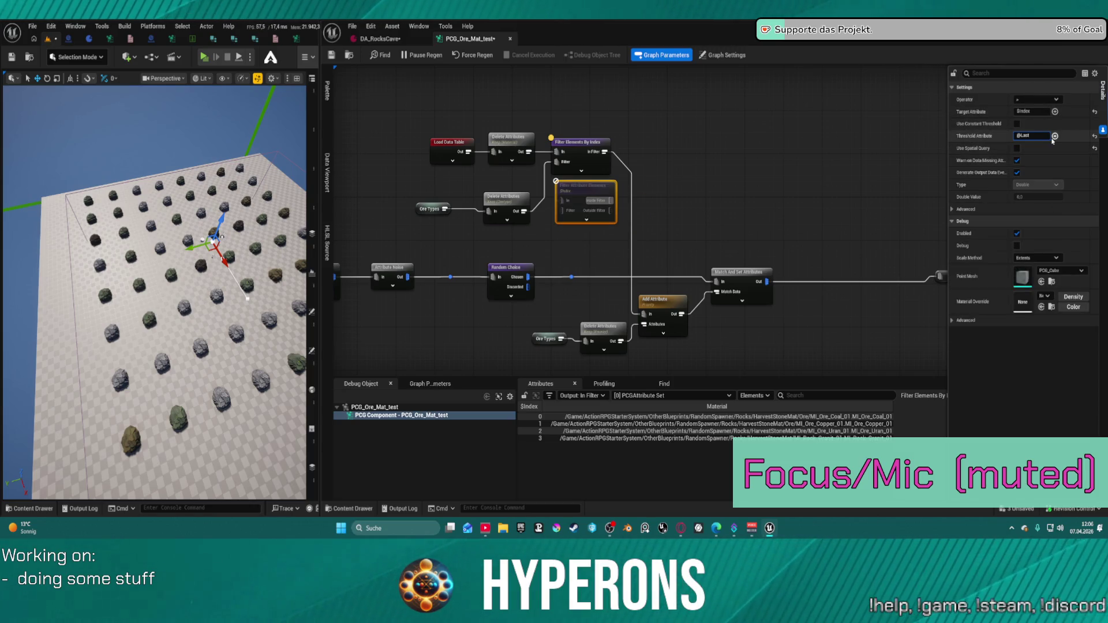
pyautogui.click(1055, 136)
pyautogui.click(1067, 233)
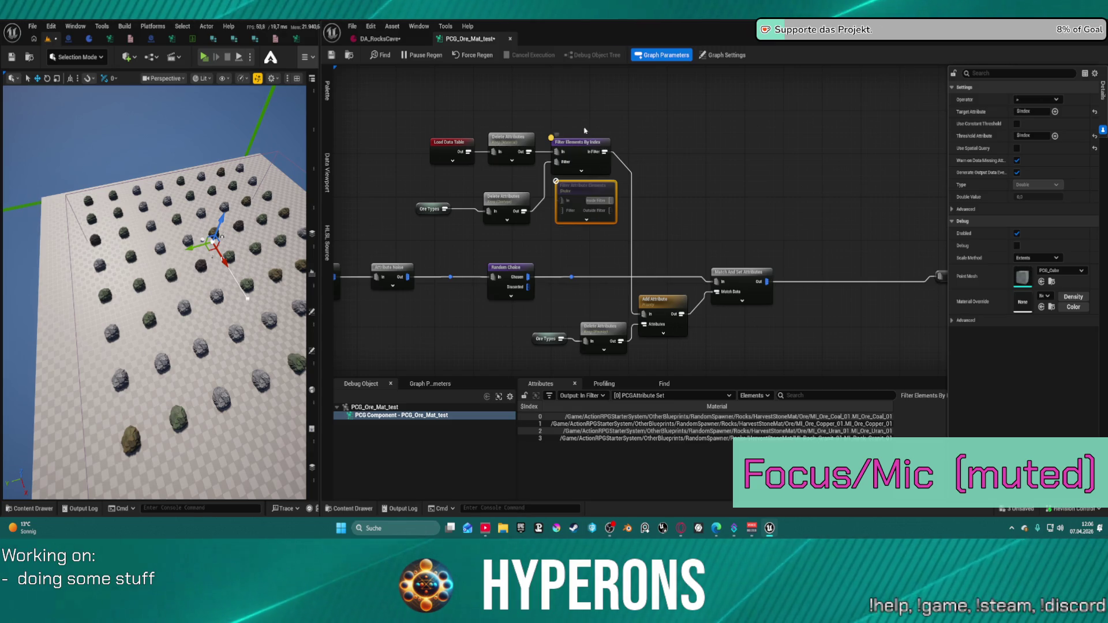
pyautogui.press('Delete')
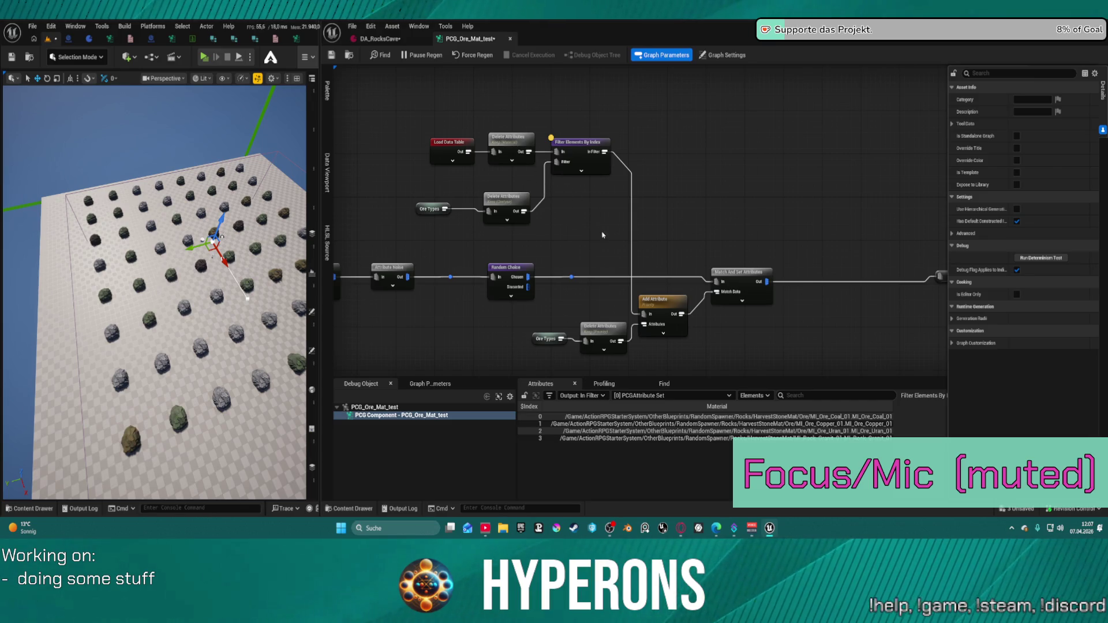
# Zoom around the graph and inspect the Add Attribute node and the attribute-deleting node beside it
pyautogui.scroll(-4, 477, 192)
pyautogui.scroll(2, 557, 153)
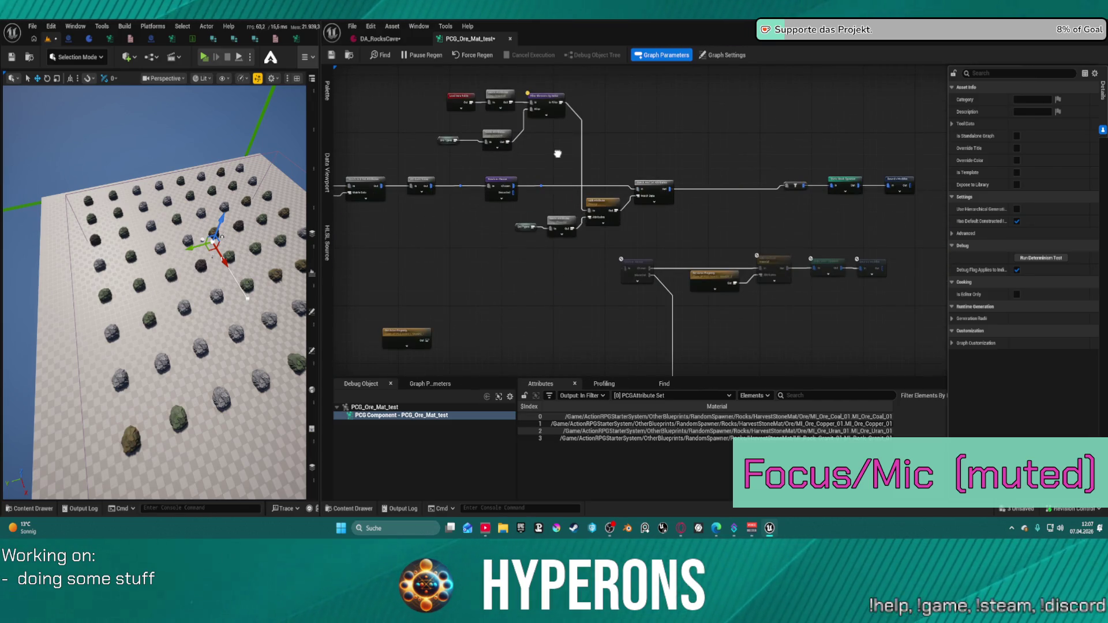
pyautogui.scroll(5, 154, 292)
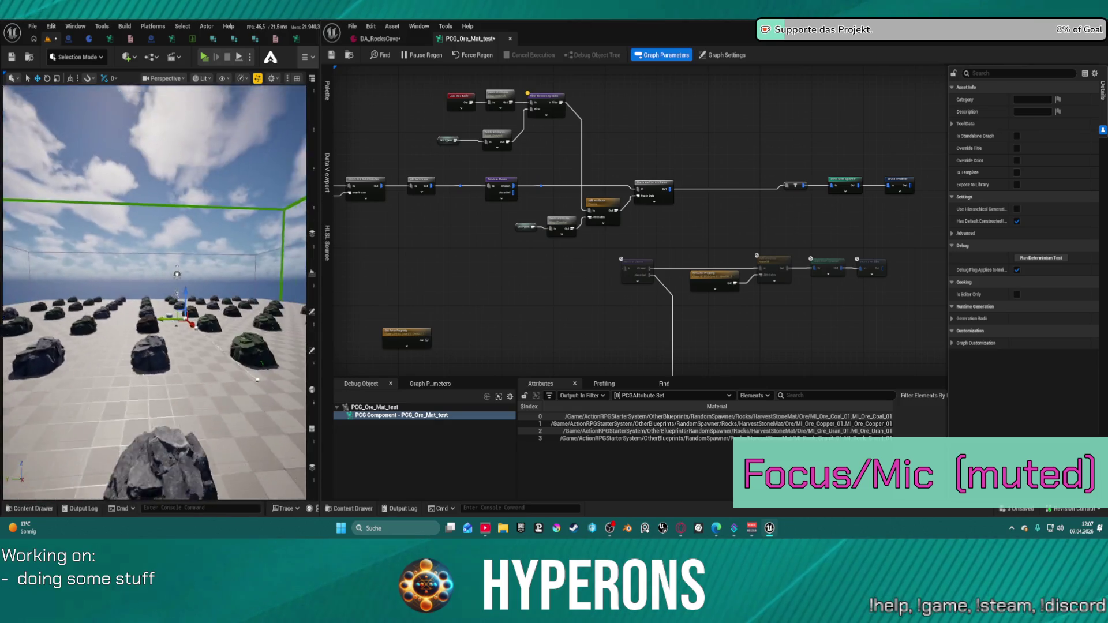
pyautogui.scroll(-5, 154, 292)
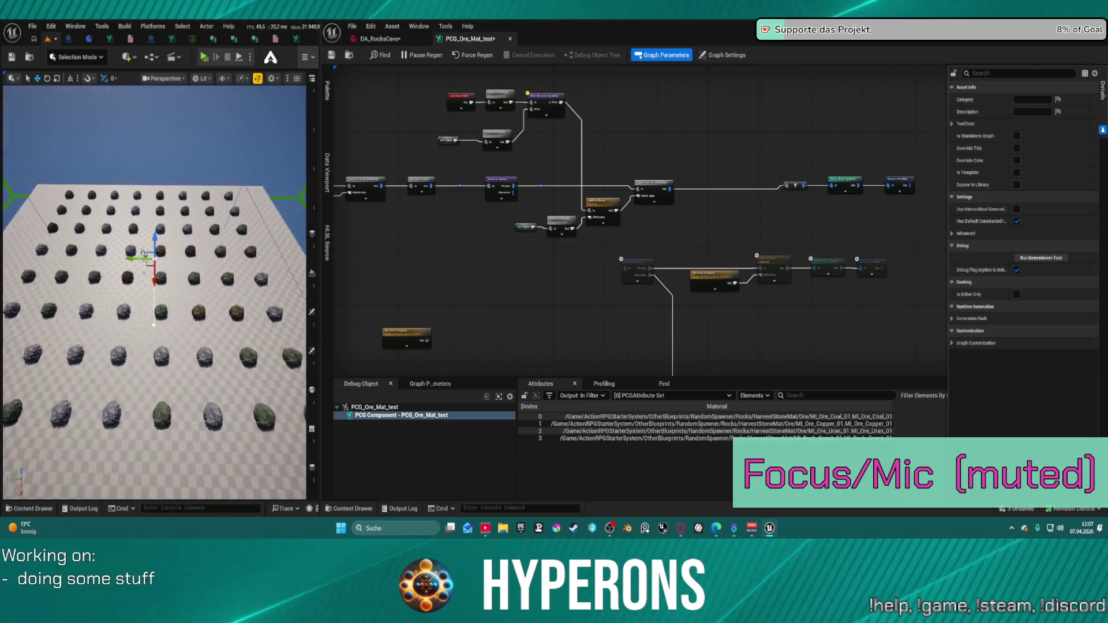
pyautogui.scroll(-5, 154, 292)
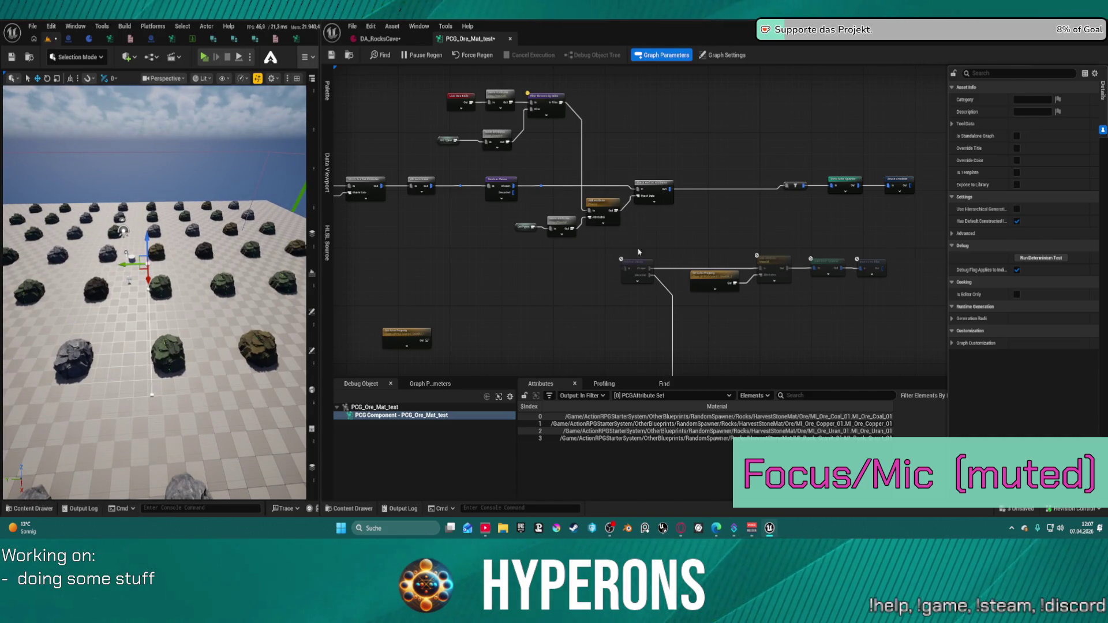
pyautogui.moveTo(591, 214); pyautogui.dragTo(601, 203)
pyautogui.click(562, 224)
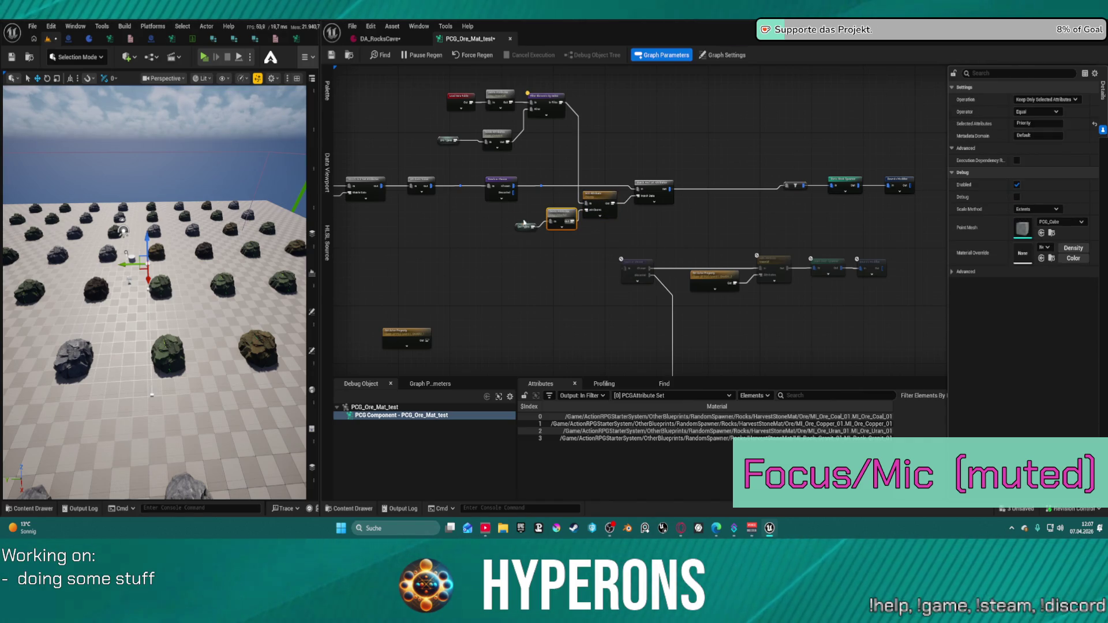
# Duplicate the Load Data Table node, leaving the copy's data table unchanged
pyautogui.click(523, 223)
pyautogui.click(459, 105)
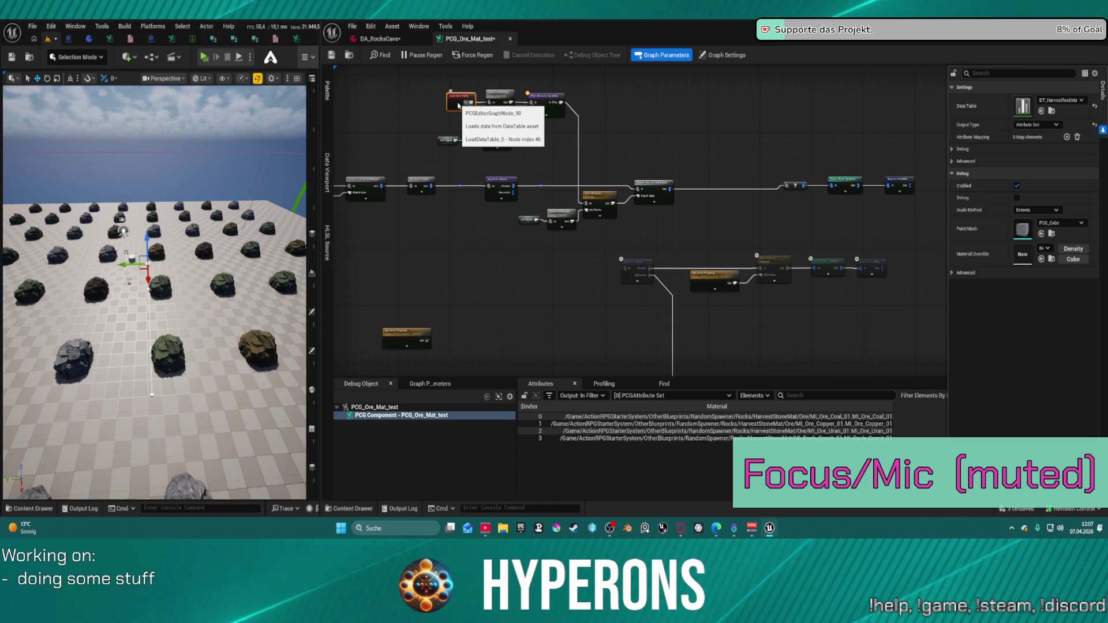
pyautogui.hotkey('ctrl', 'd')
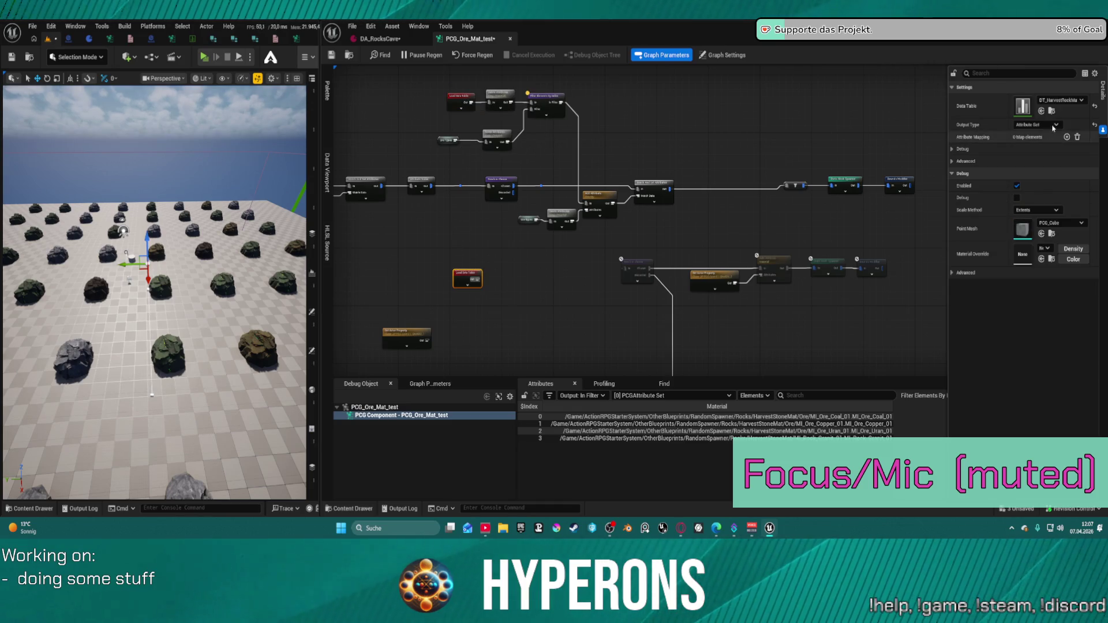
pyautogui.click(1060, 101)
pyautogui.click(1050, 261)
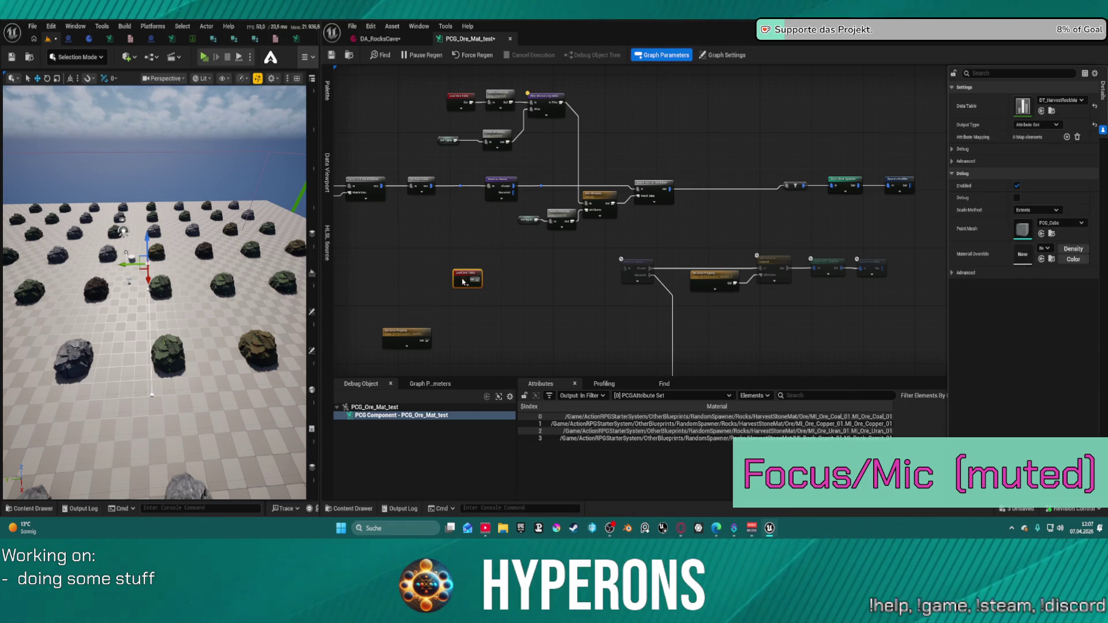
# Move the copied Load Data Table node up and to the right
pyautogui.moveTo(463, 282); pyautogui.dragTo(483, 255)
pyautogui.scroll(-4, 483, 255)
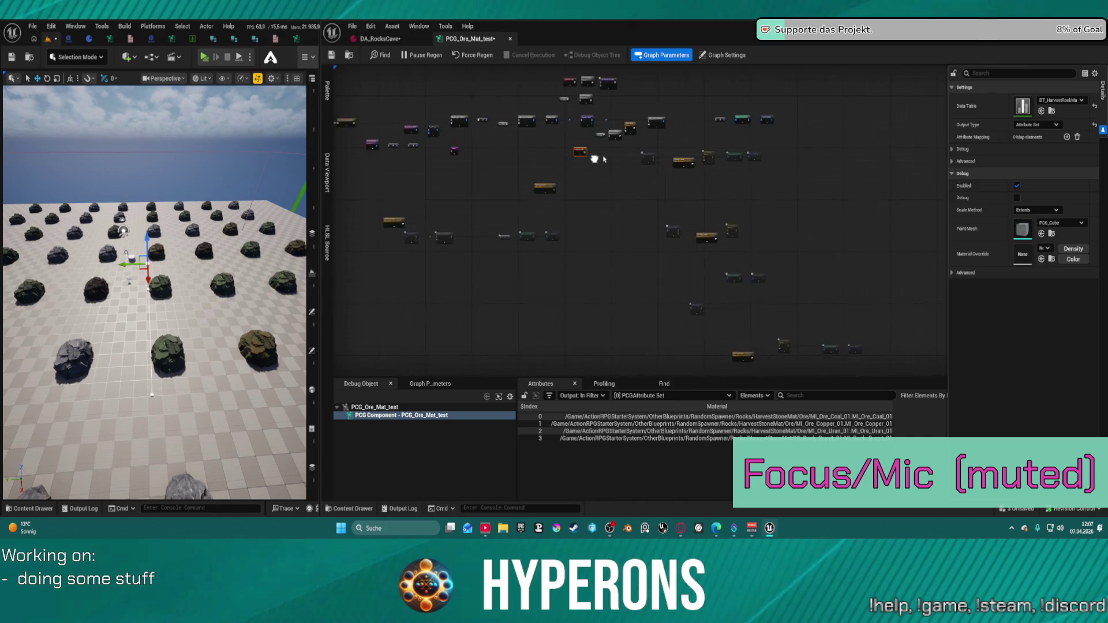
pyautogui.scroll(3, 604, 159)
pyautogui.click(654, 244)
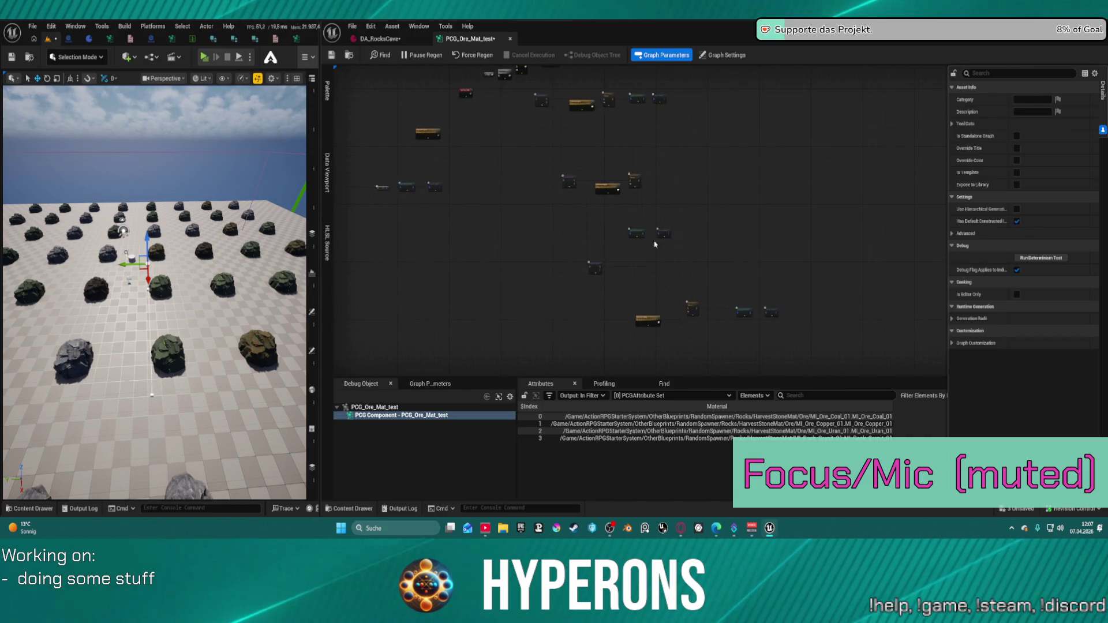
pyautogui.moveTo(595, 270); pyautogui.dragTo(526, 276)
# Shift the four lower nodes up-right and raise the Random Choice node
pyautogui.moveTo(592, 288); pyautogui.dragTo(741, 334)
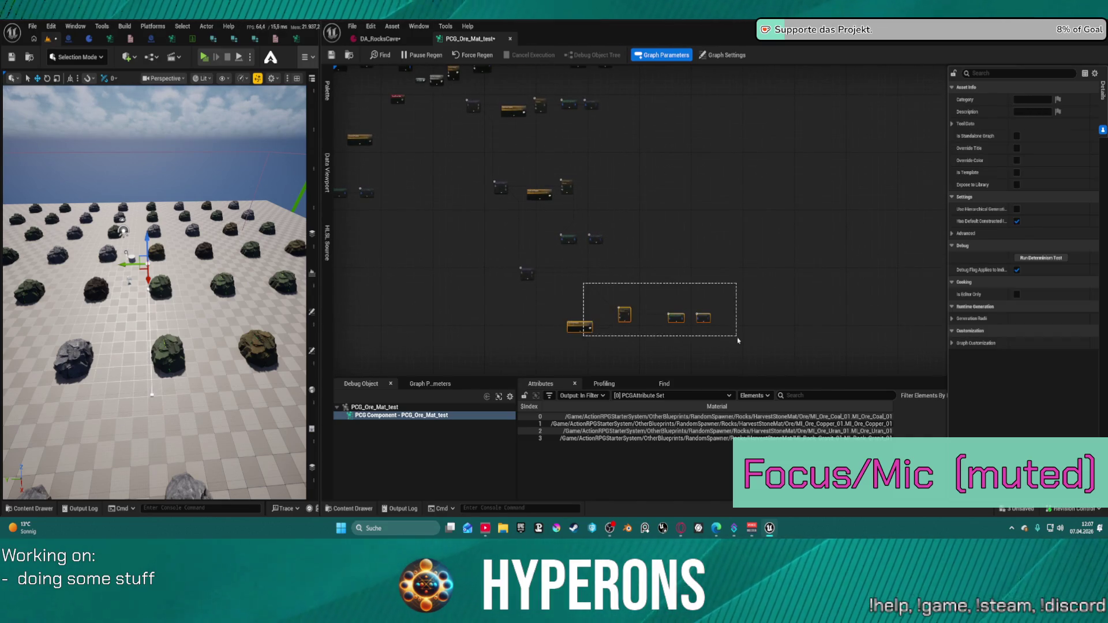
pyautogui.moveTo(579, 326); pyautogui.dragTo(621, 277)
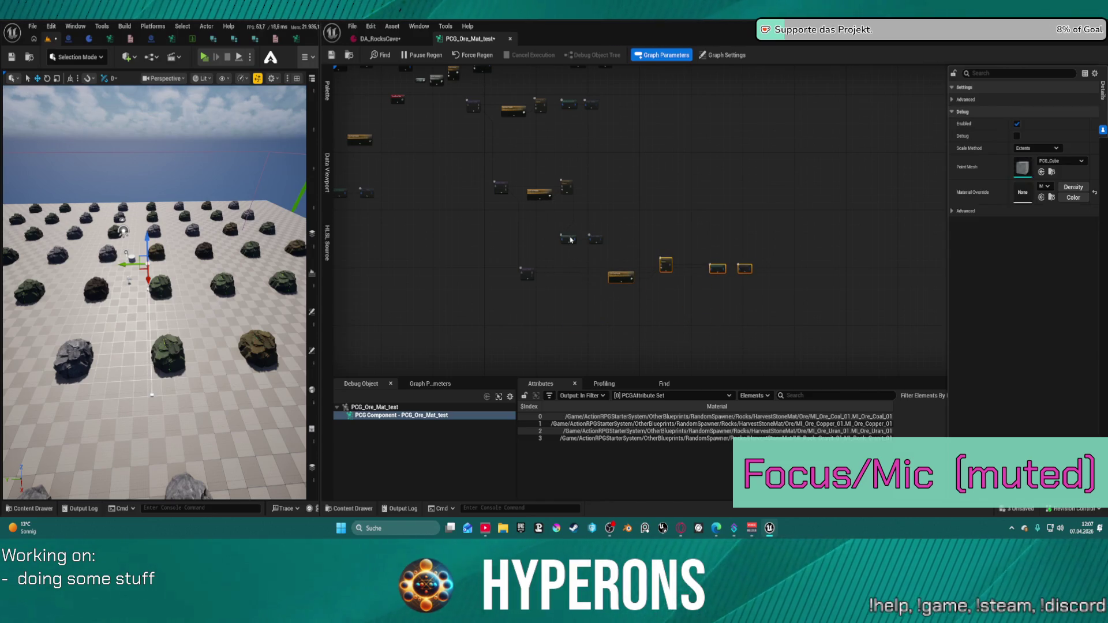
pyautogui.moveTo(557, 222)
pyautogui.mouseDown()
pyautogui.moveTo(594, 249)
pyautogui.moveTo(666, 154)
pyautogui.mouseUp()
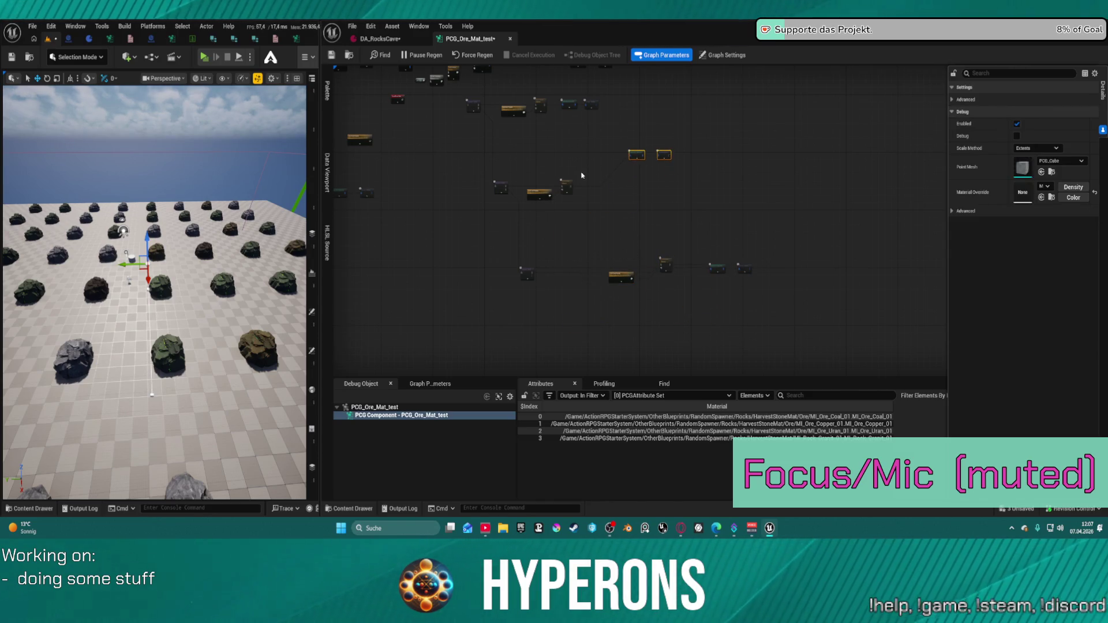
pyautogui.moveTo(504, 188); pyautogui.dragTo(499, 159)
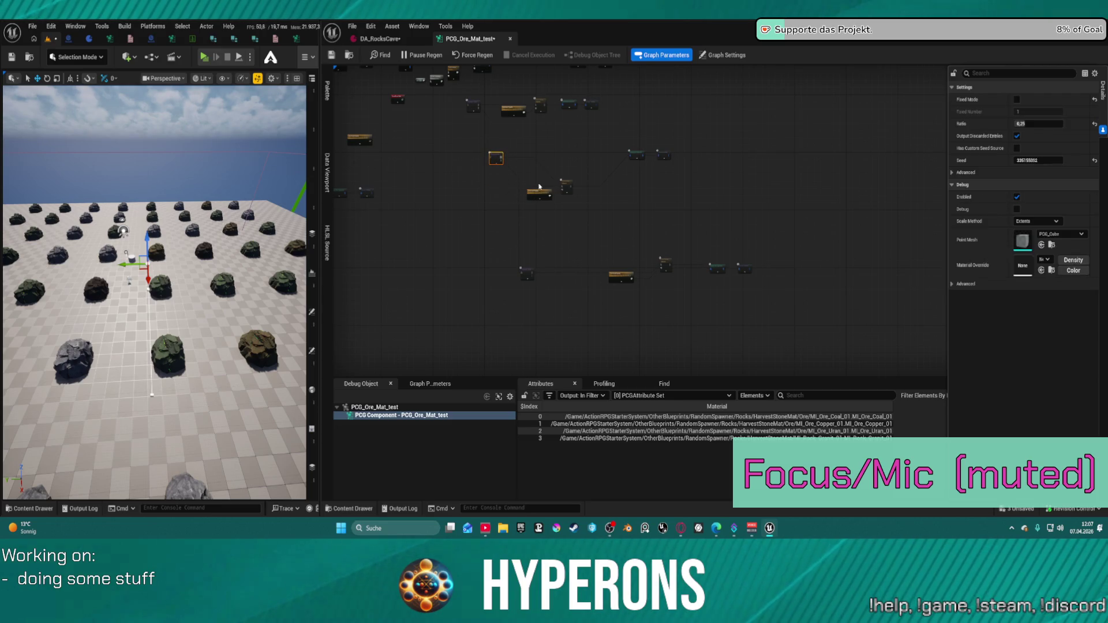
pyautogui.moveTo(544, 189)
pyautogui.mouseDown()
pyautogui.moveTo(549, 172)
pyautogui.moveTo(580, 163)
pyautogui.mouseUp()
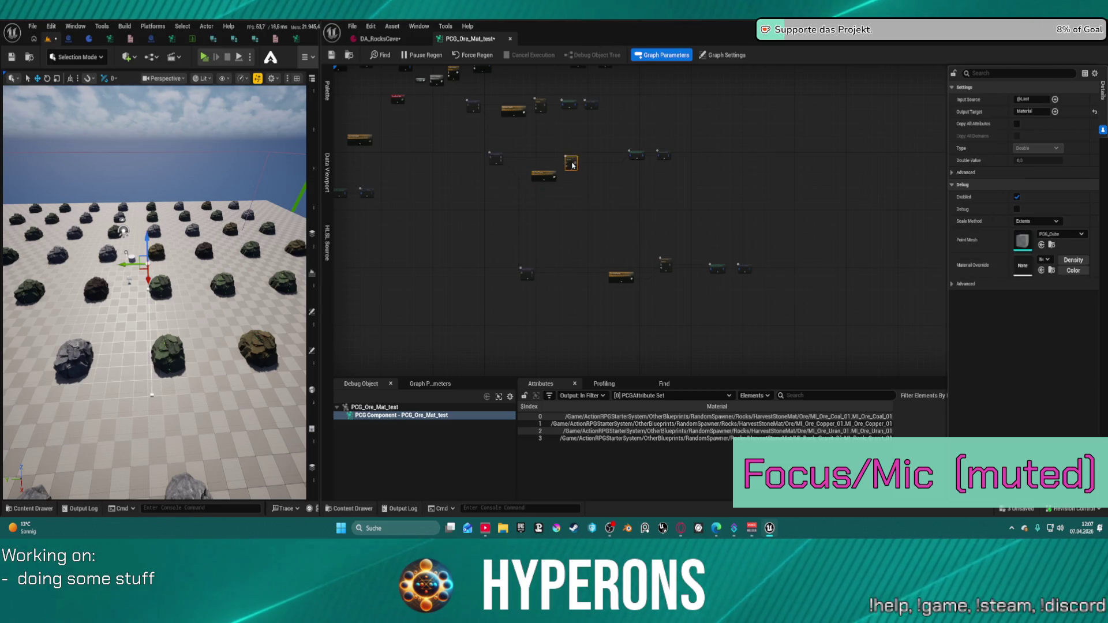
pyautogui.scroll(5, 581, 163)
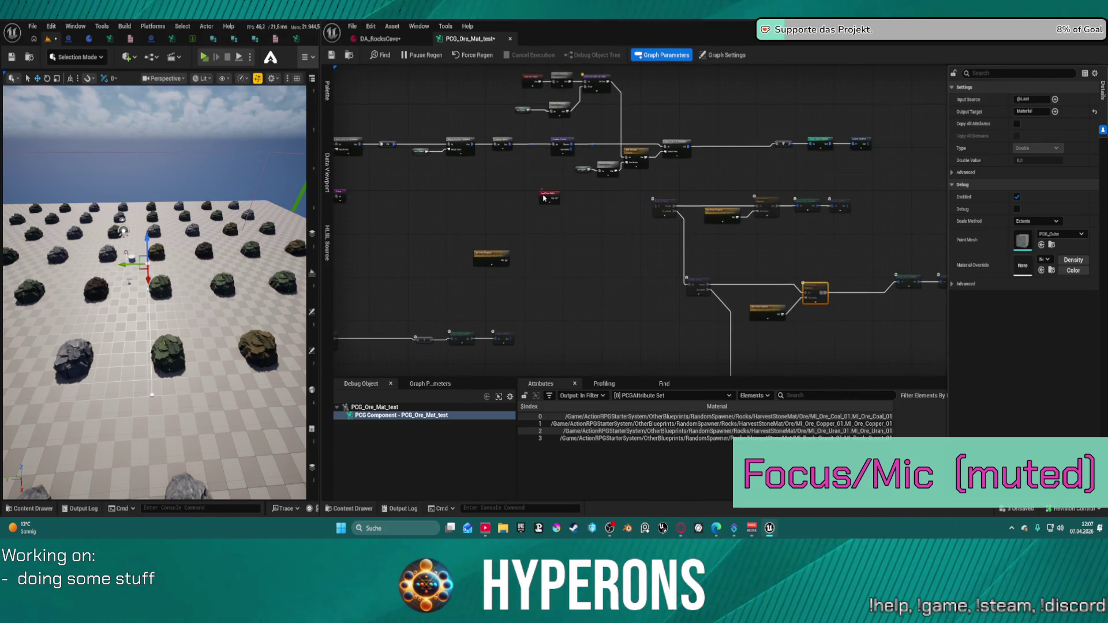
# Make another Load Data Table copy, save, and assign the lower copy a harvest rock data table
pyautogui.click(549, 202)
pyautogui.hotkey('ctrl', 'd')
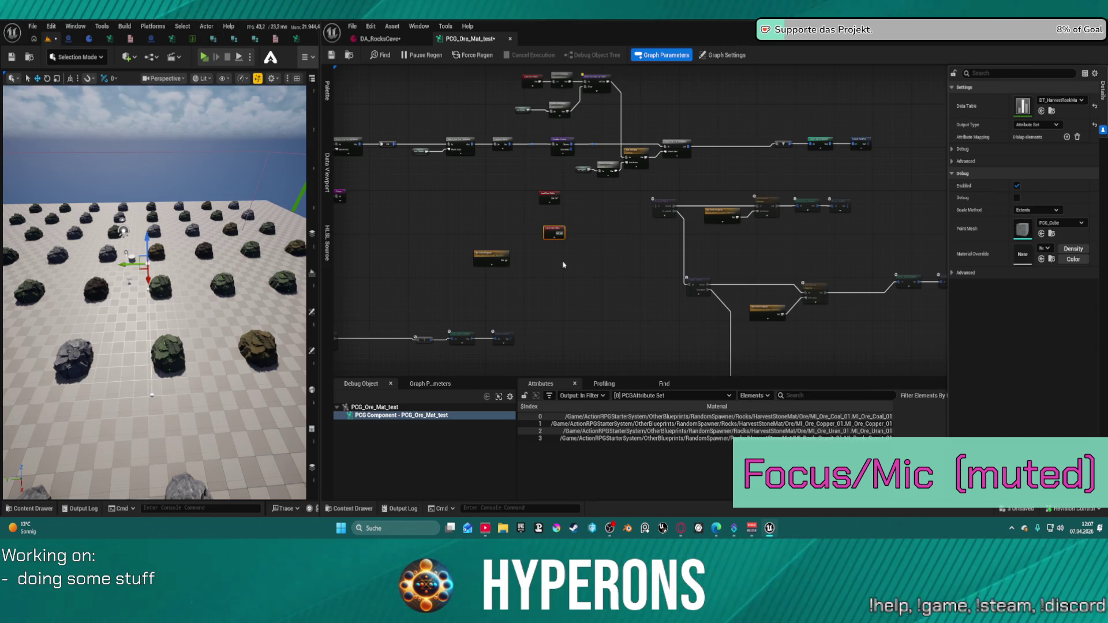
pyautogui.hotkey('ctrl', 's')
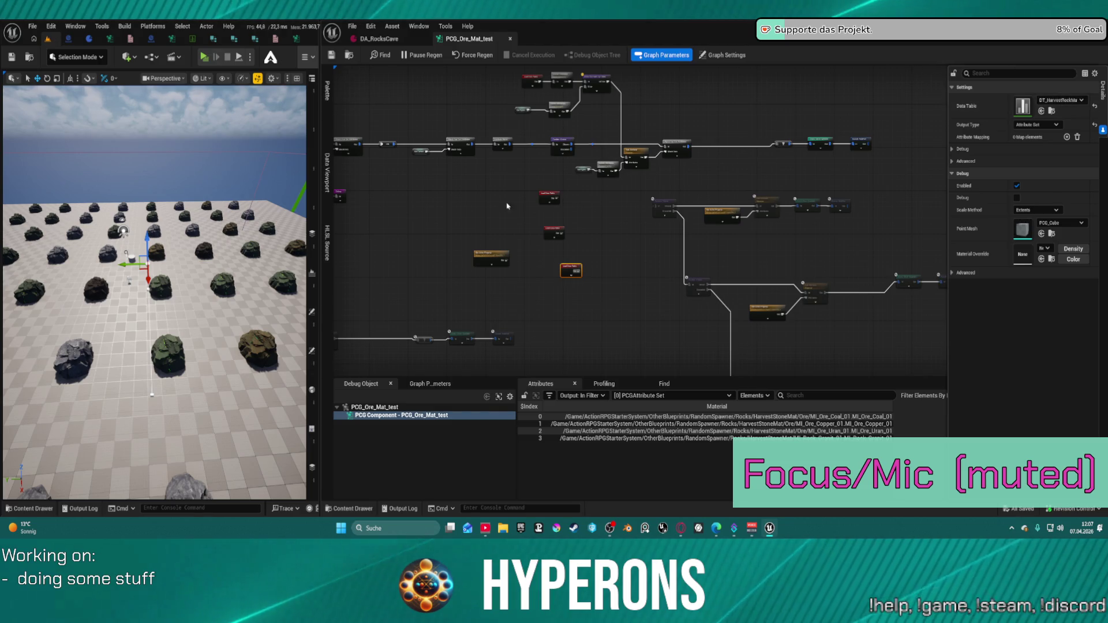
pyautogui.click(543, 199)
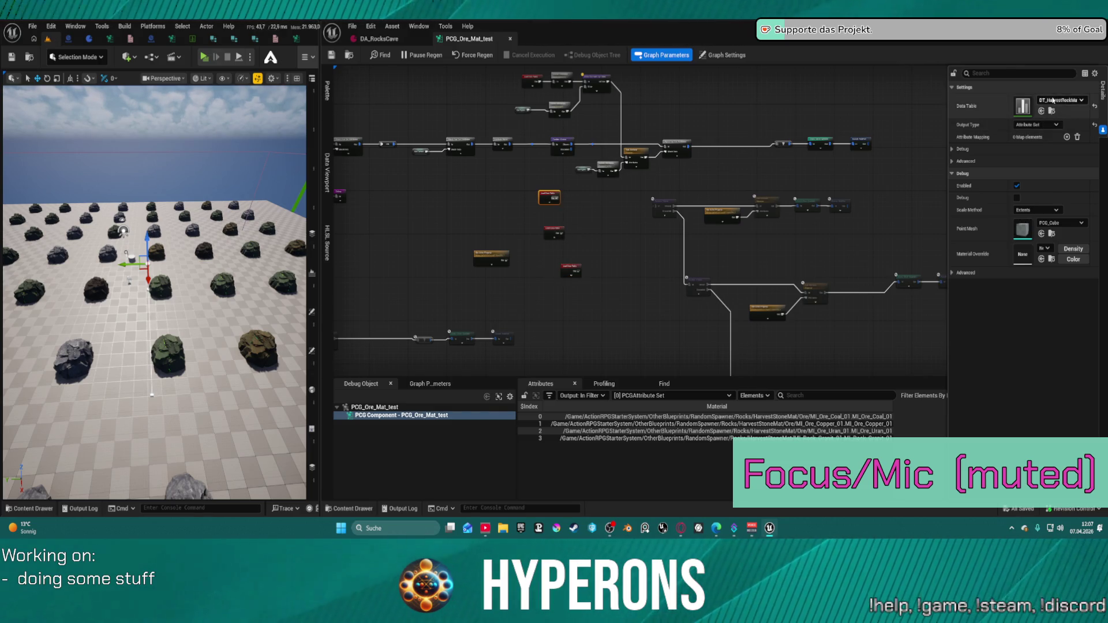
pyautogui.click(551, 233)
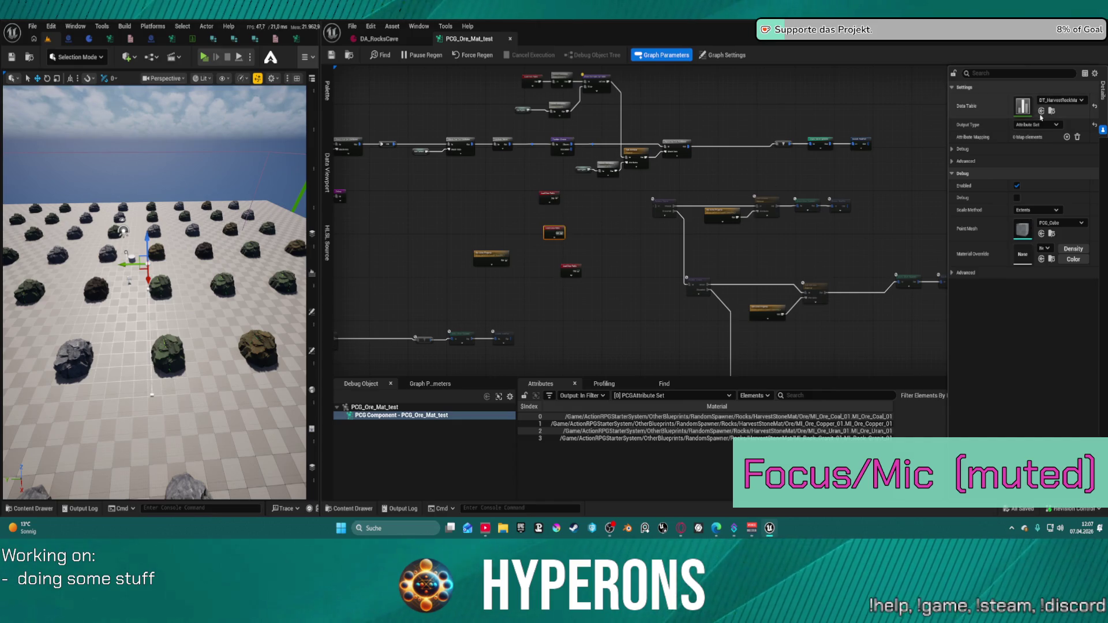
pyautogui.click(1069, 101)
pyautogui.click(1033, 254)
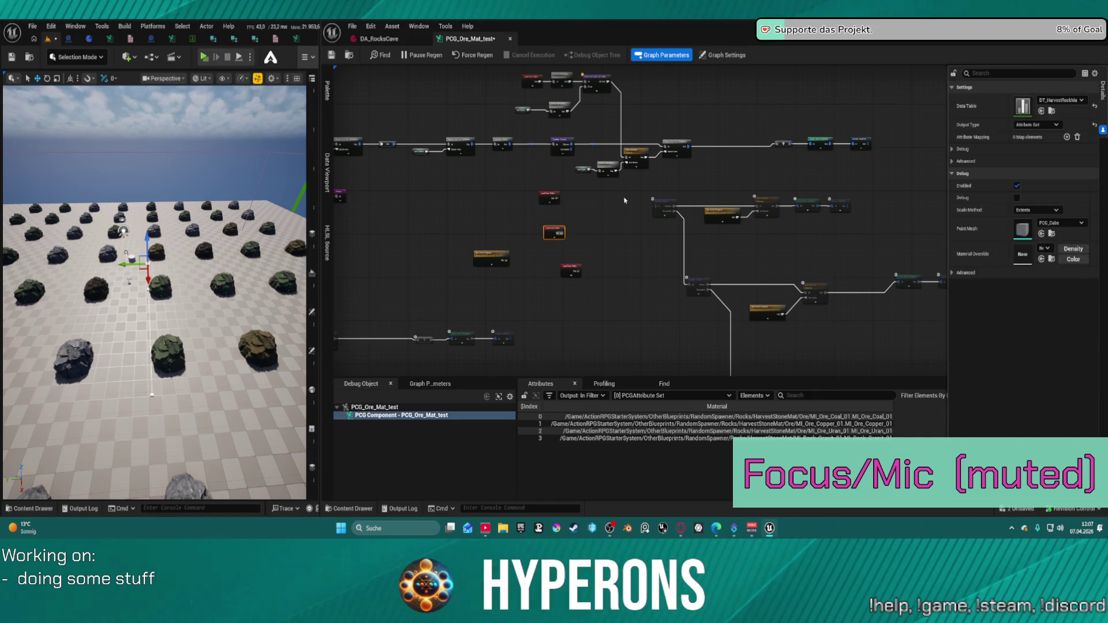
pyautogui.click(580, 226)
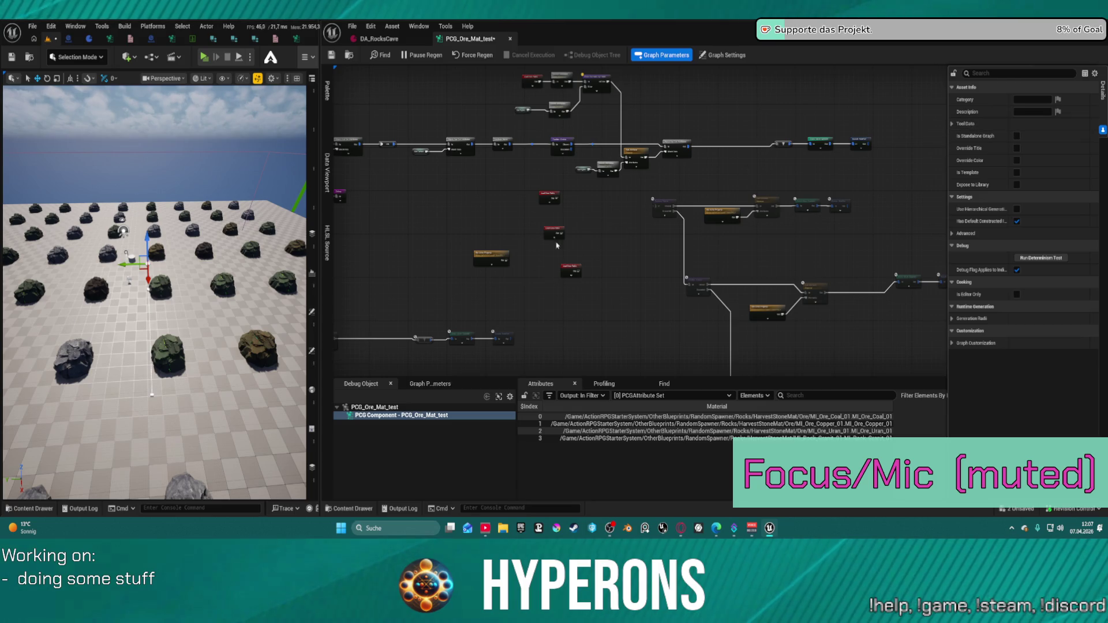
# Check another node's data table without changing it and nudge a Load Data Table node left
pyautogui.click(570, 271)
pyautogui.click(1065, 100)
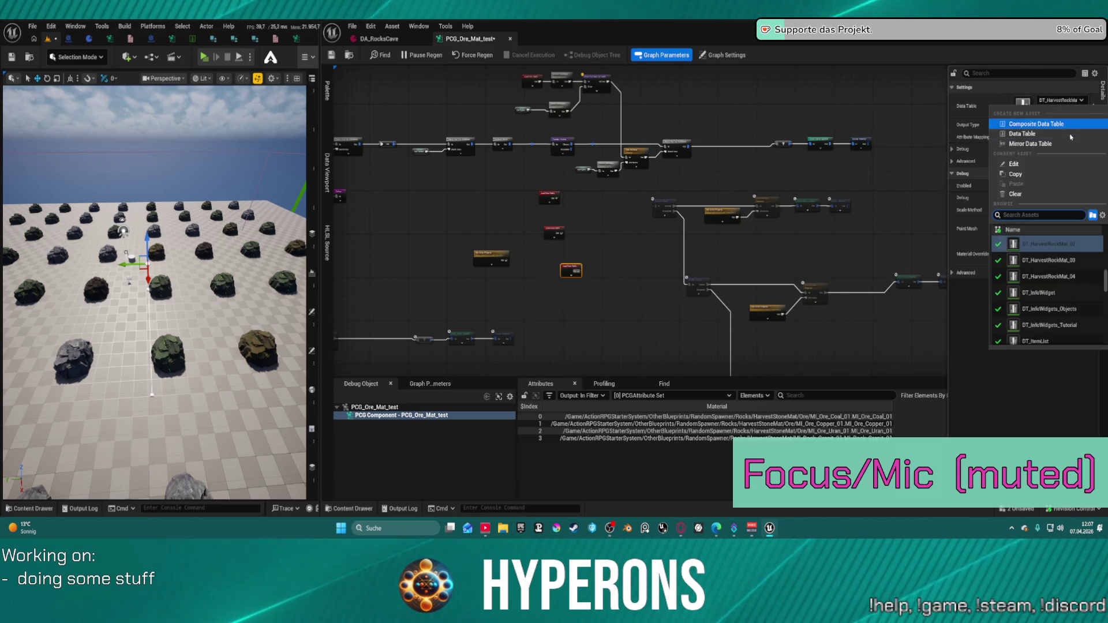
pyautogui.click(1049, 259)
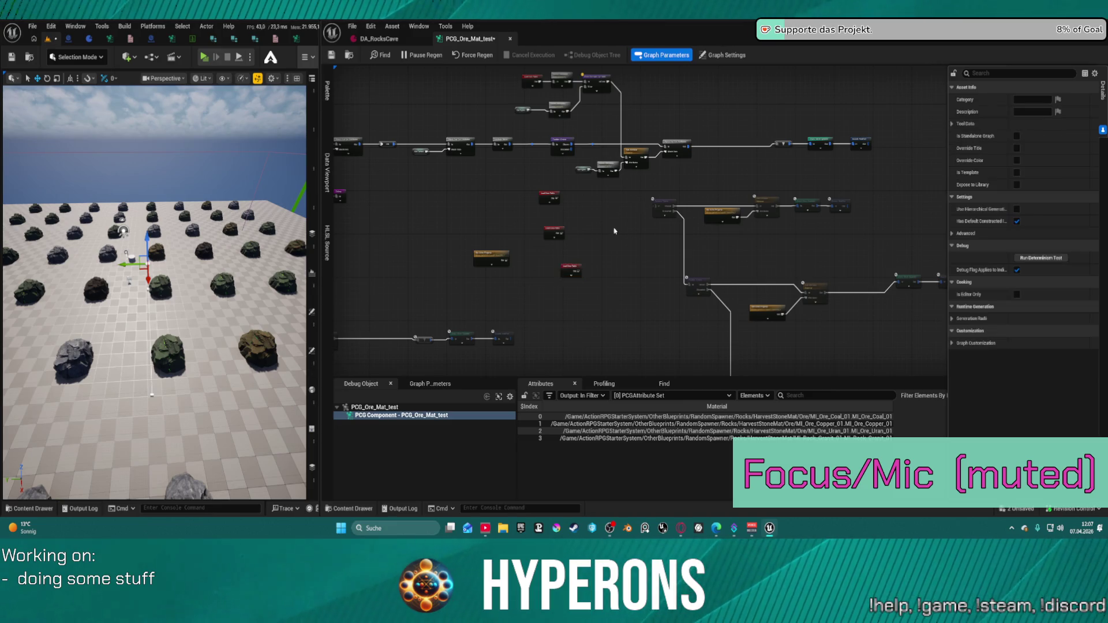
pyautogui.click(538, 153)
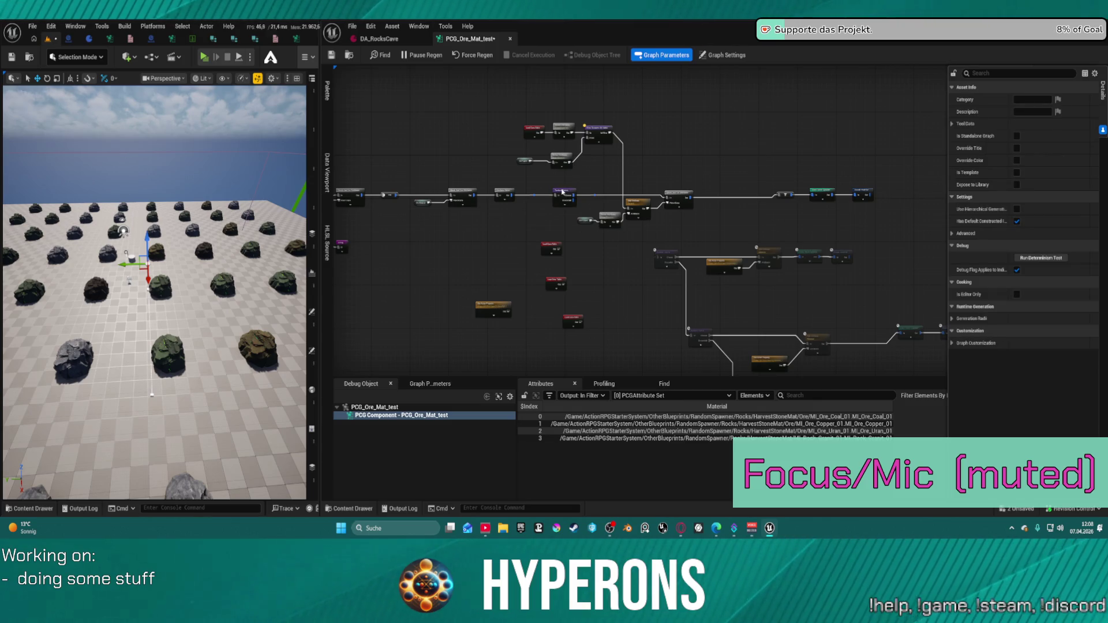
pyautogui.moveTo(562, 191); pyautogui.dragTo(547, 191)
# Copy and paste the top node cluster above the main chain, then delete the pasted copy
pyautogui.moveTo(500, 114)
pyautogui.mouseDown()
pyautogui.moveTo(613, 168)
pyautogui.moveTo(682, 182)
pyautogui.moveTo(622, 193)
pyautogui.mouseUp()
pyautogui.hotkey('ctrl', 'c')
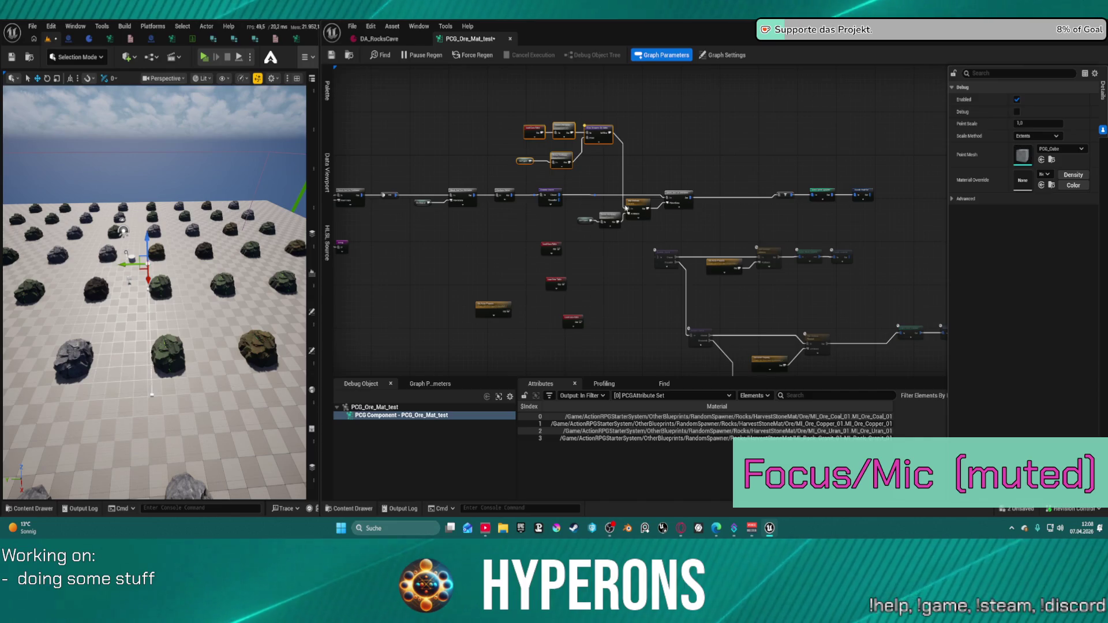
pyautogui.hotkey('ctrl', 'v')
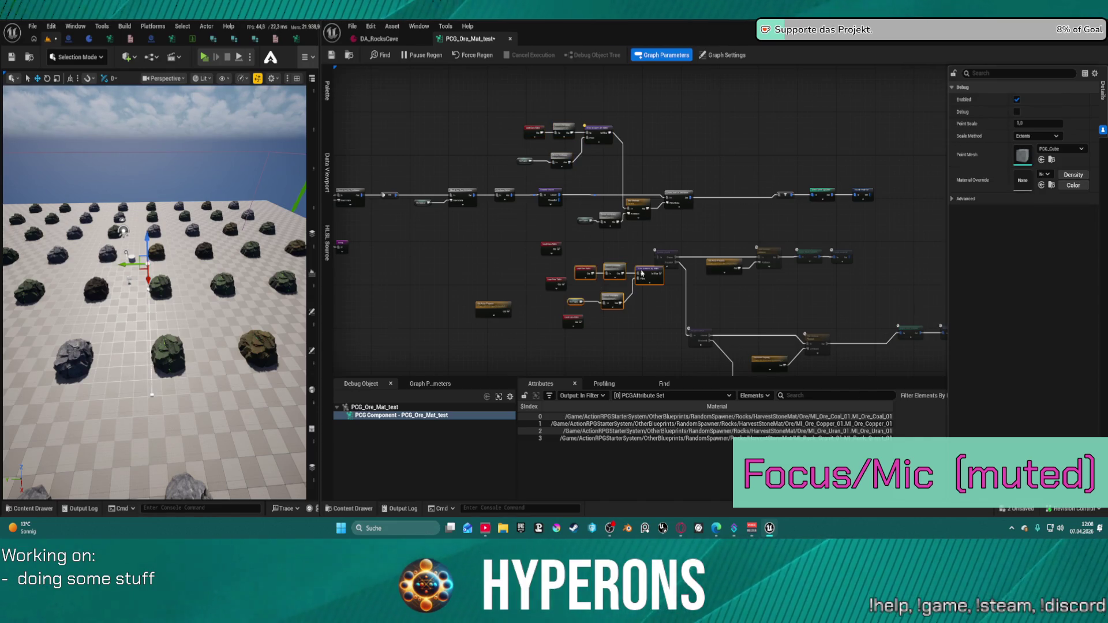
pyautogui.moveTo(599, 282)
pyautogui.mouseDown()
pyautogui.moveTo(694, 143)
pyautogui.moveTo(744, 140)
pyautogui.mouseUp()
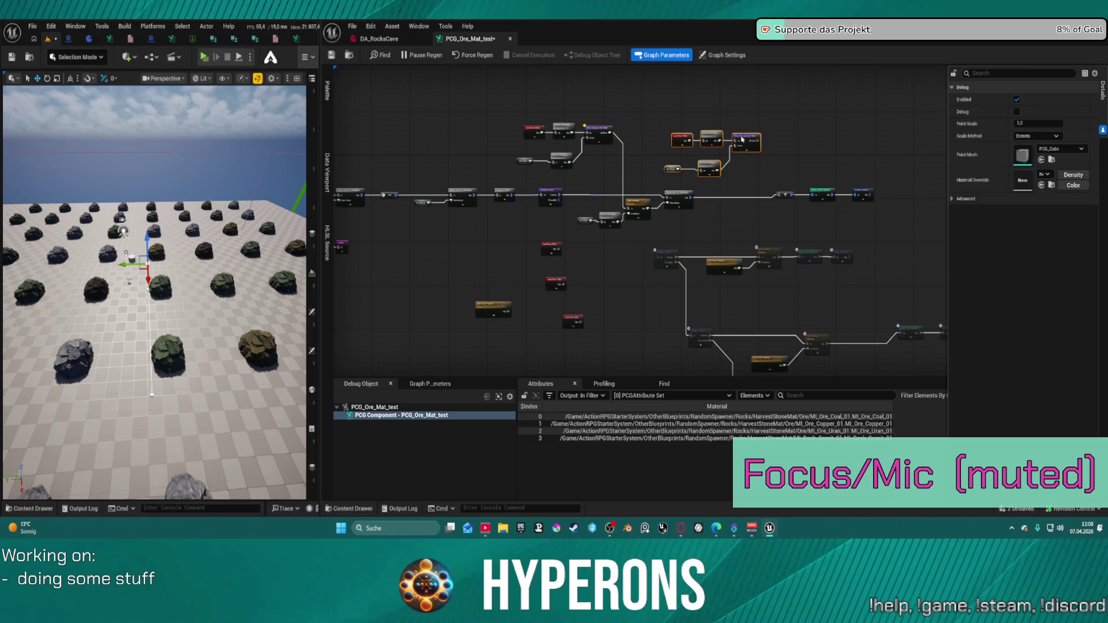
pyautogui.click(681, 140)
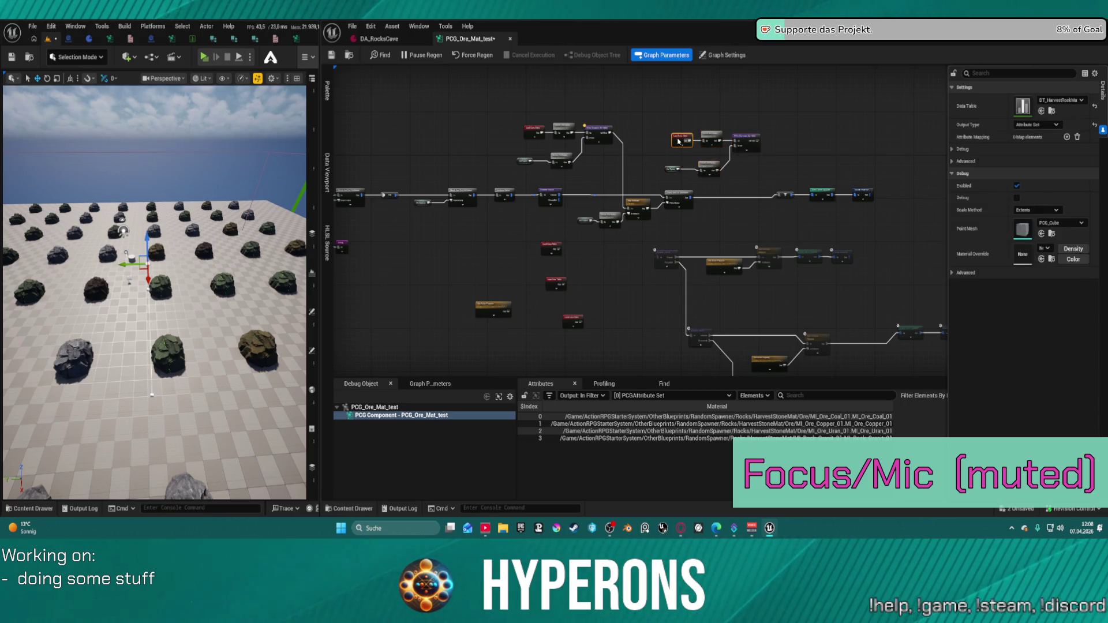
pyautogui.click(676, 167)
pyautogui.moveTo(765, 116); pyautogui.dragTo(692, 188)
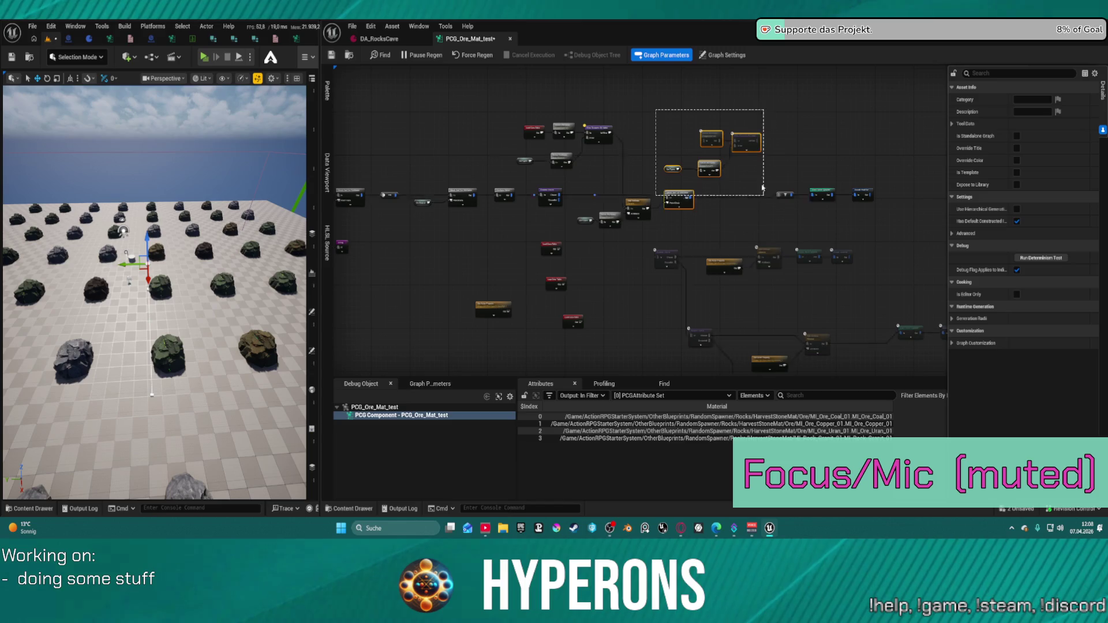
pyautogui.press('Delete')
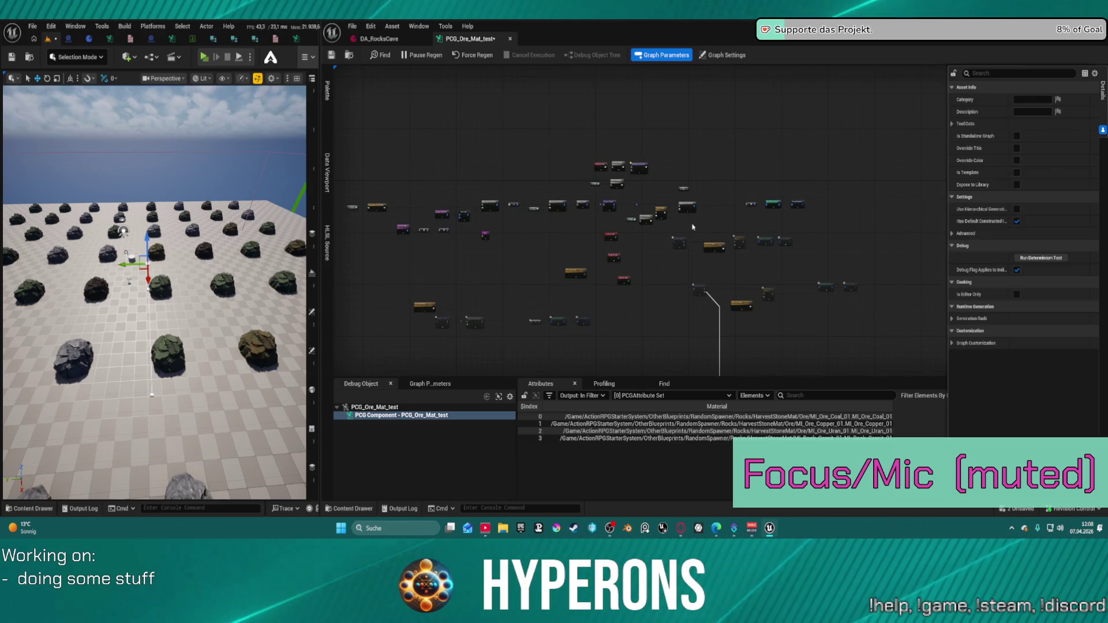
# Wire the first Random Choice's Discarded output into the second Random Choice, ratio 0.25
pyautogui.scroll(3, 642, 147)
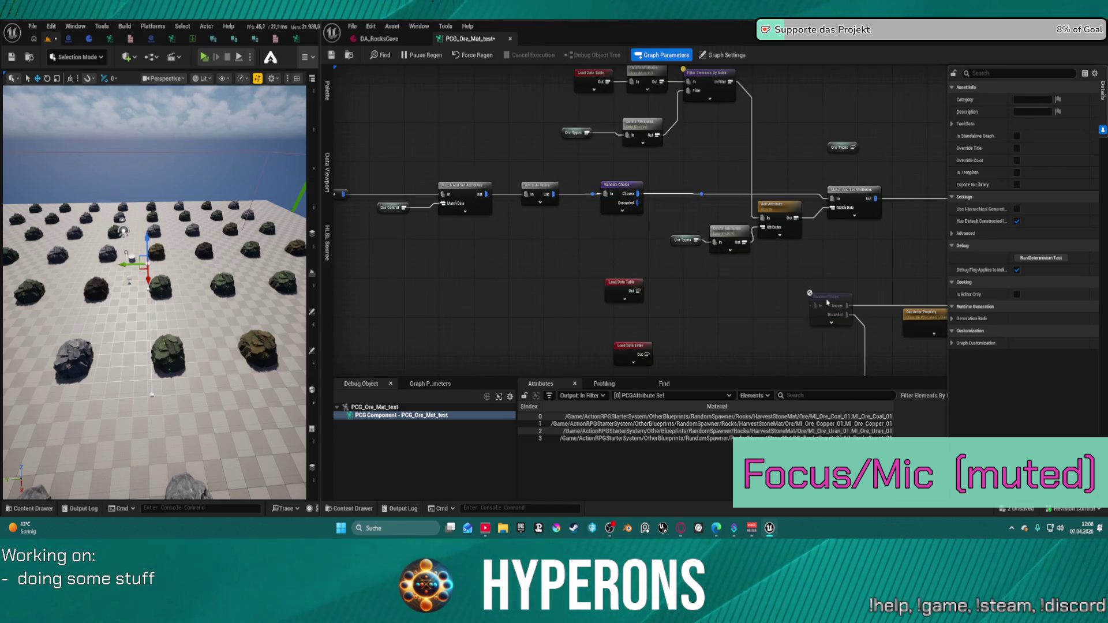
pyautogui.moveTo(827, 302); pyautogui.dragTo(687, 301)
pyautogui.moveTo(637, 203)
pyautogui.mouseDown()
pyautogui.moveTo(676, 248)
pyautogui.moveTo(687, 301)
pyautogui.mouseUp()
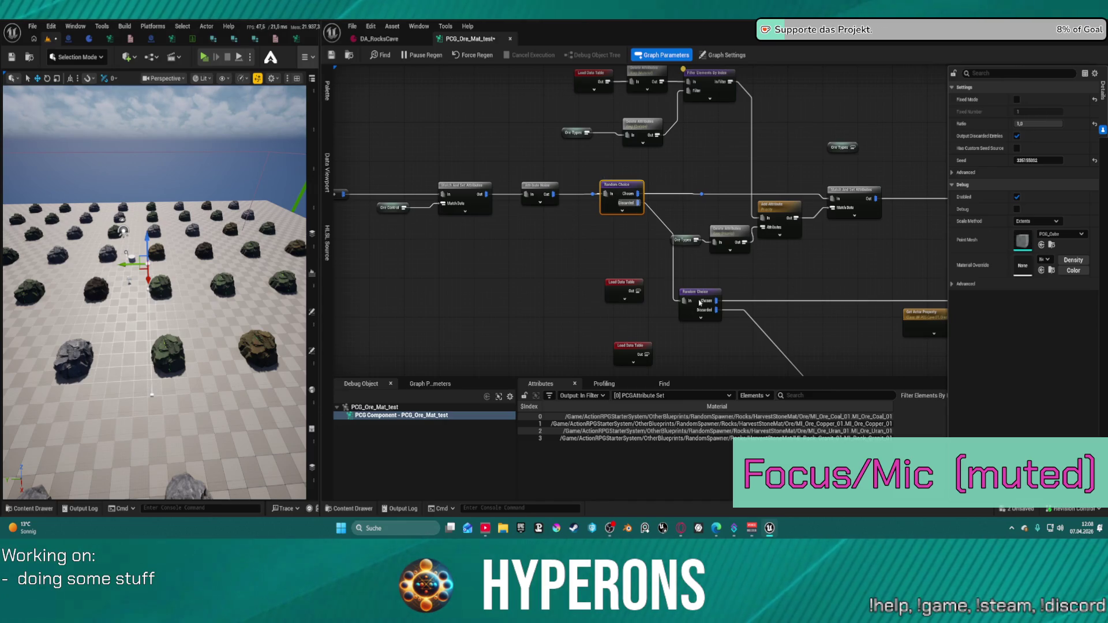
pyautogui.moveTo(685, 299); pyautogui.dragTo(674, 295)
pyautogui.moveTo(802, 270); pyautogui.dragTo(684, 260)
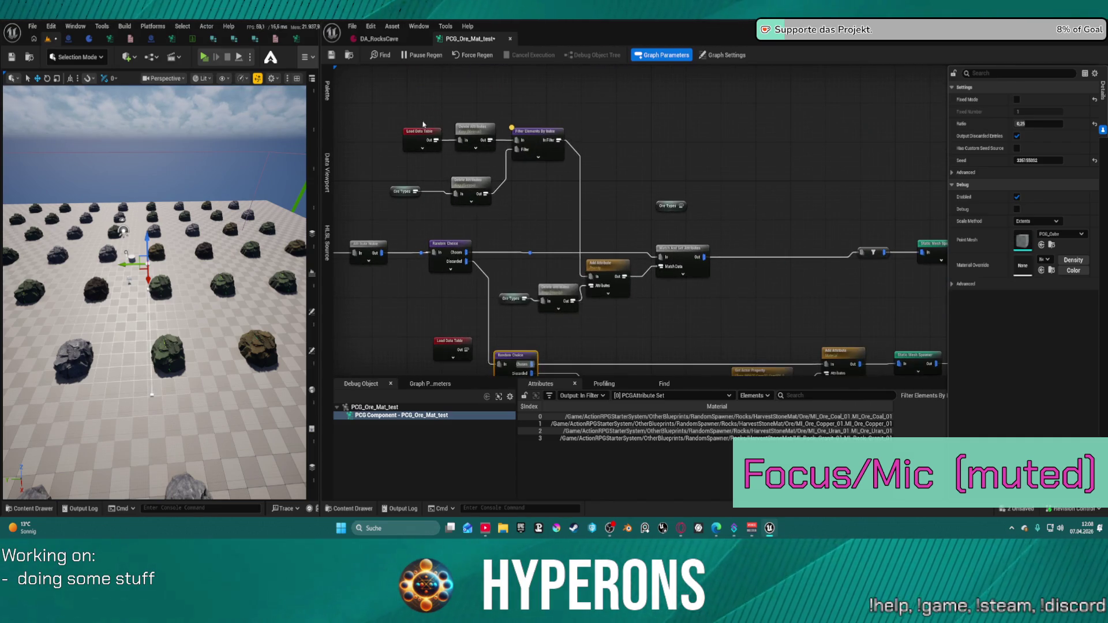
# Adjust the upper Random Choice ratio and check the rock grid in the level view
pyautogui.click(448, 245)
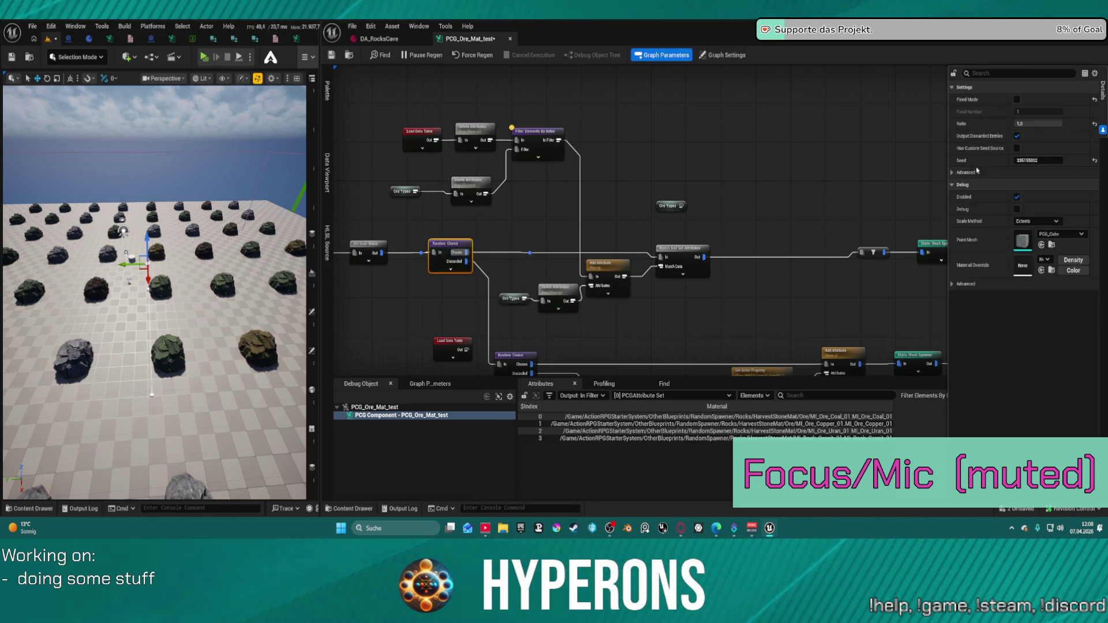
pyautogui.click(1039, 124)
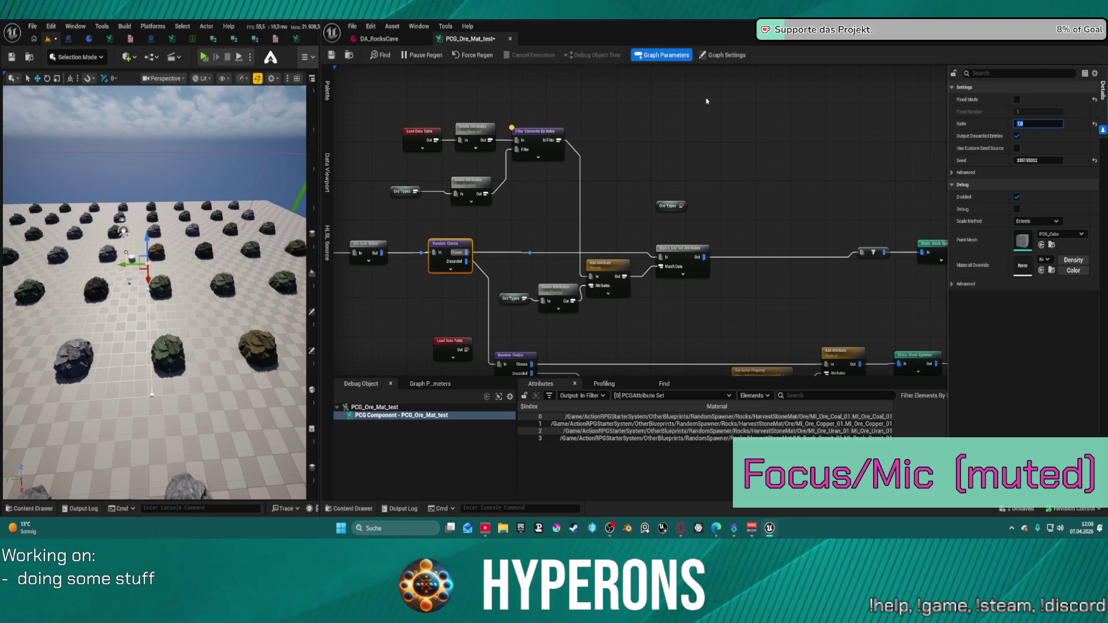
pyautogui.moveTo(243, 296); pyautogui.dragTo(205, 336)
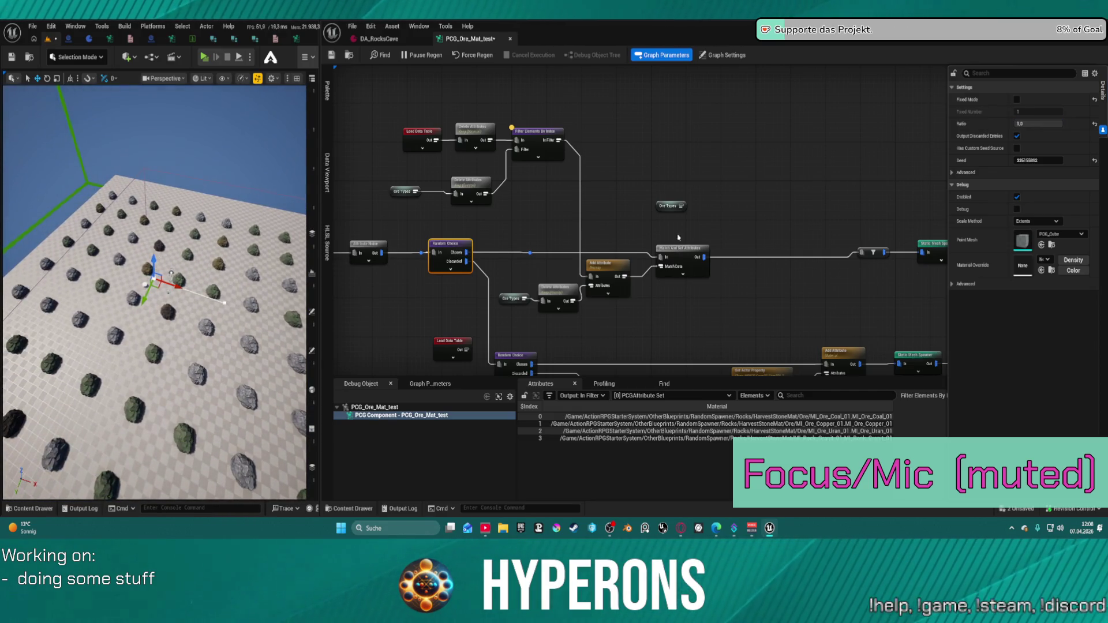
pyautogui.moveTo(671, 169); pyautogui.dragTo(646, 134)
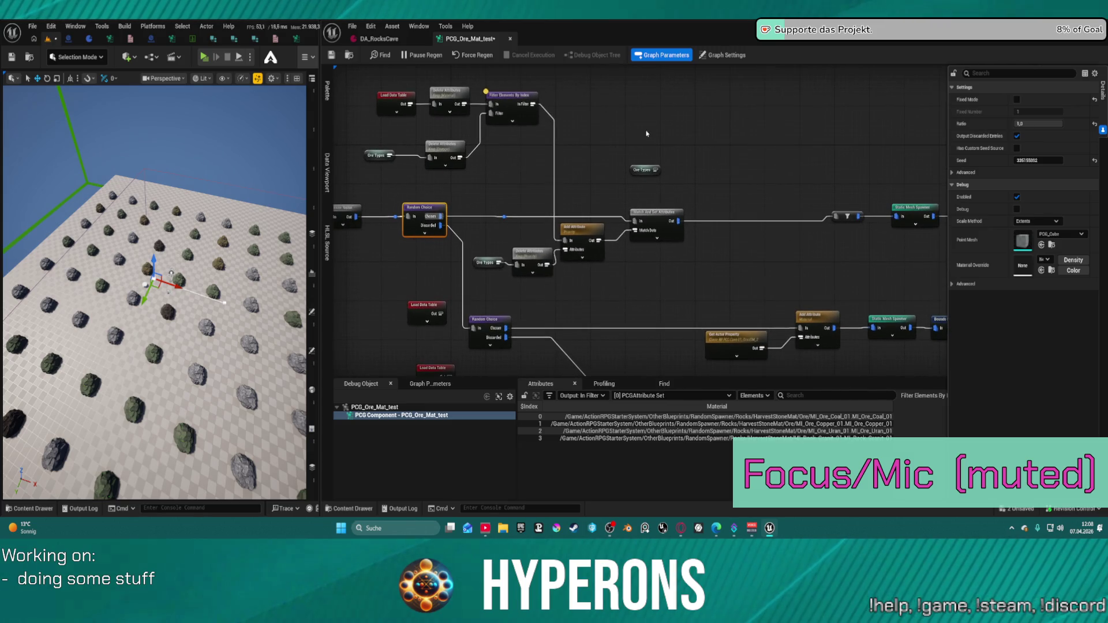
pyautogui.rightClick(729, 149)
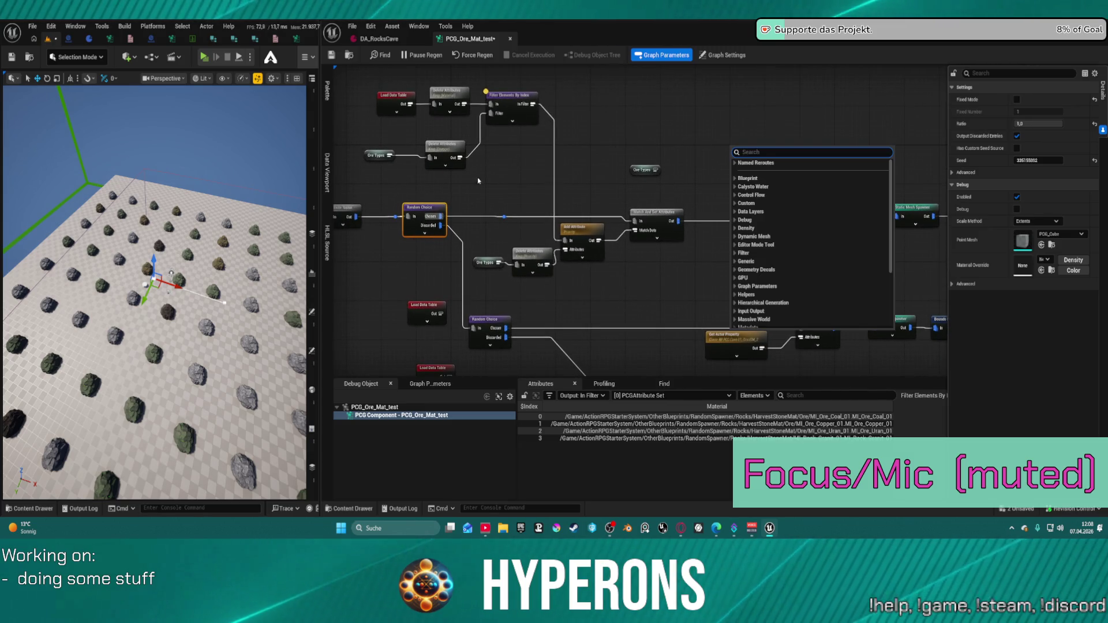
pyautogui.press('Escape')
# Raise Ore Types and Delete Attributes, then align them with Add Attribute and Match And Set Attributes
pyautogui.moveTo(441, 152); pyautogui.dragTo(444, 129)
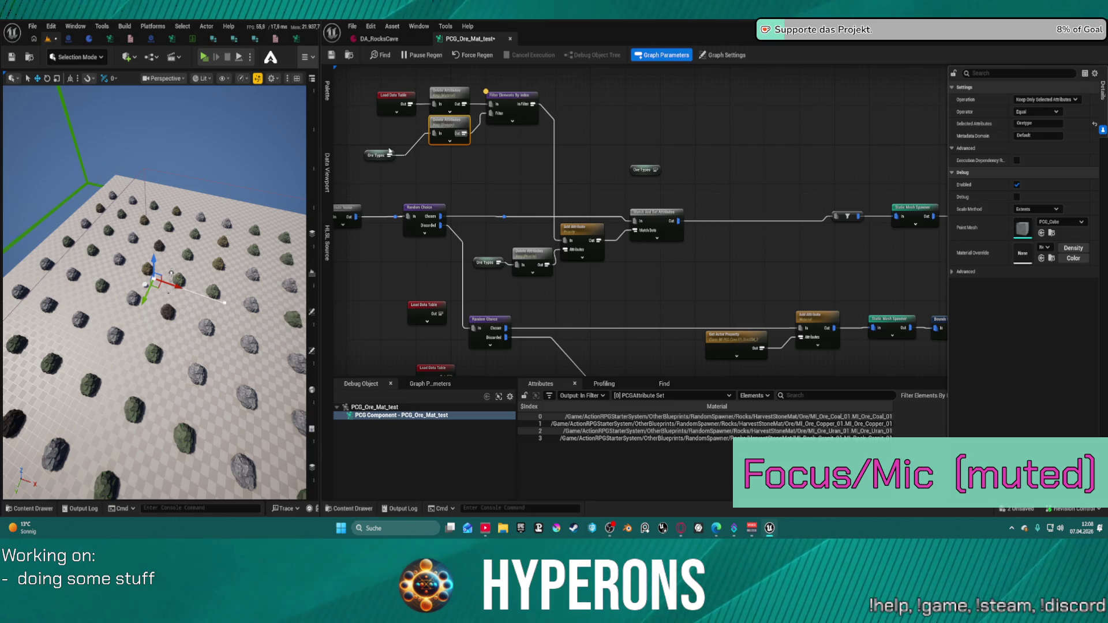
pyautogui.moveTo(389, 151); pyautogui.dragTo(392, 131)
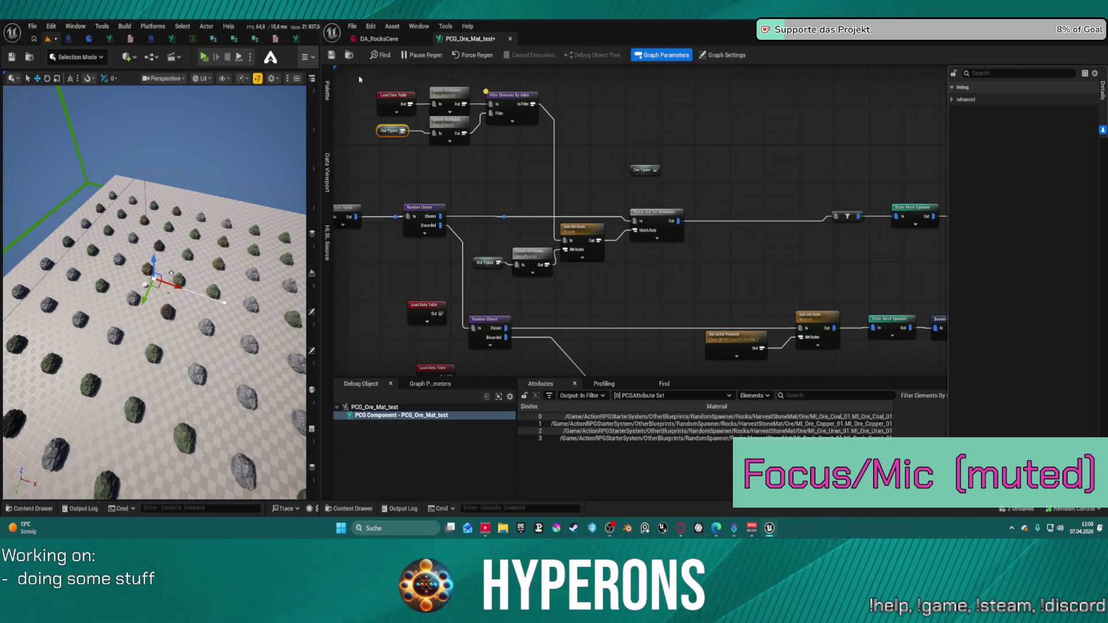
pyautogui.moveTo(482, 242); pyautogui.dragTo(615, 272)
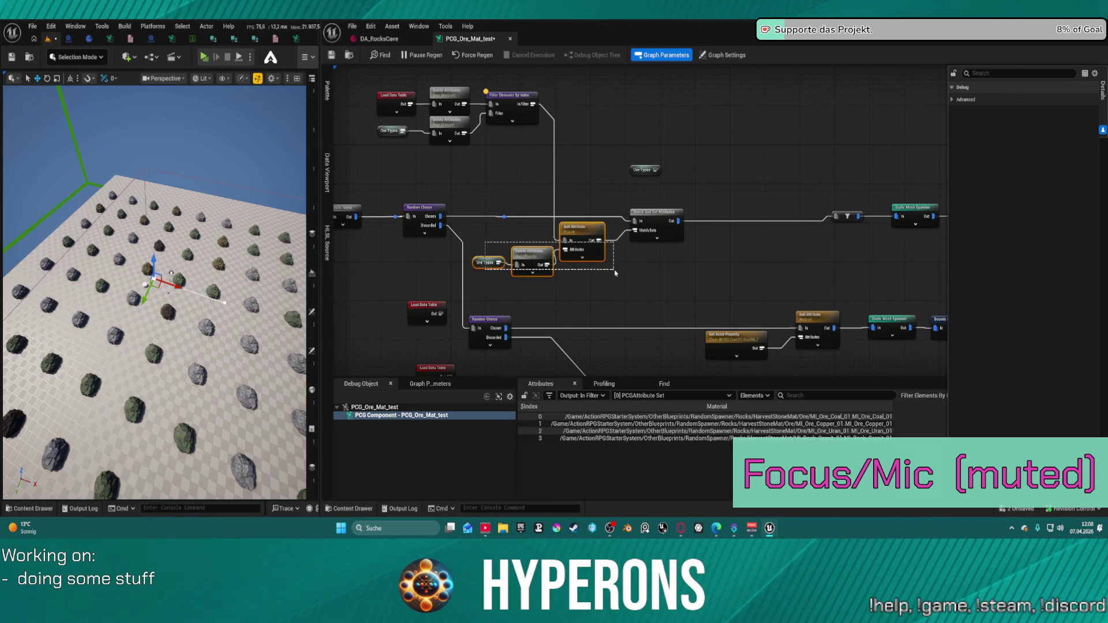
pyautogui.press('q')
pyautogui.moveTo(495, 224)
pyautogui.mouseDown()
pyautogui.moveTo(601, 256)
pyautogui.moveTo(721, 263)
pyautogui.mouseUp()
pyautogui.press('q')
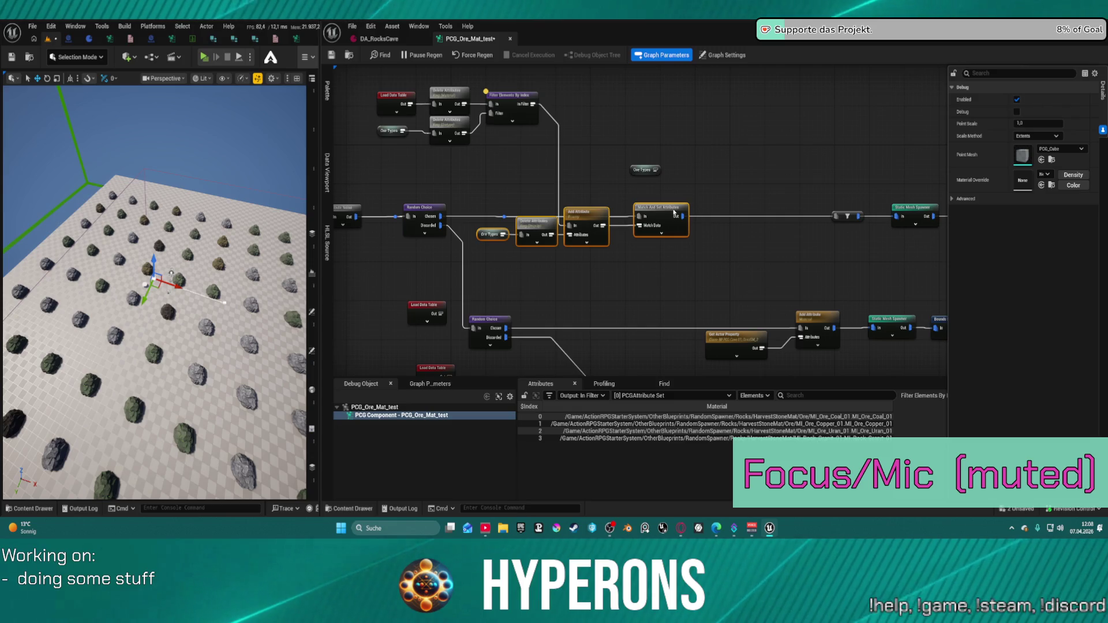
pyautogui.moveTo(673, 213); pyautogui.dragTo(675, 215)
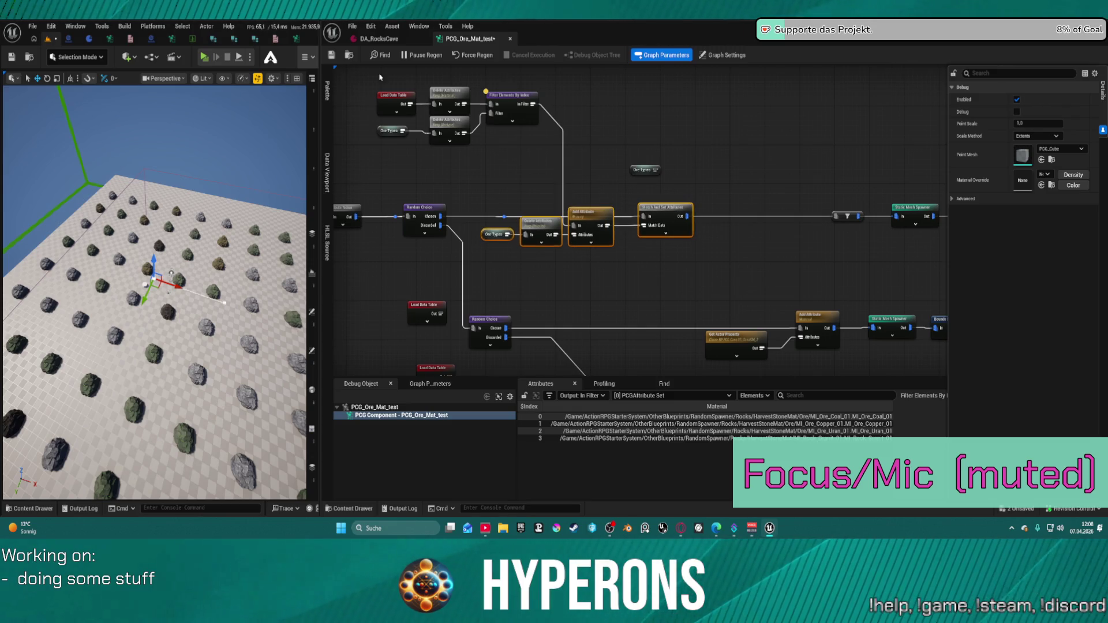
# Move the top-left branch down-right and select the middle nodes, excluding Load Data Table
pyautogui.moveTo(368, 124); pyautogui.dragTo(513, 154)
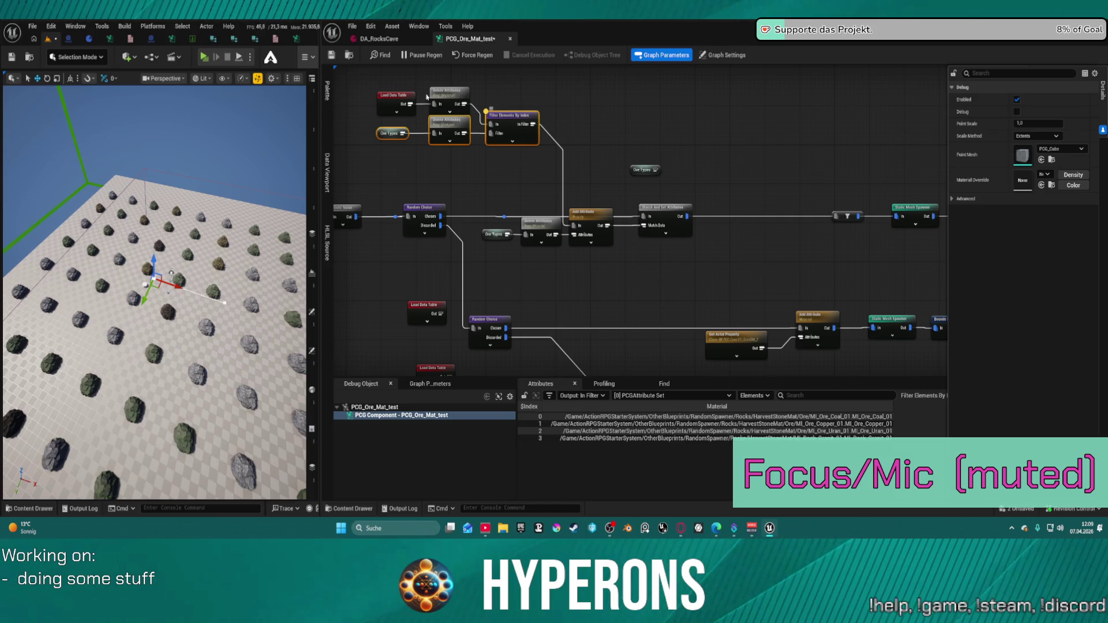
pyautogui.moveTo(370, 84)
pyautogui.mouseDown()
pyautogui.moveTo(467, 118)
pyautogui.moveTo(563, 172)
pyautogui.mouseUp()
pyautogui.moveTo(504, 124)
pyautogui.mouseDown()
pyautogui.moveTo(535, 167)
pyautogui.moveTo(535, 156)
pyautogui.mouseUp()
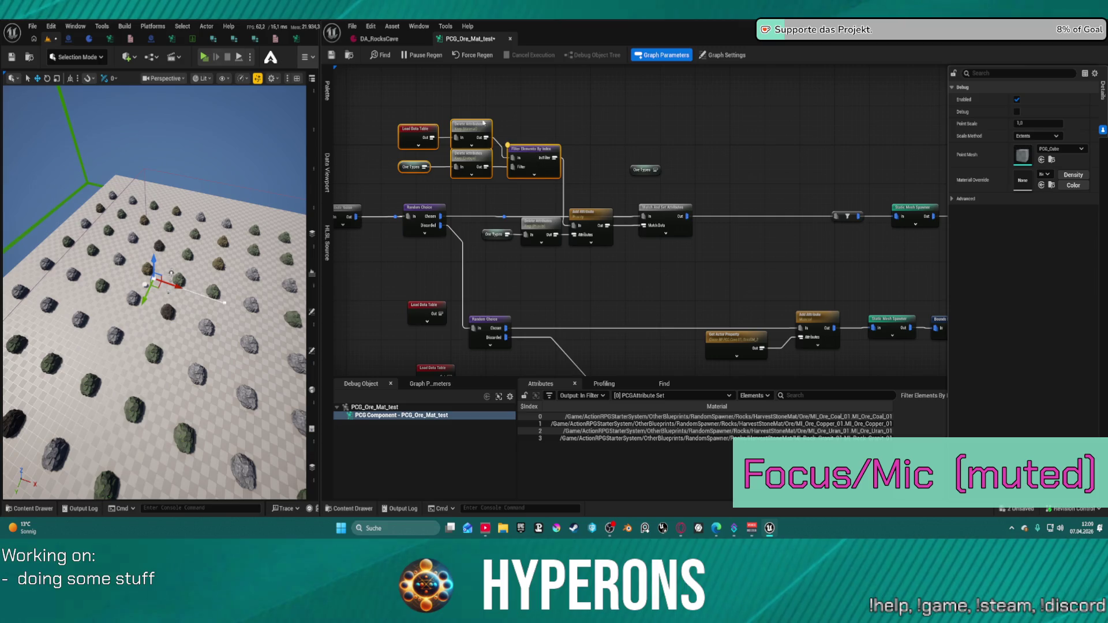
pyautogui.moveTo(499, 199); pyautogui.dragTo(616, 251)
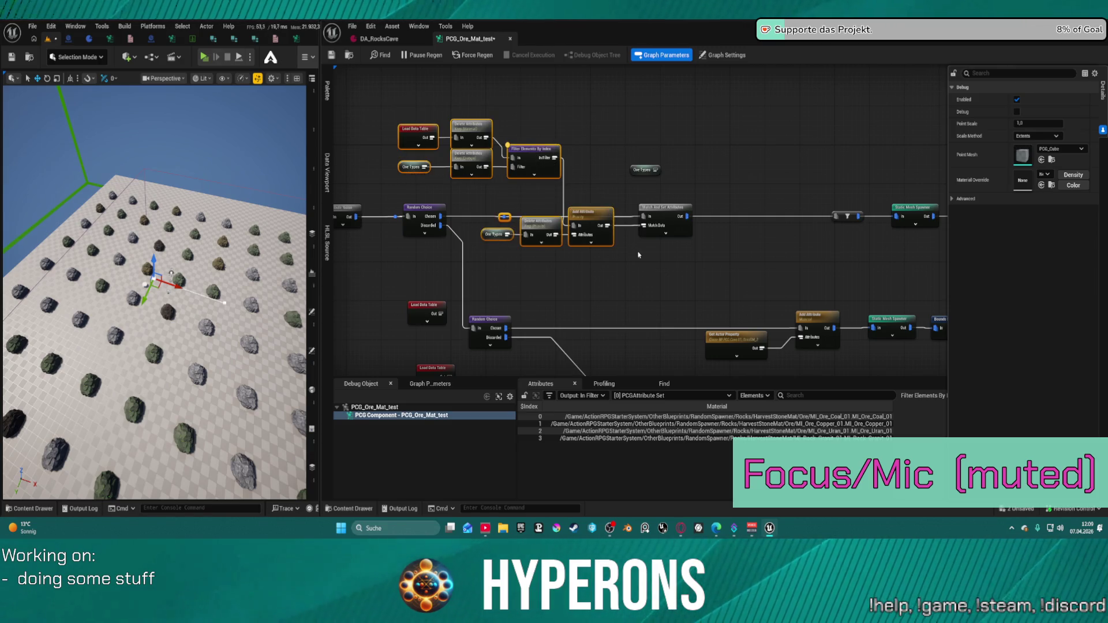
pyautogui.keyDown('ctrl'); pyautogui.click(410, 137); pyautogui.keyUp('ctrl')
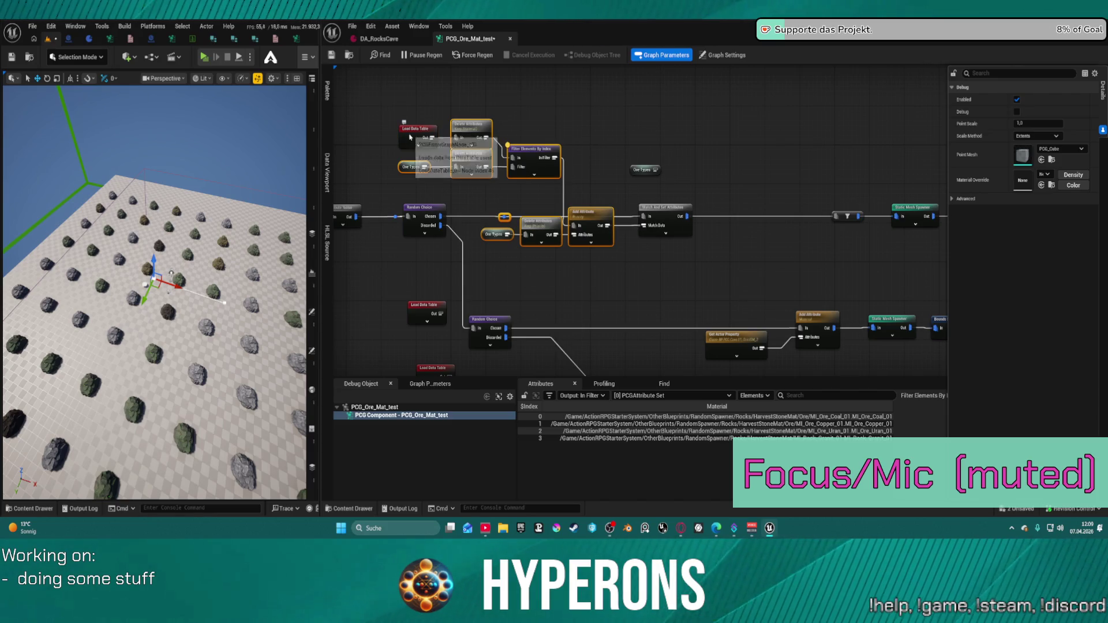
pyautogui.moveTo(689, 290)
pyautogui.mouseDown()
pyautogui.moveTo(508, 184)
pyautogui.moveTo(589, 257)
pyautogui.moveTo(657, 274)
pyautogui.mouseUp()
# Delete the Get Actor Property and Add Attribute nodes, shift the spawner right, and paste the filter nodes
pyautogui.press('Delete')
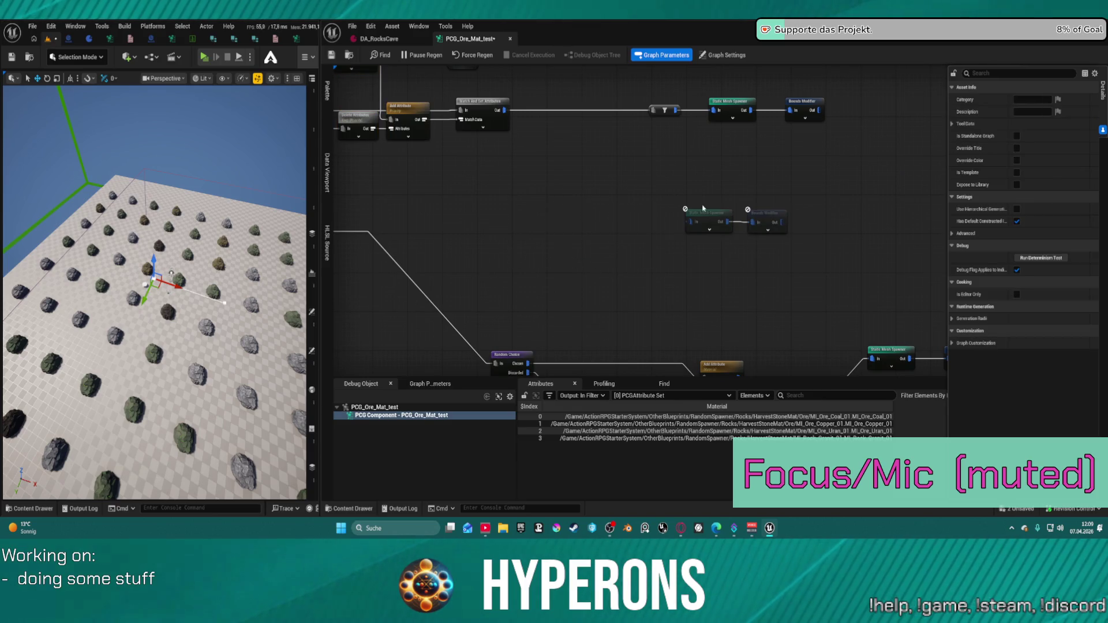
pyautogui.moveTo(770, 212); pyautogui.dragTo(888, 202)
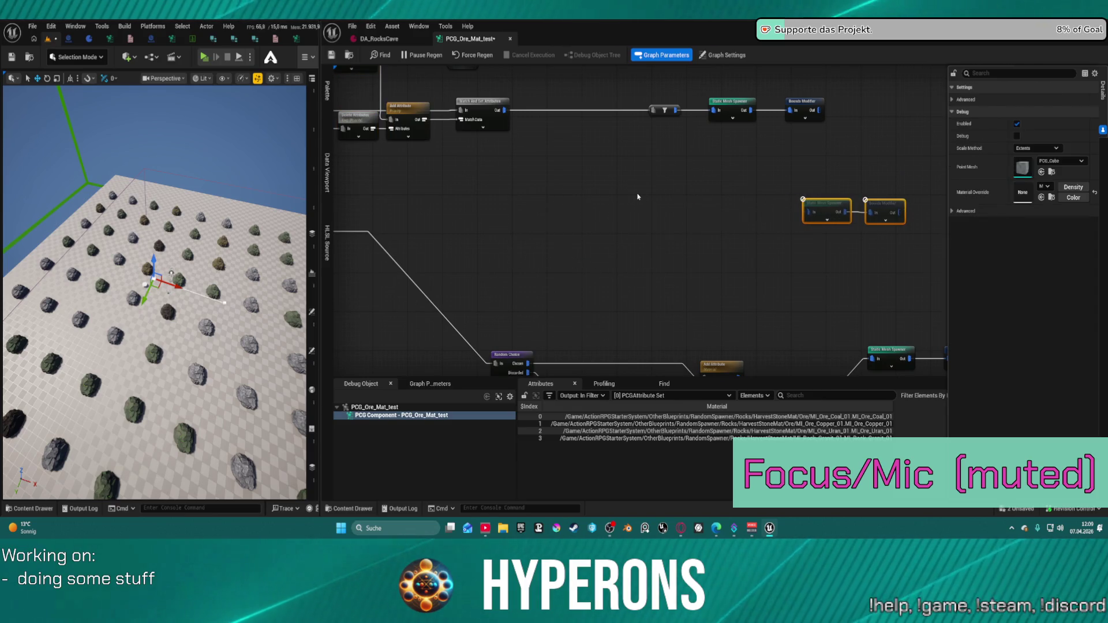
pyautogui.click(578, 224)
pyautogui.hotkey('ctrl', 'v')
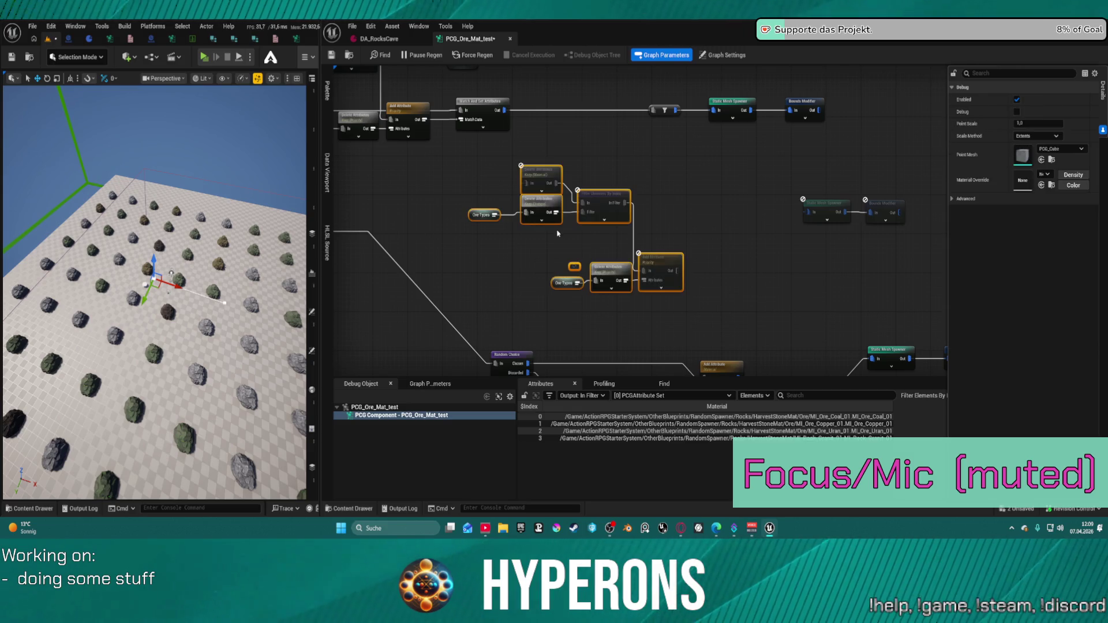
pyautogui.moveTo(675, 270); pyautogui.dragTo(806, 216)
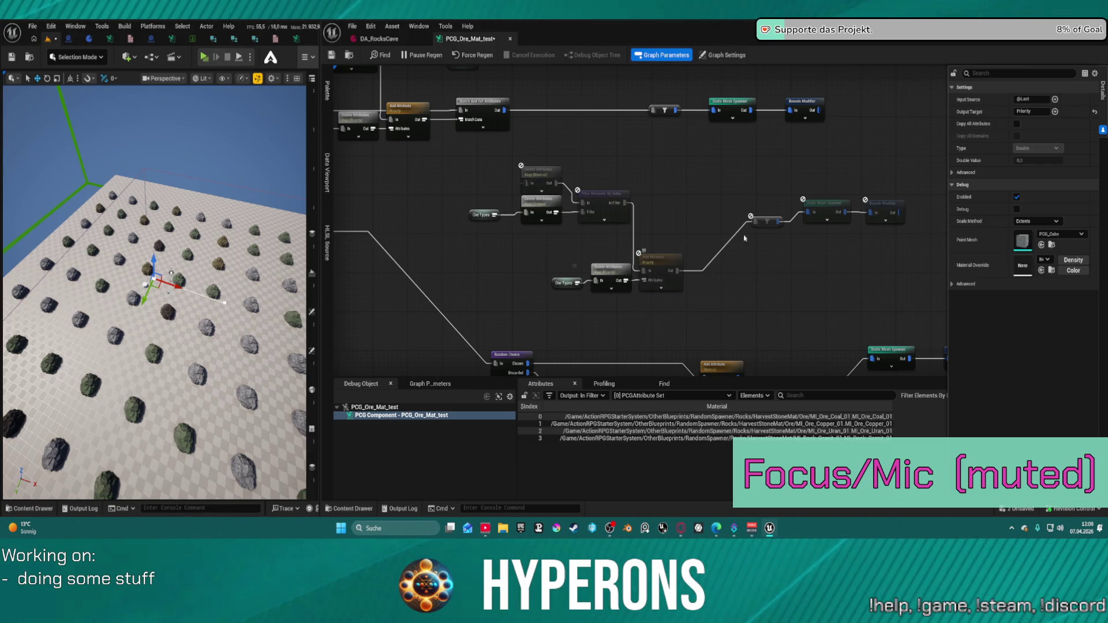
# Remove the misplaced pasted cluster and the leftover Ore Types and disabled node from the lower path
pyautogui.moveTo(799, 208); pyautogui.dragTo(655, 215)
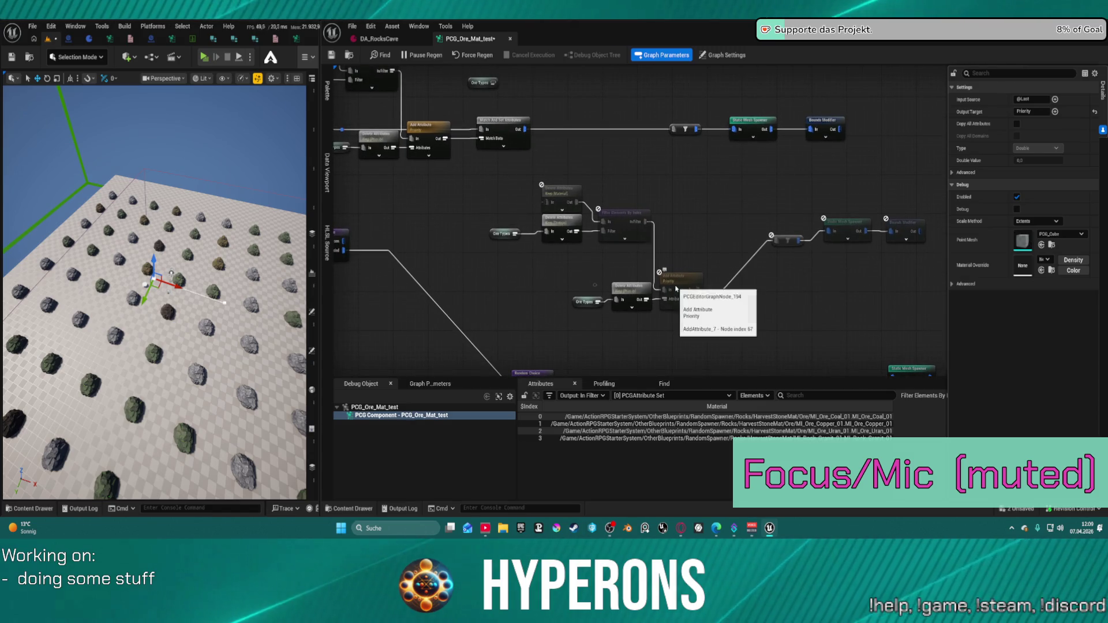
pyautogui.moveTo(613, 279)
pyautogui.mouseDown()
pyautogui.moveTo(697, 200)
pyautogui.moveTo(786, 271)
pyautogui.moveTo(697, 275)
pyautogui.mouseUp()
pyautogui.moveTo(501, 201)
pyautogui.mouseDown()
pyautogui.moveTo(662, 300)
pyautogui.moveTo(908, 403)
pyautogui.mouseUp()
pyautogui.moveTo(442, 117)
pyautogui.mouseDown()
pyautogui.moveTo(514, 173)
pyautogui.moveTo(577, 178)
pyautogui.mouseUp()
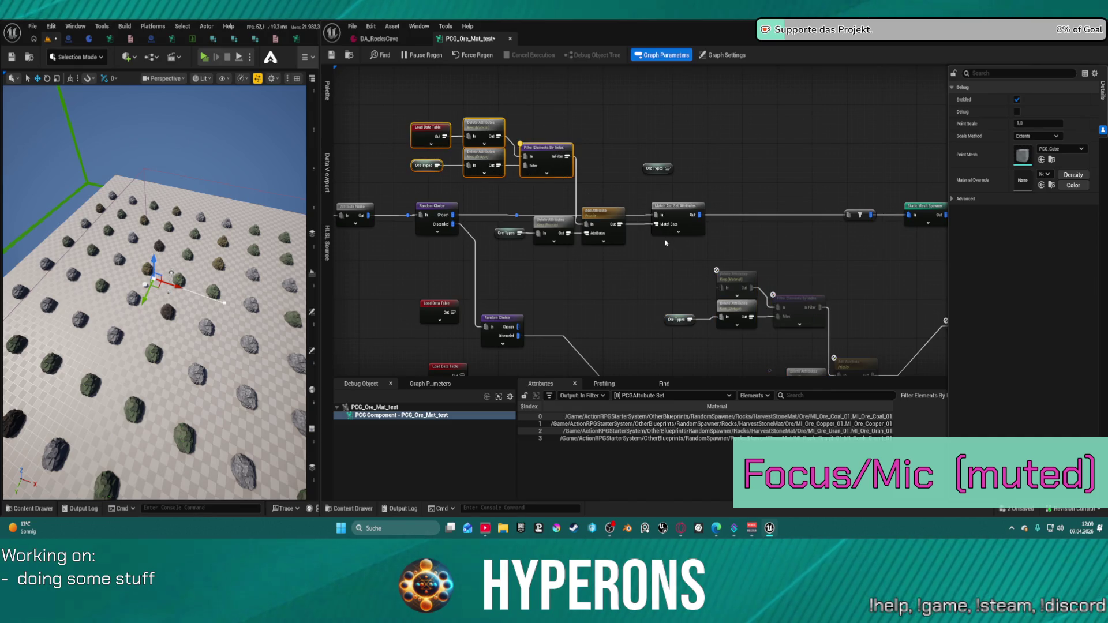
pyautogui.moveTo(698, 260)
pyautogui.mouseDown()
pyautogui.moveTo(575, 203)
pyautogui.moveTo(505, 203)
pyautogui.mouseUp()
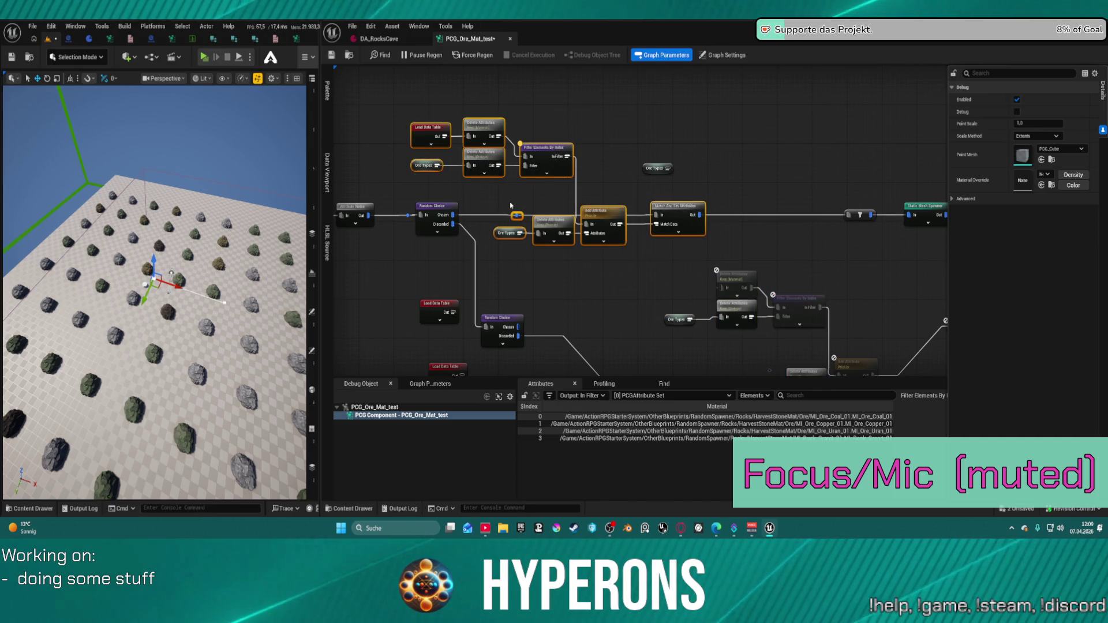
pyautogui.moveTo(714, 317); pyautogui.dragTo(609, 286)
pyautogui.moveTo(571, 234); pyautogui.dragTo(750, 363)
pyautogui.press('Delete')
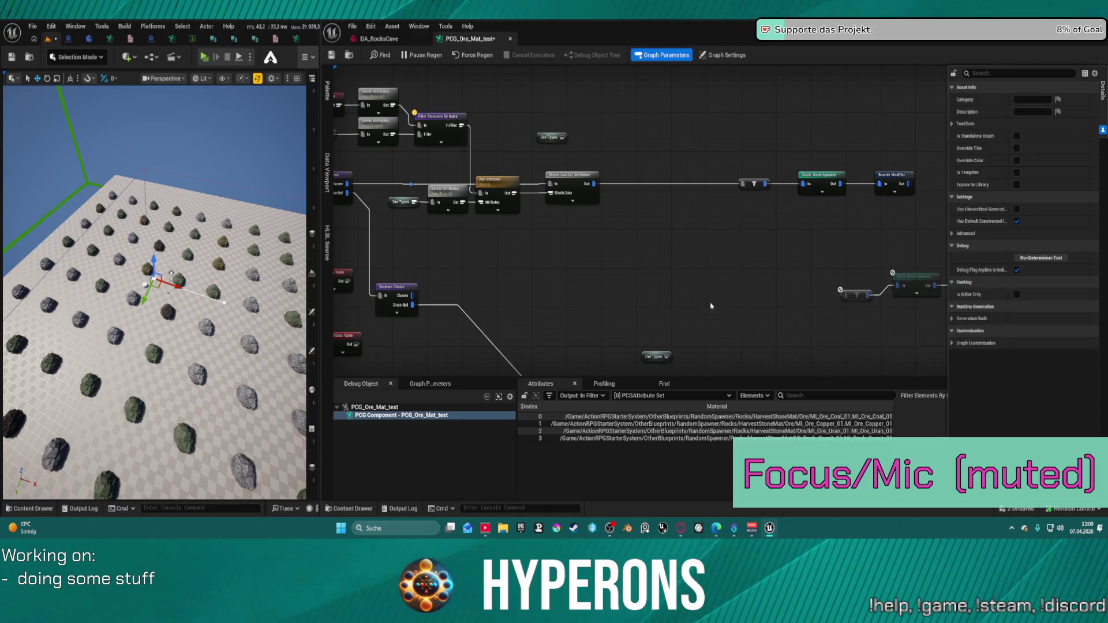
pyautogui.press('Delete')
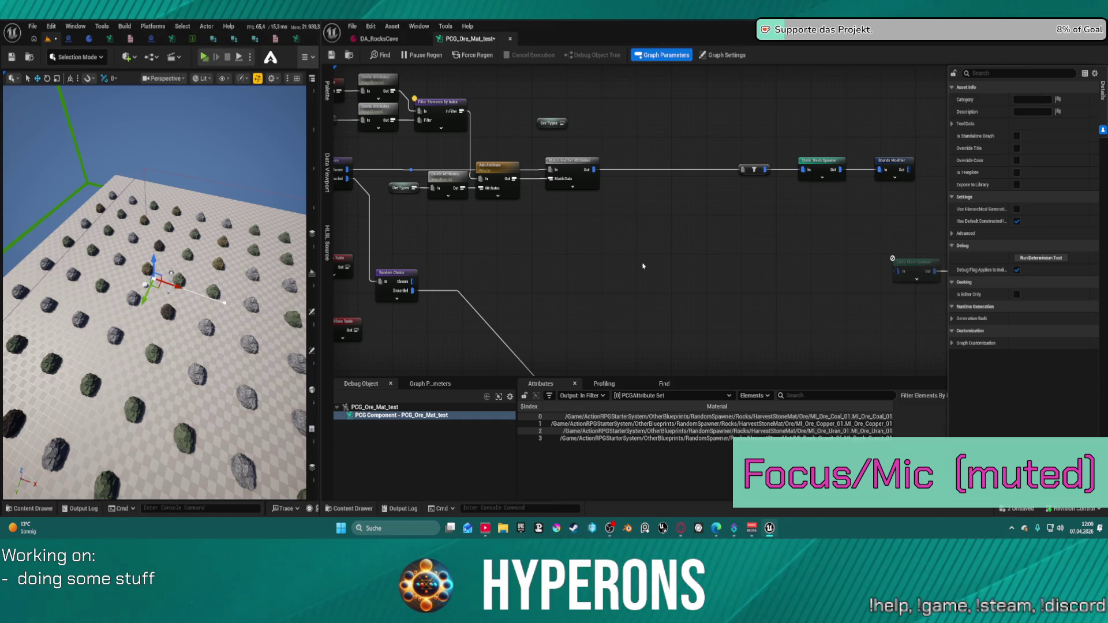
# Paste the copied ore branch and wire it from Random Choice into the Static Mesh Spawner
pyautogui.hotkey('ctrl', 'v')
pyautogui.click(810, 297)
pyautogui.moveTo(833, 300); pyautogui.dragTo(900, 275)
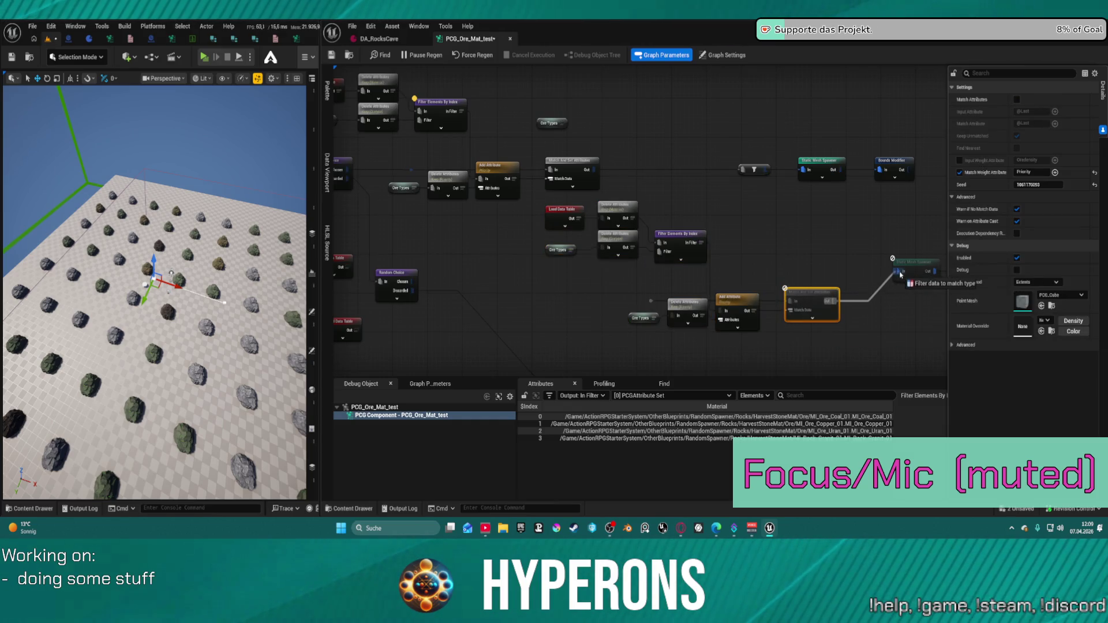
pyautogui.moveTo(650, 301); pyautogui.dragTo(412, 281)
# Remove the duplicate Load Data Table, rewire the remaining one, and nudge the Static Mesh Spawner into place
pyautogui.click(562, 220)
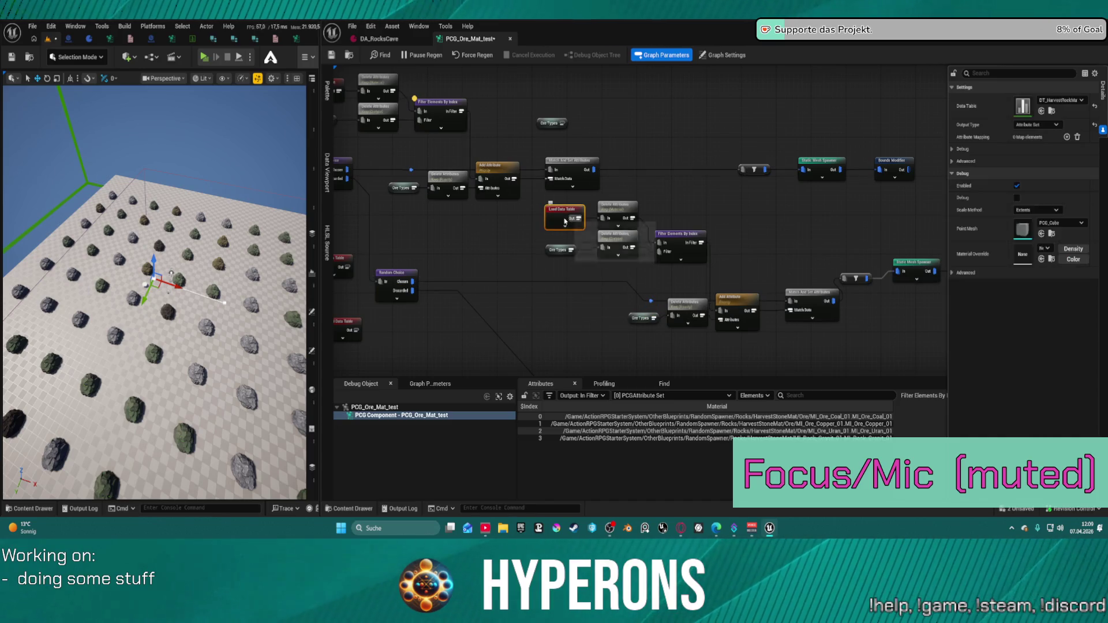
pyautogui.press('Delete')
pyautogui.moveTo(442, 229)
pyautogui.mouseDown()
pyautogui.moveTo(664, 190)
pyautogui.moveTo(643, 179)
pyautogui.moveTo(714, 183)
pyautogui.mouseUp()
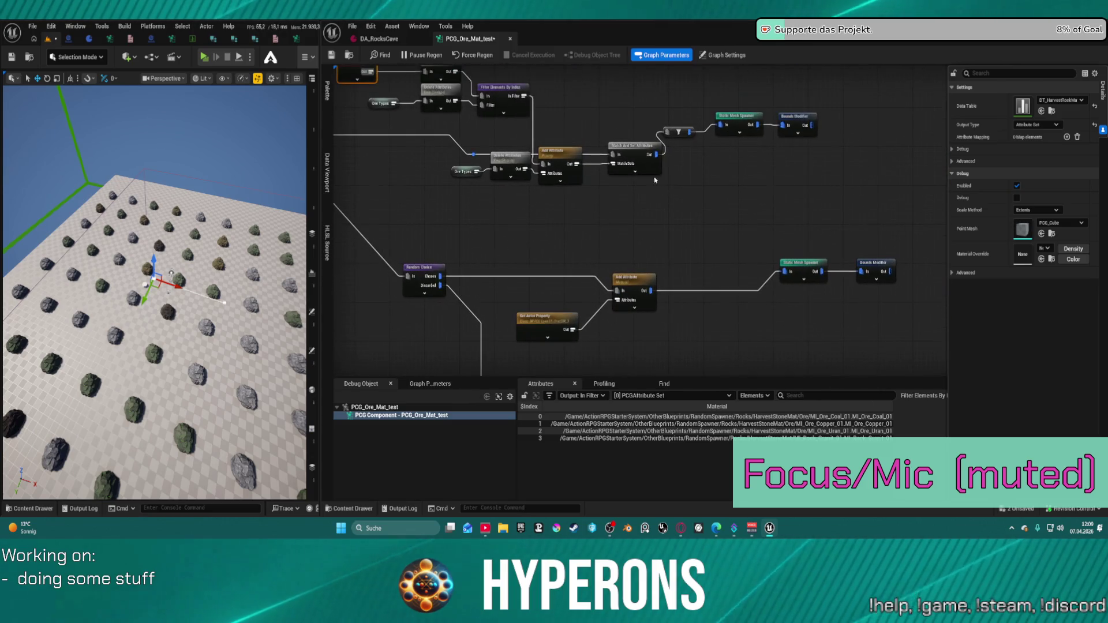
pyautogui.moveTo(738, 117); pyautogui.dragTo(744, 122)
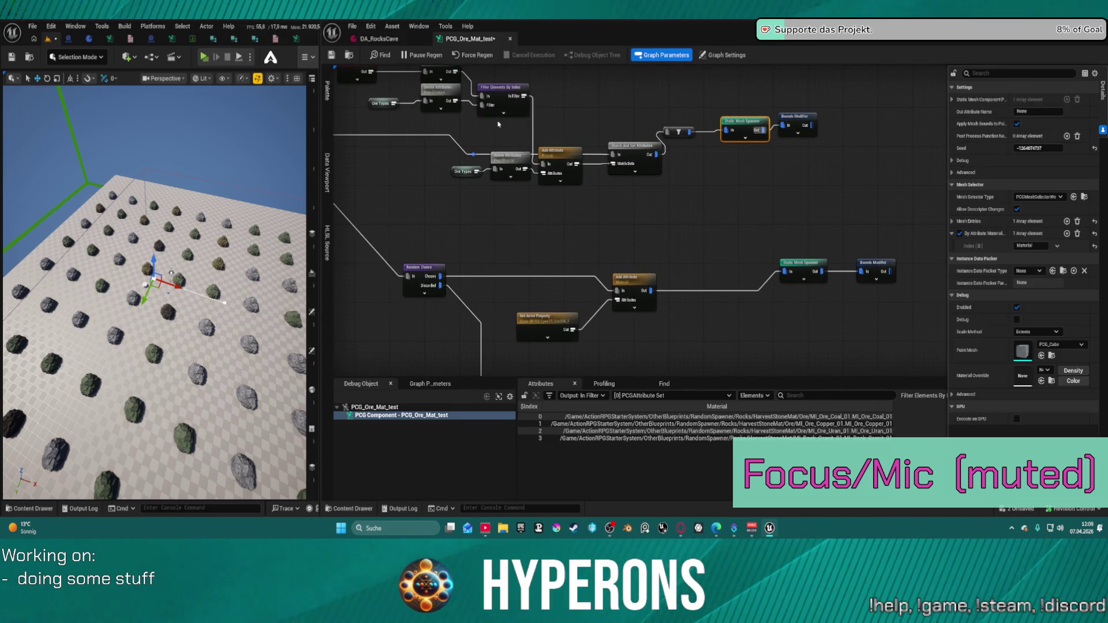
pyautogui.click(534, 124)
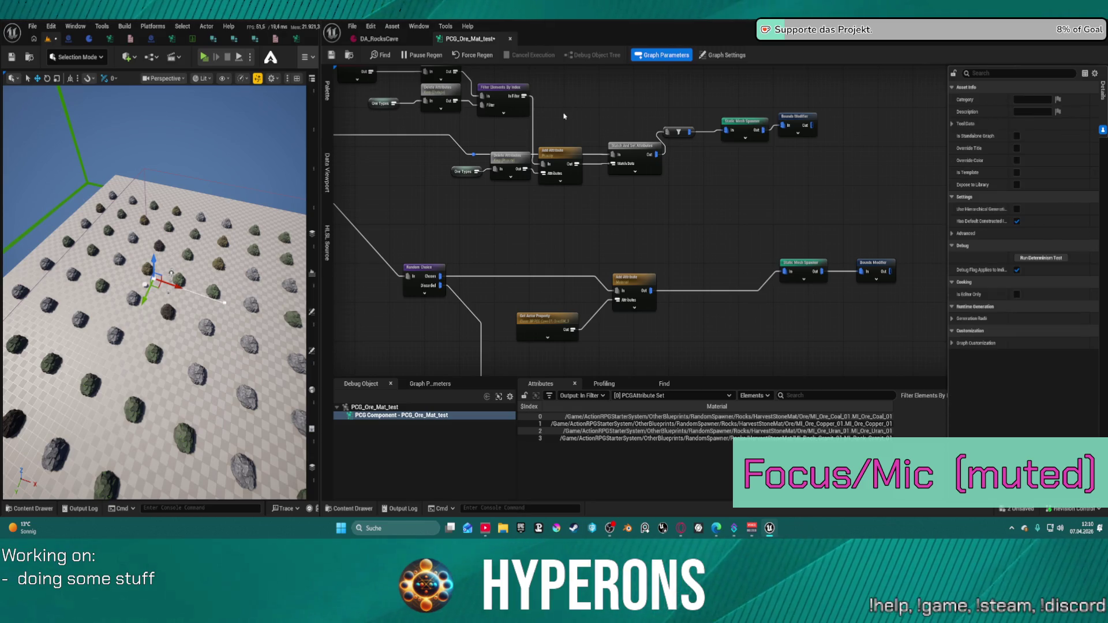
# Straighten the branch's nodes and reroute point into one aligned row
pyautogui.moveTo(497, 121)
pyautogui.mouseDown()
pyautogui.moveTo(807, 173)
pyautogui.moveTo(785, 147)
pyautogui.mouseUp()
pyautogui.press('q')
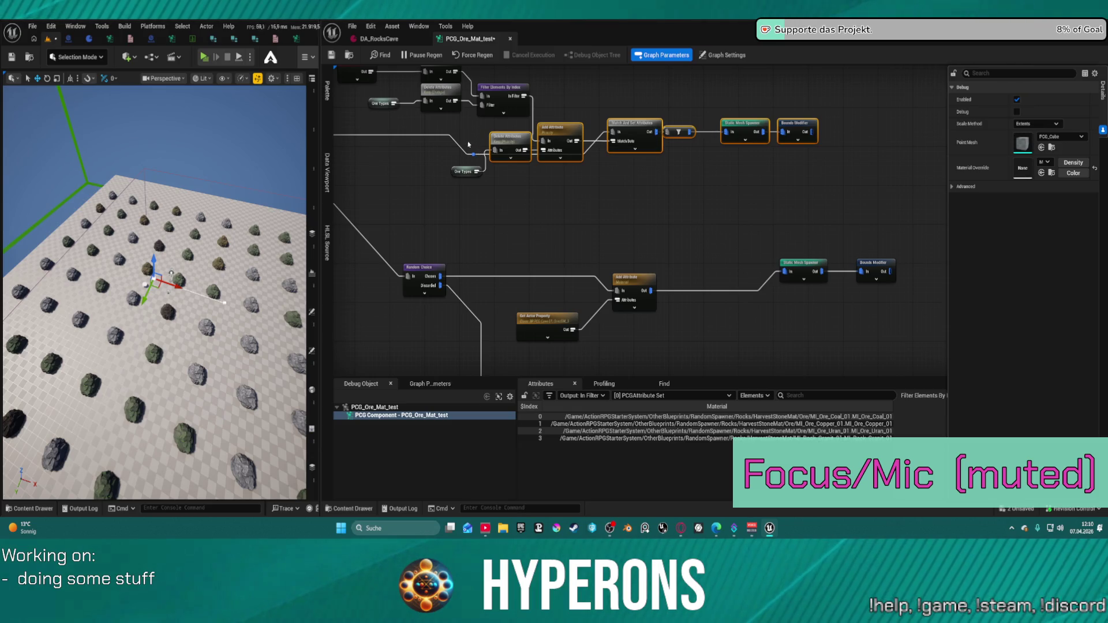
pyautogui.keyDown('shift'); pyautogui.click(473, 154); pyautogui.keyUp('shift')
pyautogui.press('q')
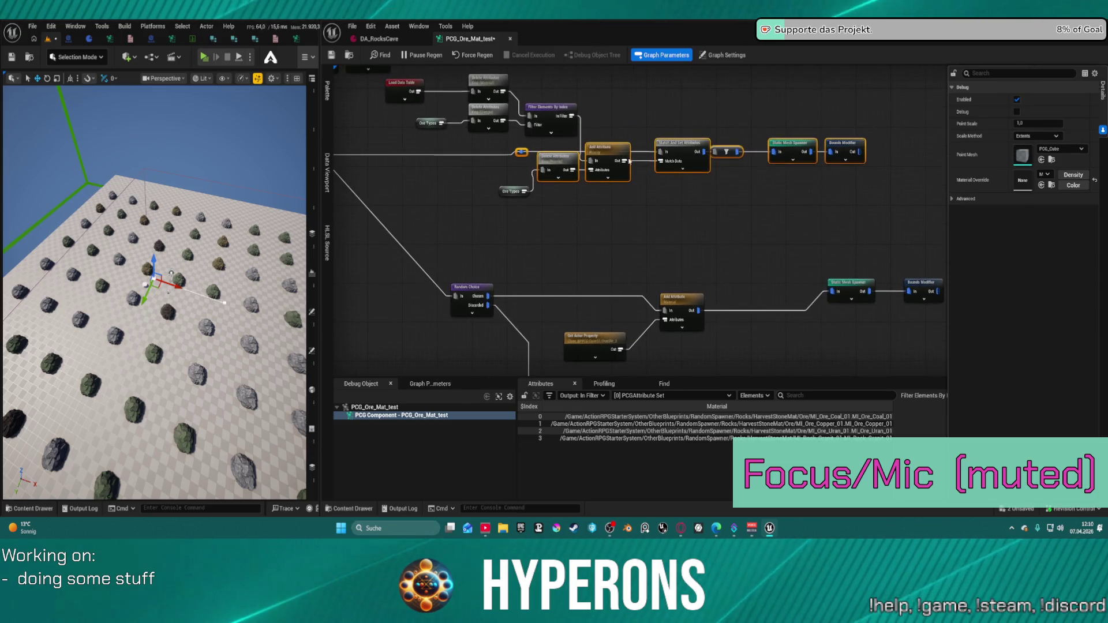
pyautogui.moveTo(605, 152); pyautogui.dragTo(605, 157)
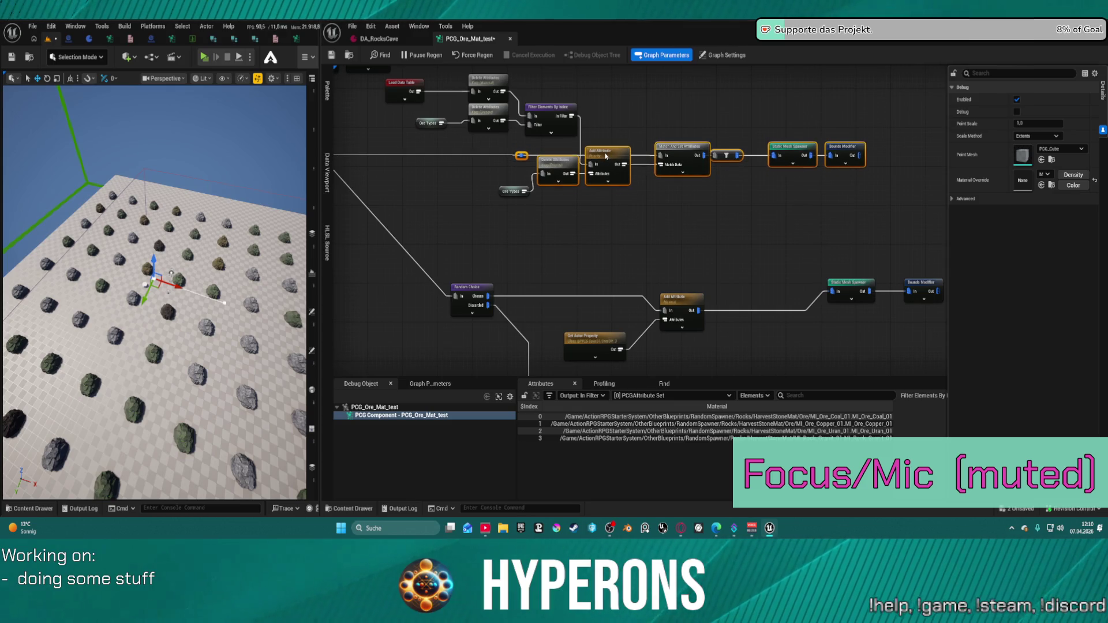
pyautogui.click(642, 203)
# Delete the two unused nodes below the branch
pyautogui.scroll(-4, 641, 217)
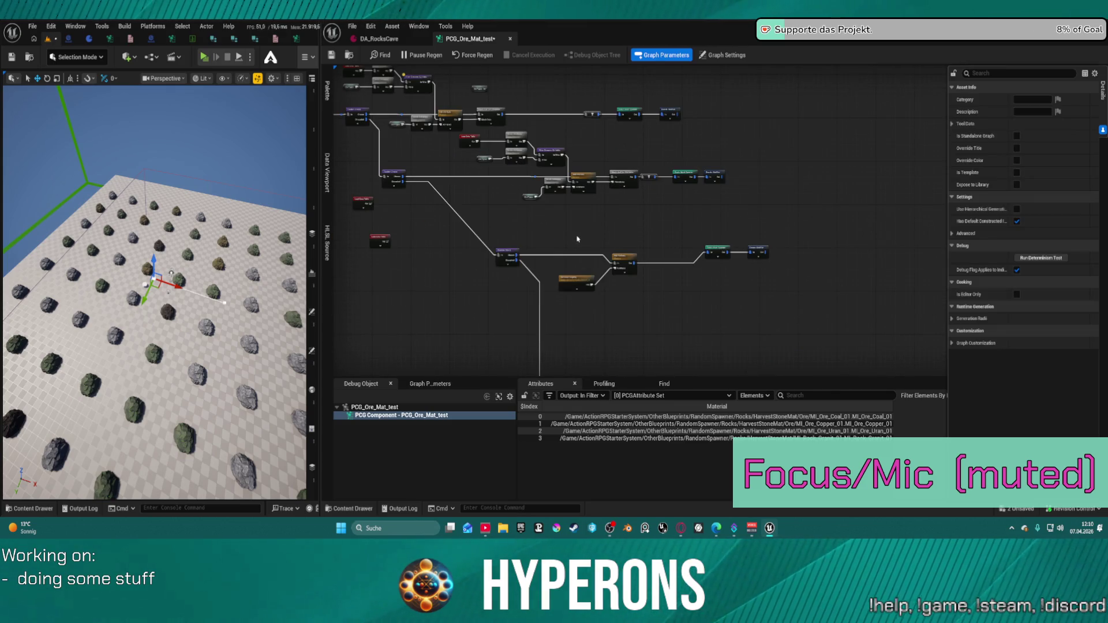
pyautogui.moveTo(621, 291); pyautogui.dragTo(630, 287)
pyautogui.press('Delete')
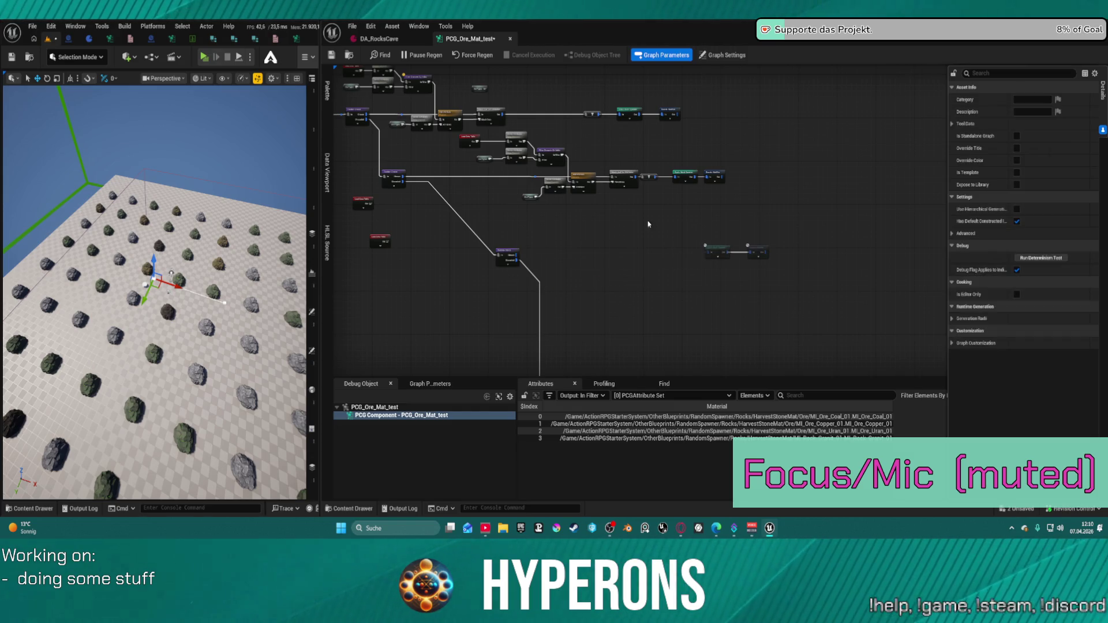
# Paste another ore branch copy fed by Random Choice's Chosen output, with Match And Set Attributes wired straight to its spawner
pyautogui.moveTo(625, 212)
pyautogui.mouseDown()
pyautogui.moveTo(477, 138)
pyautogui.moveTo(495, 168)
pyautogui.moveTo(491, 137)
pyautogui.mouseUp()
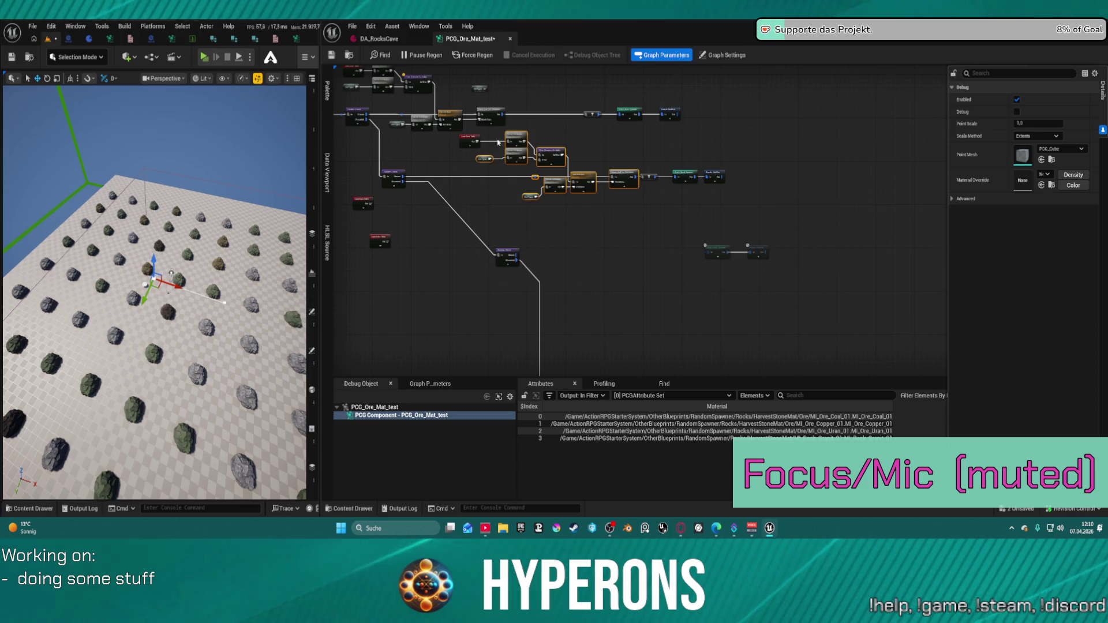
pyautogui.click(573, 241)
pyautogui.hotkey('ctrl', 'v')
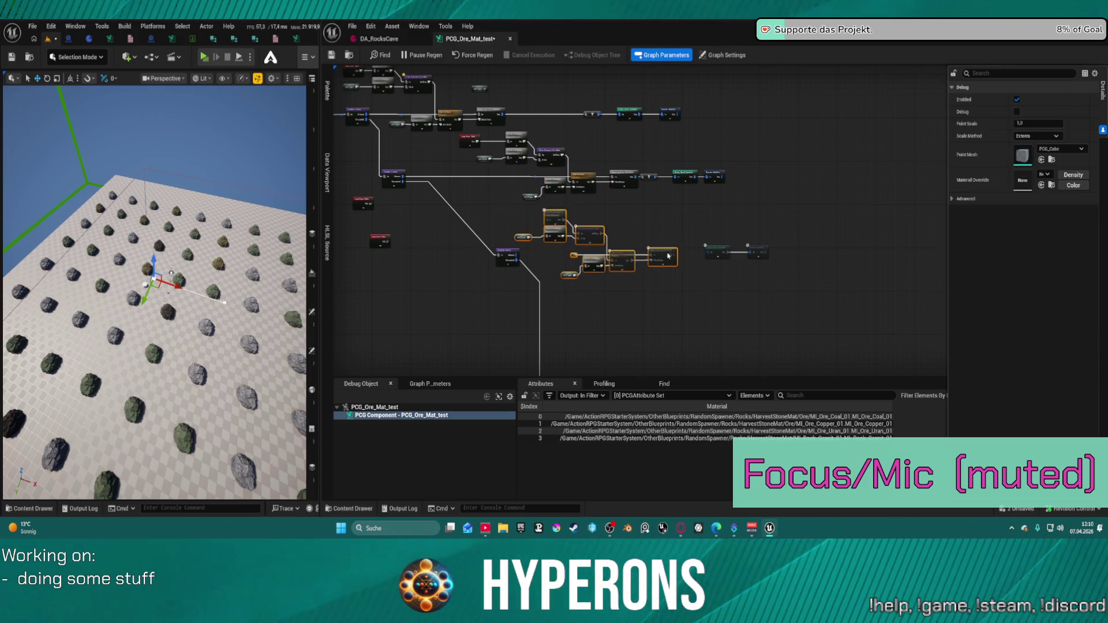
pyautogui.scroll(5, 646, 241)
pyautogui.moveTo(642, 256); pyautogui.dragTo(728, 250)
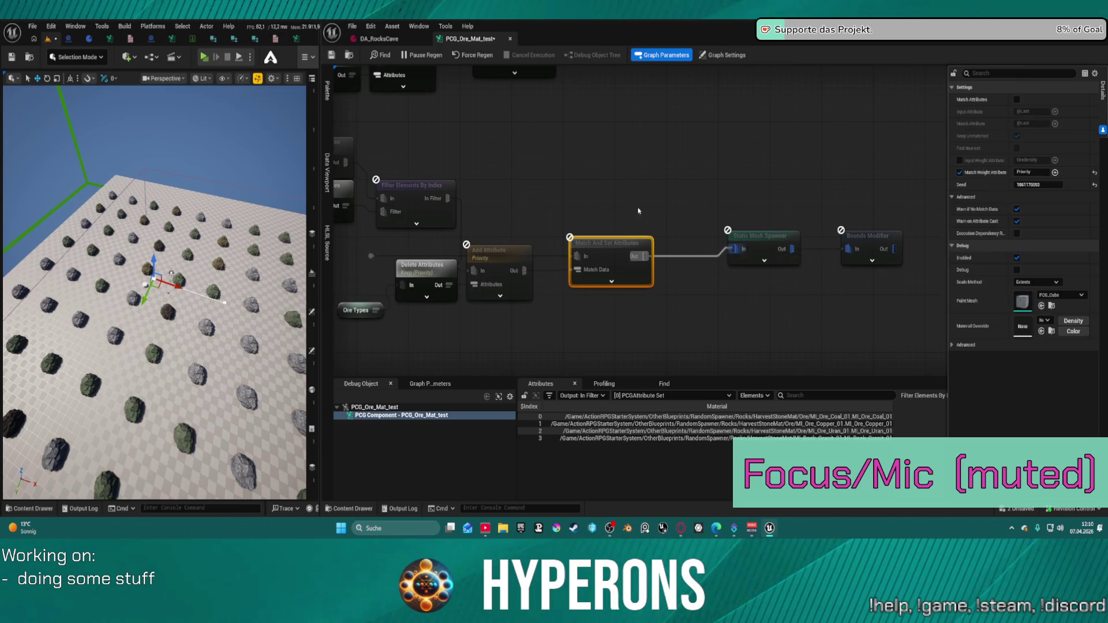
pyautogui.scroll(-3, 638, 211)
pyautogui.scroll(3, 639, 238)
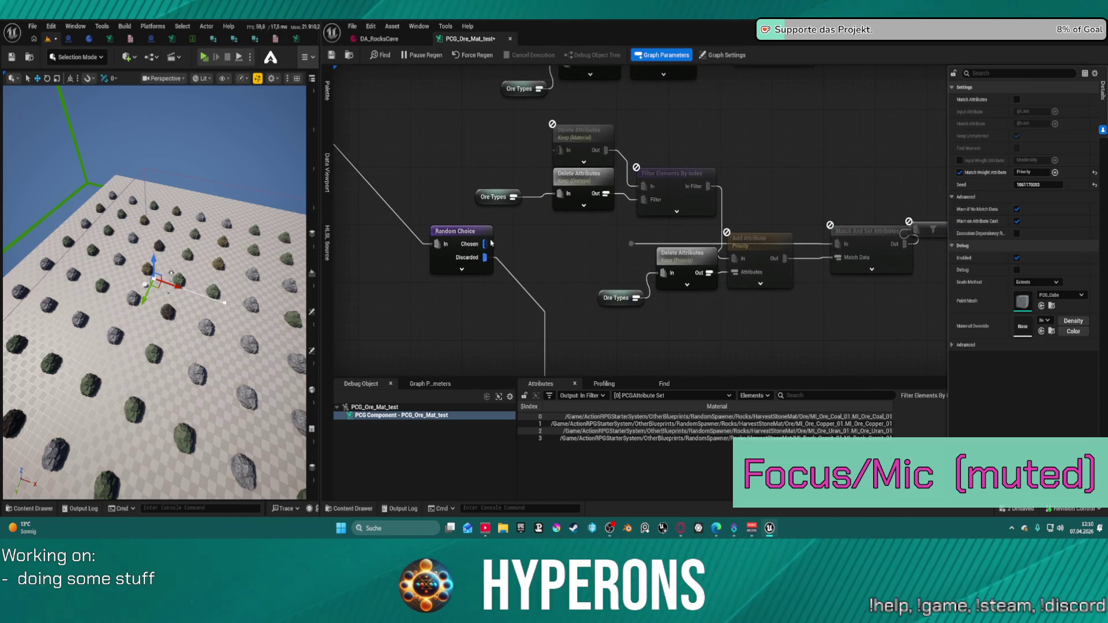
pyautogui.moveTo(492, 243); pyautogui.dragTo(632, 244)
pyautogui.moveTo(778, 175); pyautogui.dragTo(582, 210)
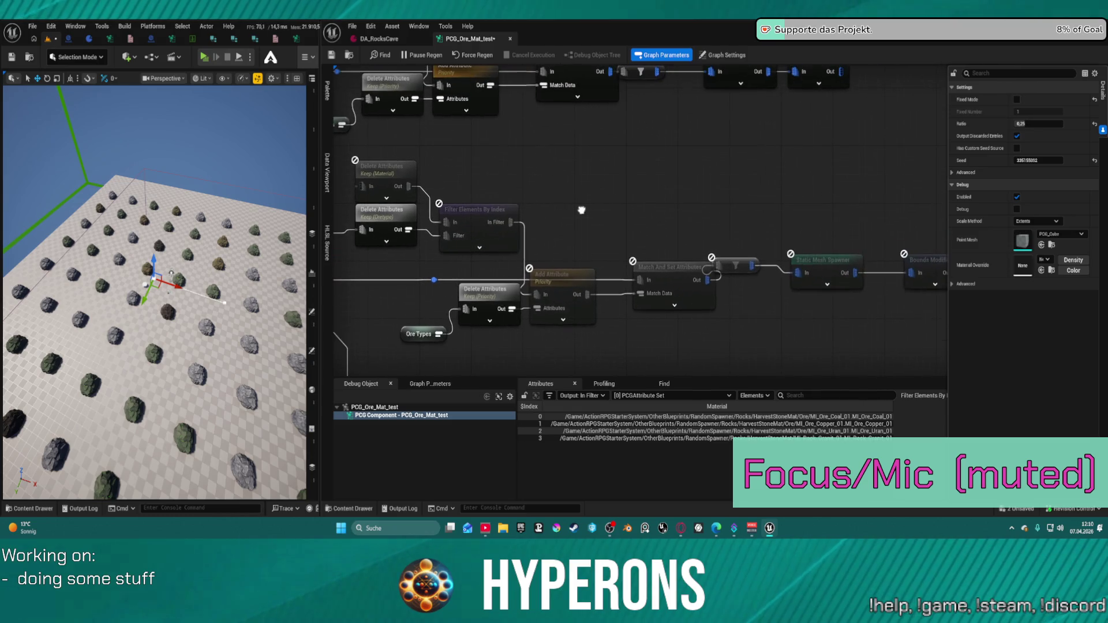
pyautogui.click(734, 265)
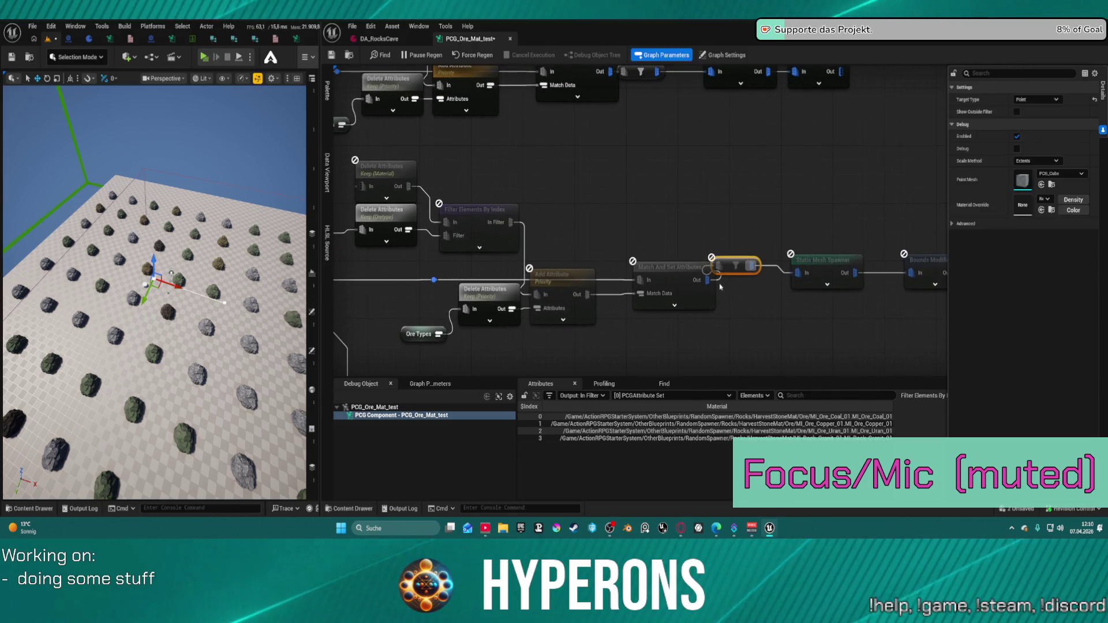
pyautogui.press('Delete')
pyautogui.moveTo(709, 280); pyautogui.dragTo(798, 272)
# Paste a Load Data Table beside the new branch and feed it into the Delete Attributes nodes
pyautogui.scroll(-3, 748, 231)
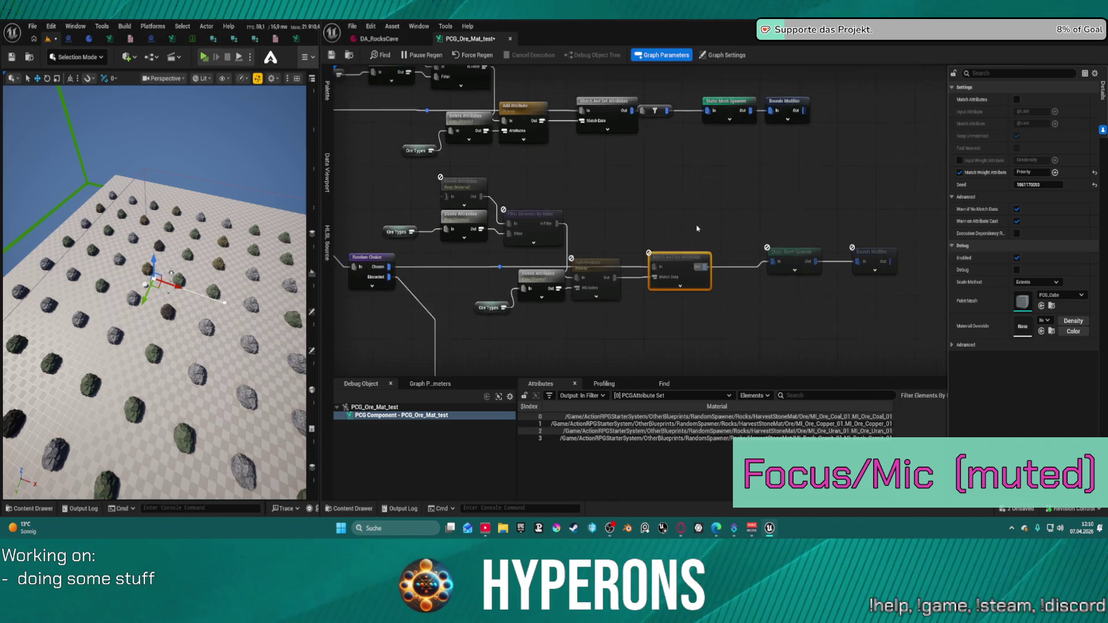
pyautogui.moveTo(749, 231); pyautogui.dragTo(875, 280)
pyautogui.hotkey('ctrl', 'v')
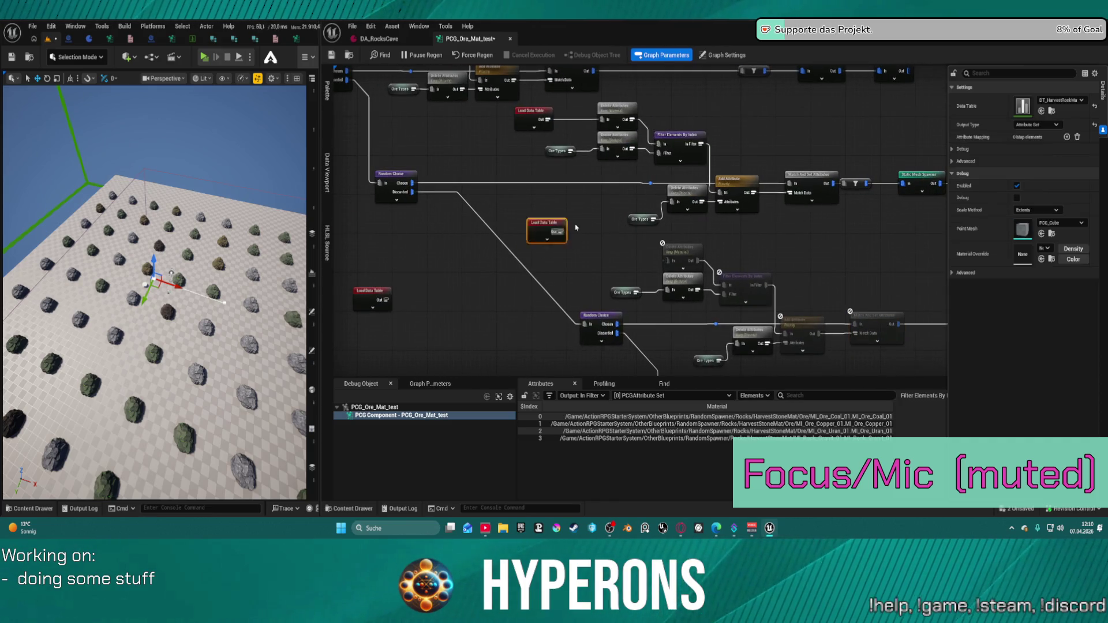
pyautogui.moveTo(553, 227); pyautogui.dragTo(668, 260)
pyautogui.moveTo(591, 245); pyautogui.dragTo(613, 260)
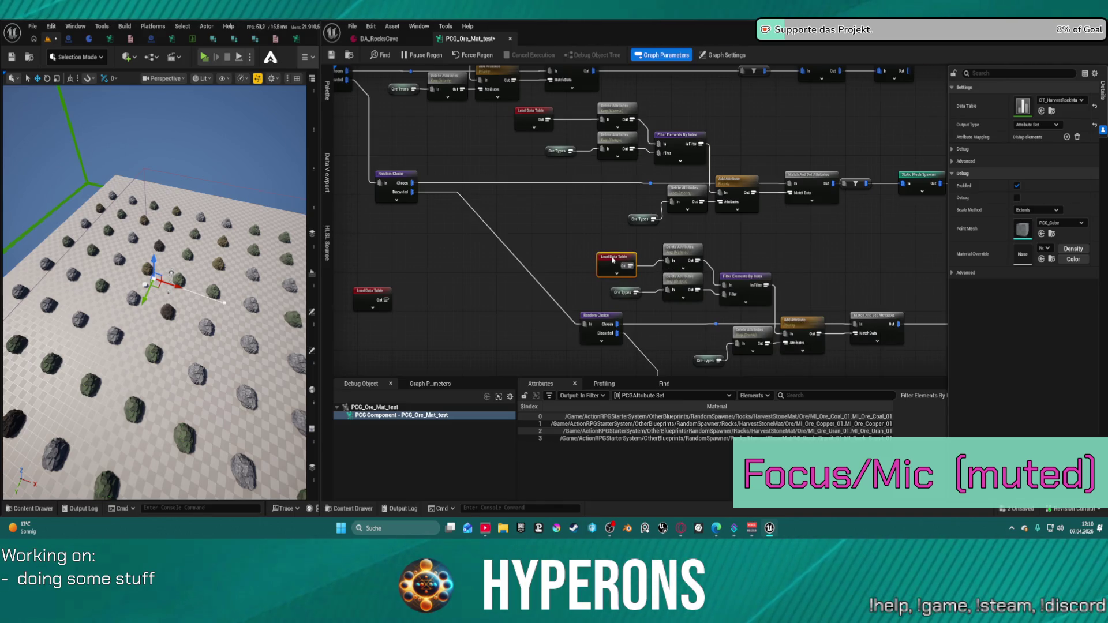
pyautogui.moveTo(672, 296); pyautogui.dragTo(547, 166)
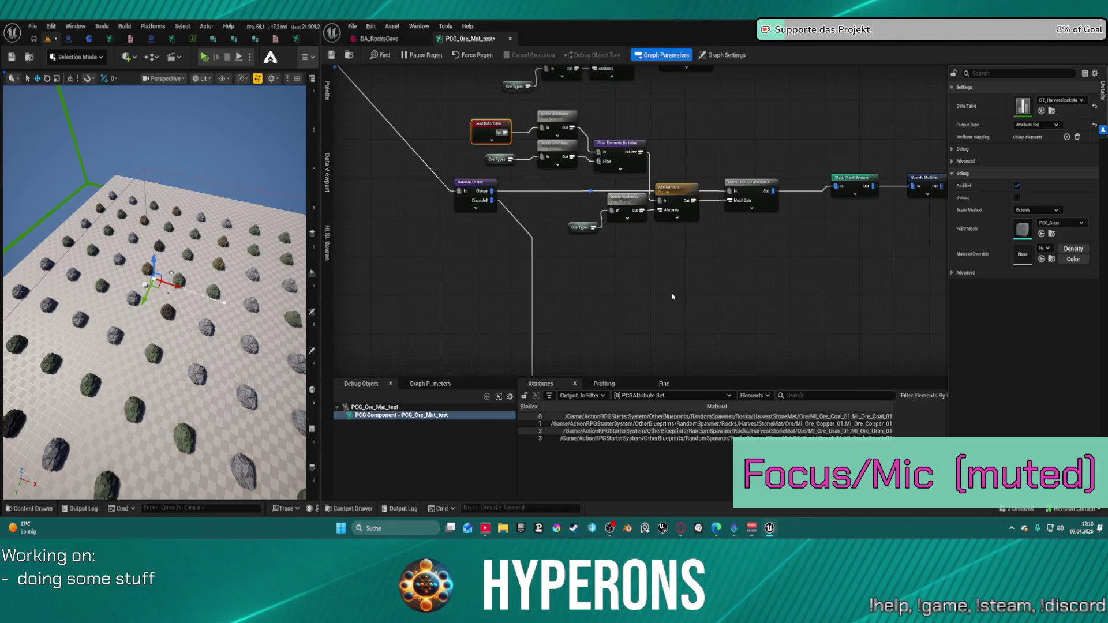
pyautogui.moveTo(809, 280); pyautogui.dragTo(732, 240)
pyautogui.scroll(-3, 724, 208)
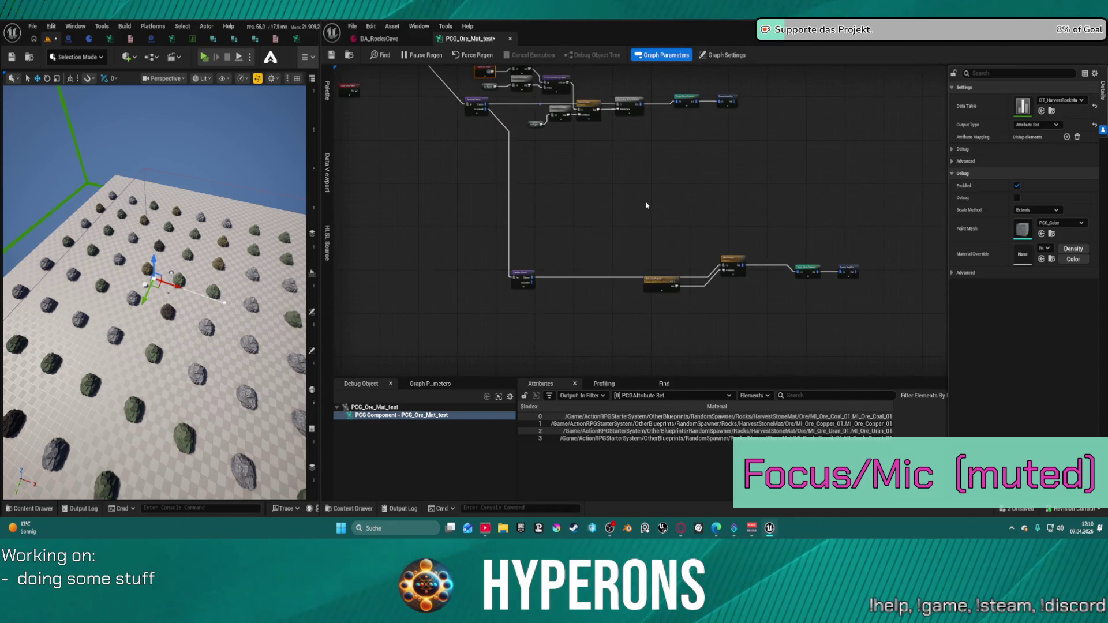
# Delete the old lower node chain
pyautogui.moveTo(654, 287); pyautogui.dragTo(735, 321)
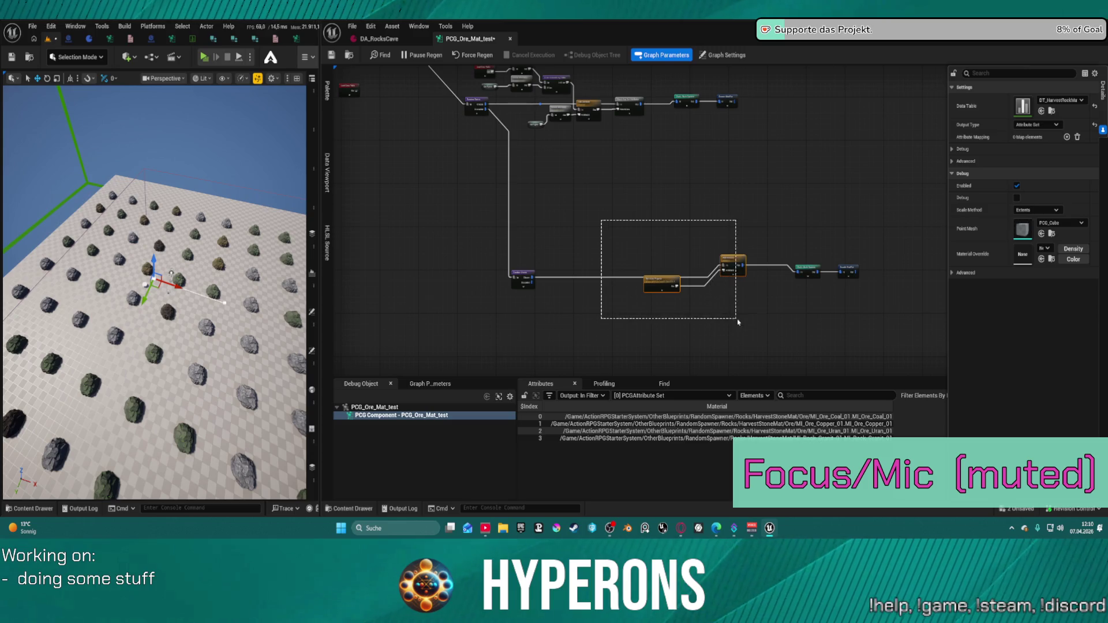
pyautogui.press('Delete')
pyautogui.scroll(-2, 766, 283)
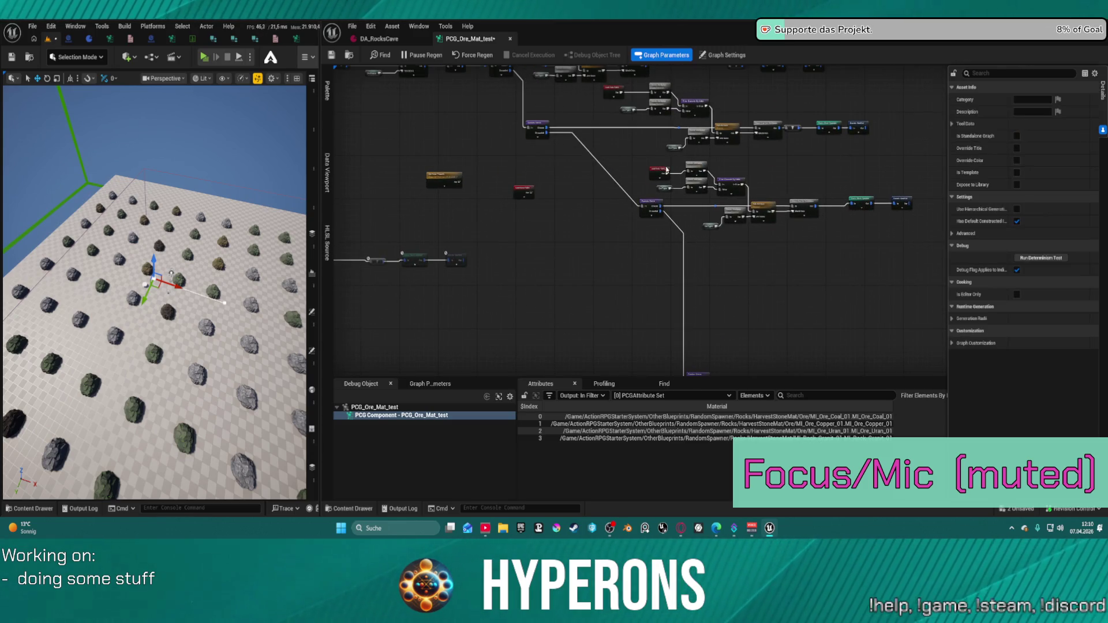
# Duplicate the ore-material branch below, wire Random Choice's Chosen output into it, and place its Load Data Table
pyautogui.moveTo(663, 166); pyautogui.dragTo(762, 230)
pyautogui.moveTo(740, 193); pyautogui.dragTo(740, 194)
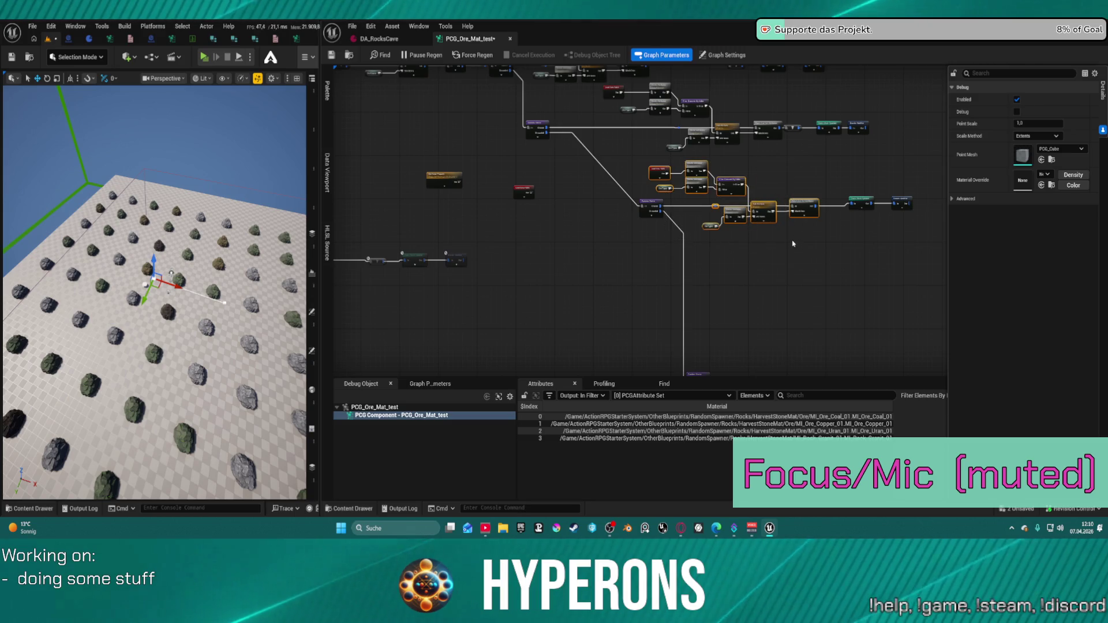
pyautogui.moveTo(793, 262)
pyautogui.mouseDown()
pyautogui.moveTo(664, 176)
pyautogui.moveTo(632, 136)
pyautogui.mouseUp()
pyautogui.hotkey('ctrl', 'v')
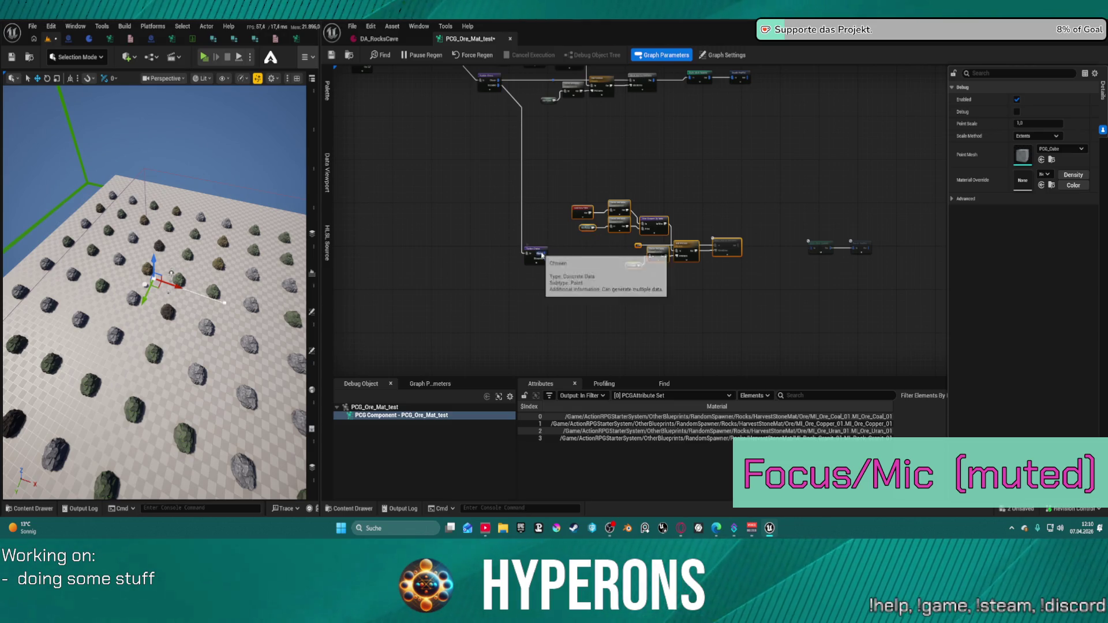
pyautogui.moveTo(546, 254); pyautogui.dragTo(649, 250)
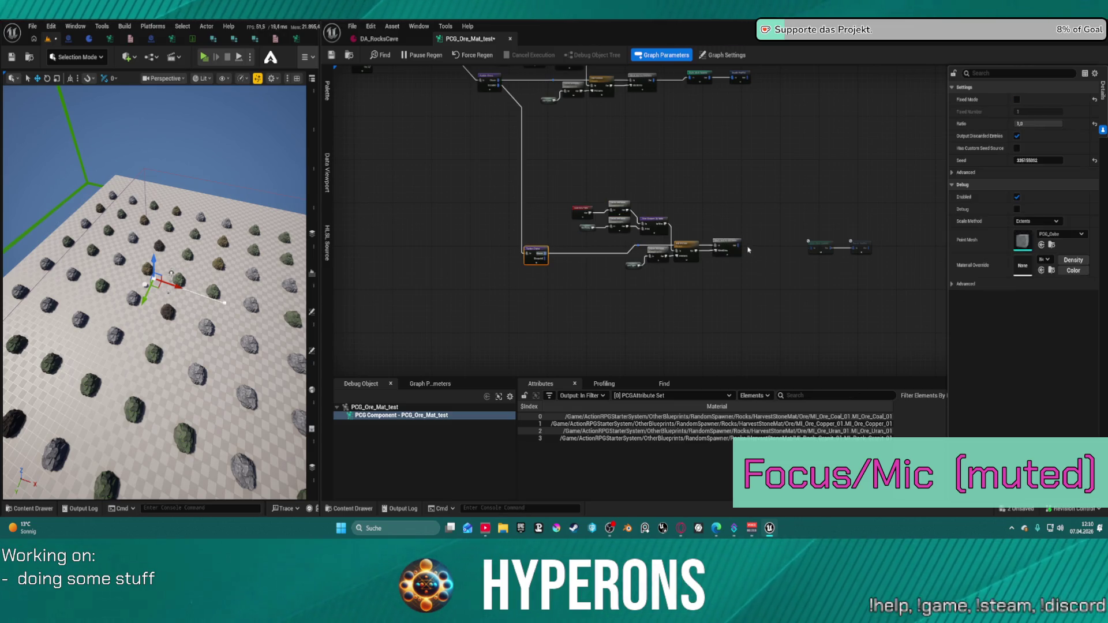
pyautogui.click(737, 247)
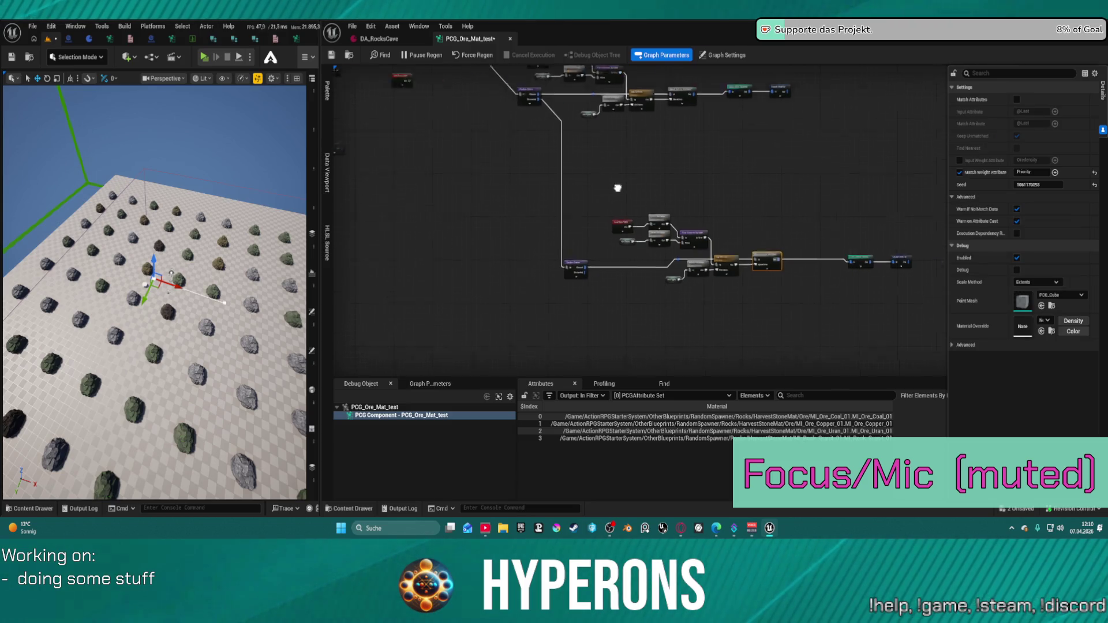
pyautogui.moveTo(530, 101); pyautogui.dragTo(780, 250)
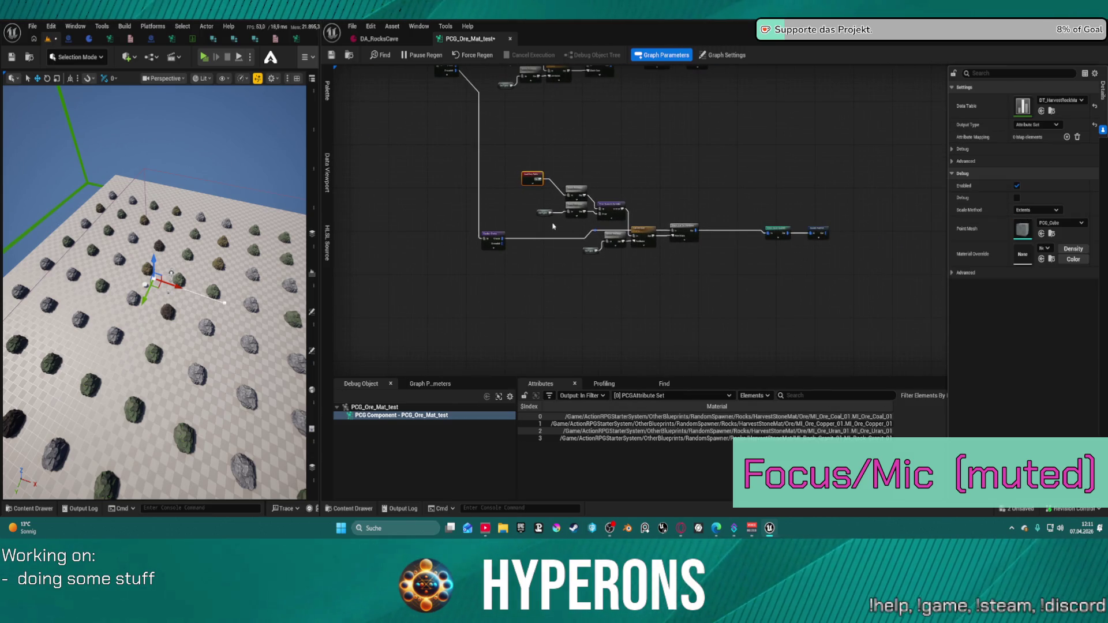
# Check the chain's last node and bring up the Random Choice node's settings
pyautogui.click(814, 242)
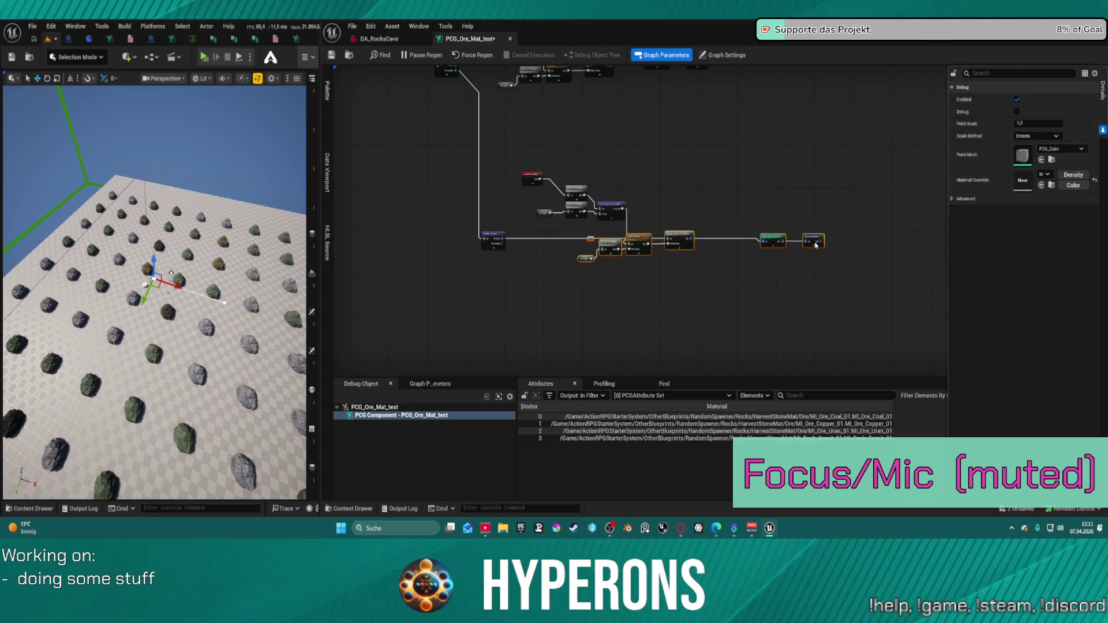
pyautogui.moveTo(735, 205); pyautogui.dragTo(703, 270)
pyautogui.click(648, 263)
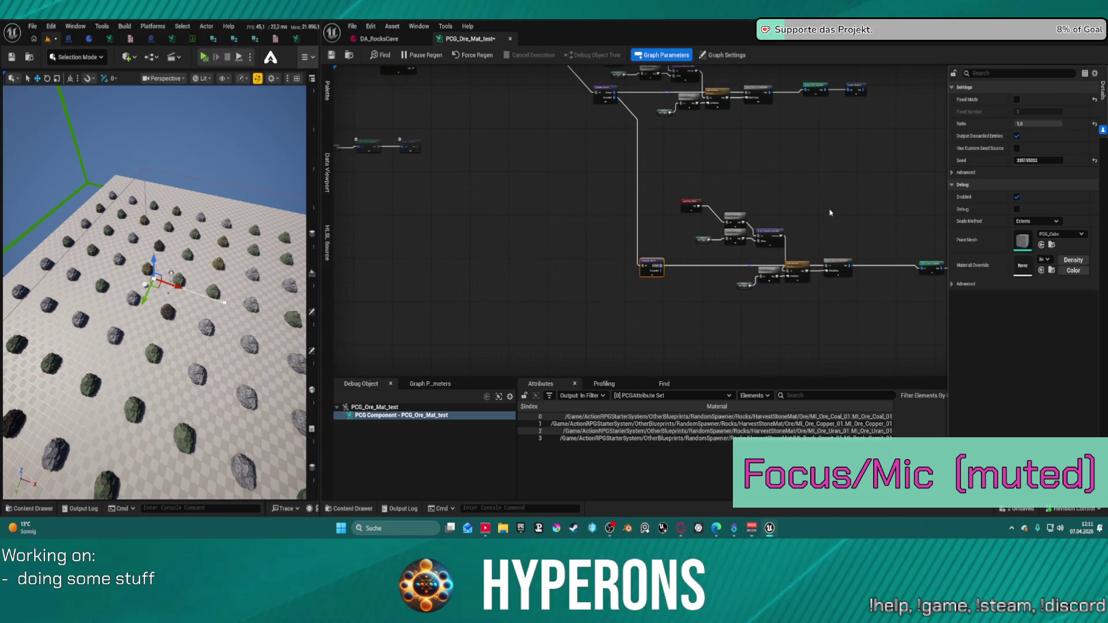
pyautogui.scroll(-2, 742, 242)
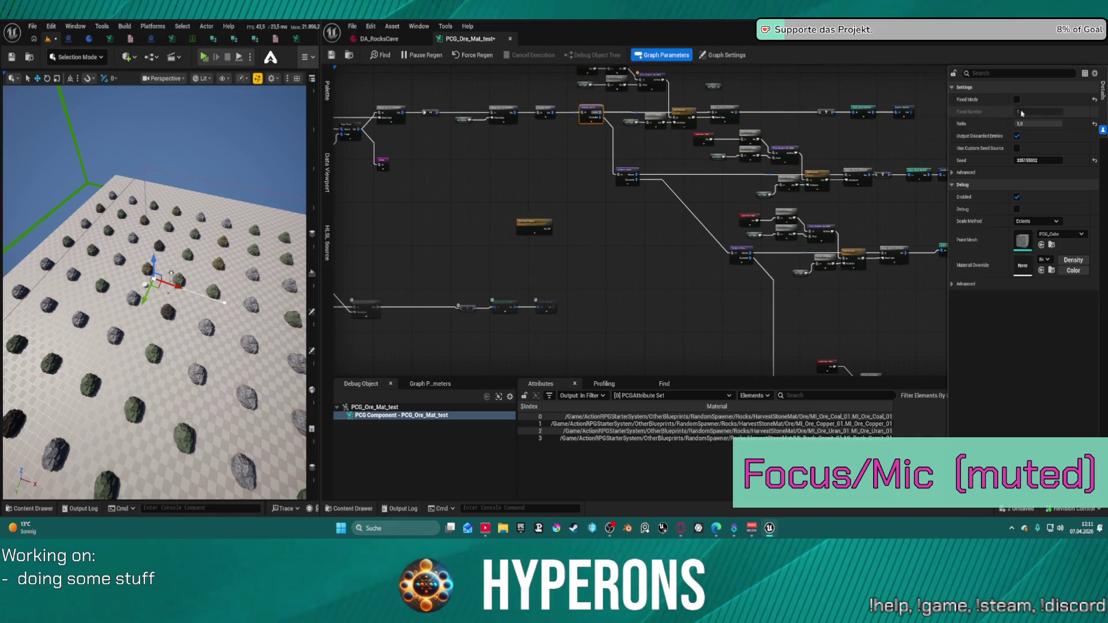
# Set the upper Random Choice node's Ratio to 0.25
pyautogui.click(1037, 123)
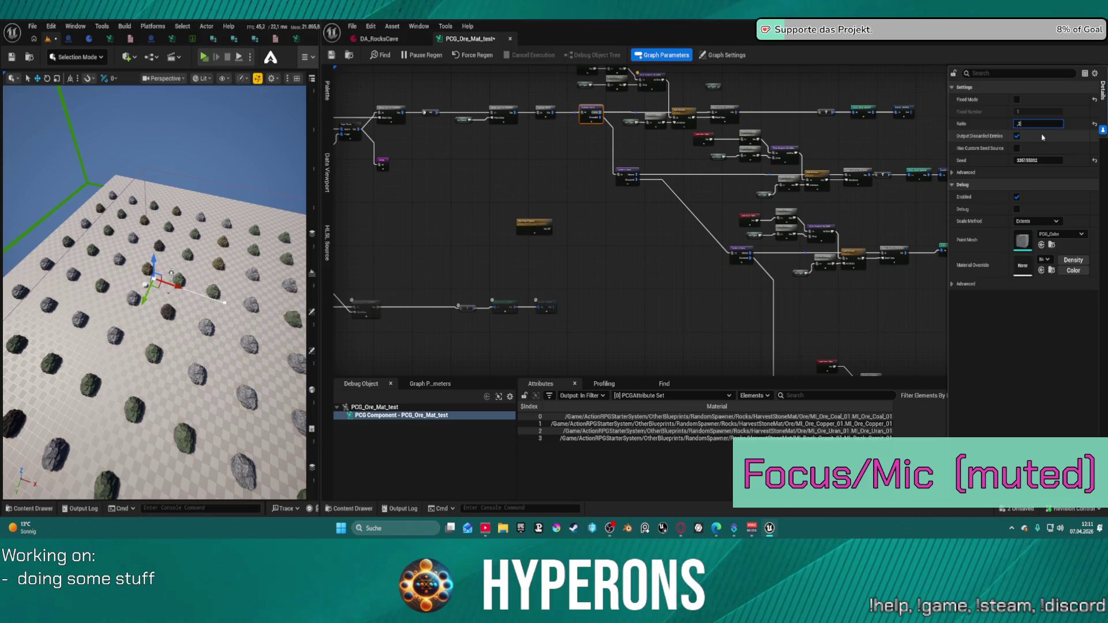
pyautogui.press('Return')
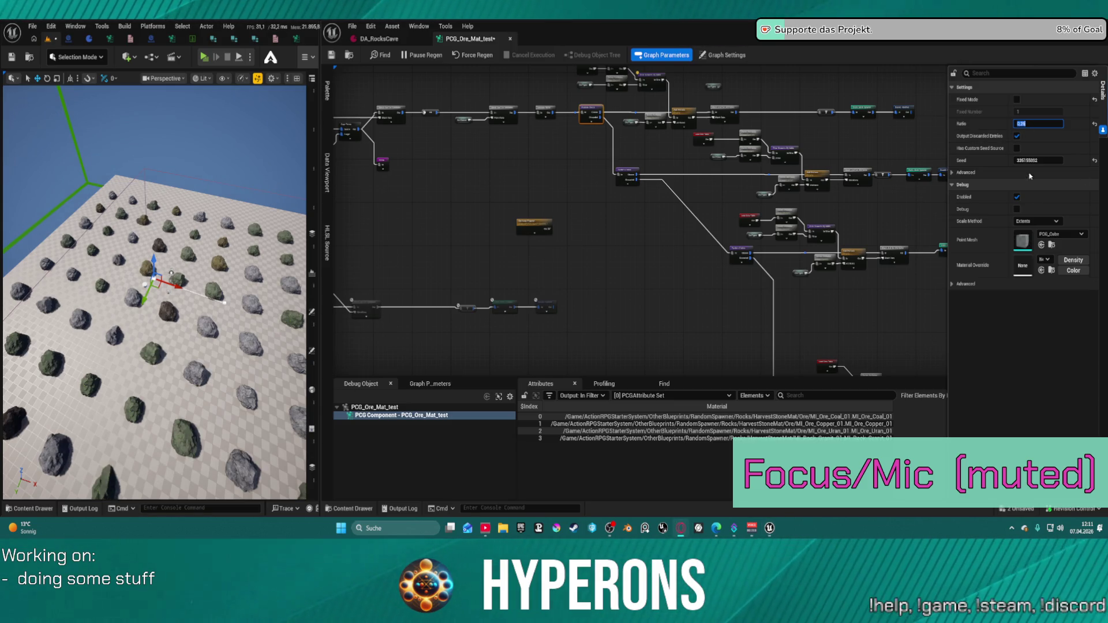
pyautogui.click(634, 174)
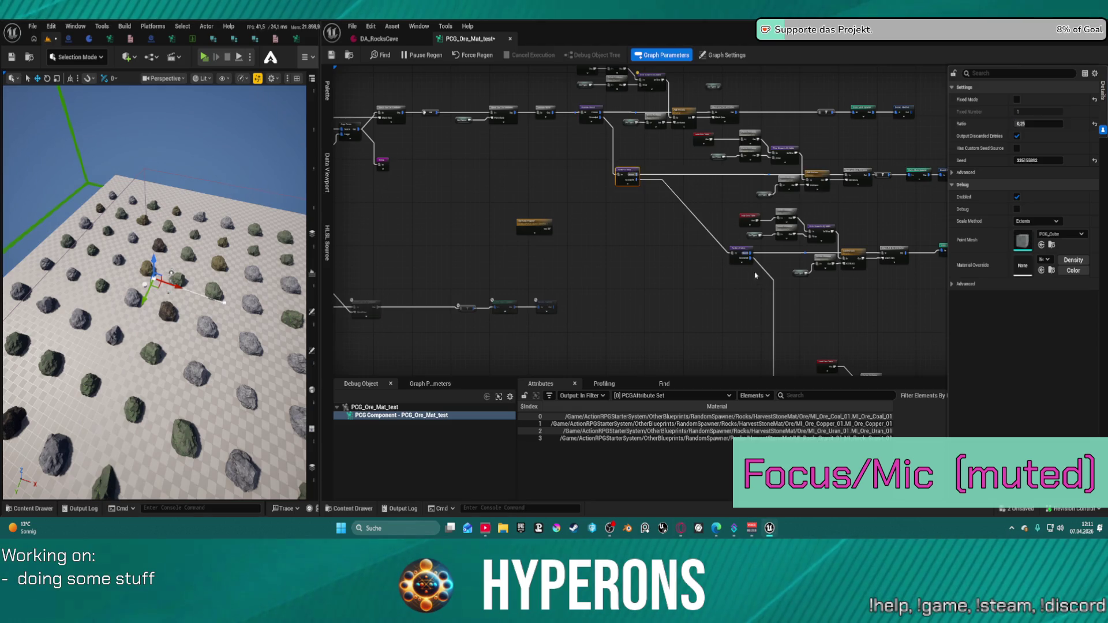
pyautogui.moveTo(300, 294)
pyautogui.mouseDown()
pyautogui.moveTo(269, 242)
pyautogui.moveTo(262, 265)
pyautogui.moveTo(223, 219)
pyautogui.mouseUp()
# Inspect the right-side node chains, including which data table the red node loads
pyautogui.moveTo(770, 214); pyautogui.dragTo(549, 224)
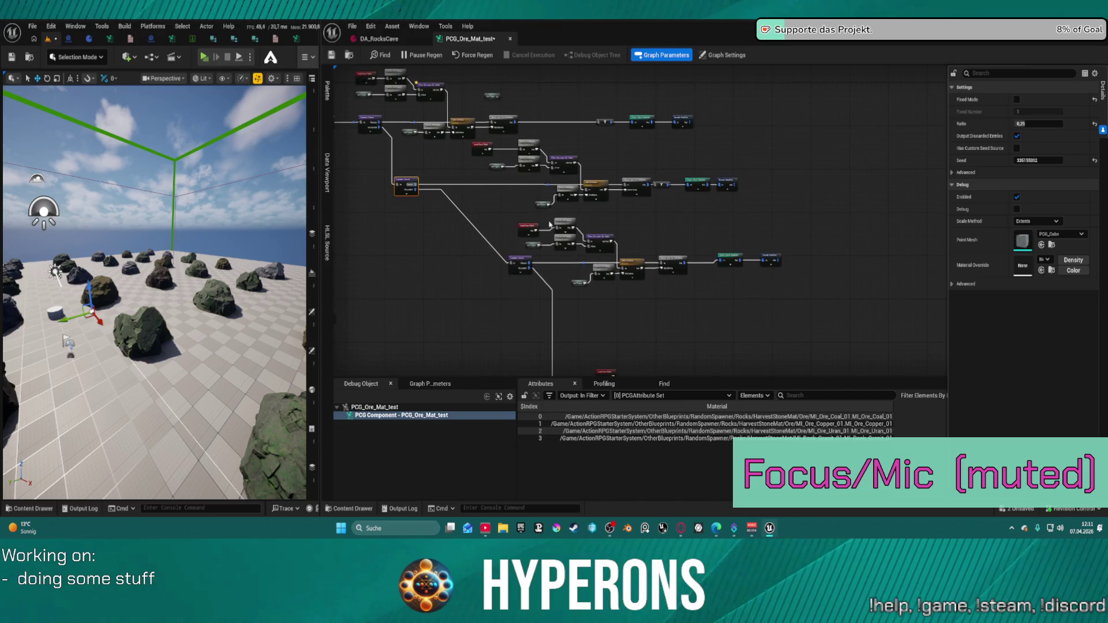
pyautogui.click(525, 229)
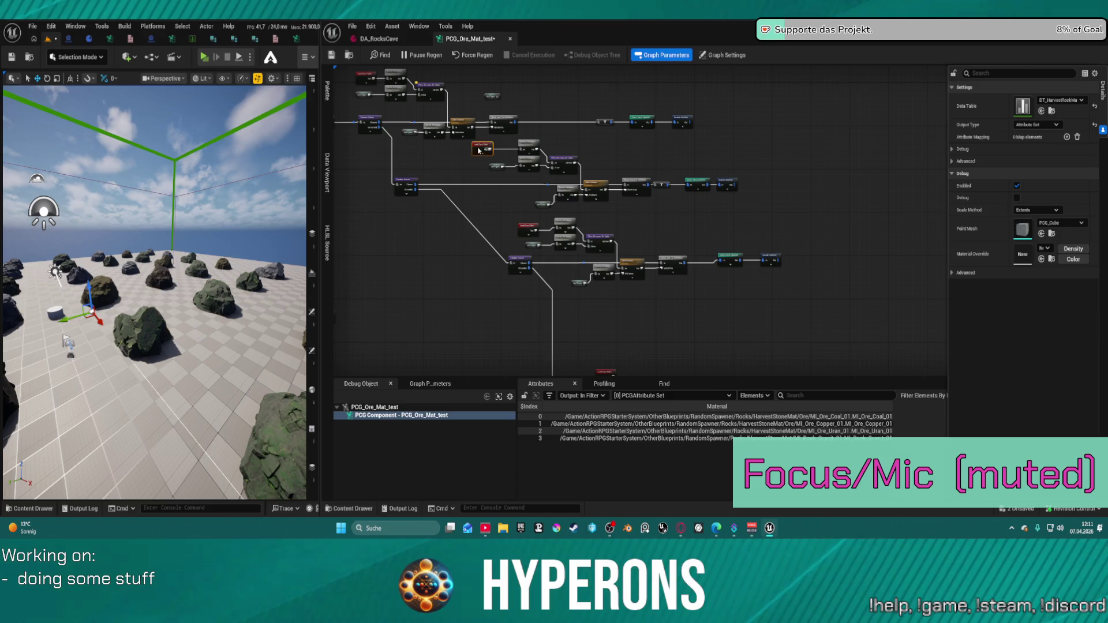
pyautogui.click(769, 260)
pyautogui.moveTo(765, 258); pyautogui.dragTo(701, 170)
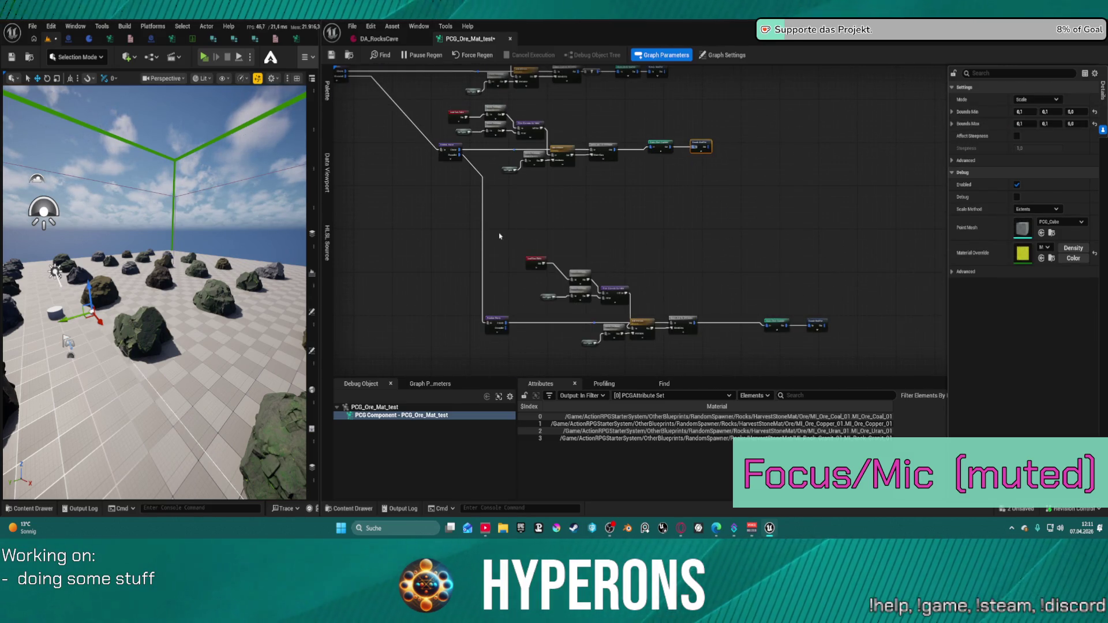
pyautogui.moveTo(500, 236); pyautogui.dragTo(624, 310)
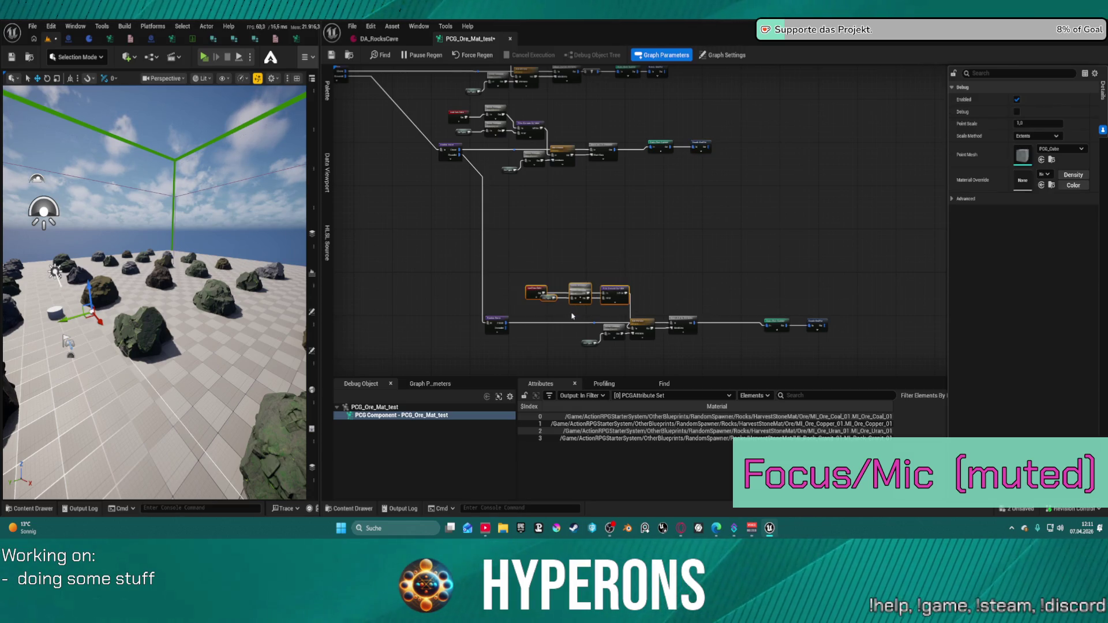
pyautogui.click(587, 319)
pyautogui.moveTo(540, 303); pyautogui.dragTo(539, 302)
pyautogui.rightClick(584, 303)
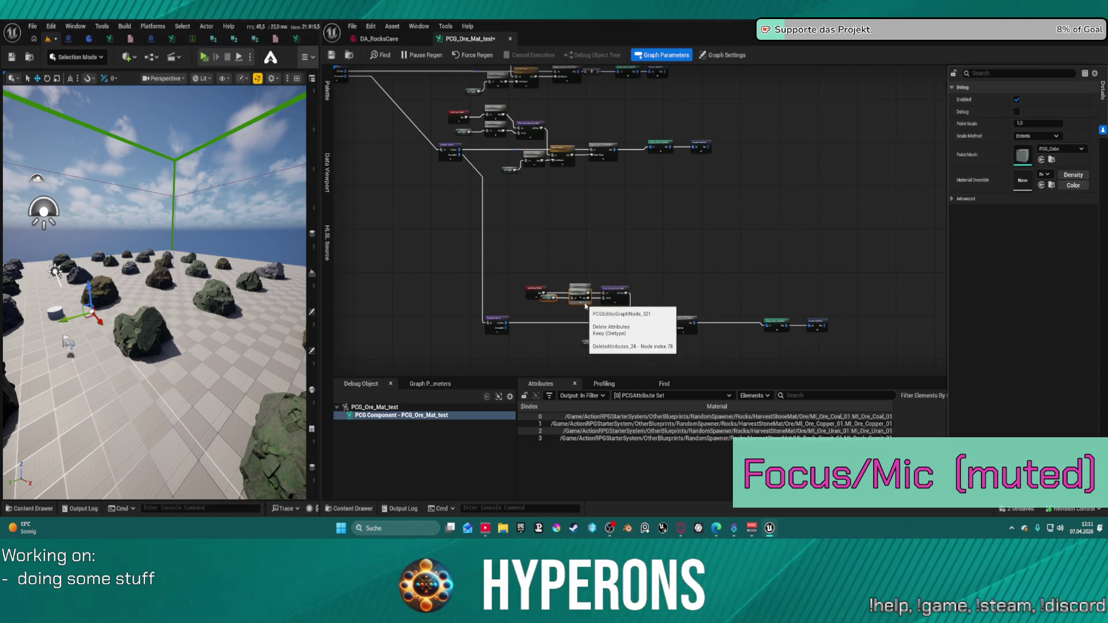
pyautogui.press('Escape')
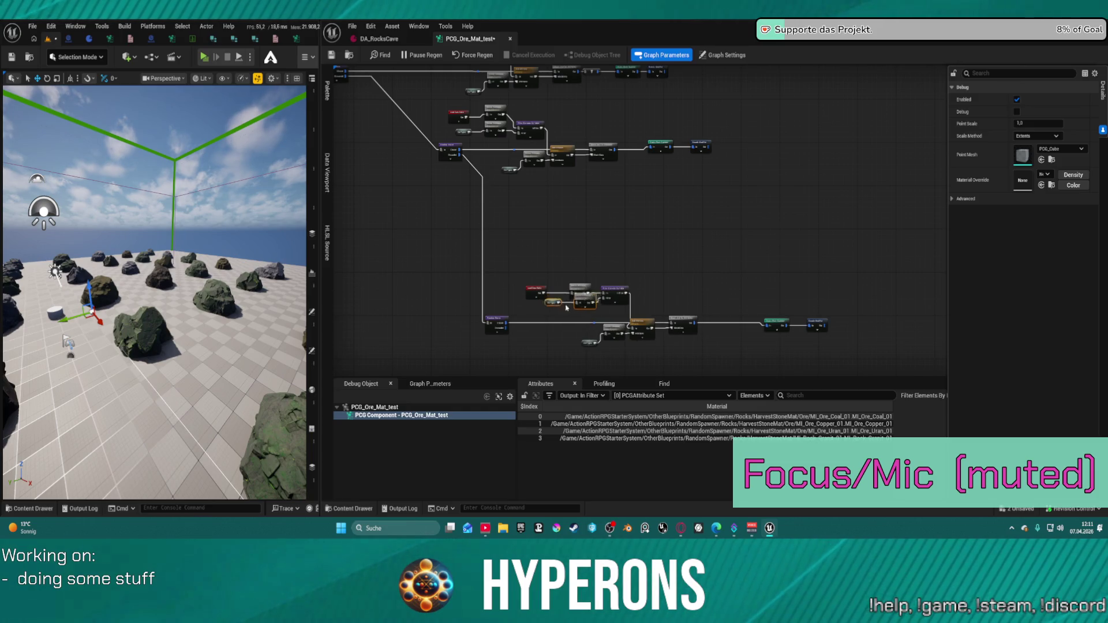
# Change the lower Random Choice node's Ratio and view the rock grid from above
pyautogui.click(502, 323)
pyautogui.click(1032, 124)
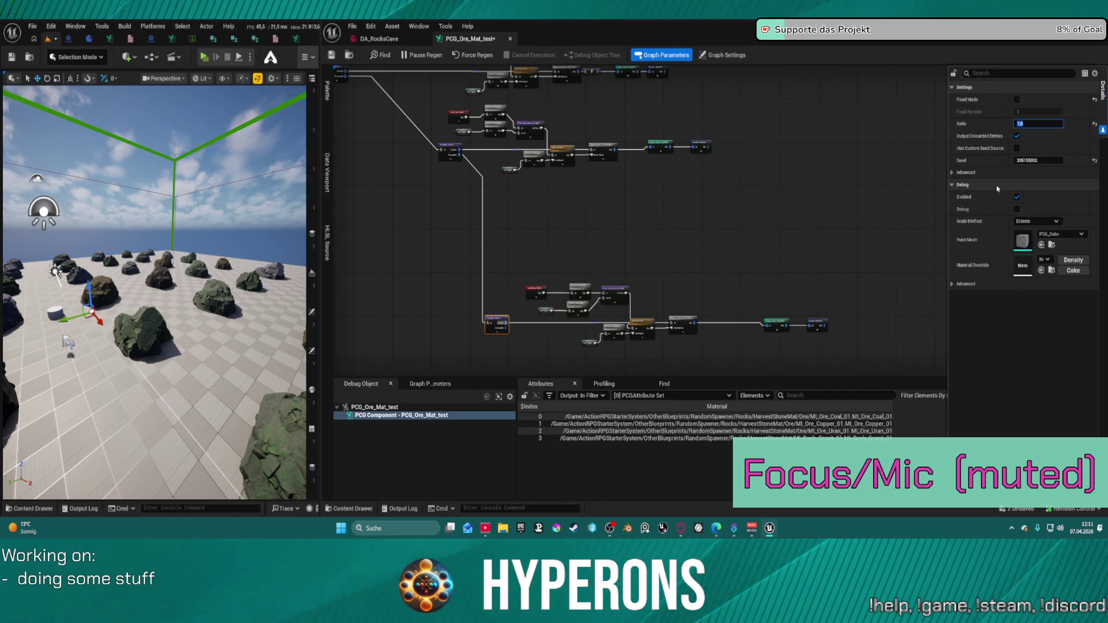
pyautogui.press('Return')
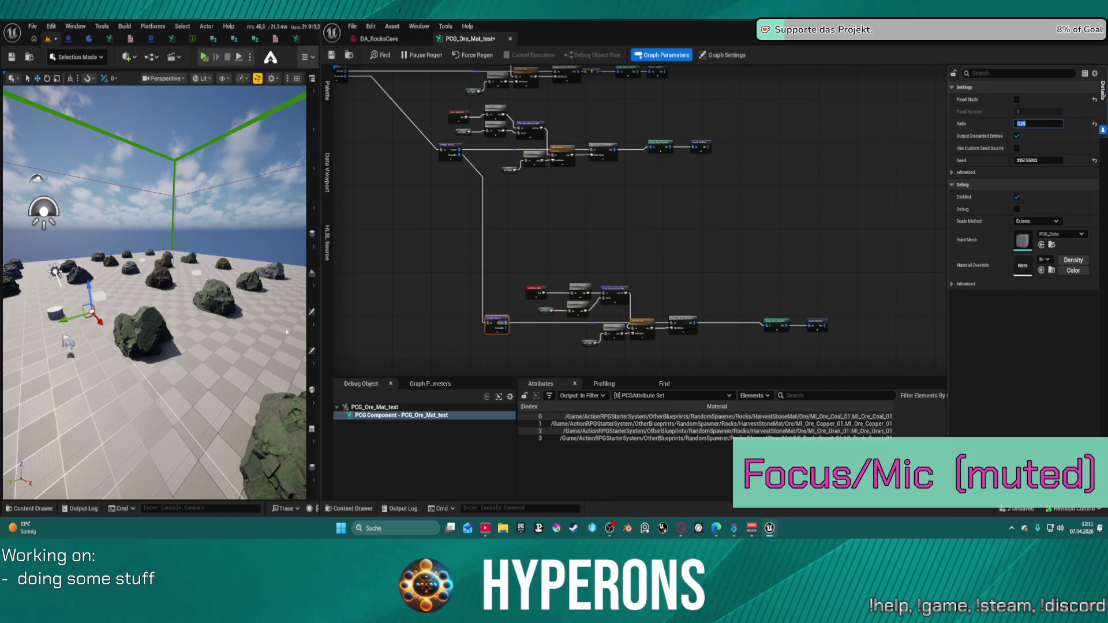
pyautogui.moveTo(287, 331); pyautogui.dragTo(259, 248)
pyautogui.write('1')
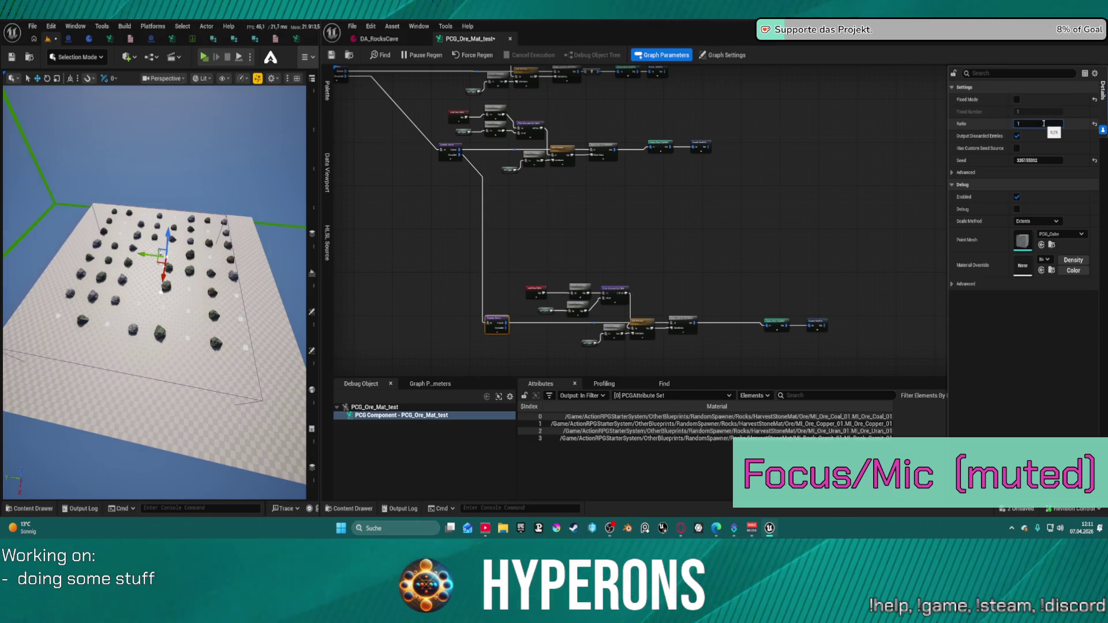
# Apply Ratio 1.0, wire the Discarded output to the lower branch, and replace the lower Random Choice with a reroute point
pyautogui.press('Return')
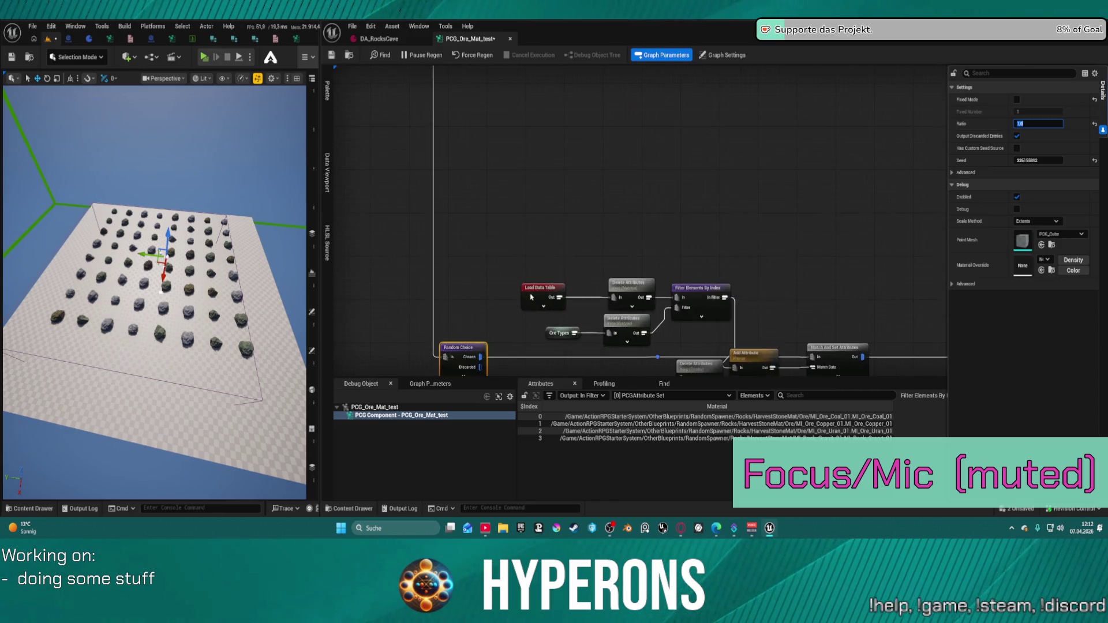
pyautogui.scroll(2, 551, 220)
pyautogui.moveTo(518, 121)
pyautogui.mouseDown()
pyautogui.moveTo(669, 329)
pyautogui.moveTo(697, 344)
pyautogui.mouseUp()
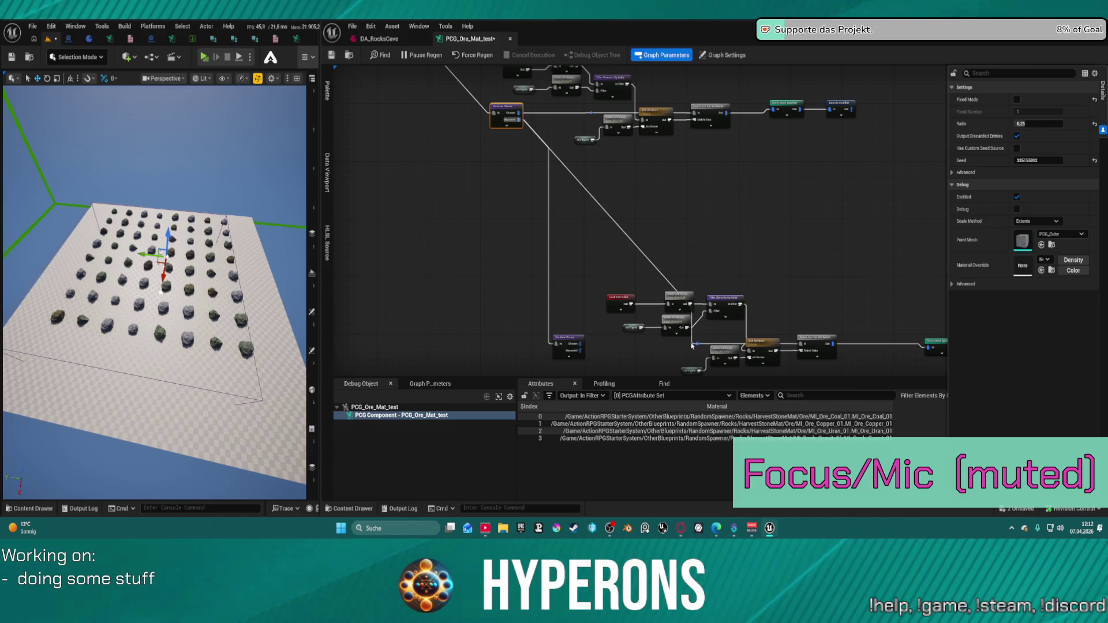
pyautogui.click(567, 339)
pyautogui.press('Delete')
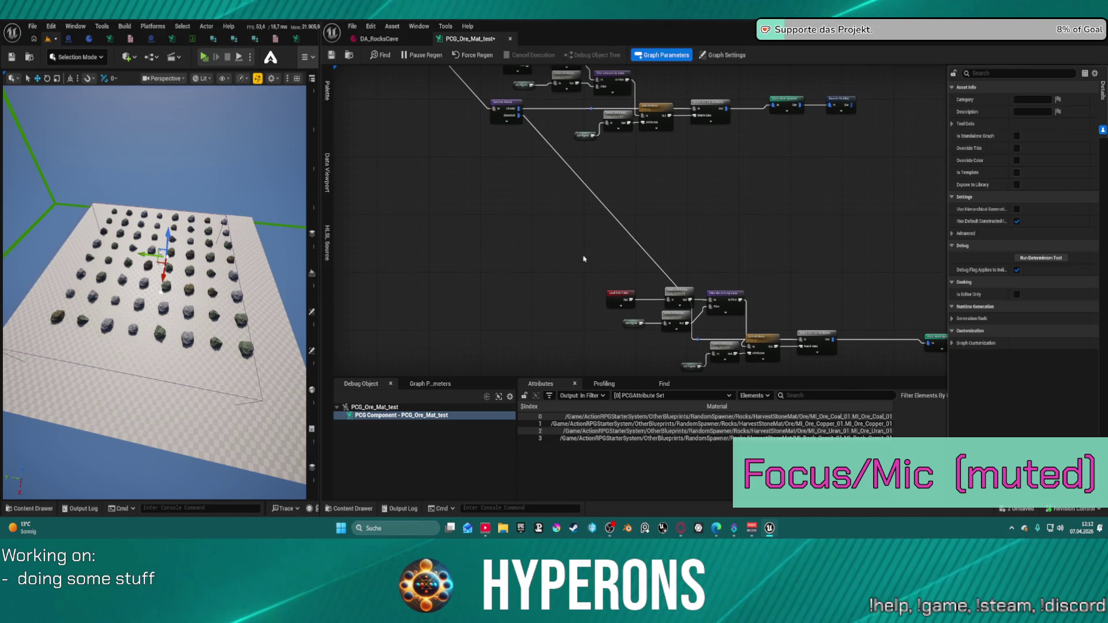
pyautogui.doubleClick(700, 342)
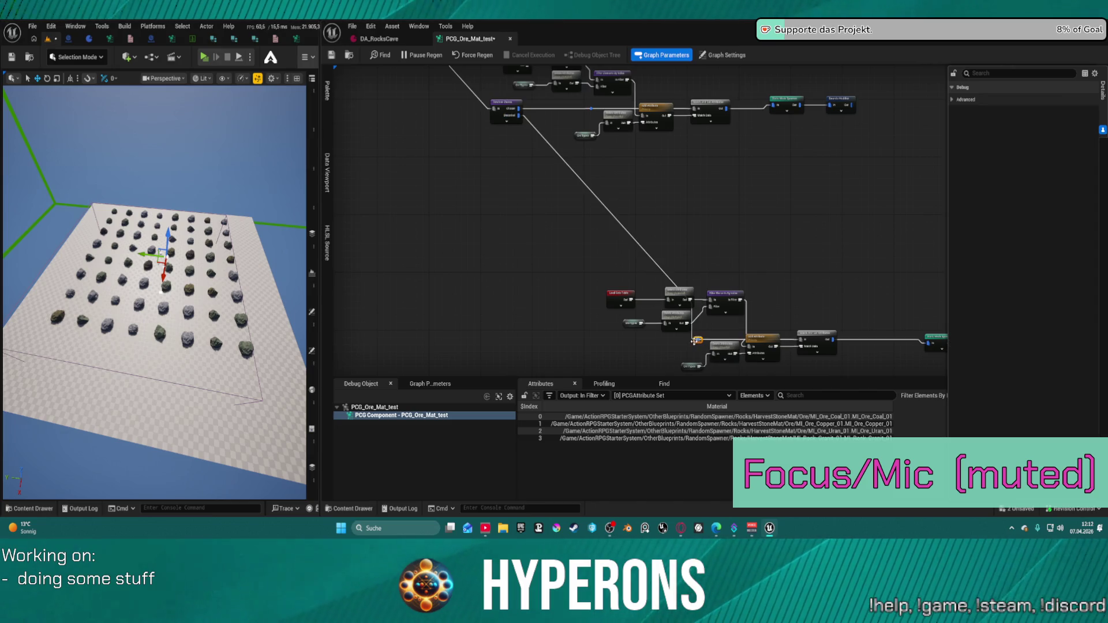
pyautogui.moveTo(699, 341); pyautogui.dragTo(526, 344)
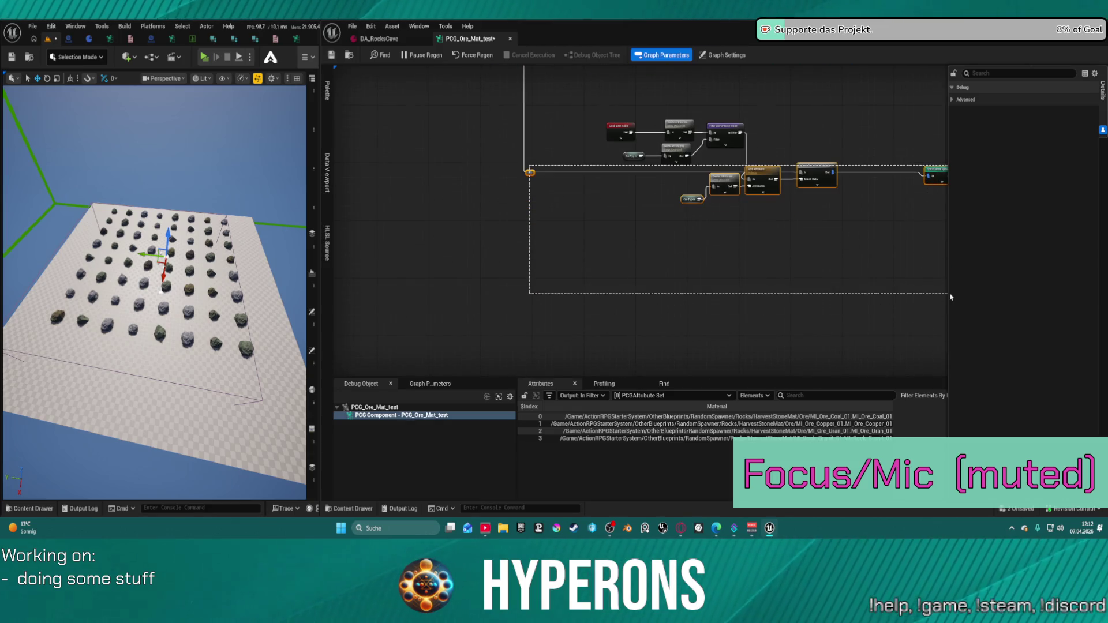
# Inspect the lower branch's Bounds Modifier and the Load Data Table node settings
pyautogui.moveTo(675, 277); pyautogui.dragTo(797, 374)
pyautogui.click(797, 374)
pyautogui.scroll(-5, 580, 228)
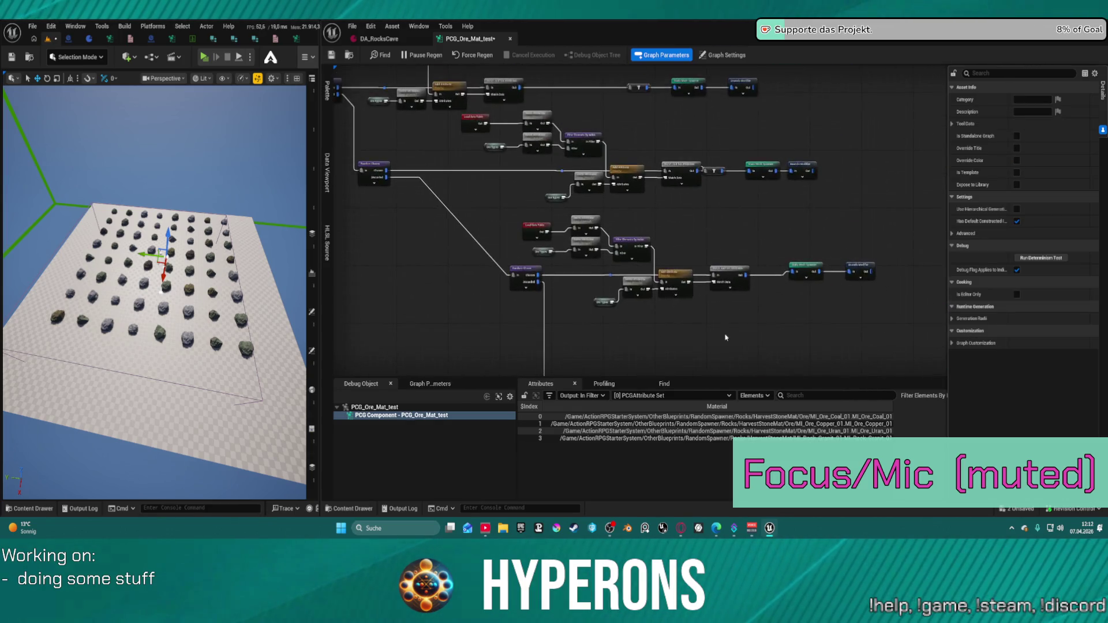
pyautogui.scroll(5, 580, 228)
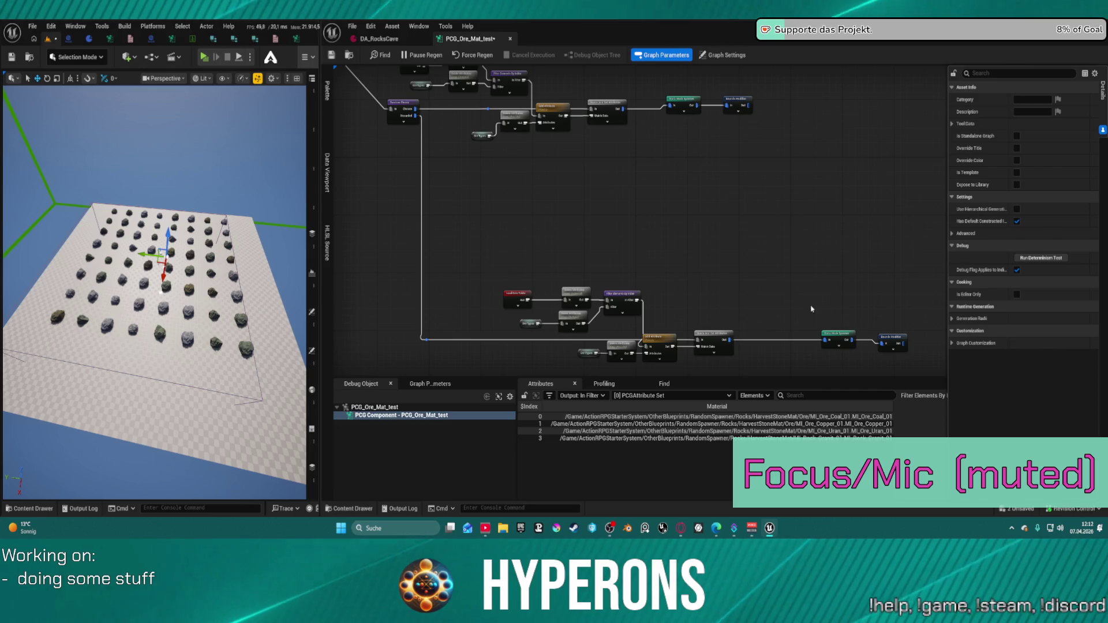
pyautogui.click(892, 301)
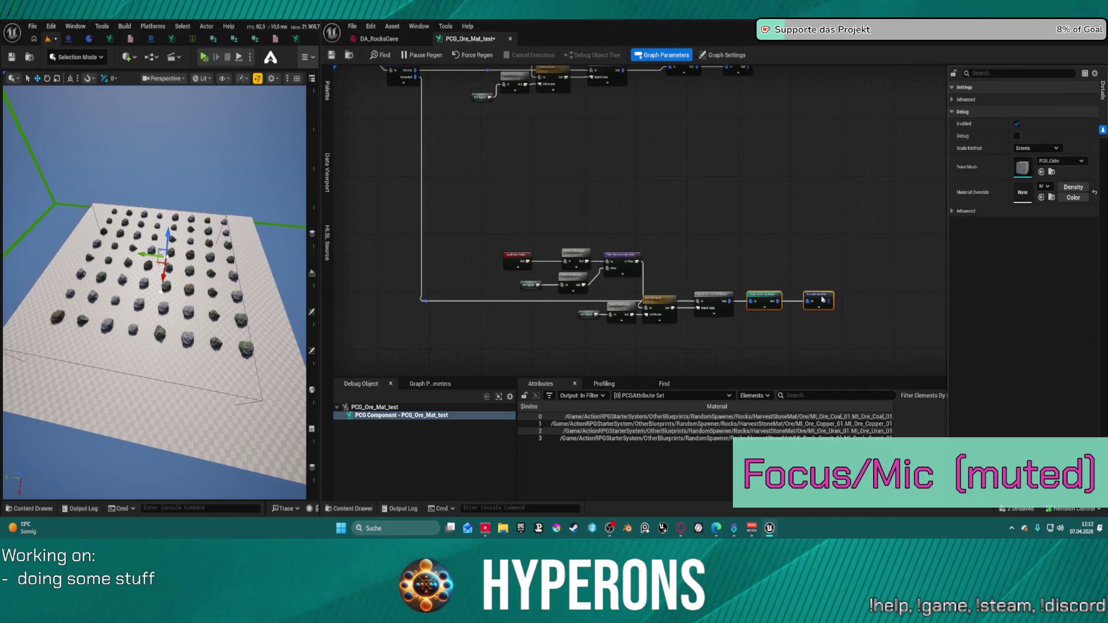
pyautogui.scroll(-2, 816, 292)
pyautogui.moveTo(585, 205); pyautogui.dragTo(559, 277)
pyautogui.click(436, 130)
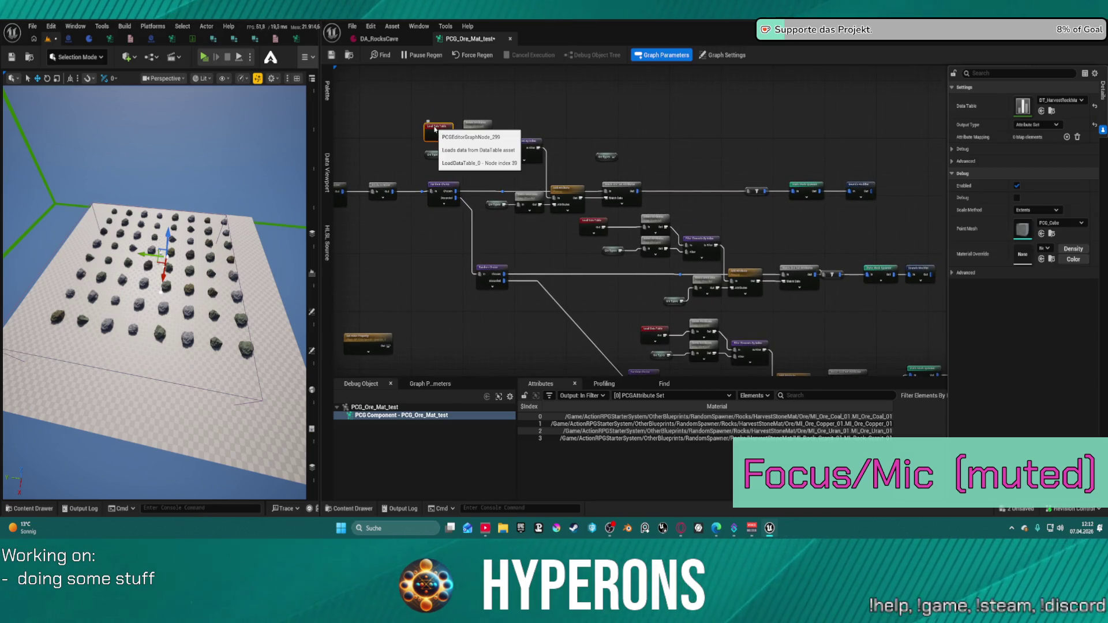
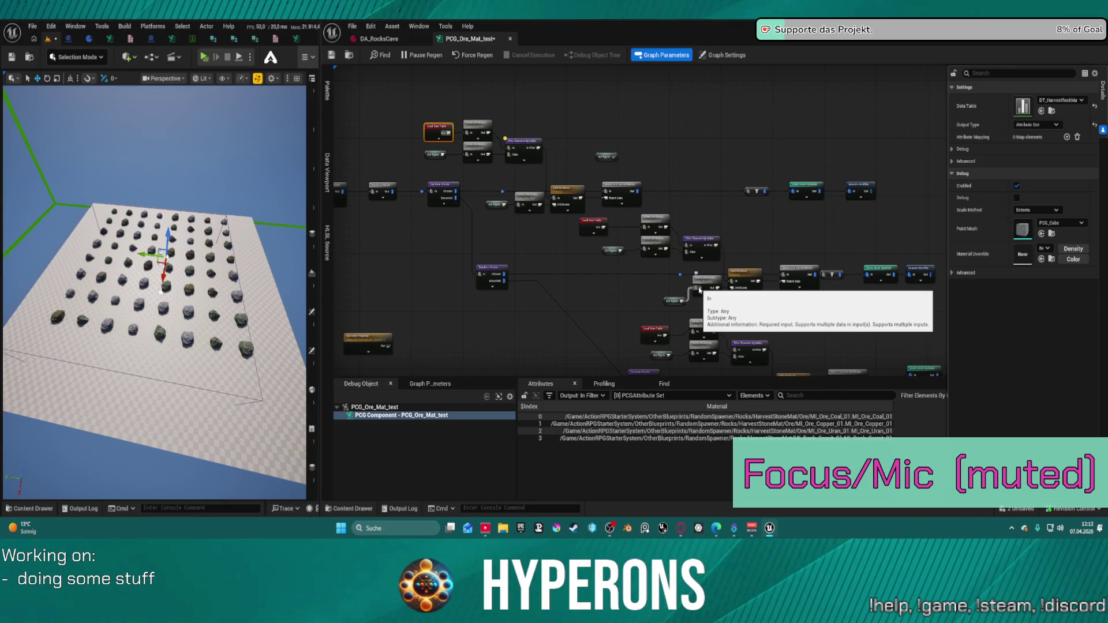
# Add a Data Table Row To Attribute Set node to PCG_Ore_Mat_test and expand its pins
pyautogui.rightClick(542, 102)
pyautogui.write('data')
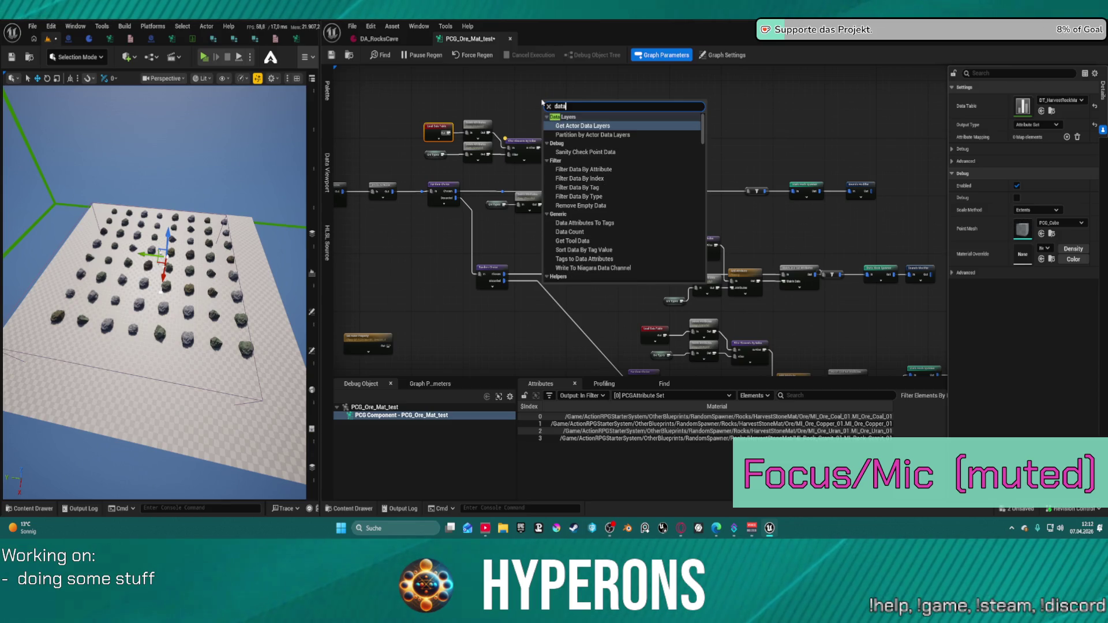
pyautogui.write(' tabl')
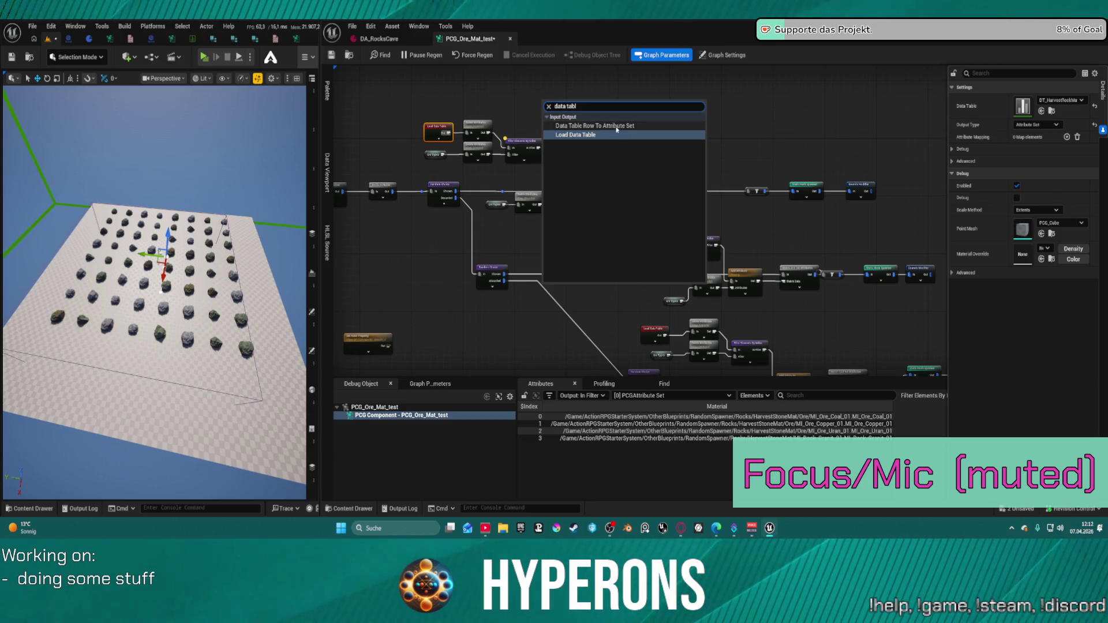
pyautogui.press('Return')
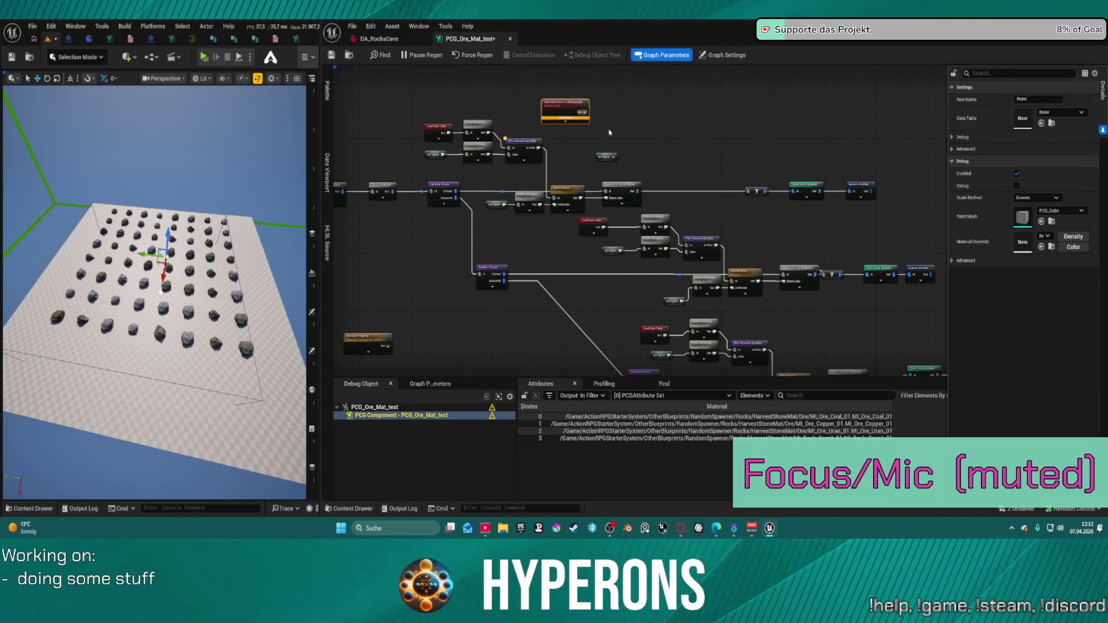
pyautogui.scroll(3, 569, 113)
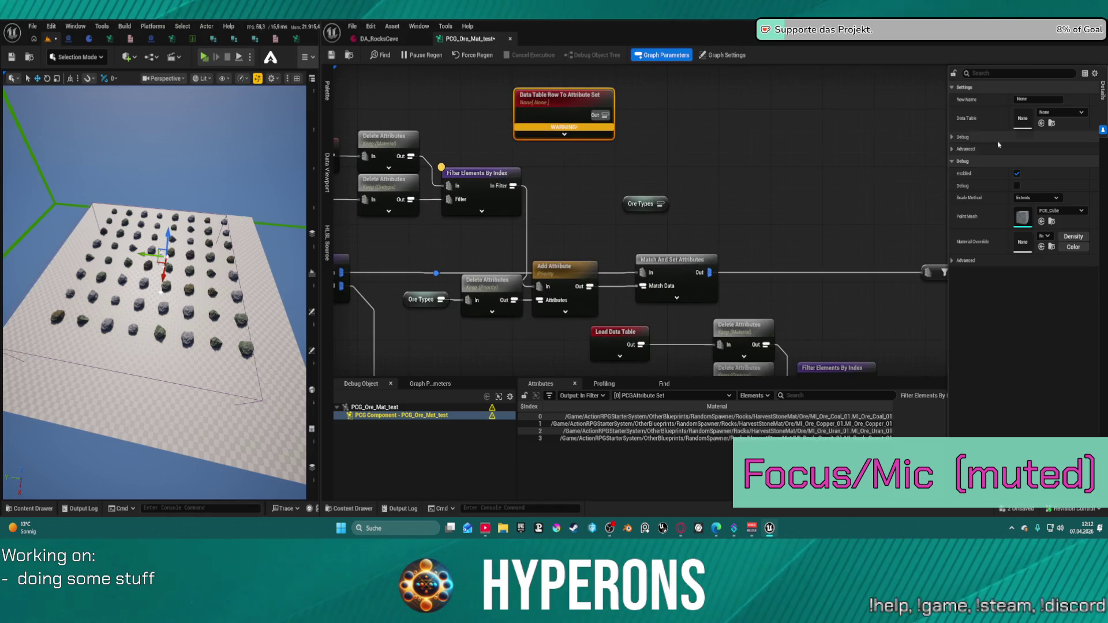
pyautogui.click(554, 137)
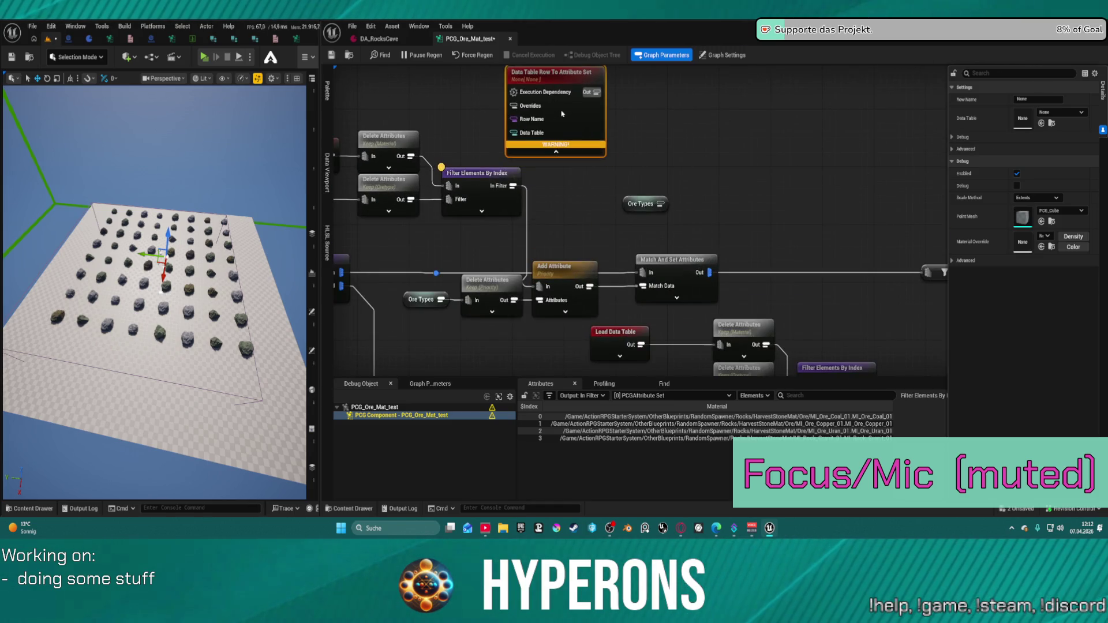
# Look over the neighbouring Filter Elements By Index nodes, then bring up the DA_RocksCave data asset
pyautogui.click(605, 105)
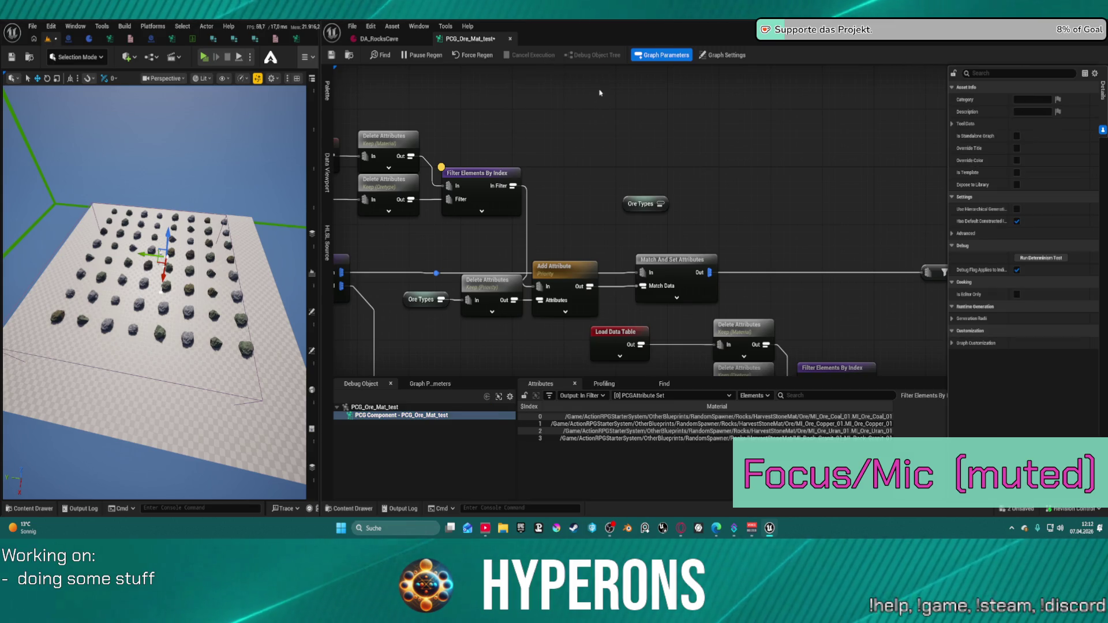
pyautogui.moveTo(602, 109); pyautogui.dragTo(887, 191)
pyautogui.scroll(-2, 701, 170)
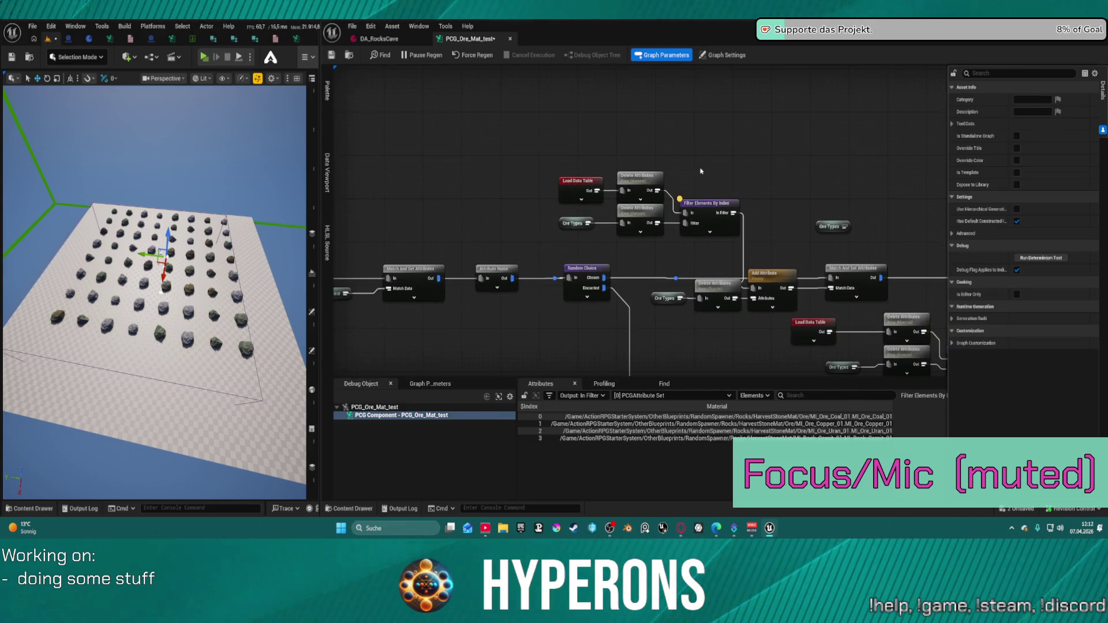
pyautogui.click(699, 211)
pyautogui.scroll(-5, 726, 215)
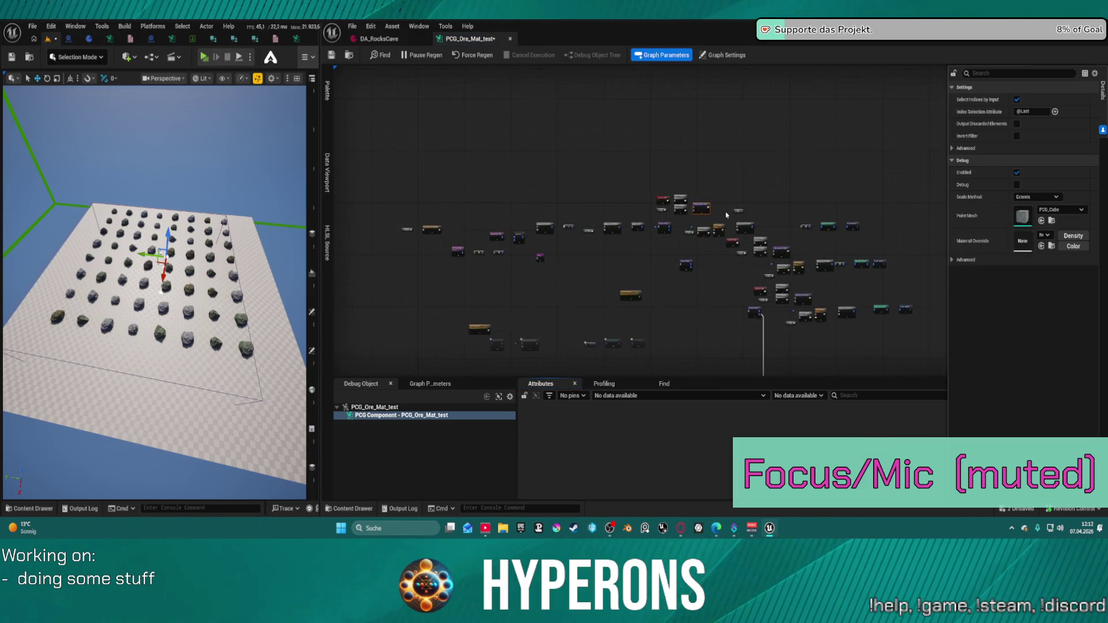
pyautogui.scroll(2, 726, 214)
pyautogui.scroll(3, 638, 255)
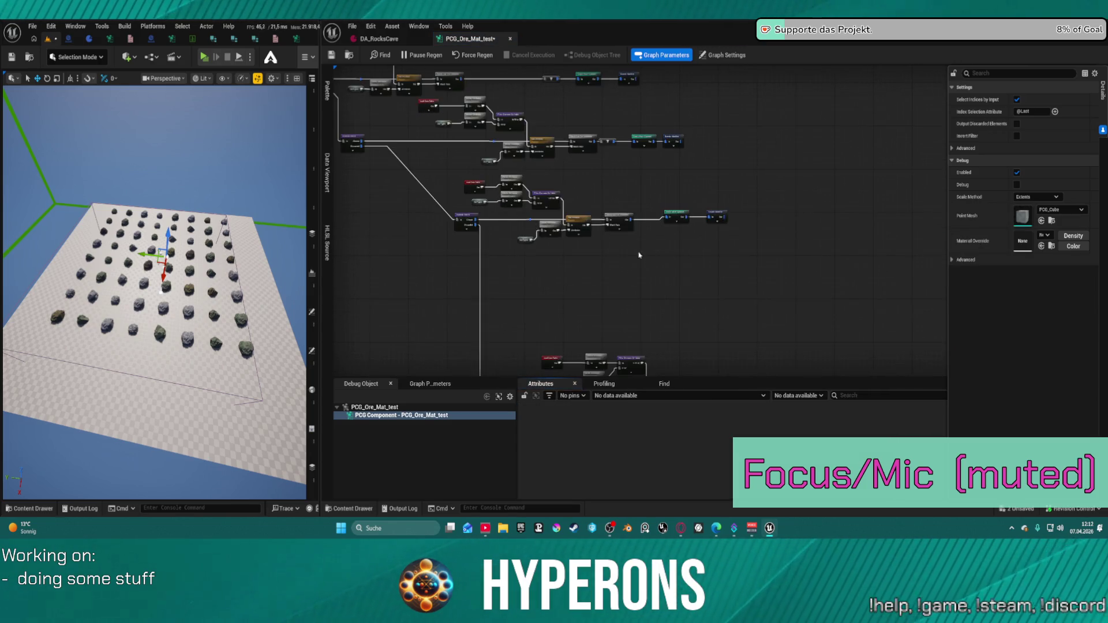
pyautogui.moveTo(639, 255)
pyautogui.mouseDown()
pyautogui.moveTo(604, 114)
pyautogui.moveTo(747, 301)
pyautogui.moveTo(373, 286)
pyautogui.mouseUp()
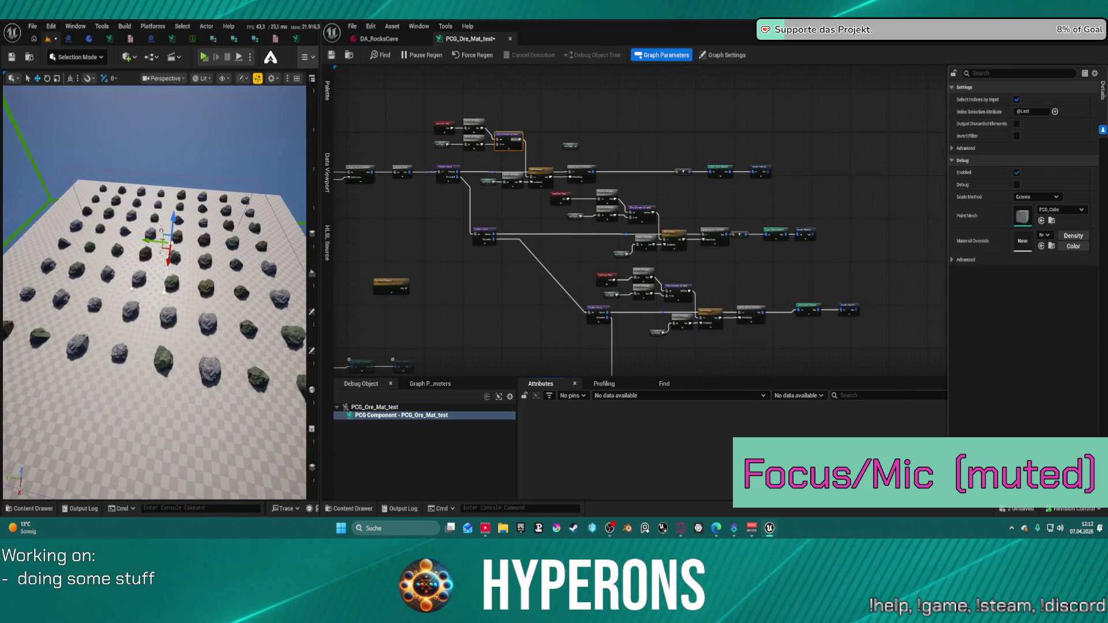
pyautogui.click(367, 39)
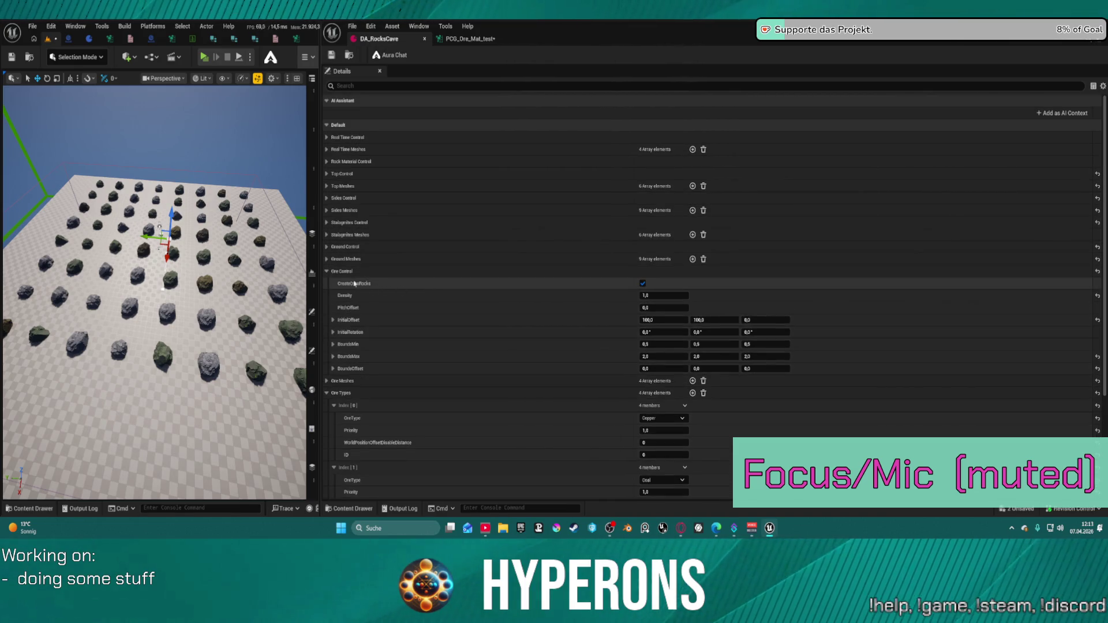
# Collapse DA_RocksCave's Ore Types array and clear the Density value, then go back to PCG_Ore_Mat_test
pyautogui.click(328, 393)
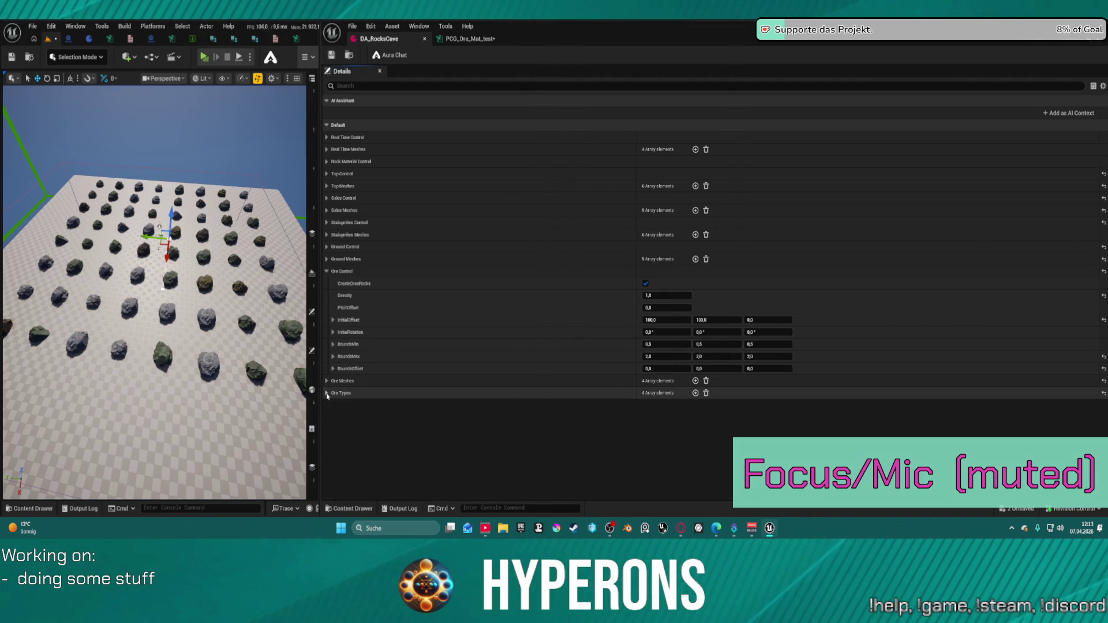
pyautogui.click(661, 295)
pyautogui.press('BackSpace')
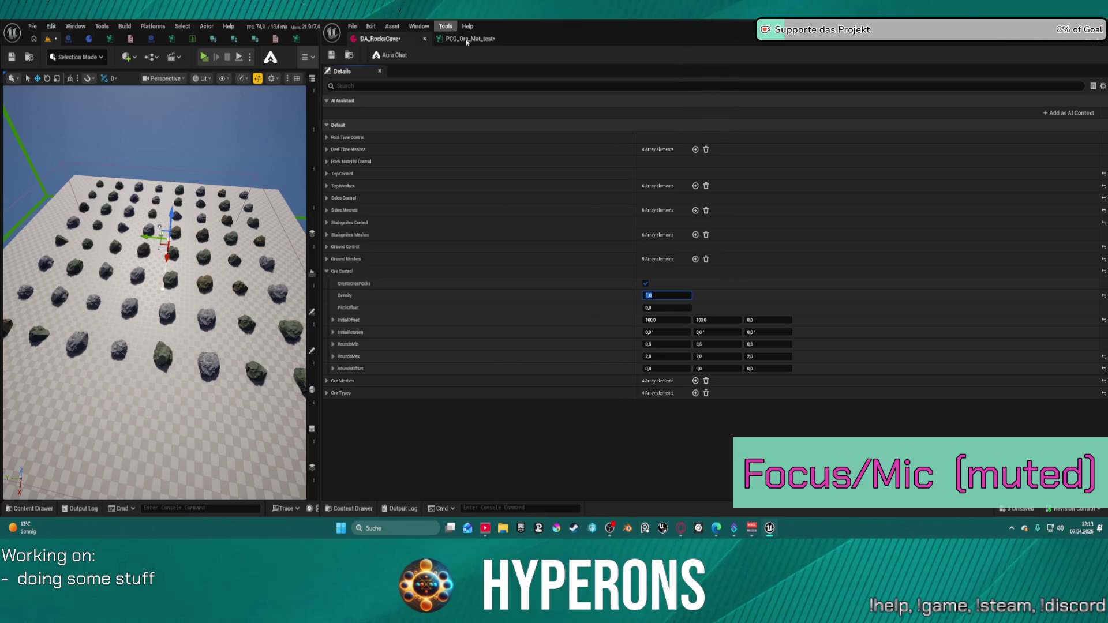
pyautogui.click(491, 39)
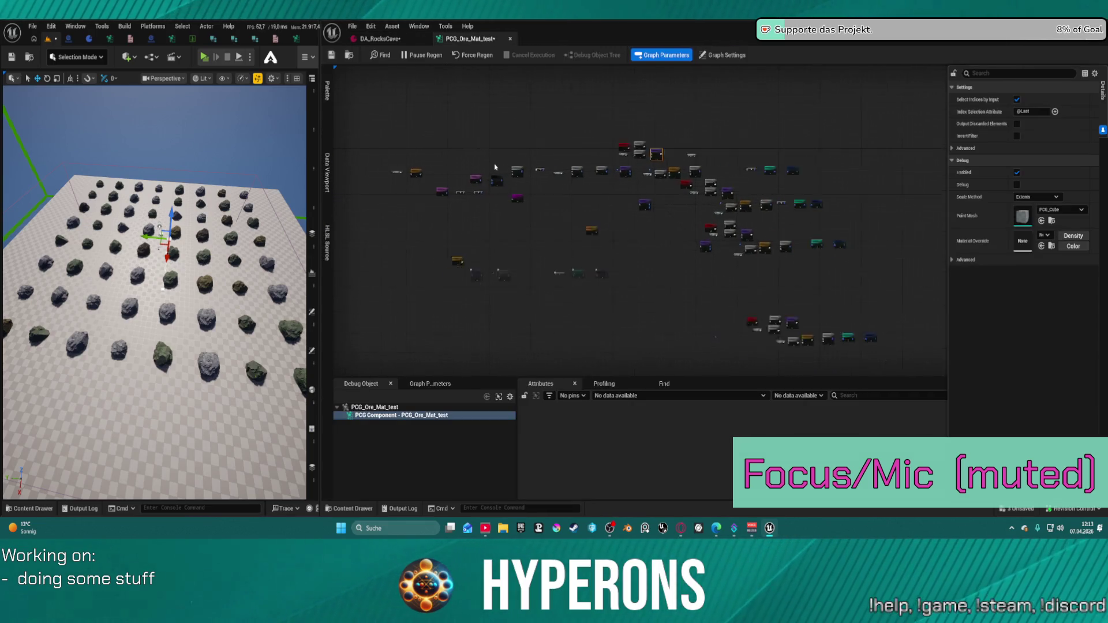
# Survey the PCG_Ore_Mat_test graph, including the Get Actor Property chain, box-selecting then deselecting all nodes
pyautogui.scroll(5, 552, 252)
pyautogui.scroll(-5, 551, 252)
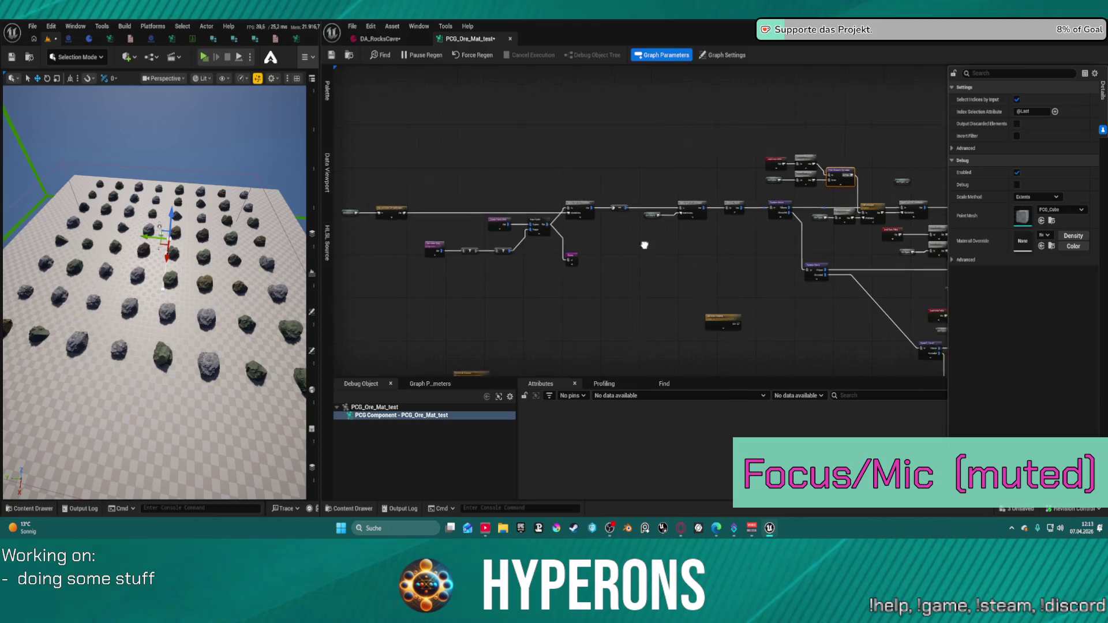
pyautogui.moveTo(642, 242)
pyautogui.mouseDown()
pyautogui.moveTo(507, 76)
pyautogui.moveTo(598, 86)
pyautogui.mouseUp()
pyautogui.scroll(3, 599, 87)
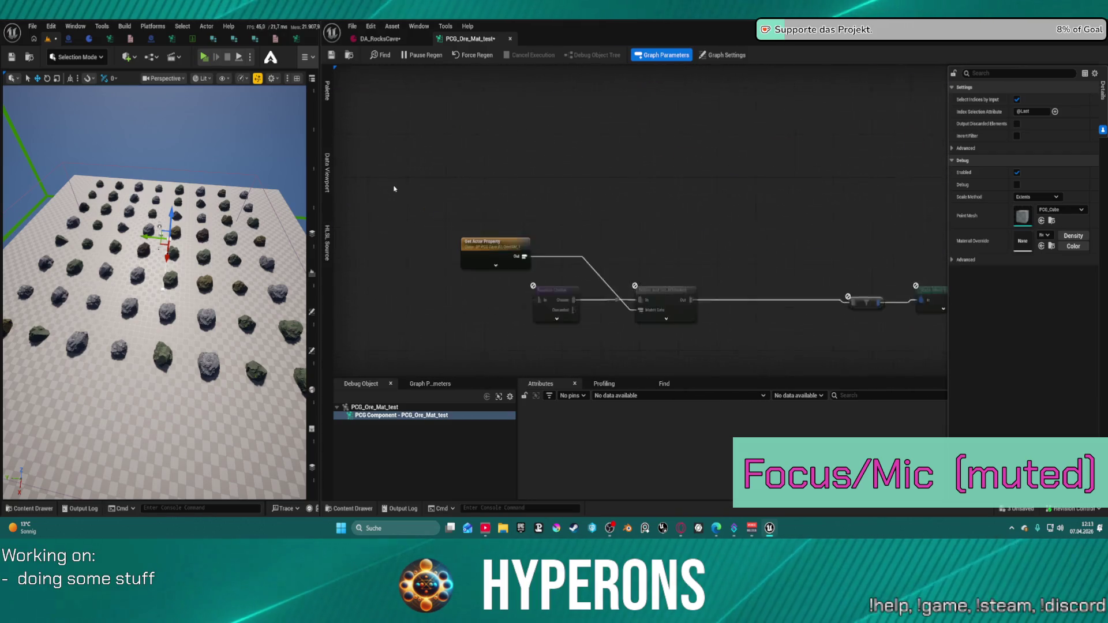
pyautogui.moveTo(540, 227); pyautogui.dragTo(398, 172)
pyautogui.scroll(-2, 420, 163)
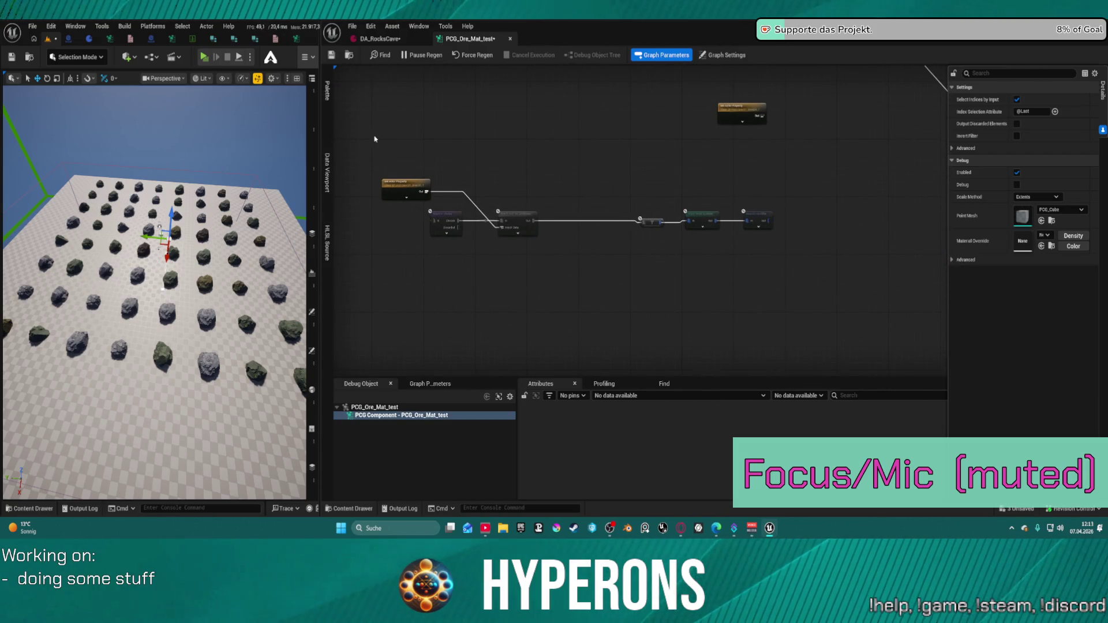
pyautogui.moveTo(373, 105)
pyautogui.mouseDown()
pyautogui.moveTo(668, 242)
pyautogui.moveTo(820, 243)
pyautogui.mouseUp()
pyautogui.moveTo(838, 163); pyautogui.dragTo(586, 265)
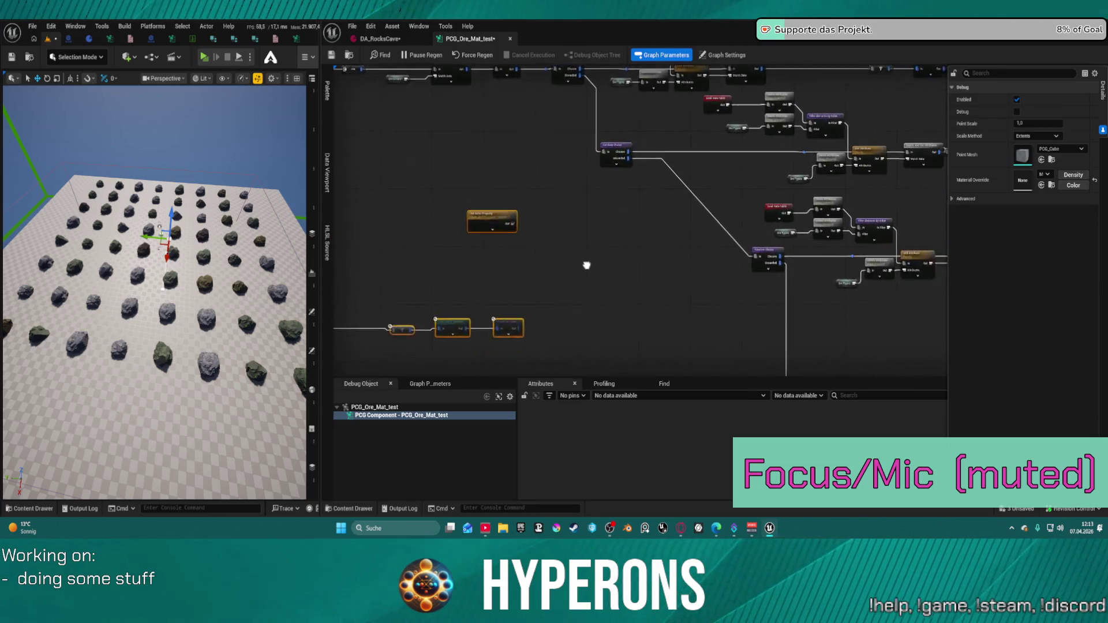
pyautogui.scroll(-5, 586, 264)
pyautogui.click(663, 194)
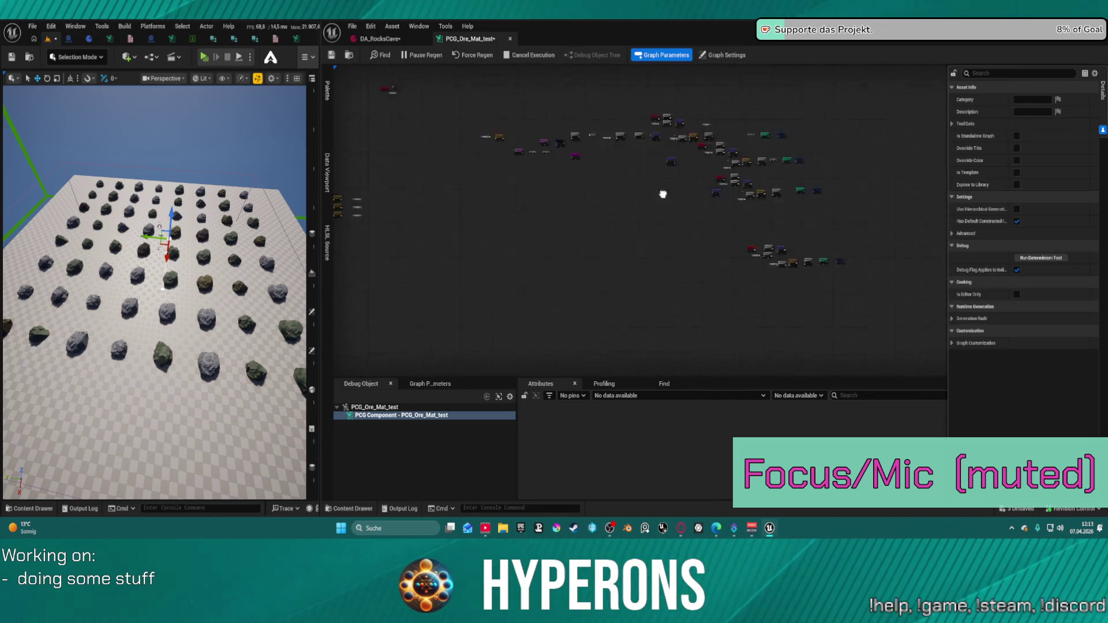
# Open the BP_PCG_Cave_01 Blueprint editor
pyautogui.scroll(3, 577, 215)
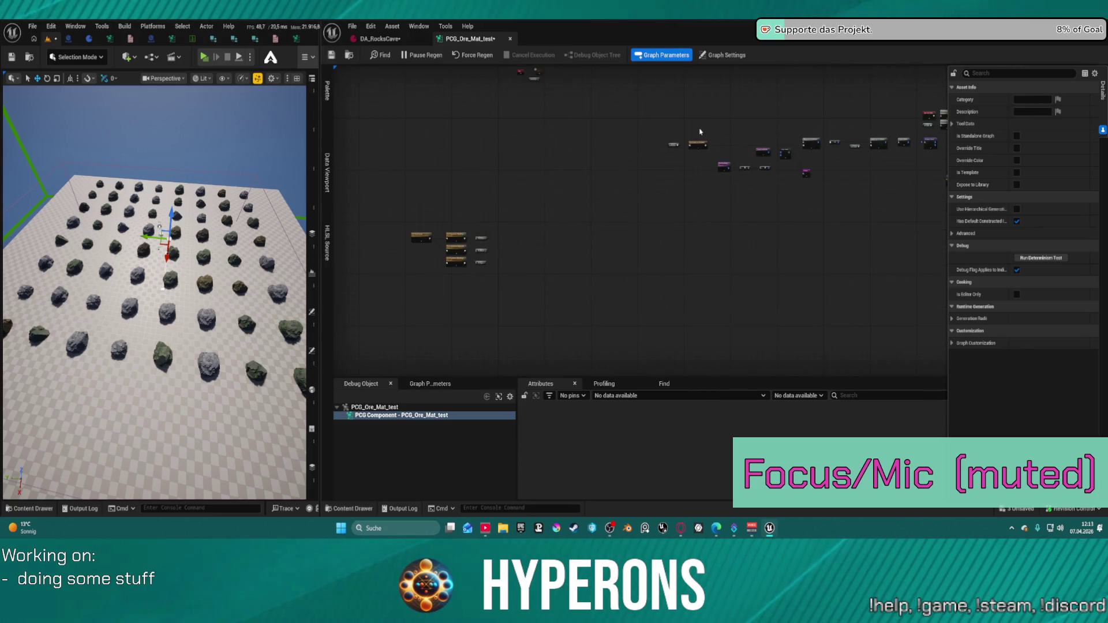
pyautogui.scroll(4, 700, 132)
pyautogui.scroll(-2, 705, 227)
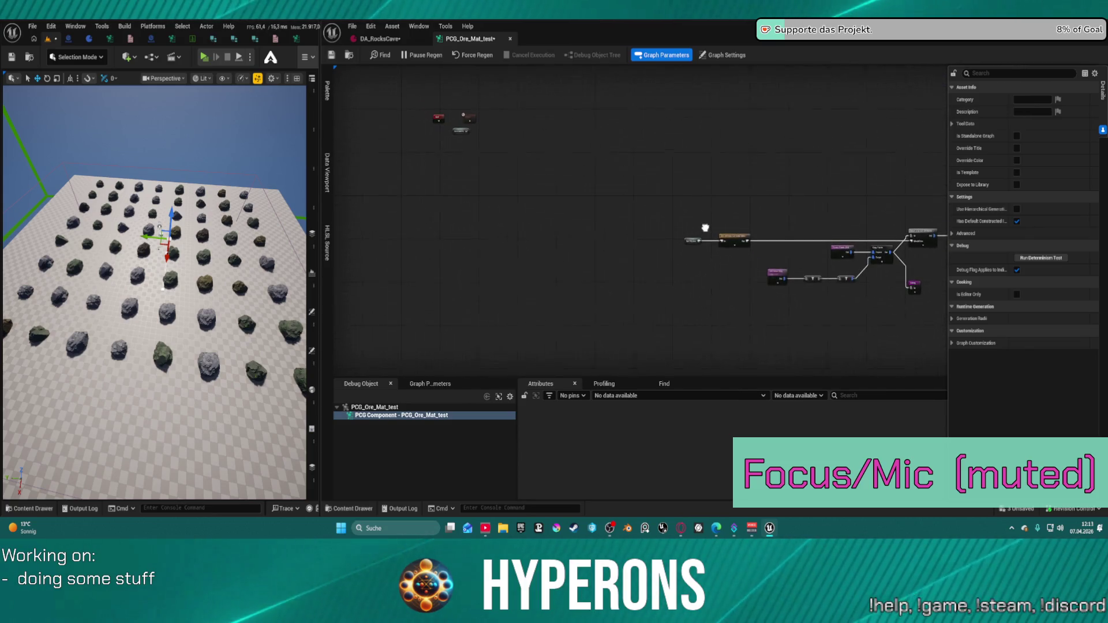
pyautogui.moveTo(705, 228); pyautogui.dragTo(710, 226)
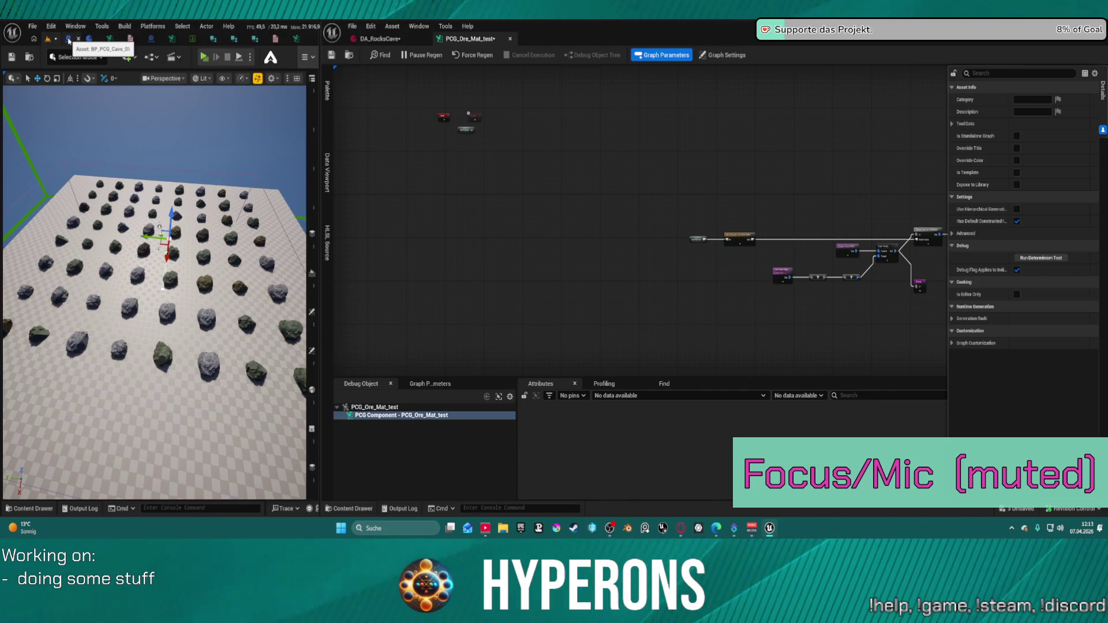
pyautogui.click(69, 40)
# Delete the Generate Biome Content event node from BP_PCG_Cave_01's EventGraph
pyautogui.click(20, 399)
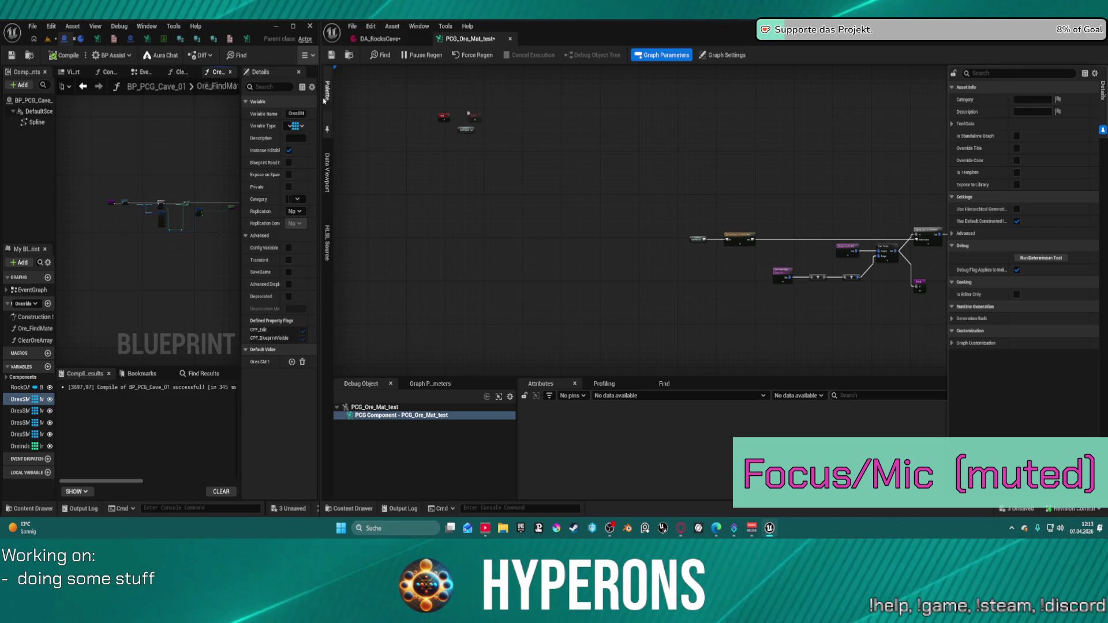
pyautogui.click(143, 72)
pyautogui.click(120, 172)
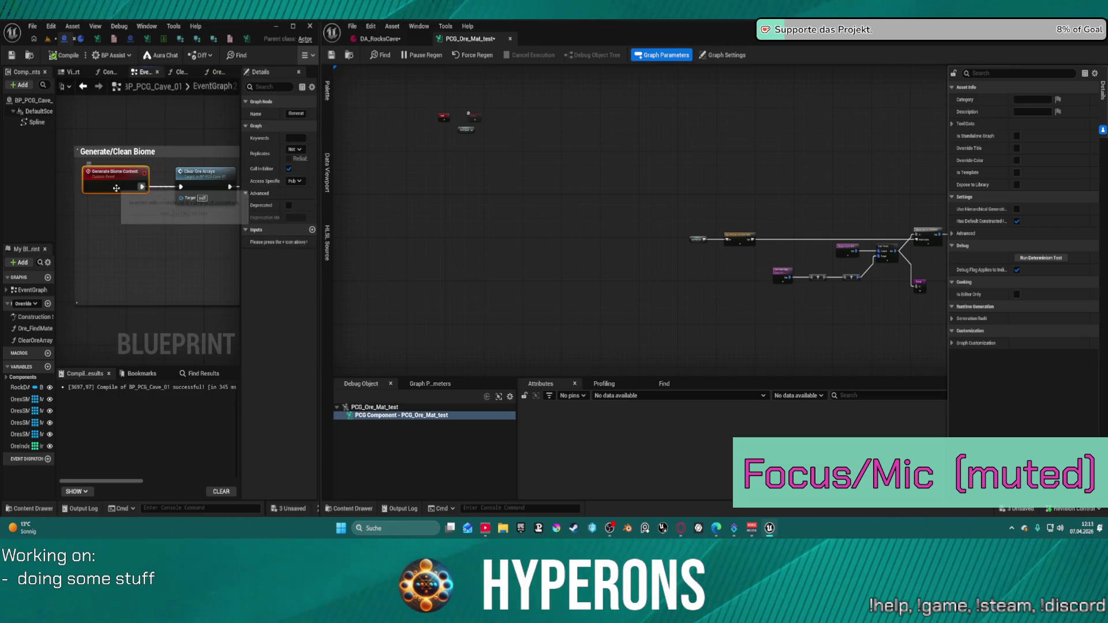
pyautogui.press('Delete')
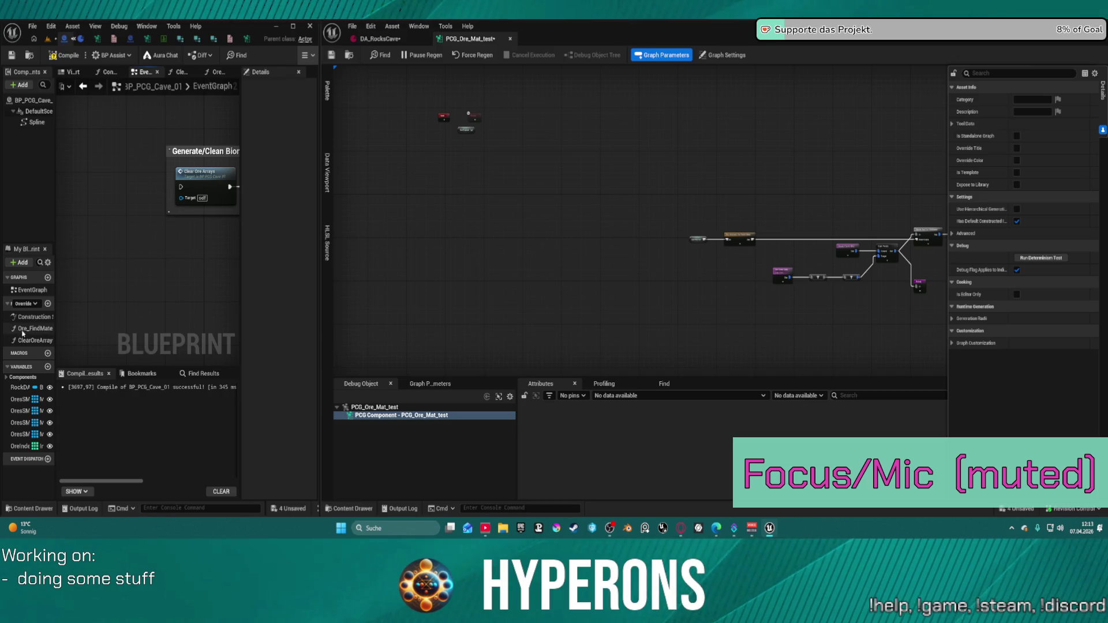
# Delete the Ore_FindMate and ClearOreArray functions
pyautogui.click(23, 328)
pyautogui.press('Delete')
pyautogui.press('Return')
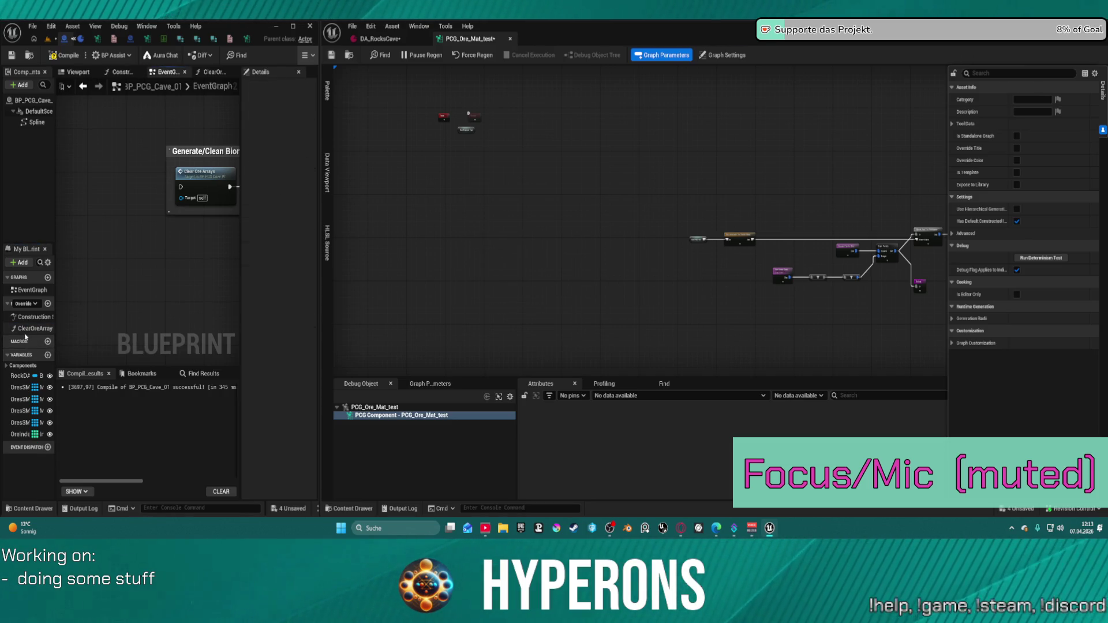
pyautogui.click(25, 328)
pyautogui.press('Delete')
pyautogui.press('Return')
# Delete OresSM, OreInd and the other ore variables, leaving only RockDA
pyautogui.click(16, 379)
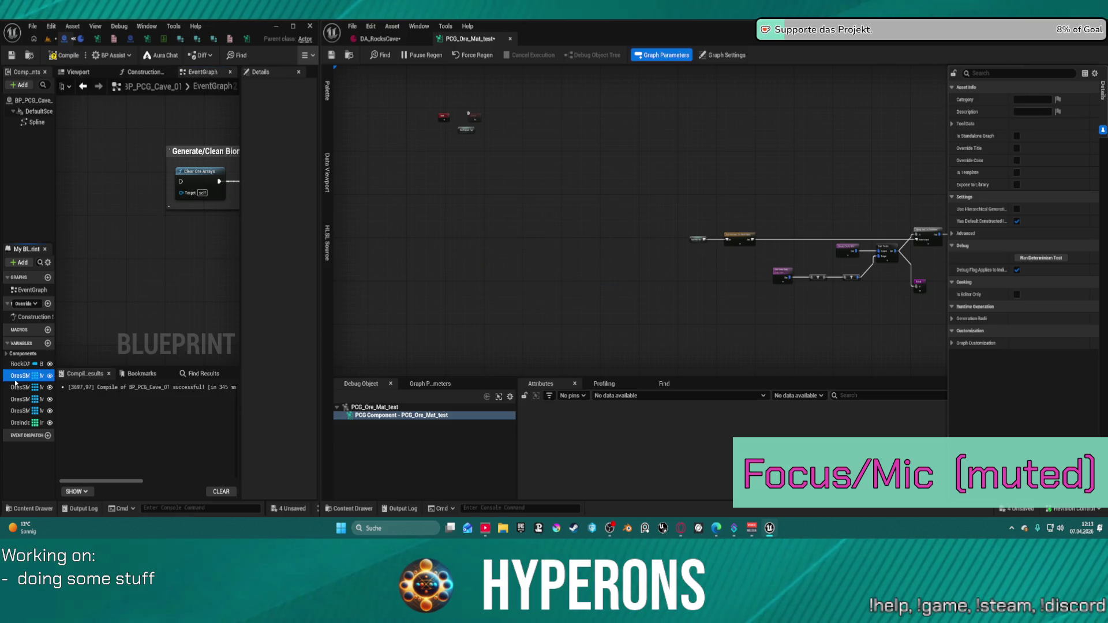
pyautogui.press('Delete')
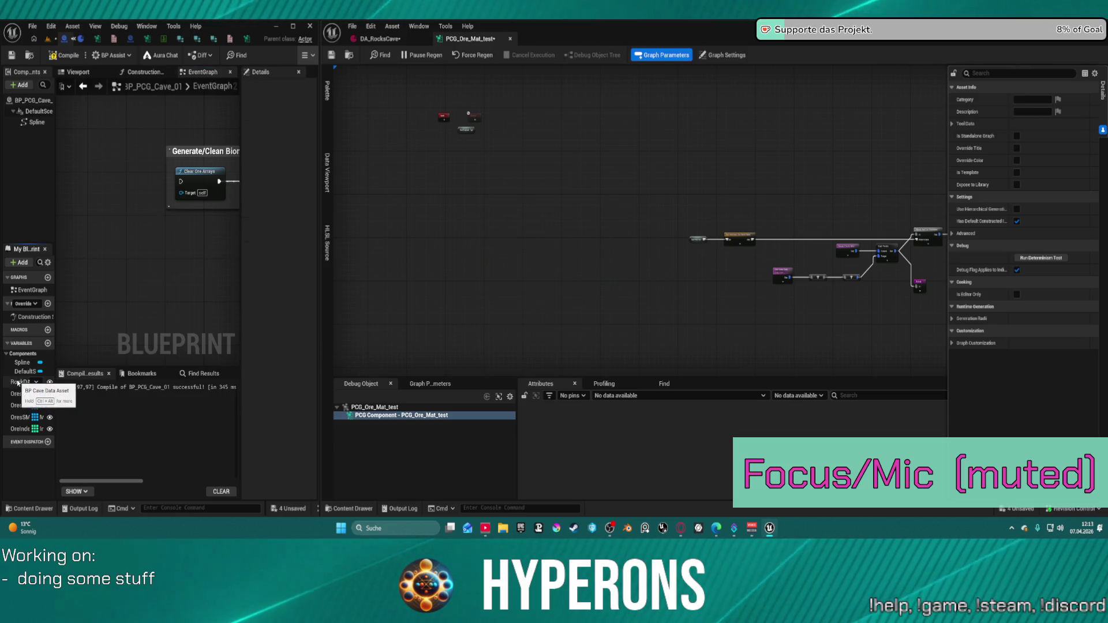
pyautogui.click(17, 394)
pyautogui.press('Delete')
pyautogui.click(16, 397)
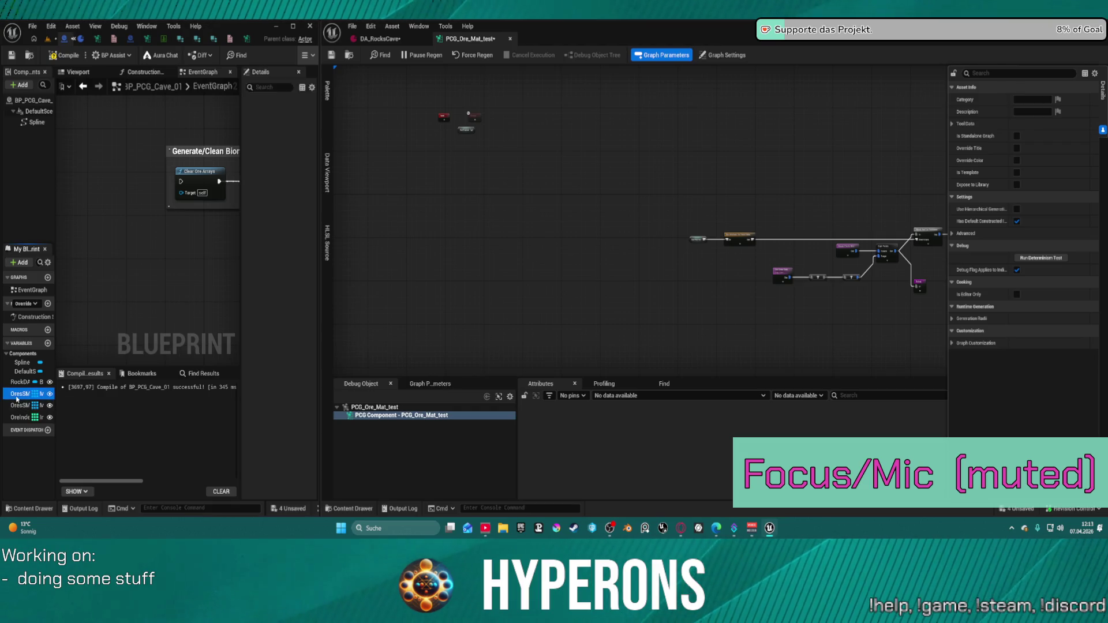
pyautogui.press('Delete')
pyautogui.click(17, 396)
pyautogui.press('Delete')
pyautogui.click(17, 395)
pyautogui.press('Delete')
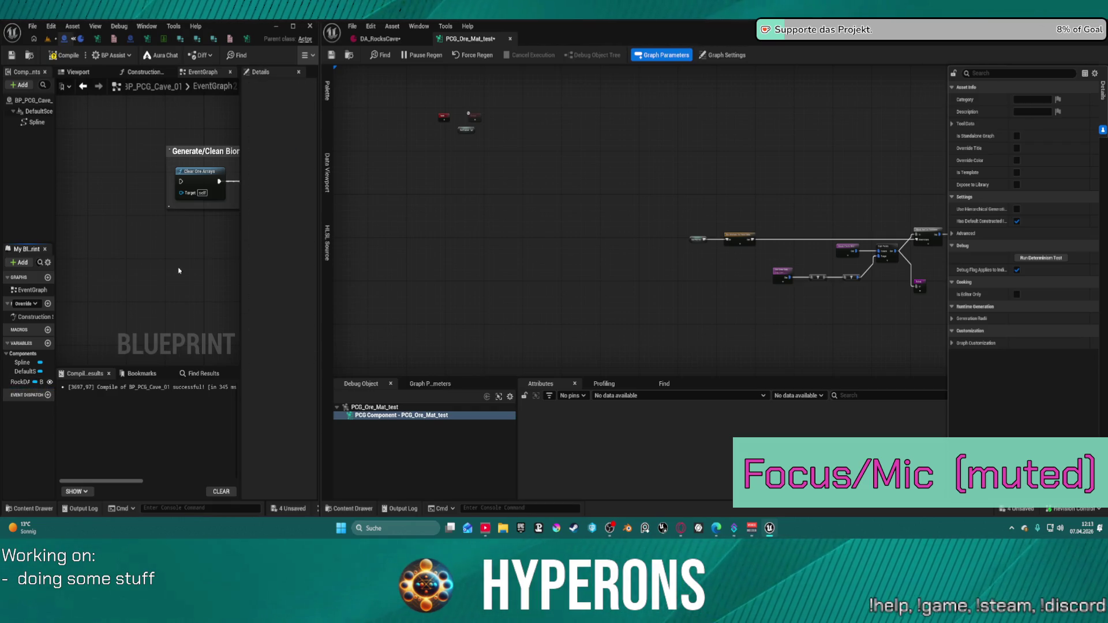
# Remove the Generate/Clean comment and the Clear Ore Arrays node
pyautogui.rightClick(179, 271)
pyautogui.scroll(-3, 176, 209)
pyautogui.hotkey('ctrl', 'a')
pyautogui.press('Delete')
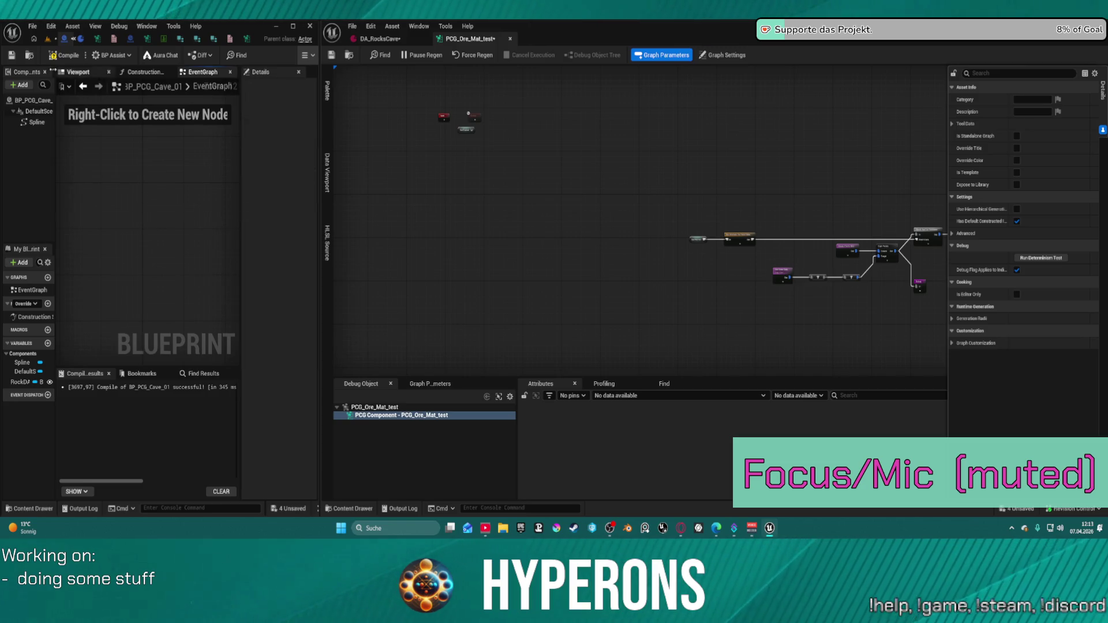
# Compile the Blueprint, check the missing Ore_FindMaterial error and Construction Script, then return to the level
pyautogui.press('F7')
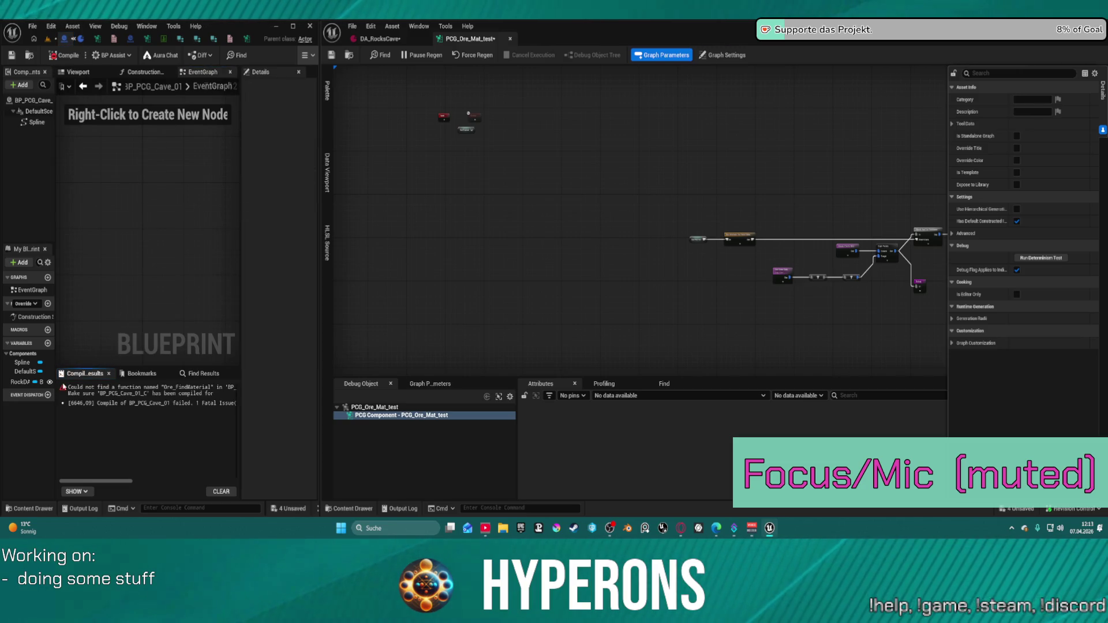
pyautogui.click(234, 391)
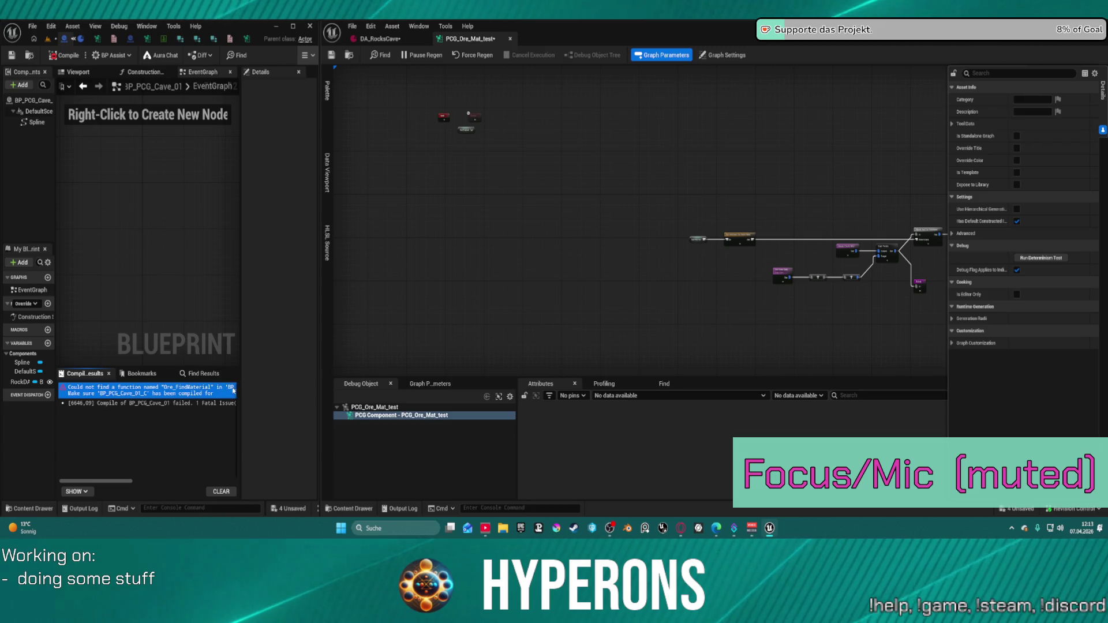
pyautogui.scroll(-2, 155, 206)
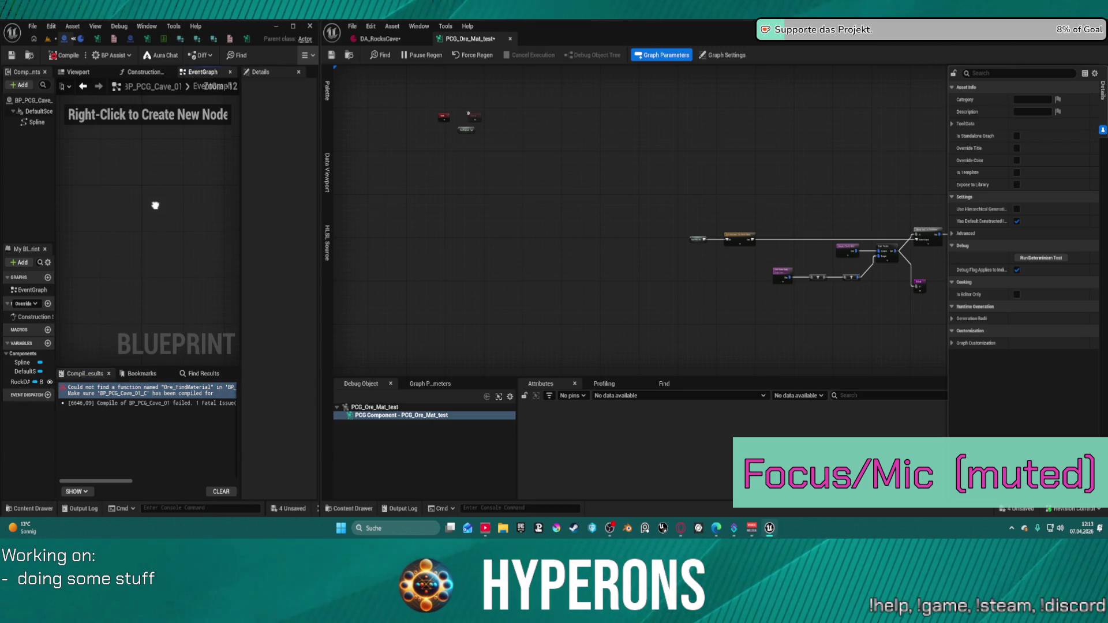
pyautogui.doubleClick(33, 317)
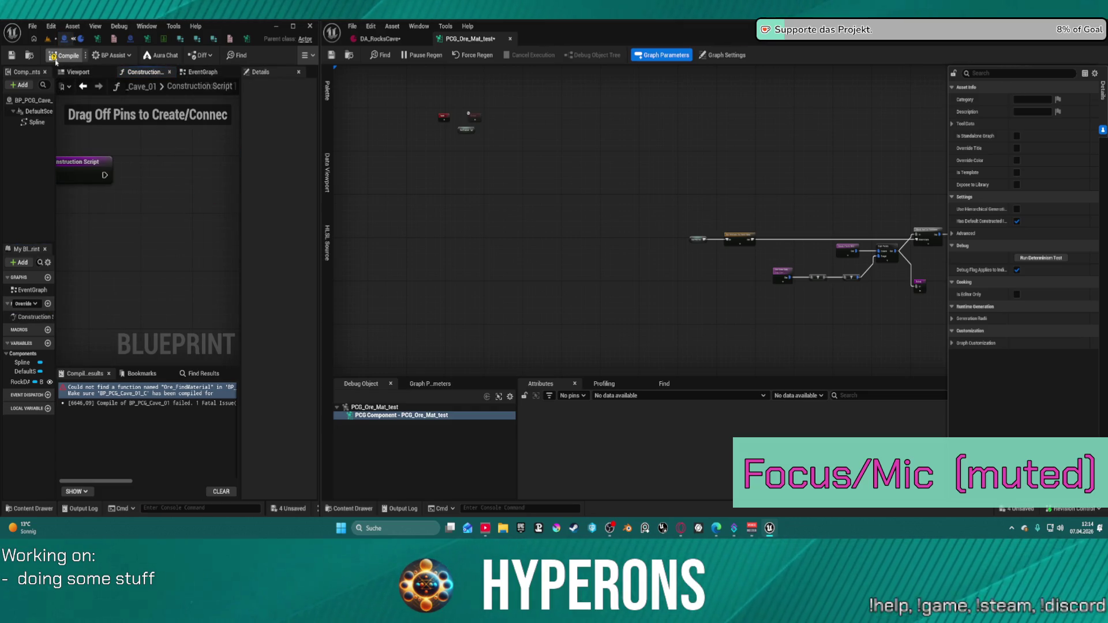
pyautogui.click(48, 38)
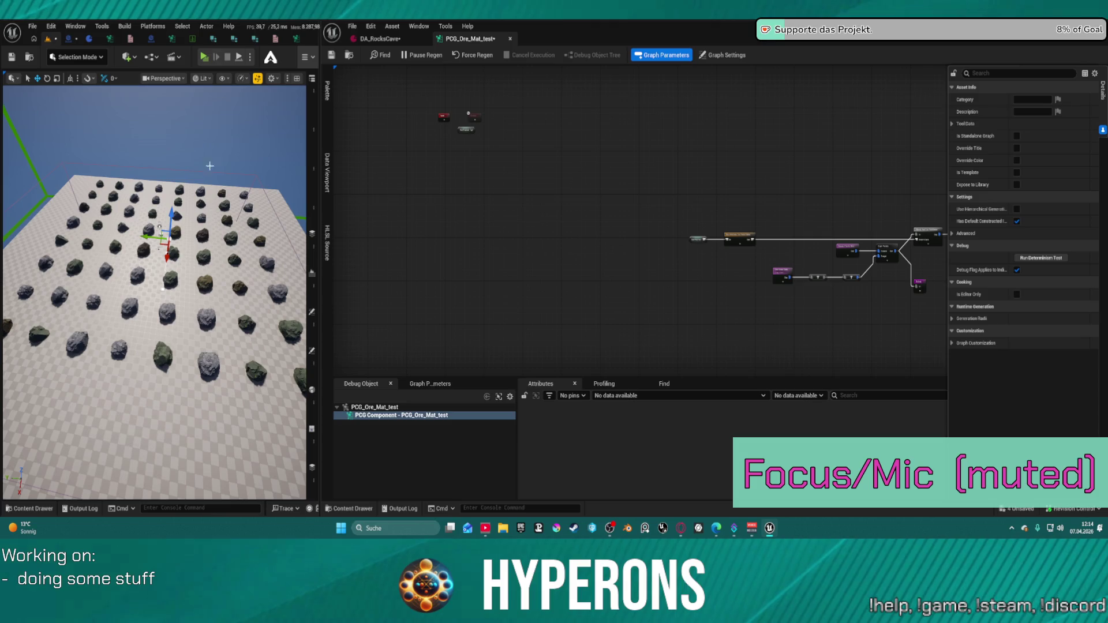
# Look over the PCG_Ore_Mat_test nodes, then close the graph to reveal DA_RocksCave's Ore Control settings
pyautogui.scroll(5, 499, 193)
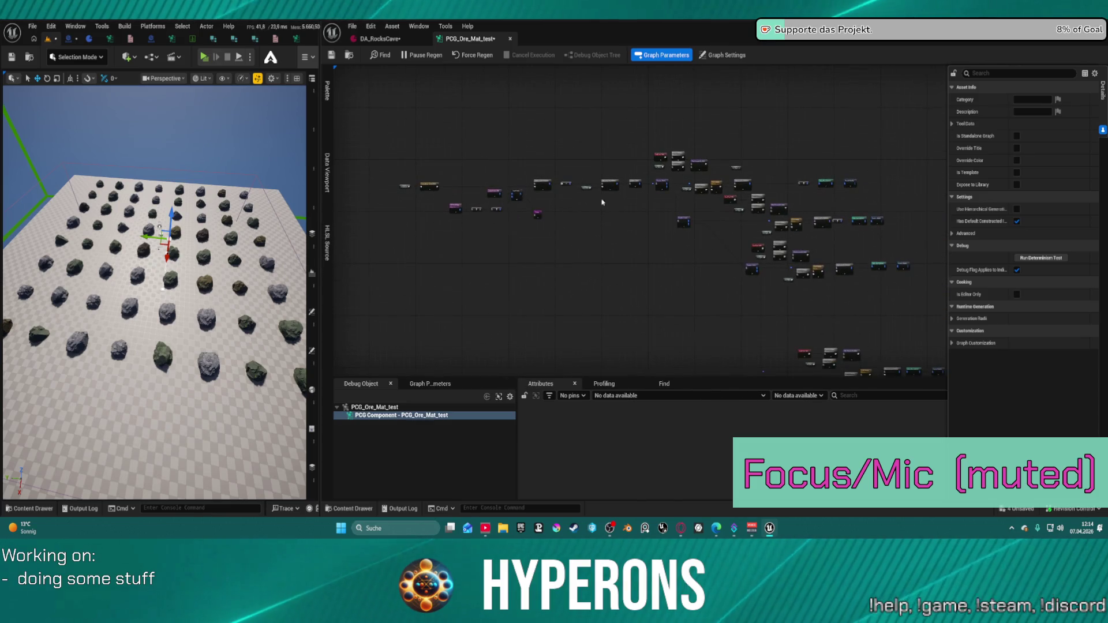
pyautogui.moveTo(486, 221)
pyautogui.mouseDown()
pyautogui.moveTo(440, 218)
pyautogui.moveTo(450, 198)
pyautogui.mouseUp()
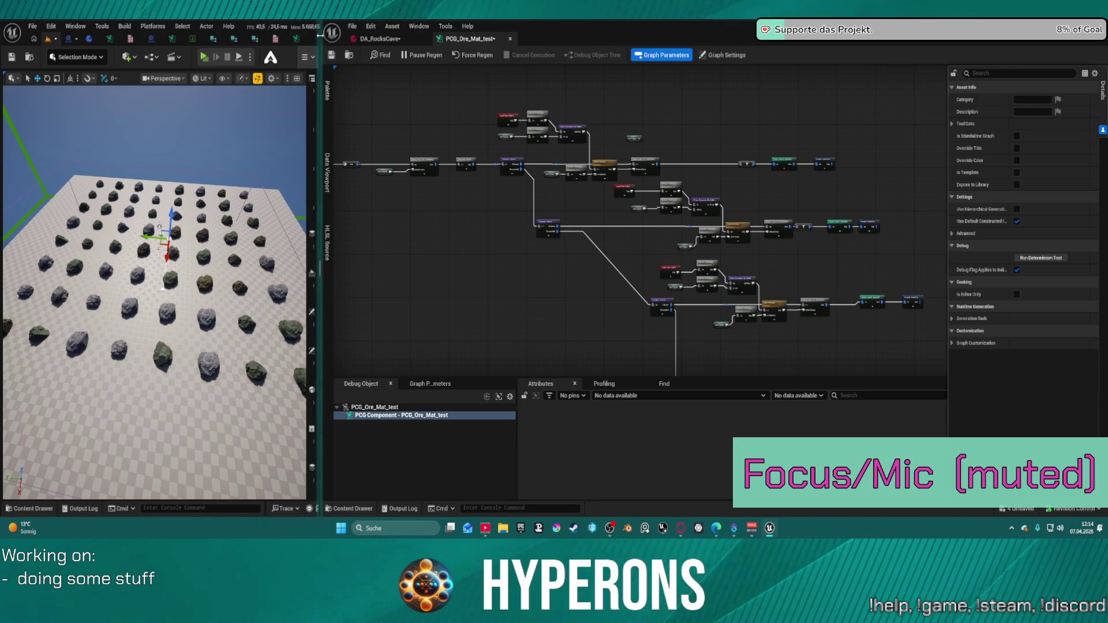
pyautogui.scroll(-3, 570, 118)
pyautogui.moveTo(570, 119); pyautogui.dragTo(617, 129)
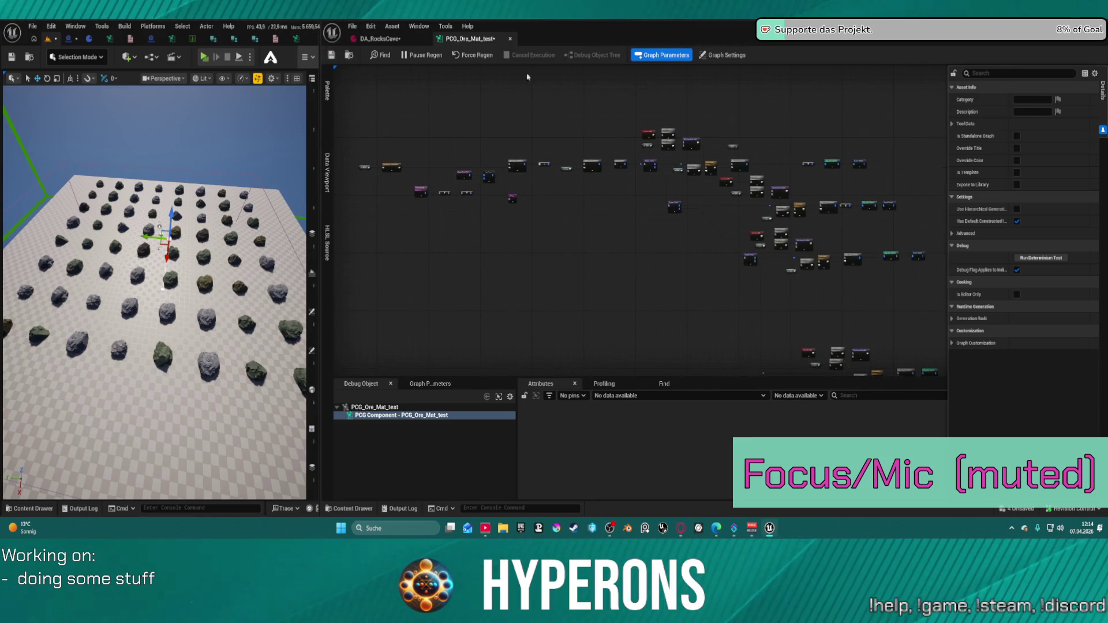
pyautogui.scroll(4, 608, 176)
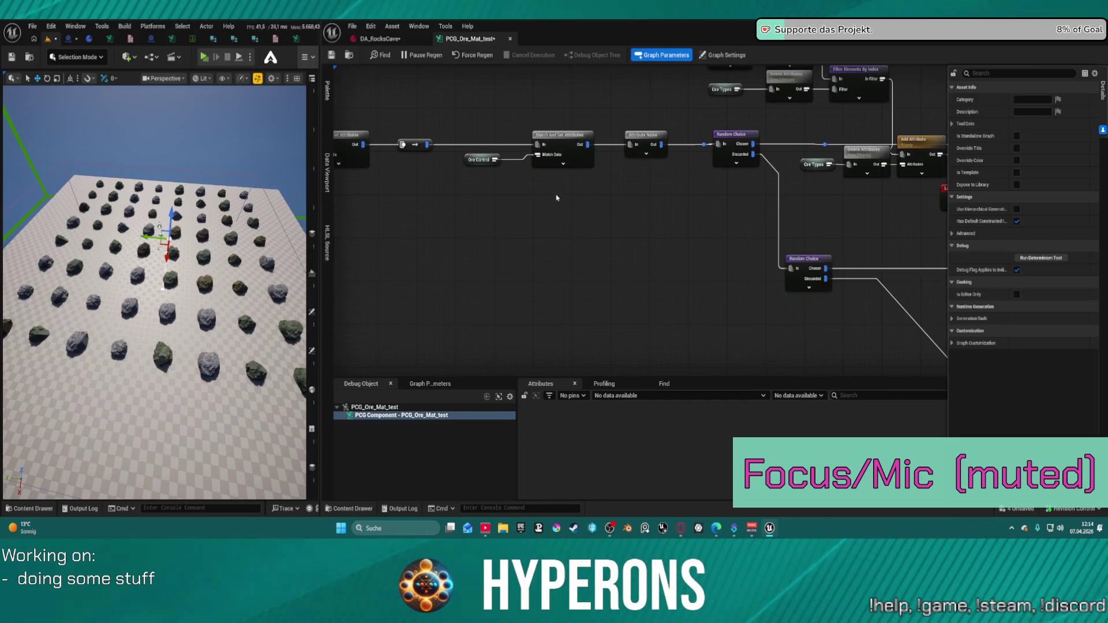
pyautogui.scroll(-3, 471, 119)
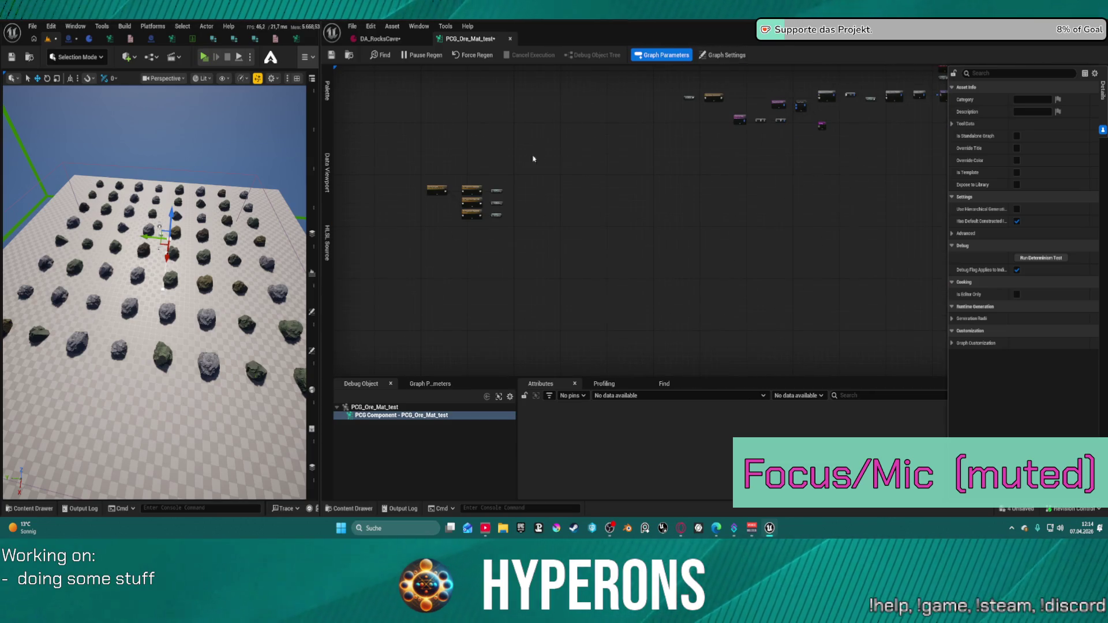
pyautogui.scroll(2, 439, 185)
pyautogui.scroll(2, 438, 184)
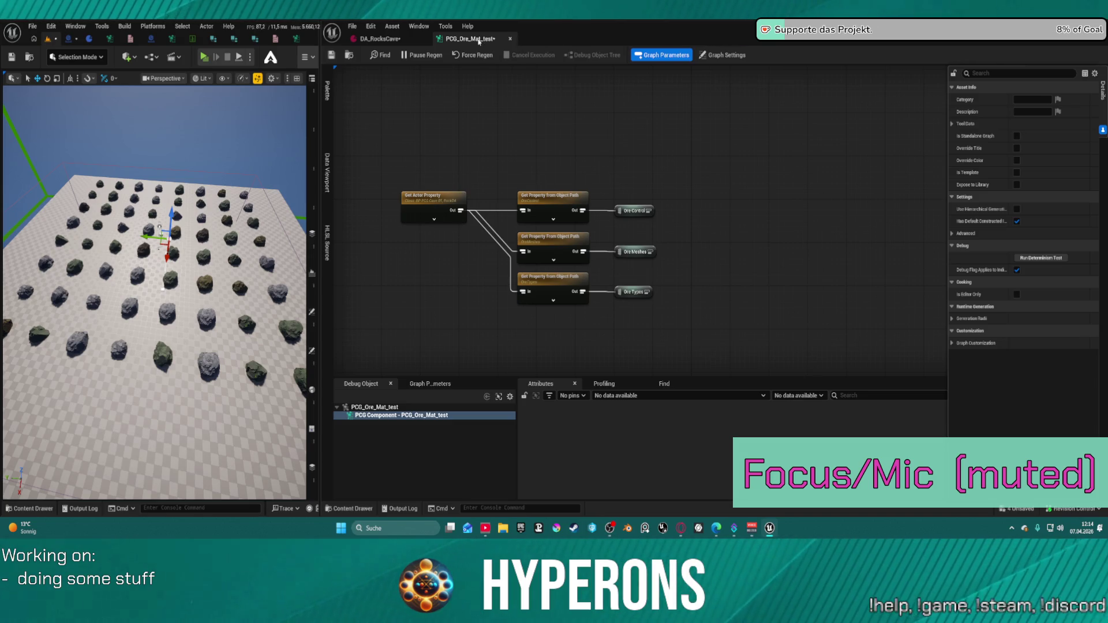
pyautogui.middleClick(478, 39)
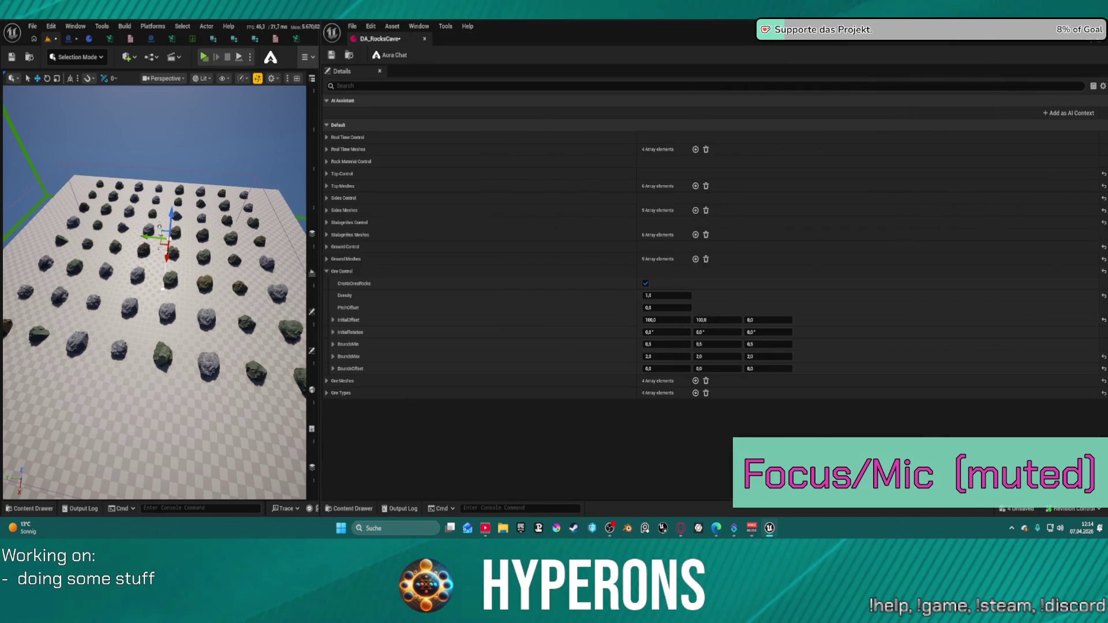
# Dock DA_RocksCave and NewPCGSubgraph into one editor window and maximize it
pyautogui.click(275, 38)
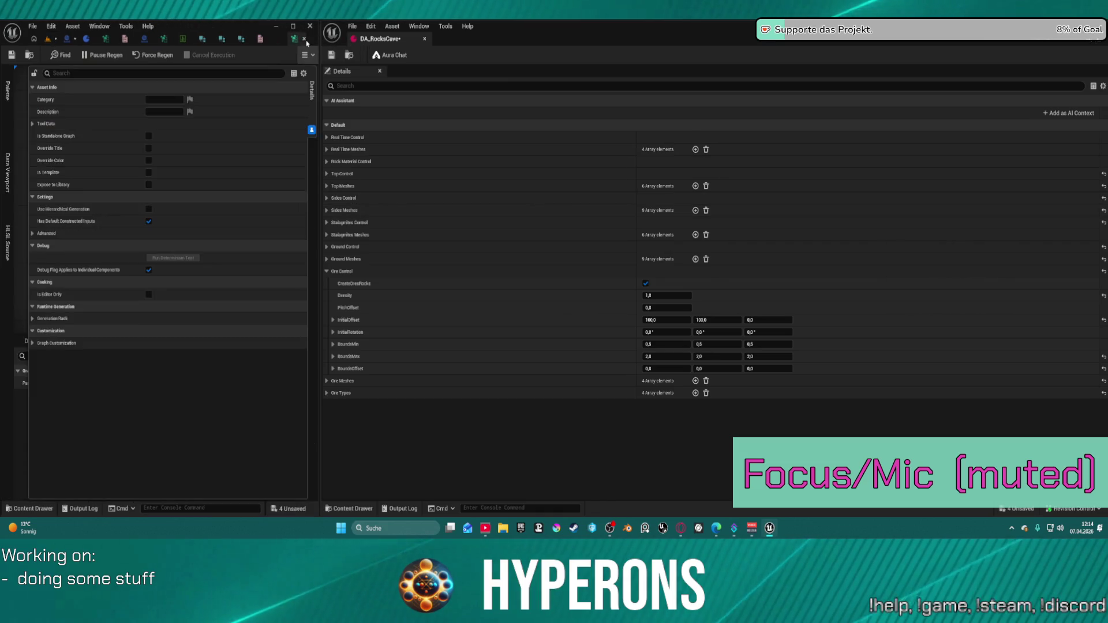
pyautogui.moveTo(296, 38)
pyautogui.mouseDown()
pyautogui.moveTo(398, 68)
pyautogui.moveTo(505, 45)
pyautogui.mouseUp()
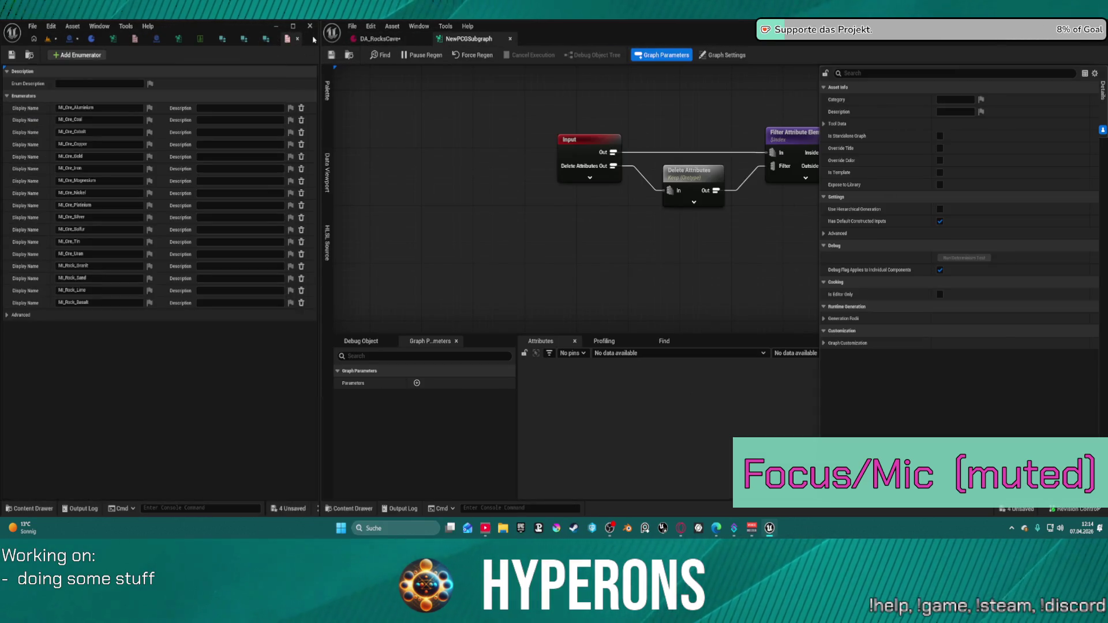
pyautogui.moveTo(391, 40); pyautogui.dragTo(287, 42)
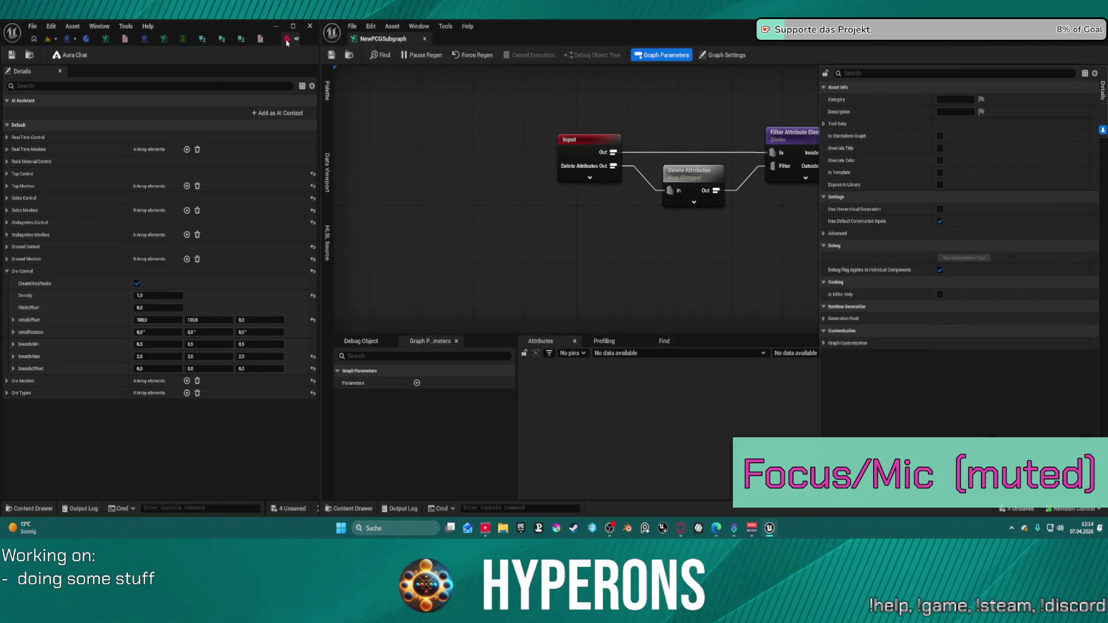
pyautogui.moveTo(383, 37); pyautogui.dragTo(208, 38)
pyautogui.click(294, 26)
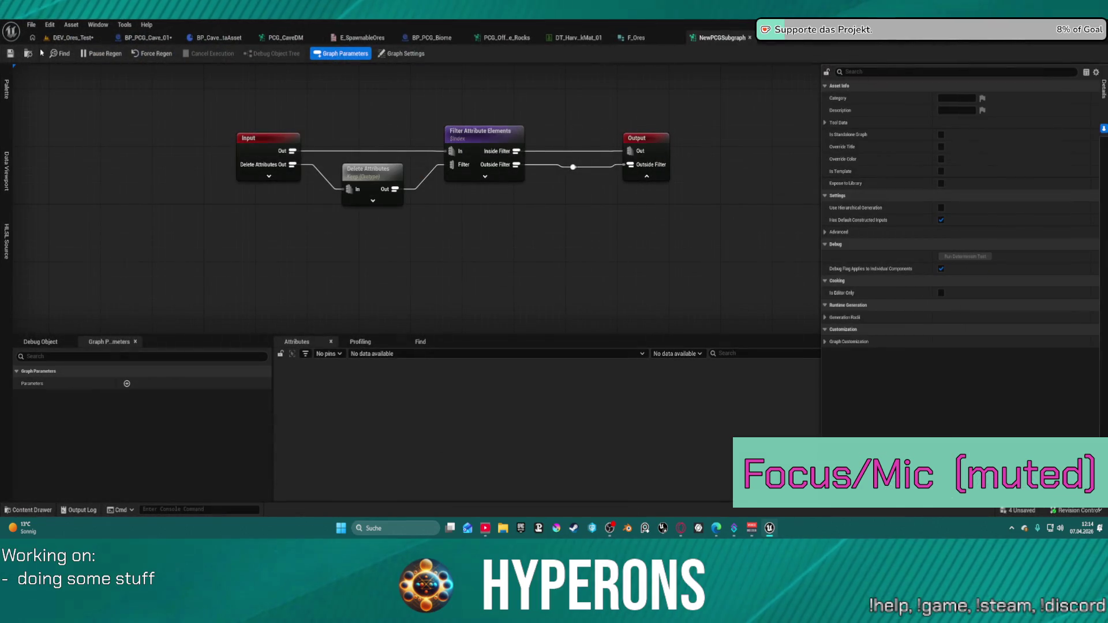
# Close the NewPCGSubgraph graph and save all unsaved assets and the map
pyautogui.hotkey('ctrl', 'space')
pyautogui.click(262, 398)
pyautogui.click(312, 404)
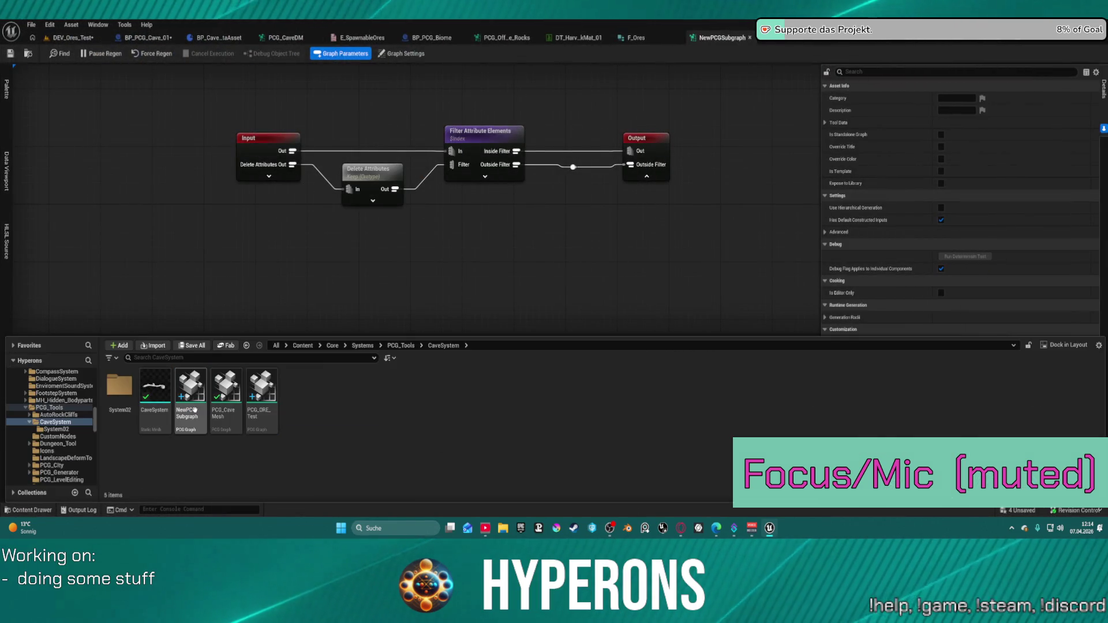
pyautogui.click(750, 37)
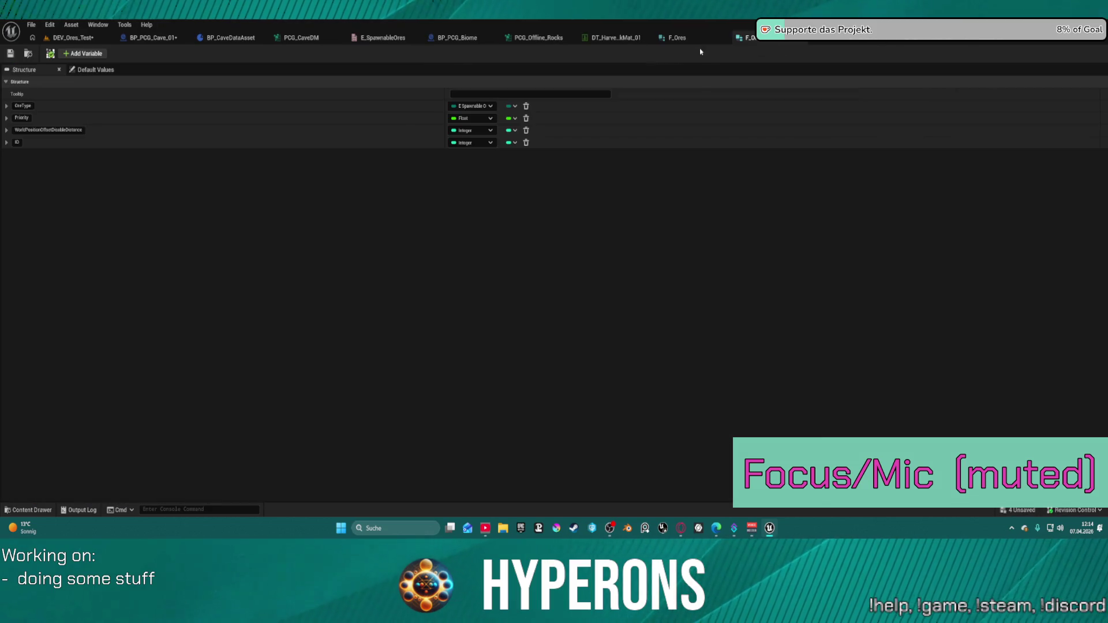
pyautogui.hotkey('ctrl', 'shift', 's')
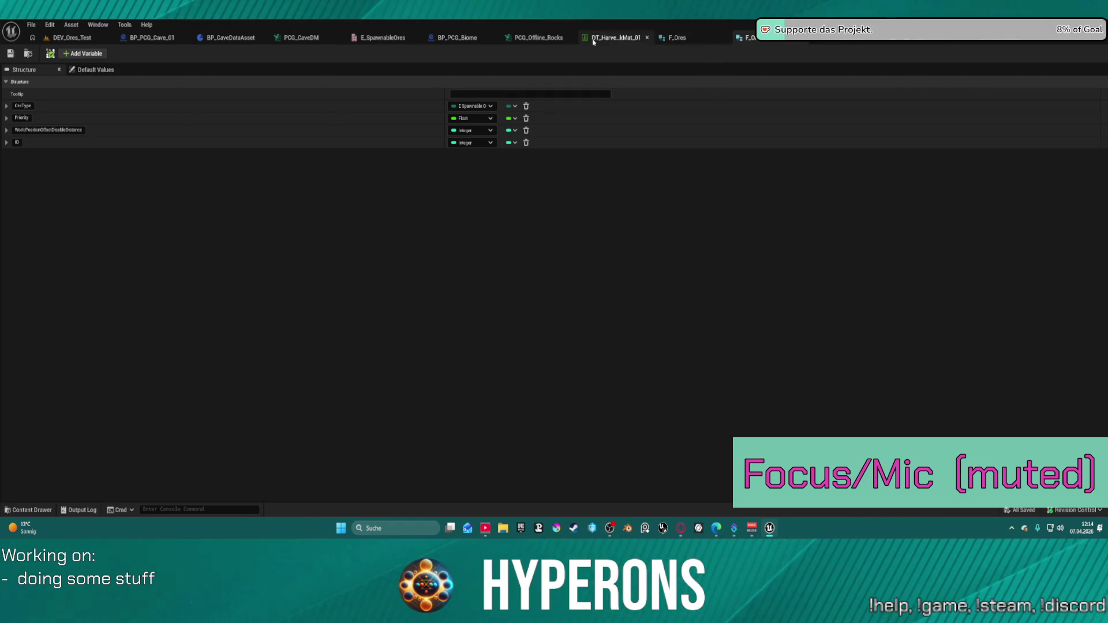
# Delete the NewPCGSubgraph asset from the CaveSystem folder
pyautogui.hotkey('ctrl', 'space')
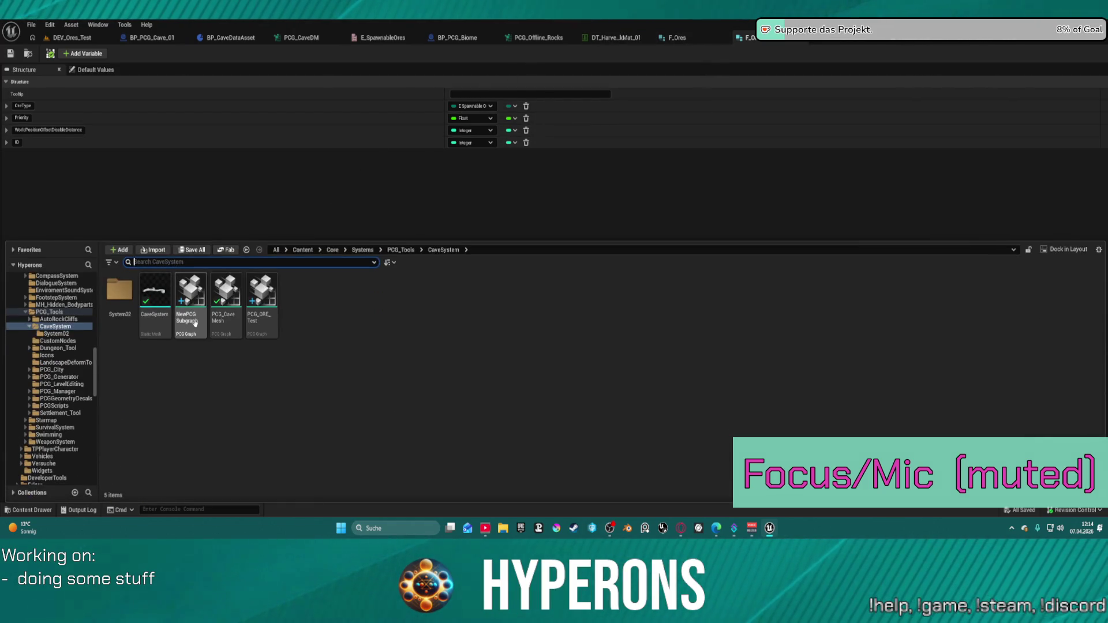
pyautogui.click(190, 300)
pyautogui.press('Delete')
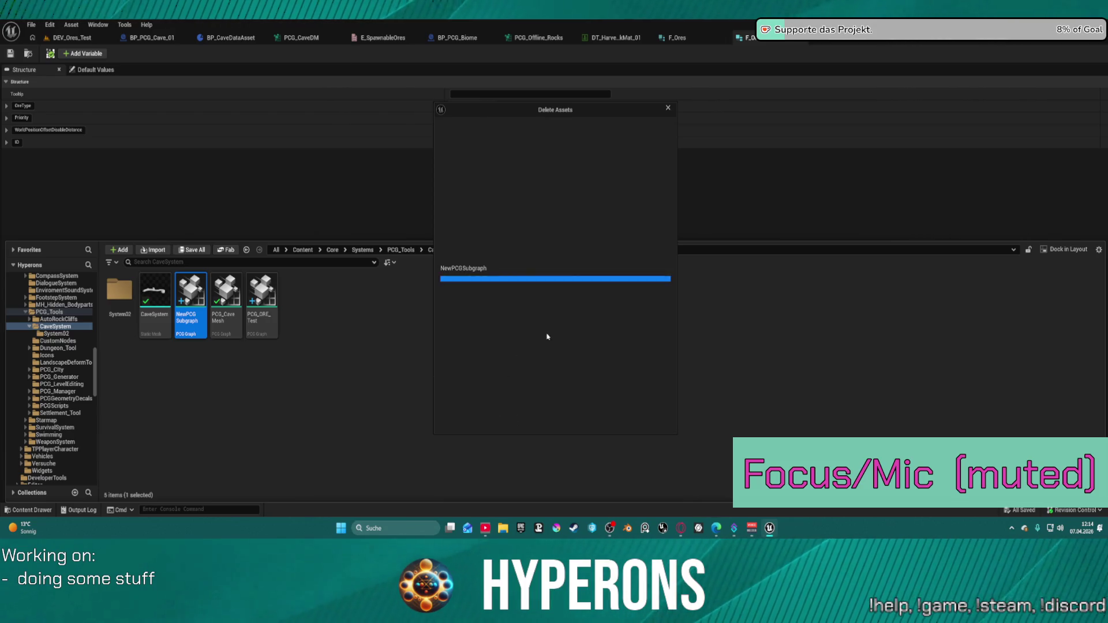
pyautogui.click(518, 416)
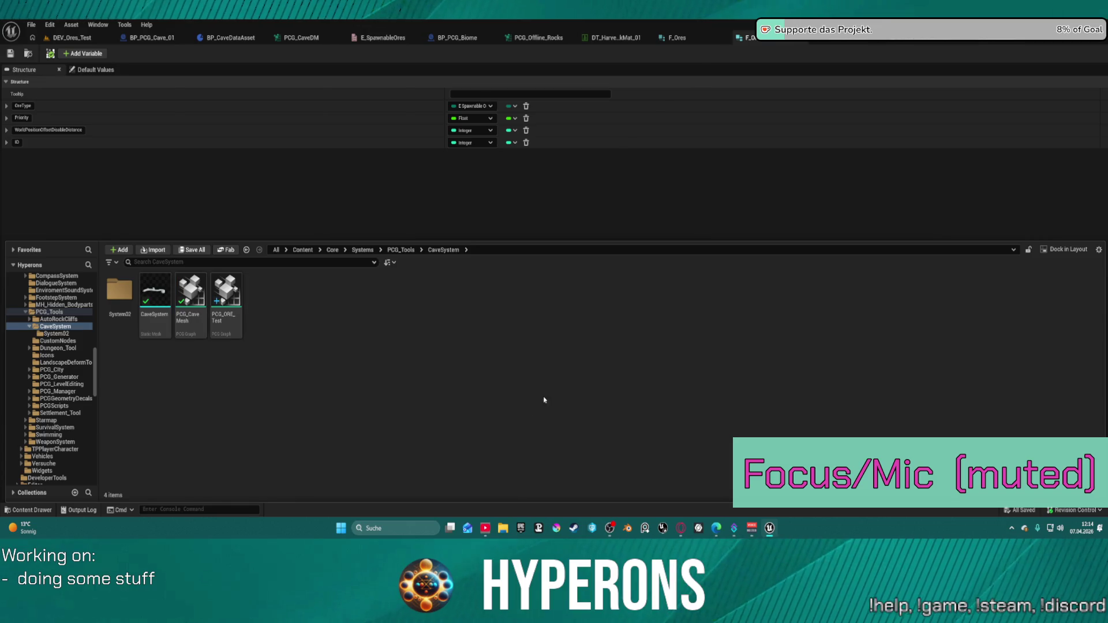
# In PCG_CaveDM, reposition the filter node and move the Random Choice node up and right
pyautogui.click(305, 38)
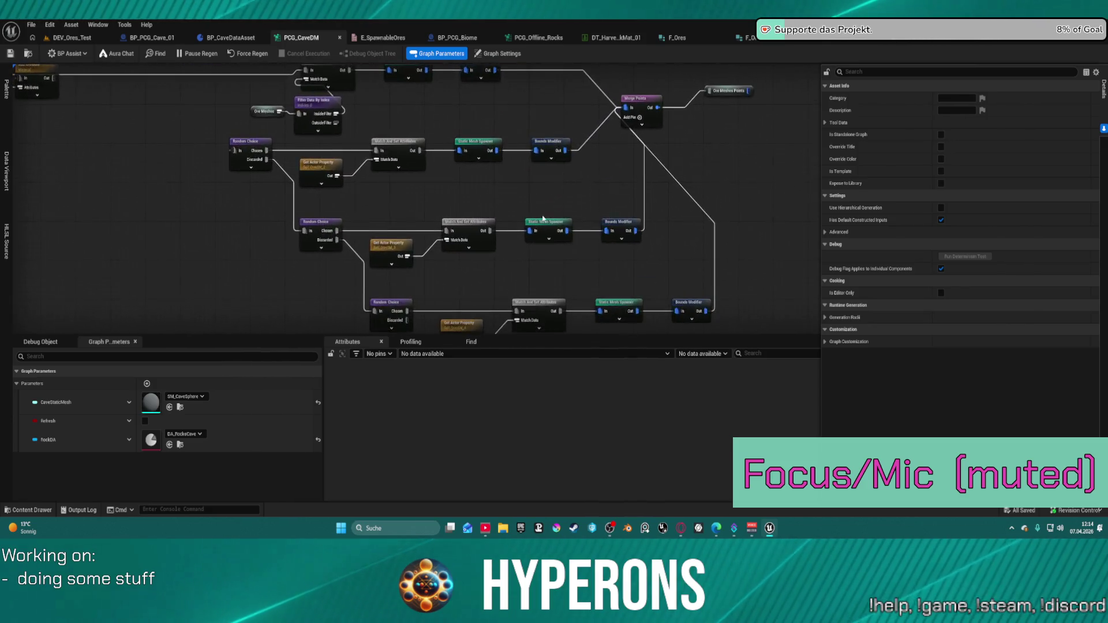
pyautogui.scroll(4, 258, 150)
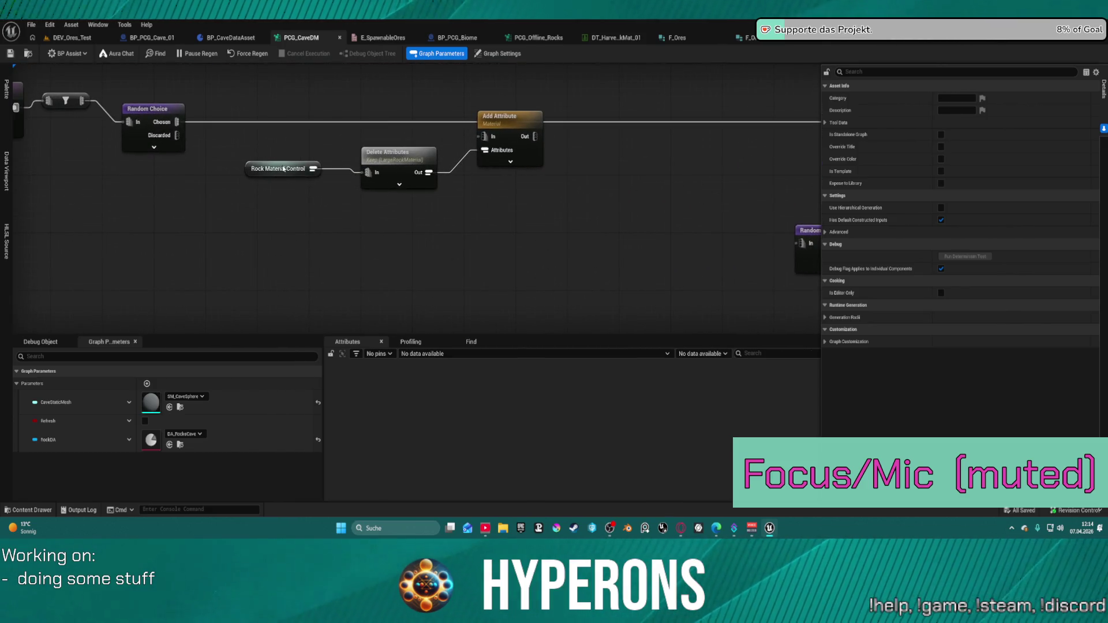
pyautogui.click(282, 169)
pyautogui.moveTo(110, 114)
pyautogui.mouseDown()
pyautogui.moveTo(446, 138)
pyautogui.moveTo(420, 141)
pyautogui.mouseUp()
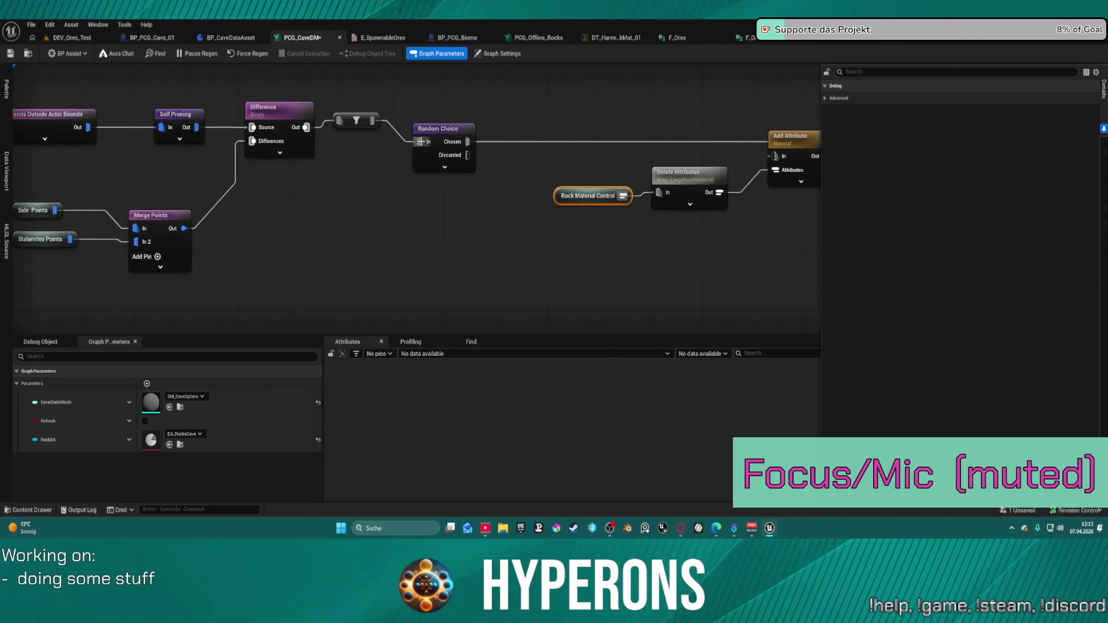
pyautogui.click(443, 132)
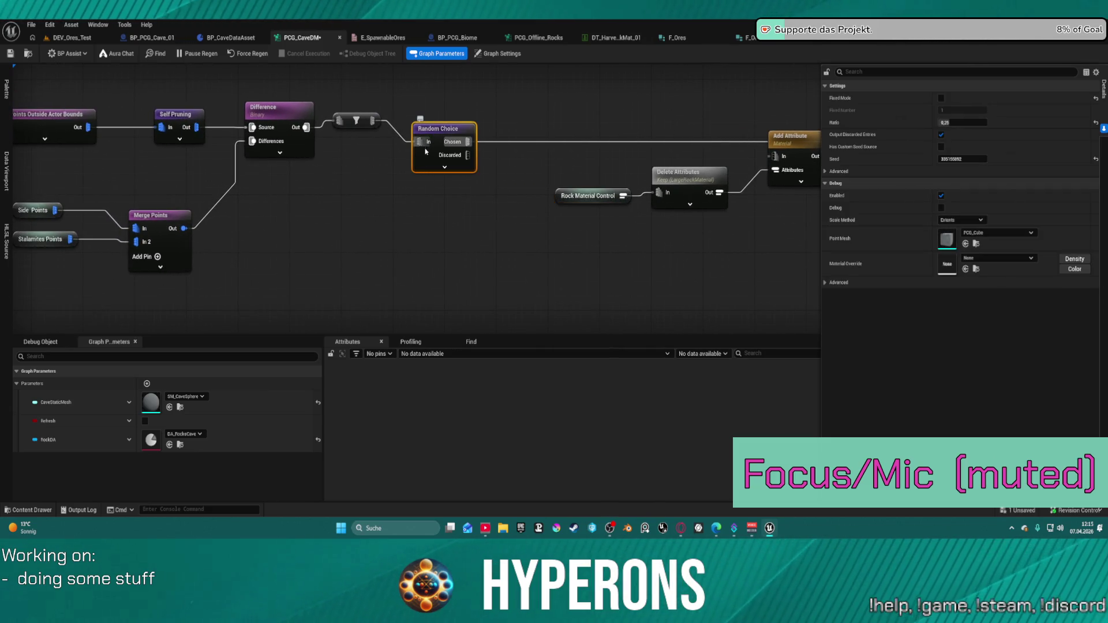
pyautogui.moveTo(360, 122)
pyautogui.mouseDown()
pyautogui.moveTo(376, 136)
pyautogui.moveTo(382, 126)
pyautogui.mouseUp()
pyautogui.moveTo(454, 139)
pyautogui.mouseDown()
pyautogui.moveTo(535, 117)
pyautogui.moveTo(600, 117)
pyautogui.mouseUp()
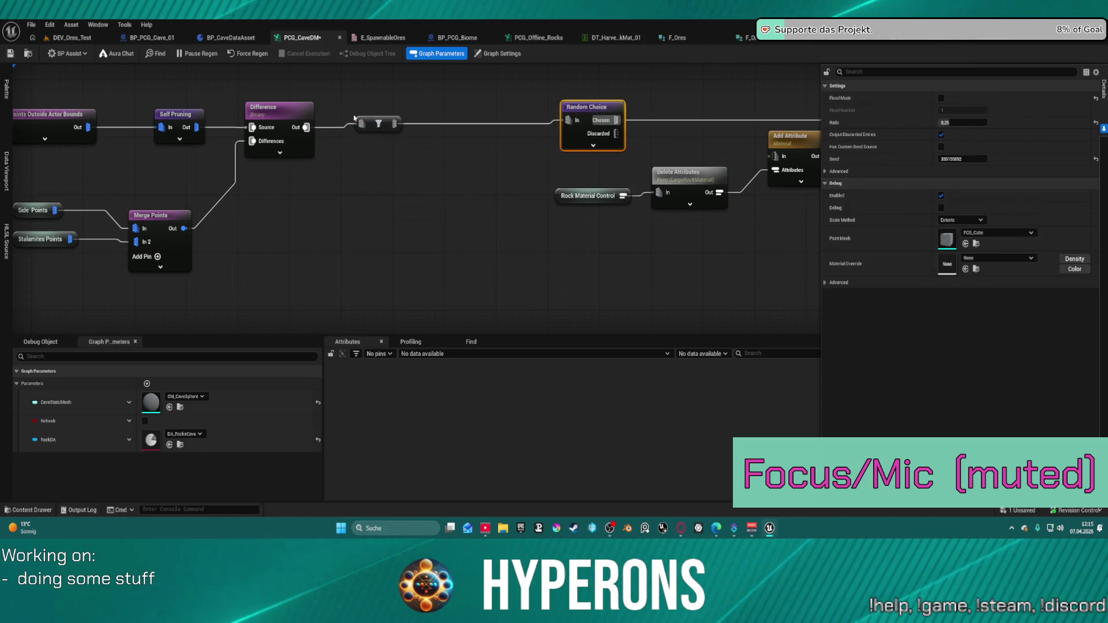
pyautogui.moveTo(389, 126); pyautogui.dragTo(382, 133)
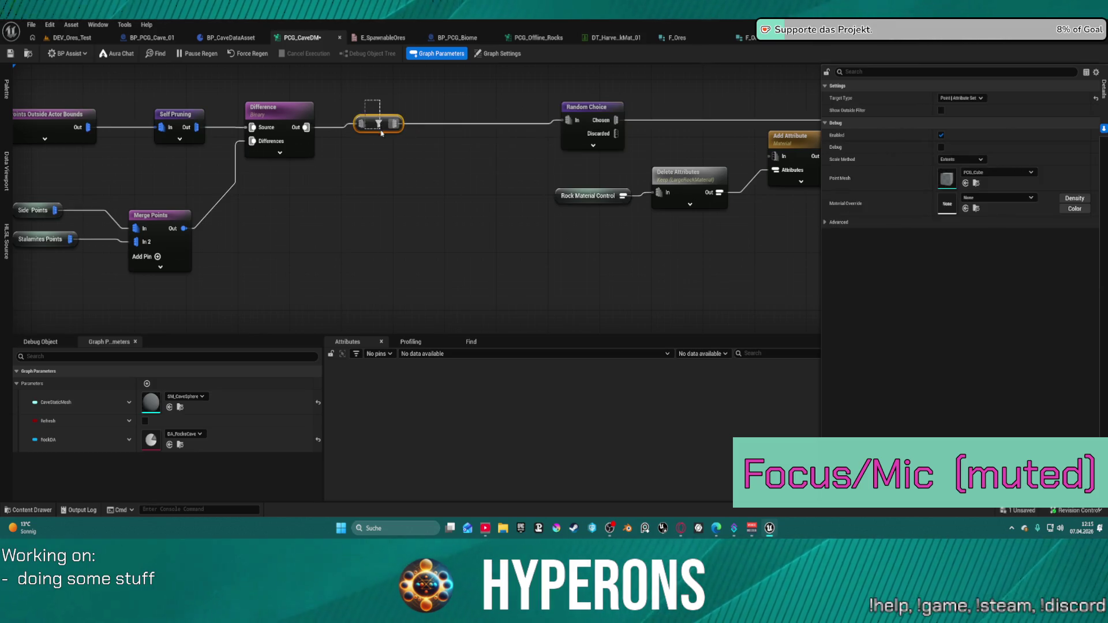
# Review the upstream ORe and downstream nodes, moving Merge Points and Ore Meshes Points further right
pyautogui.scroll(-3, 346, 127)
pyautogui.moveTo(408, 180); pyautogui.dragTo(646, 173)
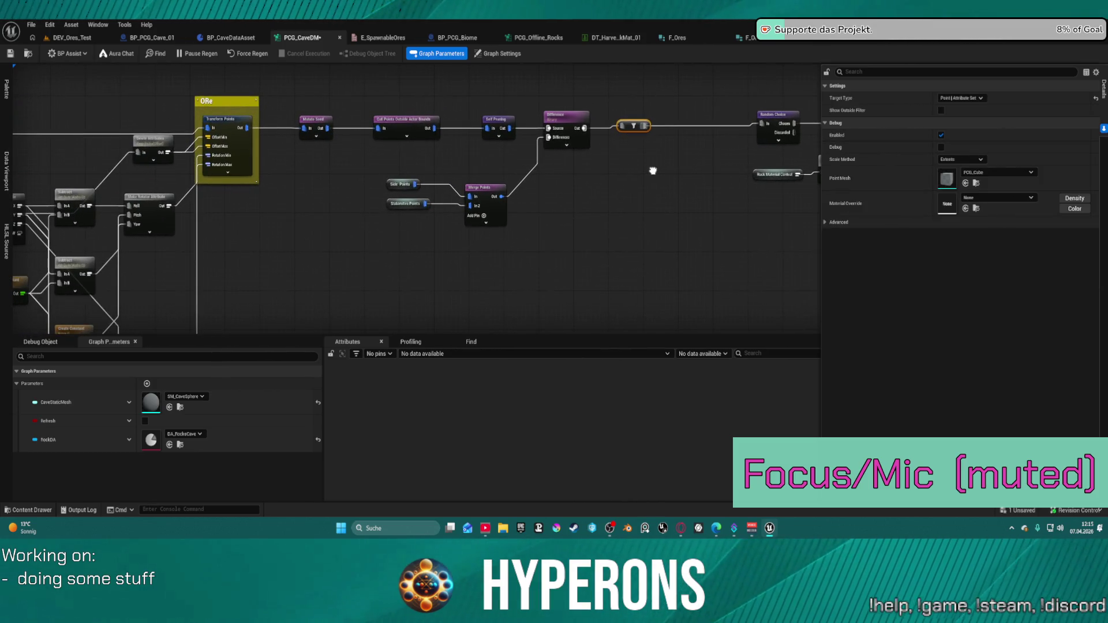
pyautogui.scroll(2, 650, 173)
pyautogui.moveTo(404, 173); pyautogui.dragTo(593, 167)
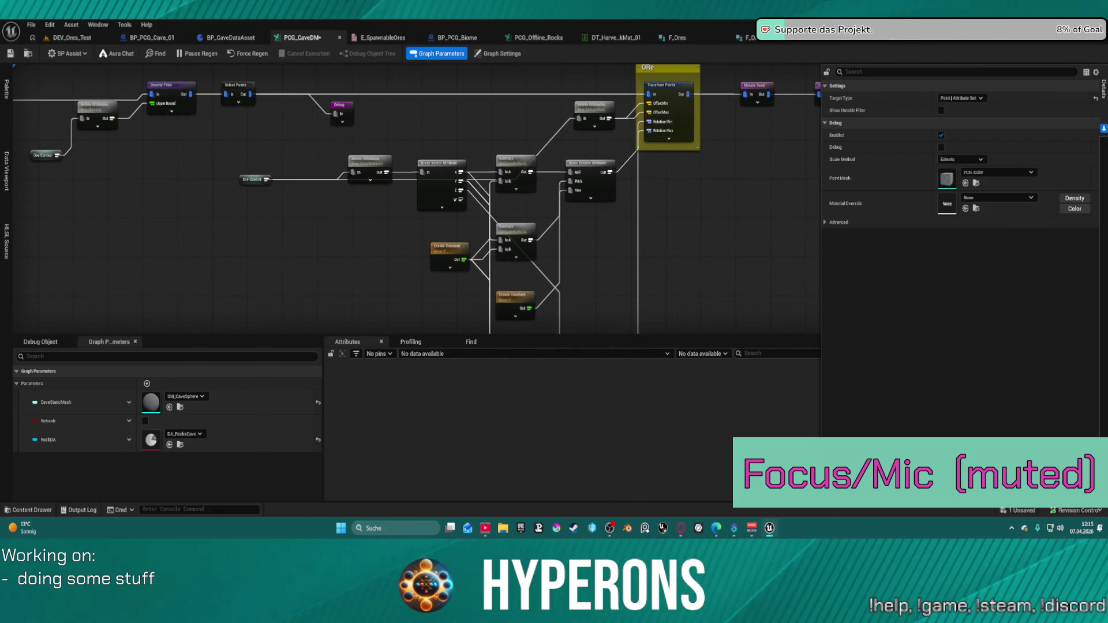
pyautogui.moveTo(813, 136)
pyautogui.mouseDown()
pyautogui.moveTo(680, 173)
pyautogui.moveTo(552, 148)
pyautogui.moveTo(525, 192)
pyautogui.moveTo(76, 207)
pyautogui.mouseUp()
pyautogui.moveTo(323, 260)
pyautogui.mouseDown()
pyautogui.moveTo(219, 251)
pyautogui.moveTo(106, 184)
pyautogui.mouseUp()
pyautogui.scroll(-4, 13, 94)
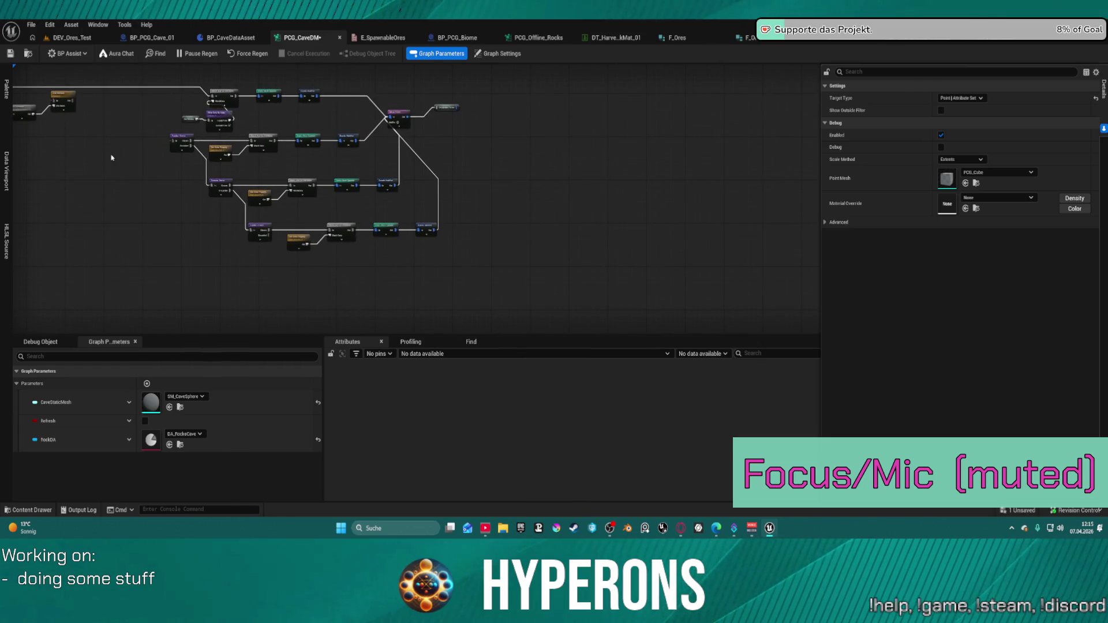
pyautogui.moveTo(624, 269); pyautogui.dragTo(176, 87)
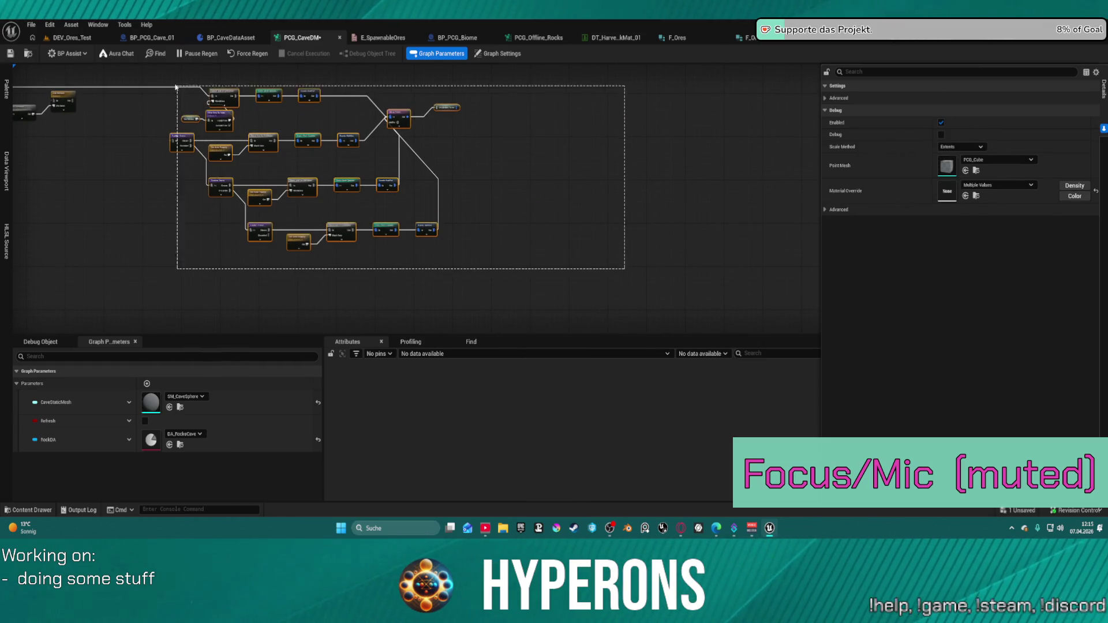
pyautogui.scroll(4, 371, 154)
pyautogui.click(601, 179)
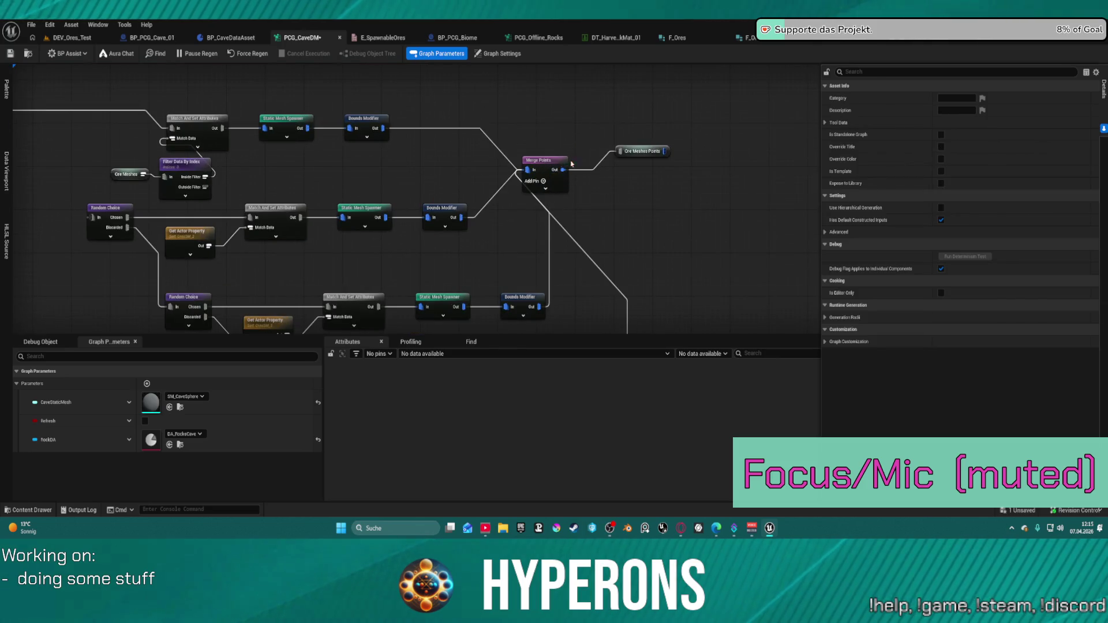
pyautogui.moveTo(545, 160); pyautogui.dragTo(790, 148)
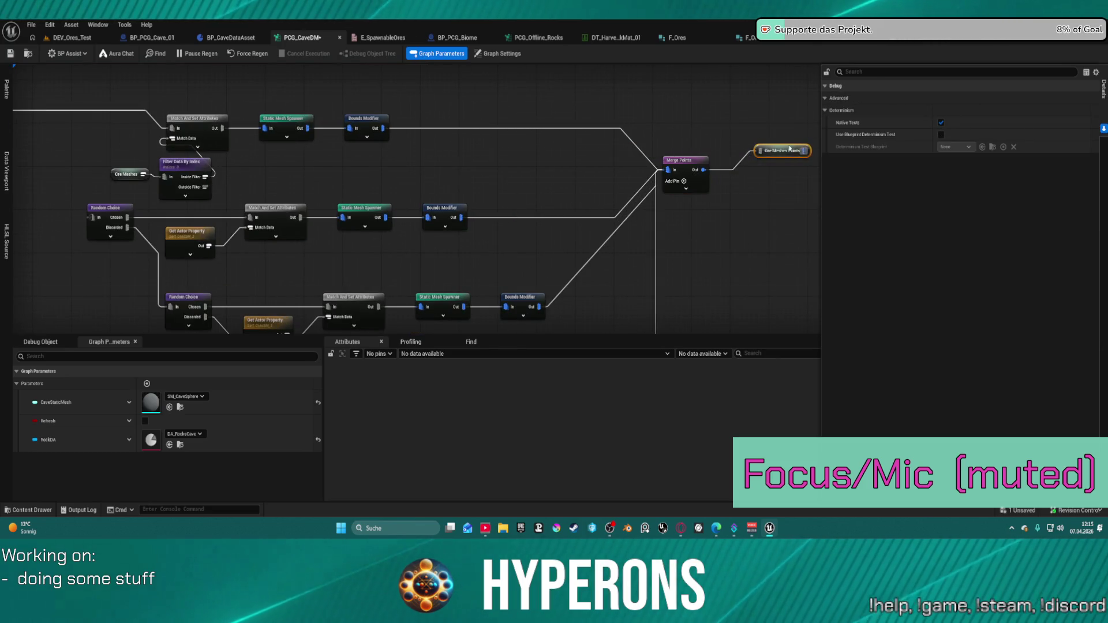
# Add a second Random Choice node fed by Chosen beside the Rock Material Control chain
pyautogui.scroll(-5, 472, 208)
pyautogui.scroll(5, 518, 220)
pyautogui.click(518, 219)
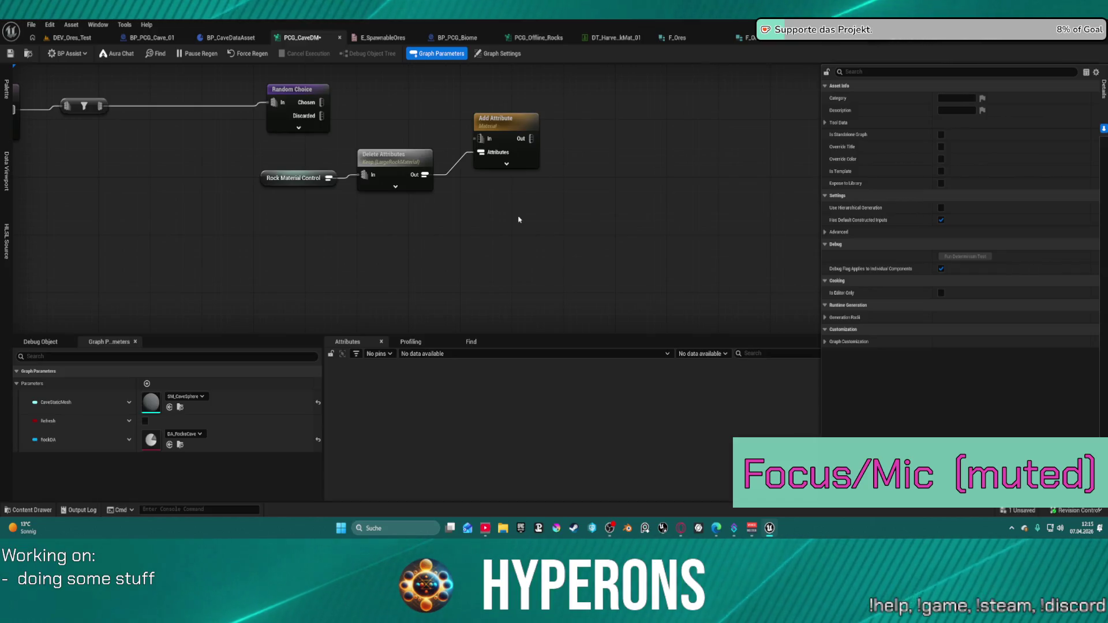
pyautogui.scroll(-5, 518, 219)
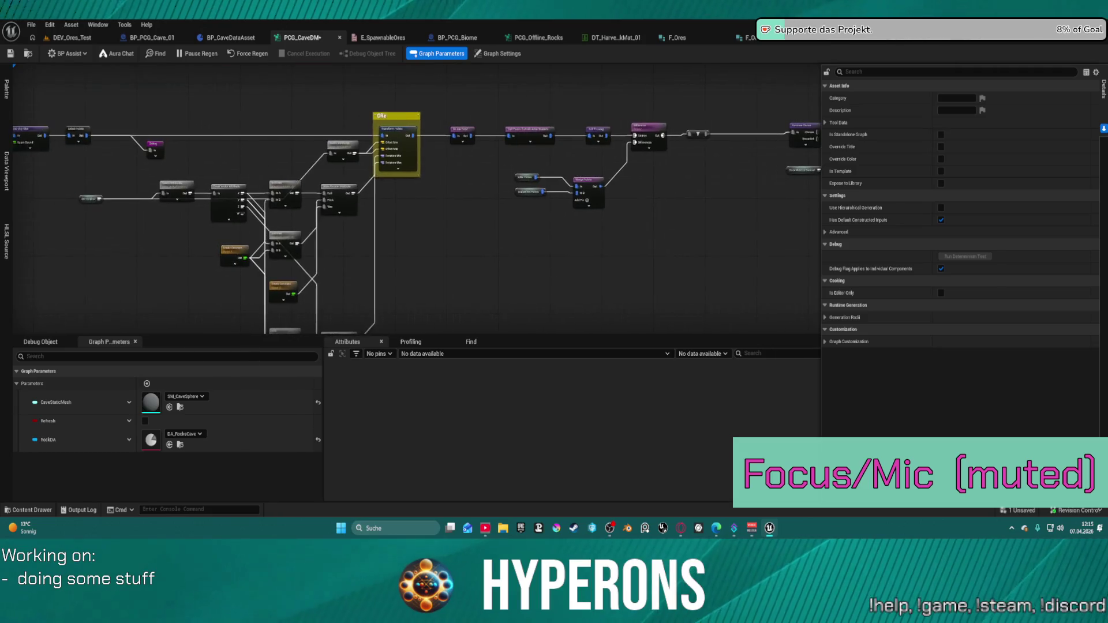
pyautogui.scroll(5, 515, 188)
pyautogui.moveTo(508, 195)
pyautogui.mouseDown()
pyautogui.moveTo(306, 167)
pyautogui.moveTo(370, 217)
pyautogui.mouseUp()
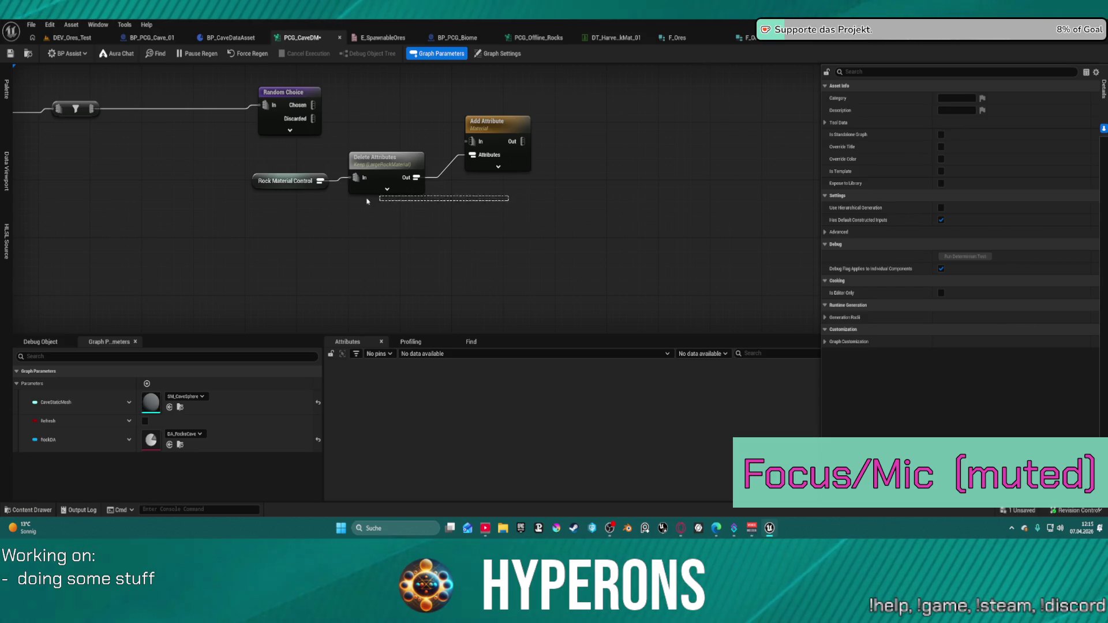
pyautogui.moveTo(367, 201)
pyautogui.mouseDown()
pyautogui.moveTo(367, 215)
pyautogui.moveTo(534, 217)
pyautogui.mouseUp()
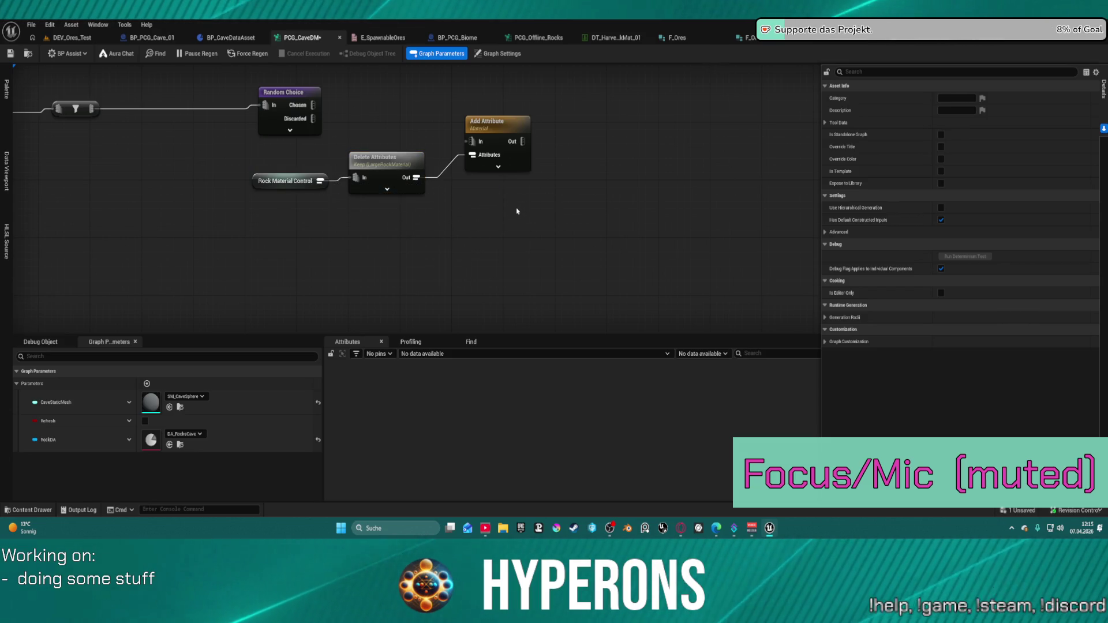
pyautogui.hotkey('ctrl', 'z')
# Box-select the leftover node group to remove it
pyautogui.moveTo(478, 211); pyautogui.dragTo(255, 159)
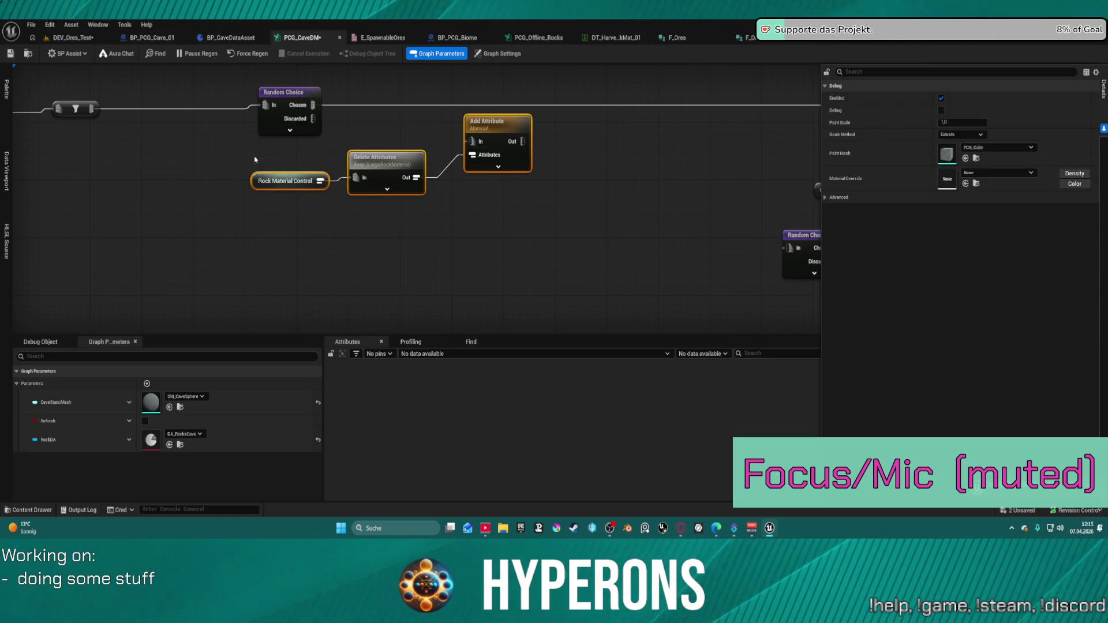
pyautogui.click(473, 173)
pyautogui.scroll(-6, 335, 184)
pyautogui.moveTo(348, 167)
pyautogui.mouseDown()
pyautogui.moveTo(598, 285)
pyautogui.moveTo(512, 289)
pyautogui.mouseUp()
pyautogui.press('Delete')
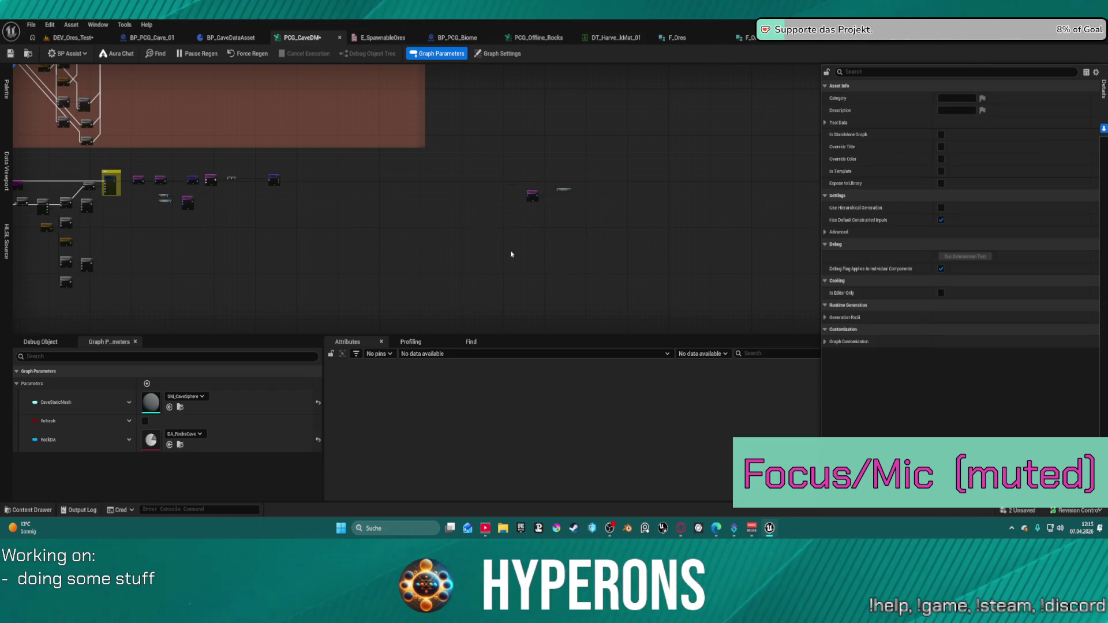
pyautogui.scroll(2, 548, 189)
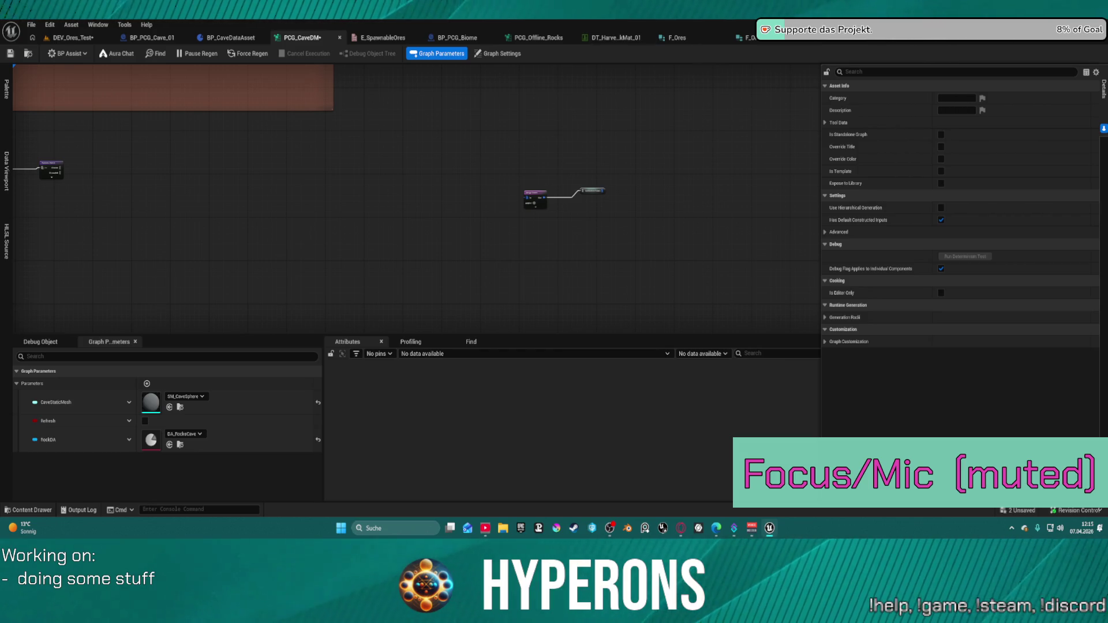
pyautogui.scroll(-4, 368, 153)
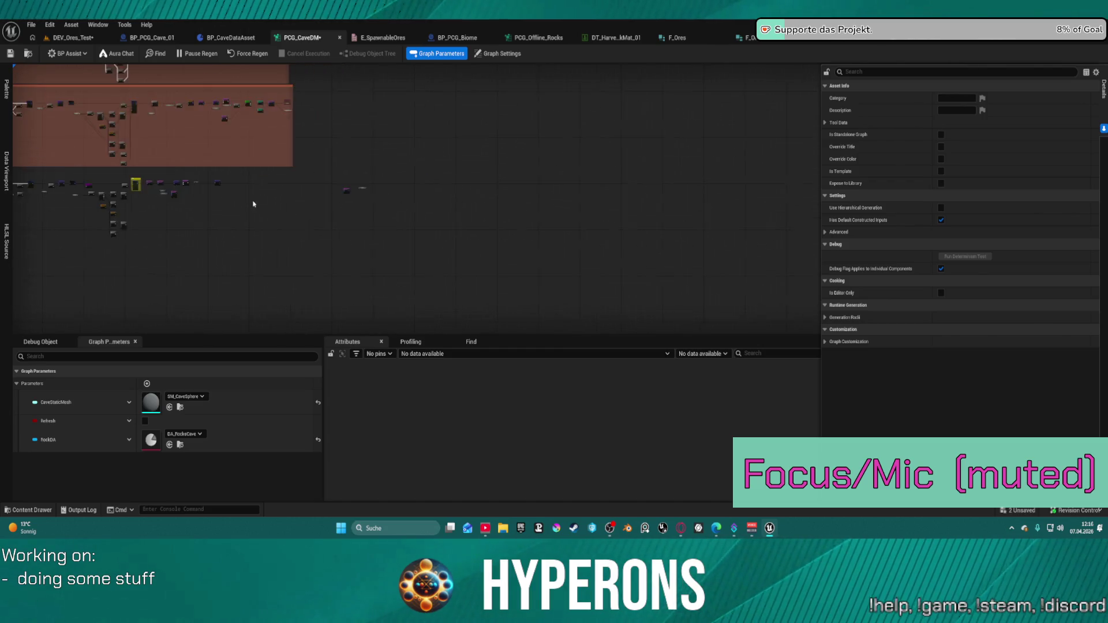
pyautogui.scroll(5, 233, 254)
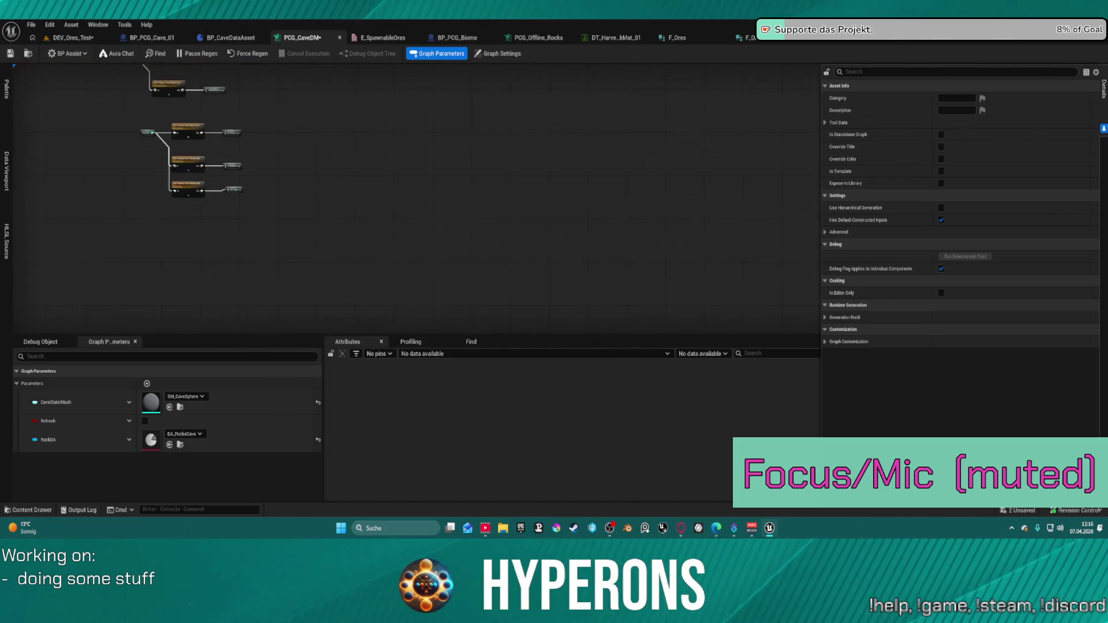
pyautogui.hotkey('ctrl', 'v')
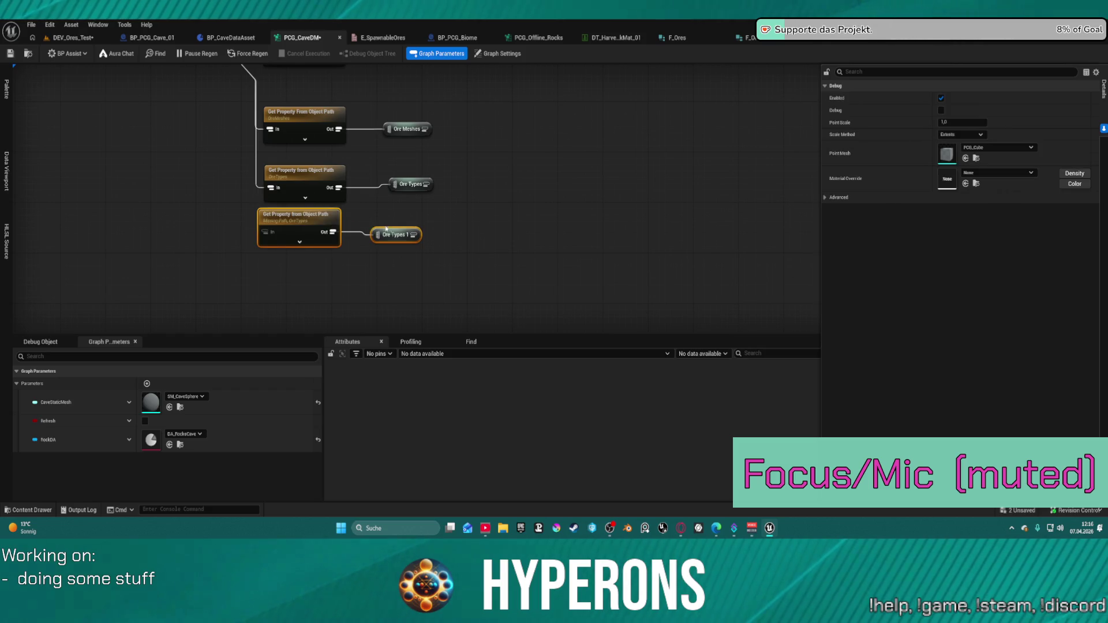
pyautogui.press('Delete')
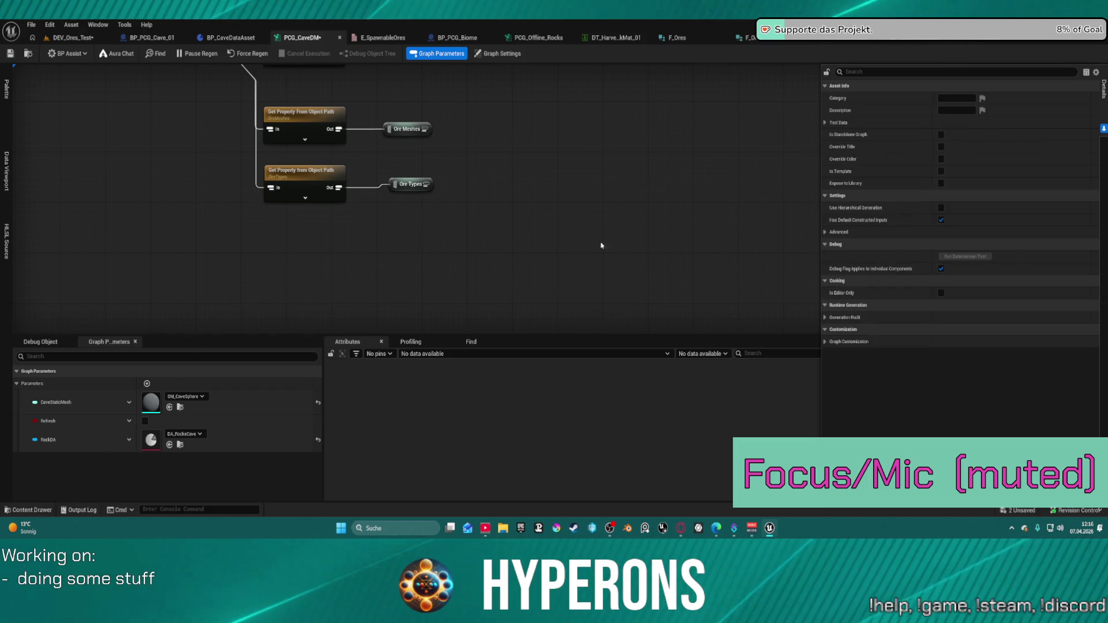
pyautogui.scroll(-8, 174, 189)
pyautogui.scroll(3, 180, 71)
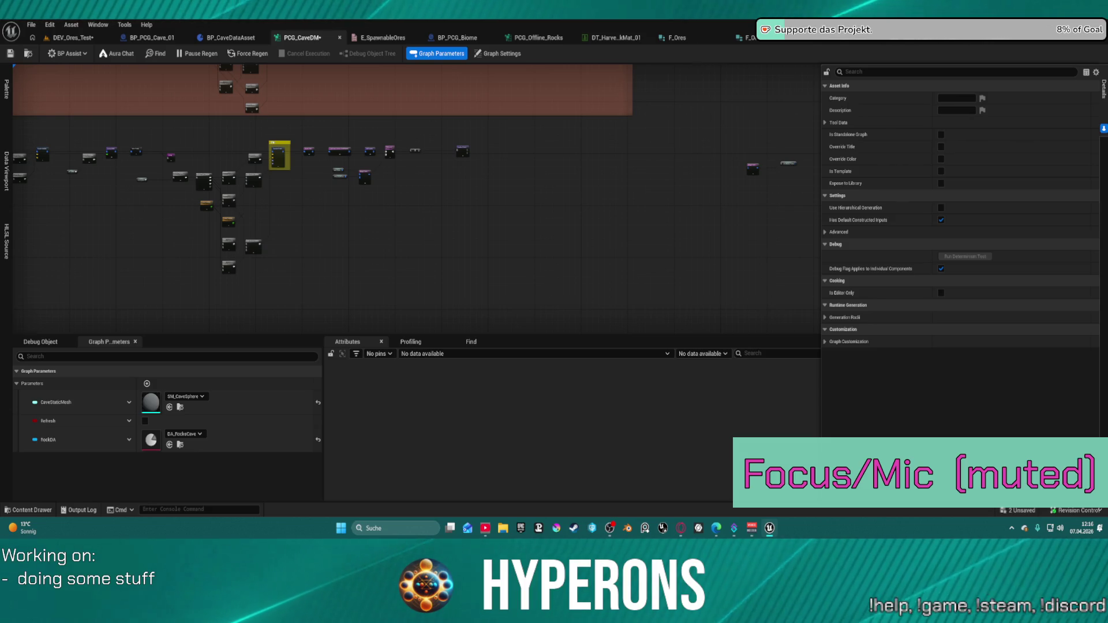
pyautogui.scroll(-2, 482, 144)
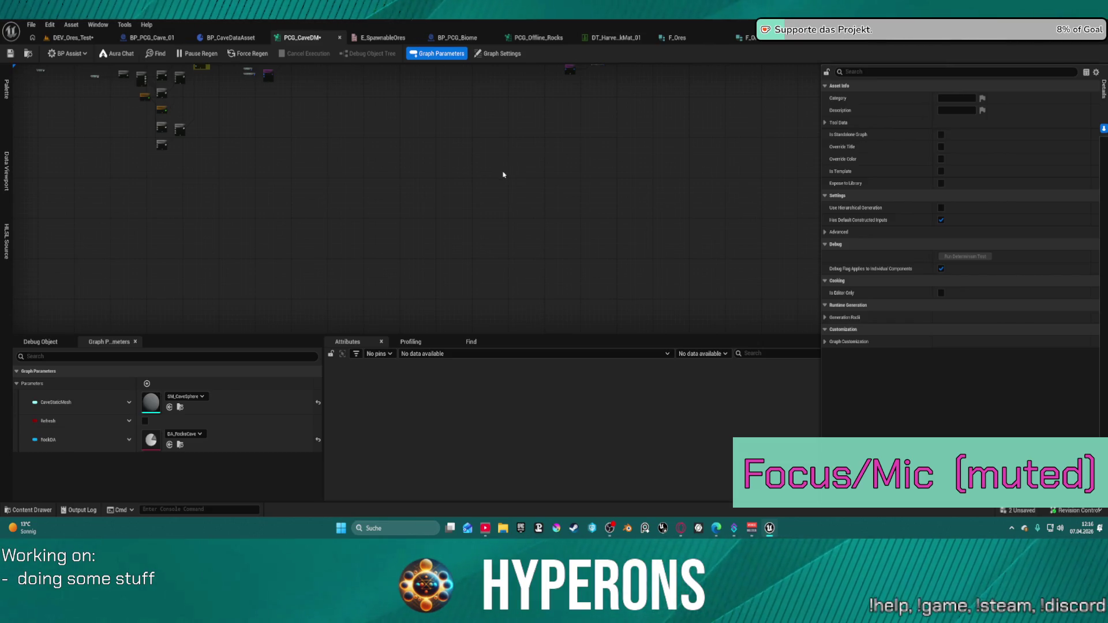
pyautogui.hotkey('ctrl', 'a')
pyautogui.scroll(5, 418, 139)
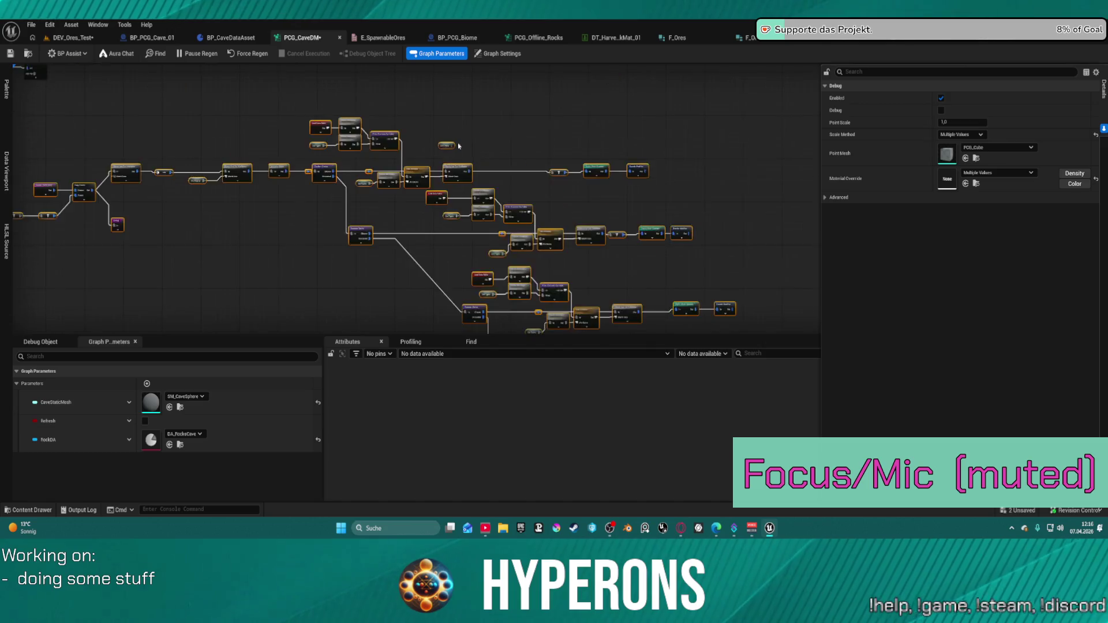
# Pan across PCG_CaveDM to review Copy Points, Get Actor Data, Debug and the downstream nodes
pyautogui.scroll(-5, 417, 139)
pyautogui.scroll(5, 456, 164)
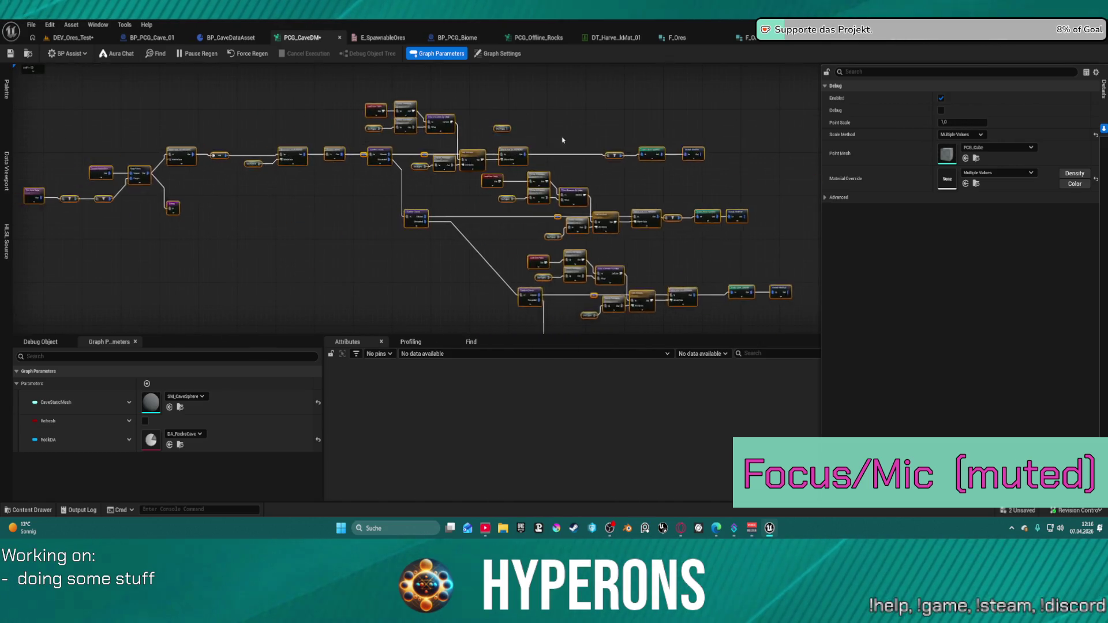
pyautogui.moveTo(477, 108)
pyautogui.mouseDown()
pyautogui.moveTo(548, 111)
pyautogui.moveTo(571, 79)
pyautogui.moveTo(602, 86)
pyautogui.moveTo(599, 106)
pyautogui.moveTo(603, 83)
pyautogui.moveTo(634, 59)
pyautogui.moveTo(603, 138)
pyautogui.moveTo(538, 217)
pyautogui.mouseUp()
pyautogui.moveTo(534, 283)
pyautogui.mouseDown()
pyautogui.moveTo(457, 208)
pyautogui.moveTo(482, 79)
pyautogui.moveTo(468, 97)
pyautogui.mouseUp()
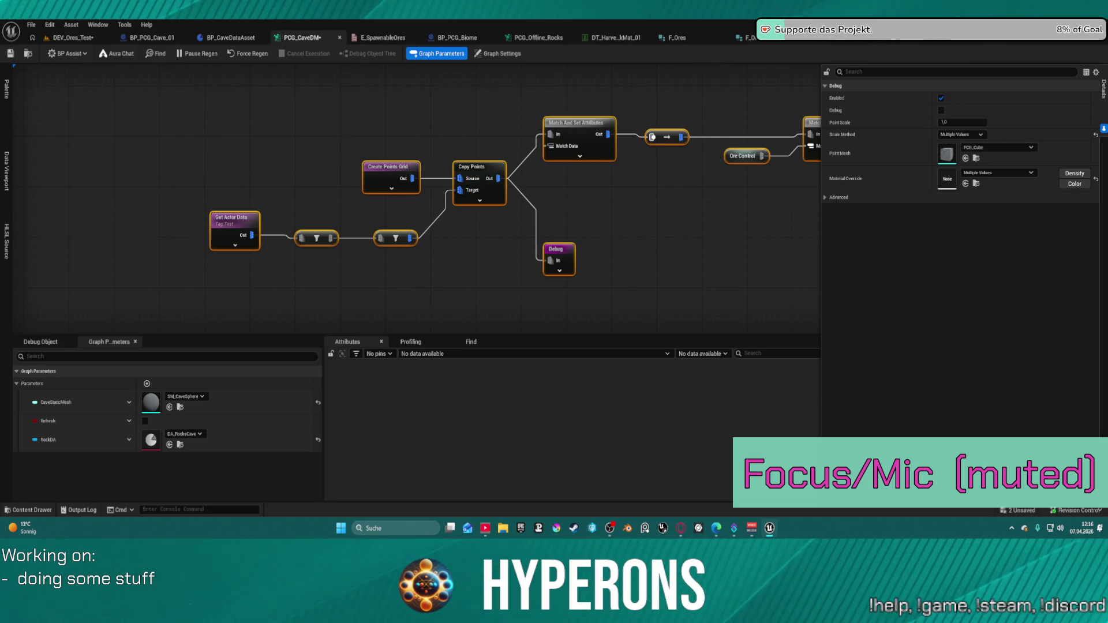
pyautogui.moveTo(656, 173)
pyautogui.mouseDown()
pyautogui.moveTo(549, 156)
pyautogui.moveTo(411, 192)
pyautogui.mouseUp()
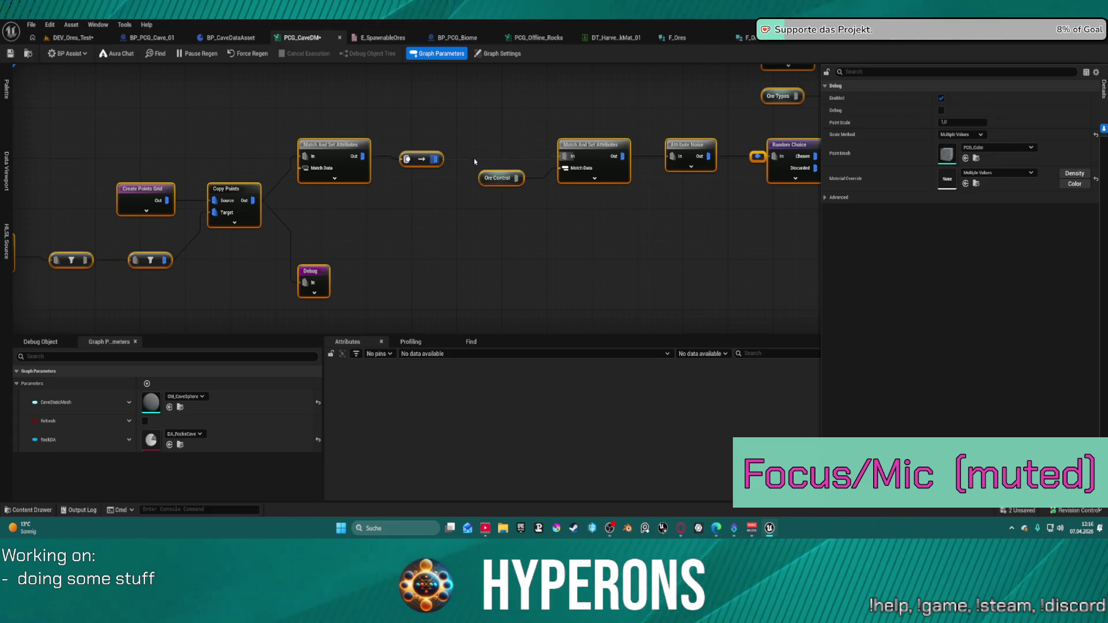
pyautogui.click(462, 158)
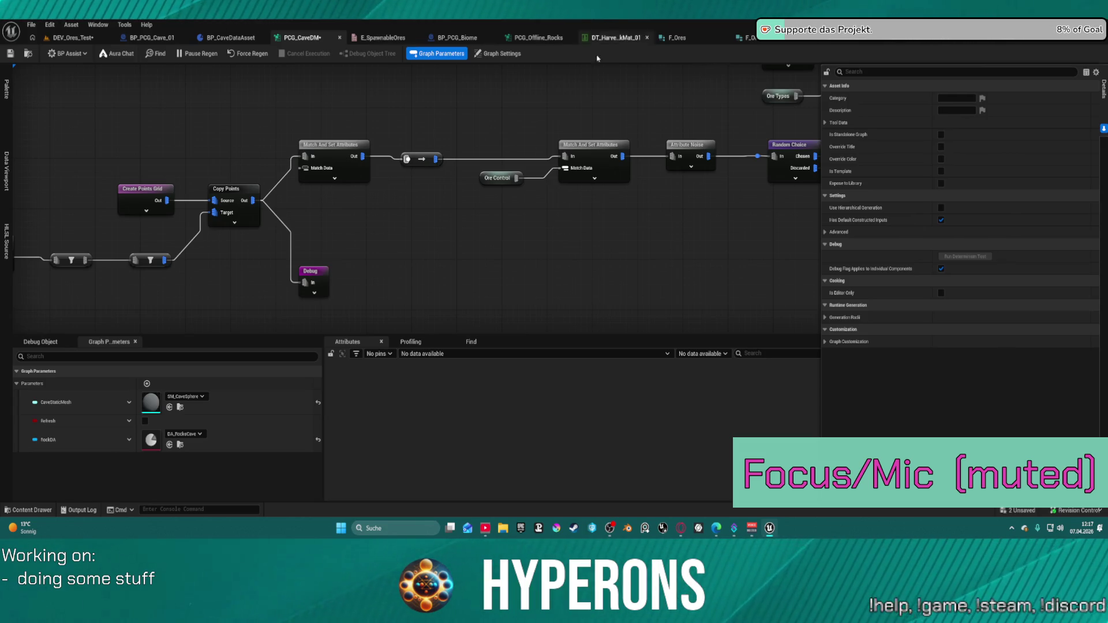
pyautogui.moveTo(713, 82)
pyautogui.mouseDown()
pyautogui.moveTo(477, 106)
pyautogui.moveTo(270, 98)
pyautogui.moveTo(278, 140)
pyautogui.moveTo(297, 121)
pyautogui.moveTo(314, 131)
pyautogui.mouseUp()
# Delete the unused Ore Types node on the right of the graph
pyautogui.scroll(-5, 279, 141)
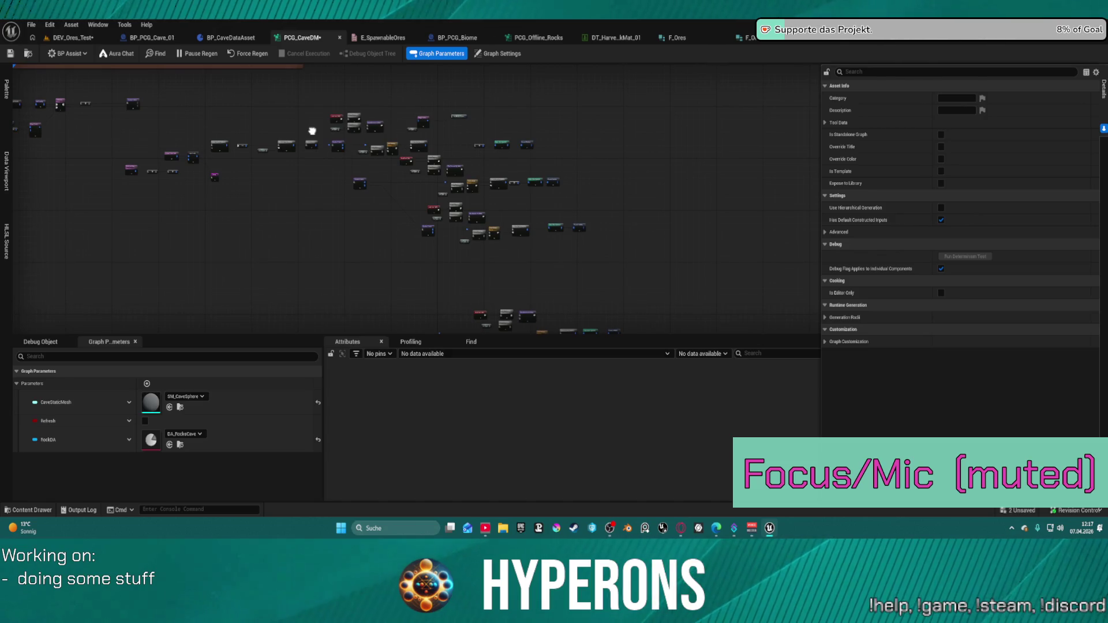
pyautogui.scroll(6, 369, 108)
pyautogui.scroll(-4, 370, 108)
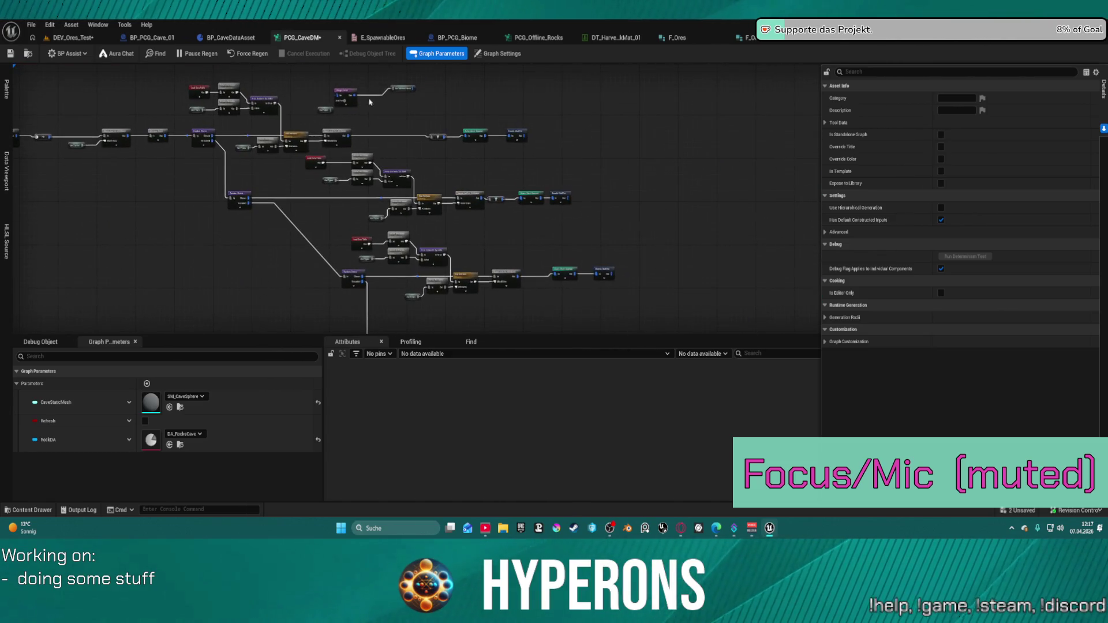
pyautogui.moveTo(404, 108); pyautogui.dragTo(403, 108)
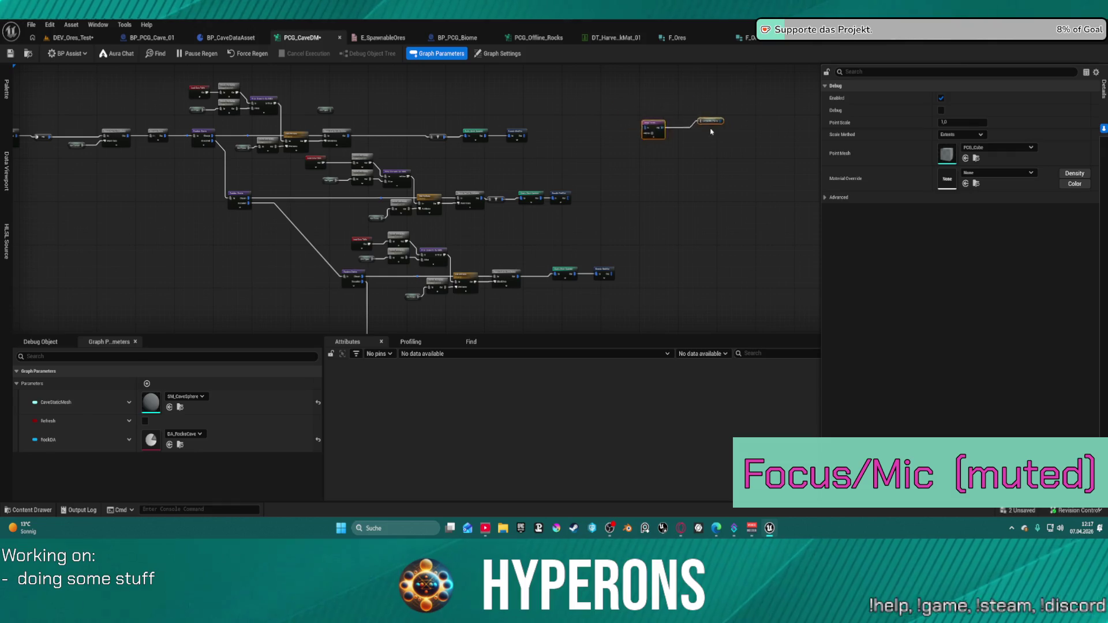
pyautogui.scroll(5, 516, 112)
pyautogui.scroll(1, 516, 111)
pyautogui.click(590, 141)
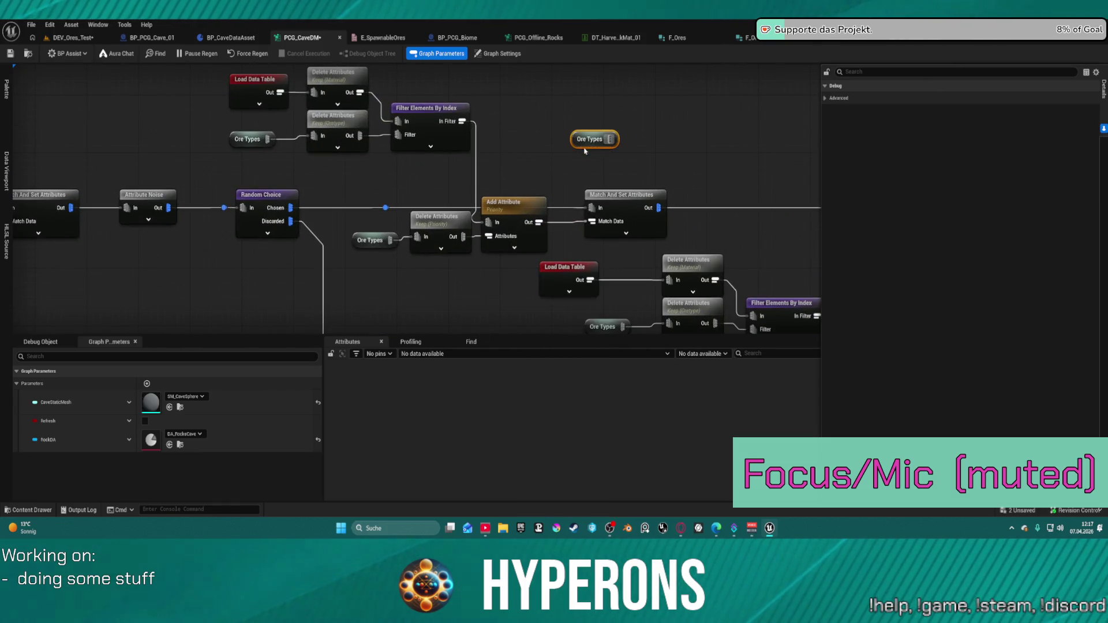
pyautogui.press('Delete')
# Delete the Create Points Grid test node group
pyautogui.scroll(-3, 613, 137)
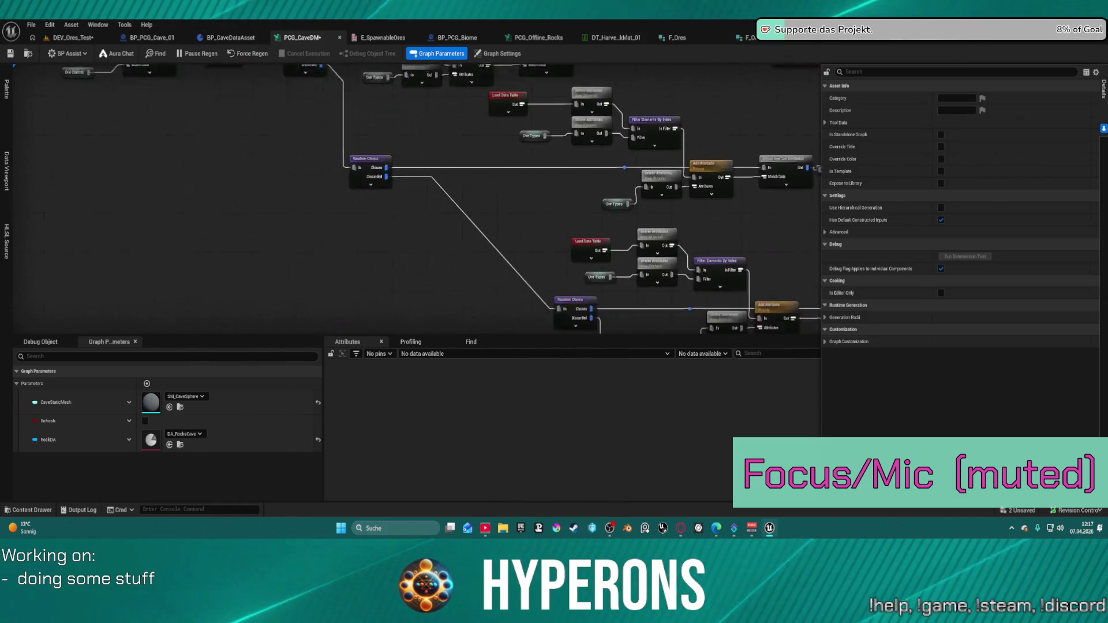
pyautogui.moveTo(613, 136); pyautogui.dragTo(615, 114)
pyautogui.moveTo(170, 200)
pyautogui.mouseDown()
pyautogui.moveTo(430, 294)
pyautogui.moveTo(420, 290)
pyautogui.moveTo(460, 283)
pyautogui.mouseUp()
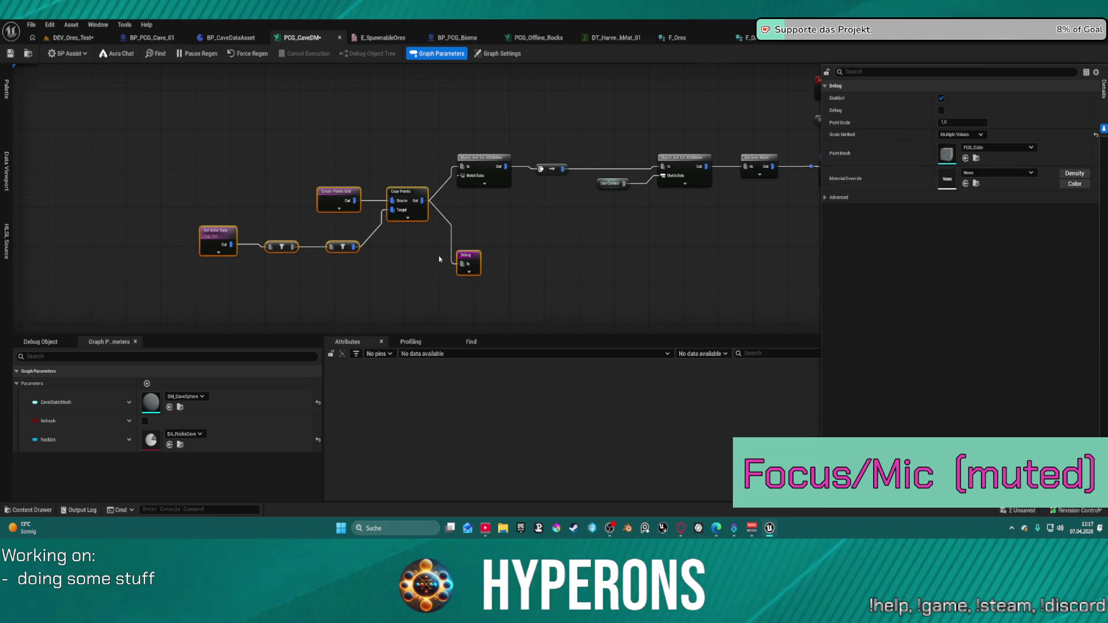
pyautogui.press('Delete')
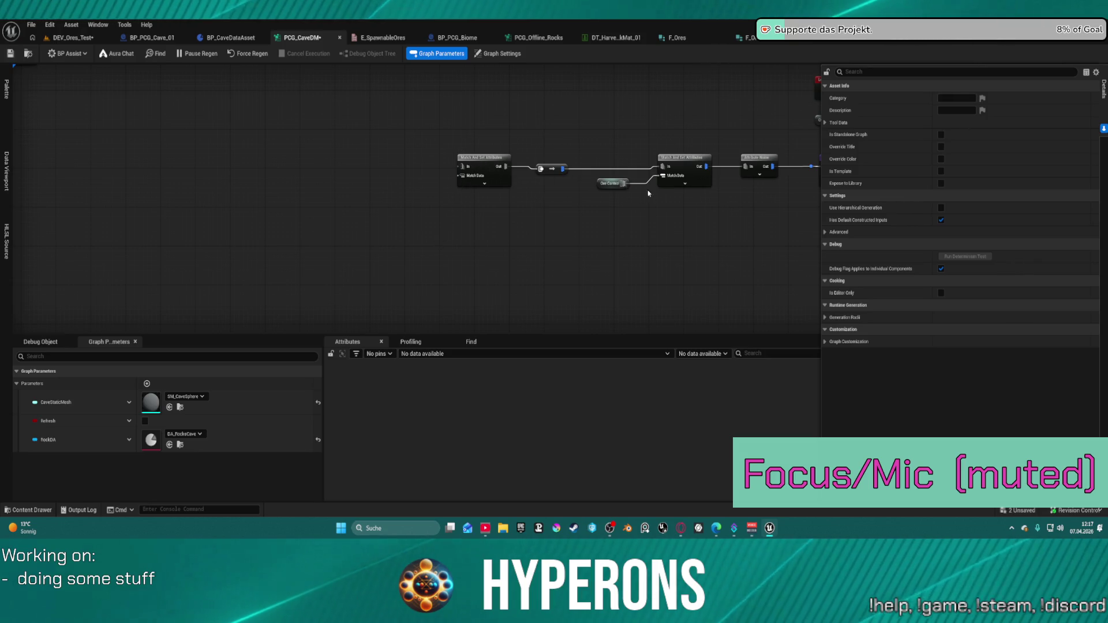
# Delete the leftover Match And Set Attributes node
pyautogui.moveTo(647, 193)
pyautogui.mouseDown()
pyautogui.moveTo(192, 205)
pyautogui.moveTo(0, 176)
pyautogui.moveTo(398, 172)
pyautogui.mouseUp()
pyautogui.click(226, 163)
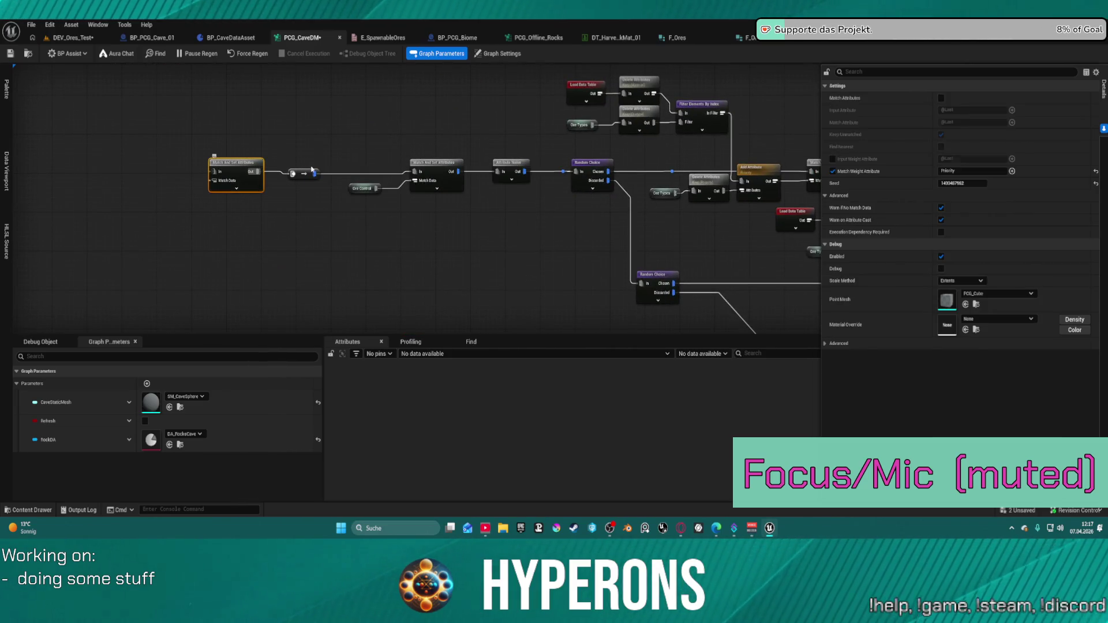
pyautogui.press('Delete')
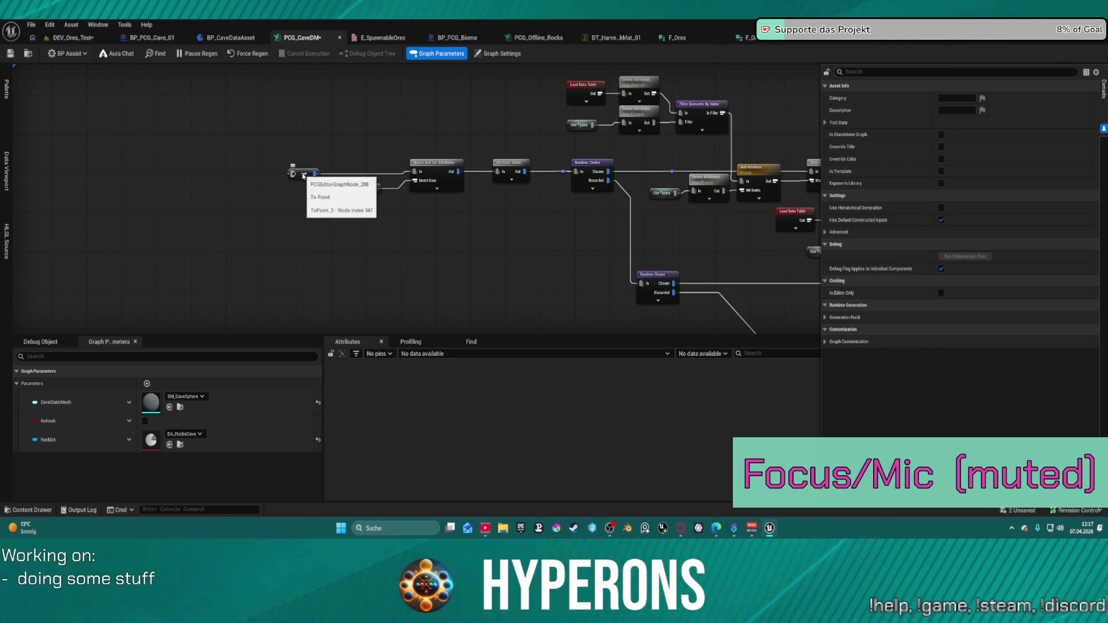
# Wire the yellow node's output through the reroute nodes into the lower branch
pyautogui.click(301, 174)
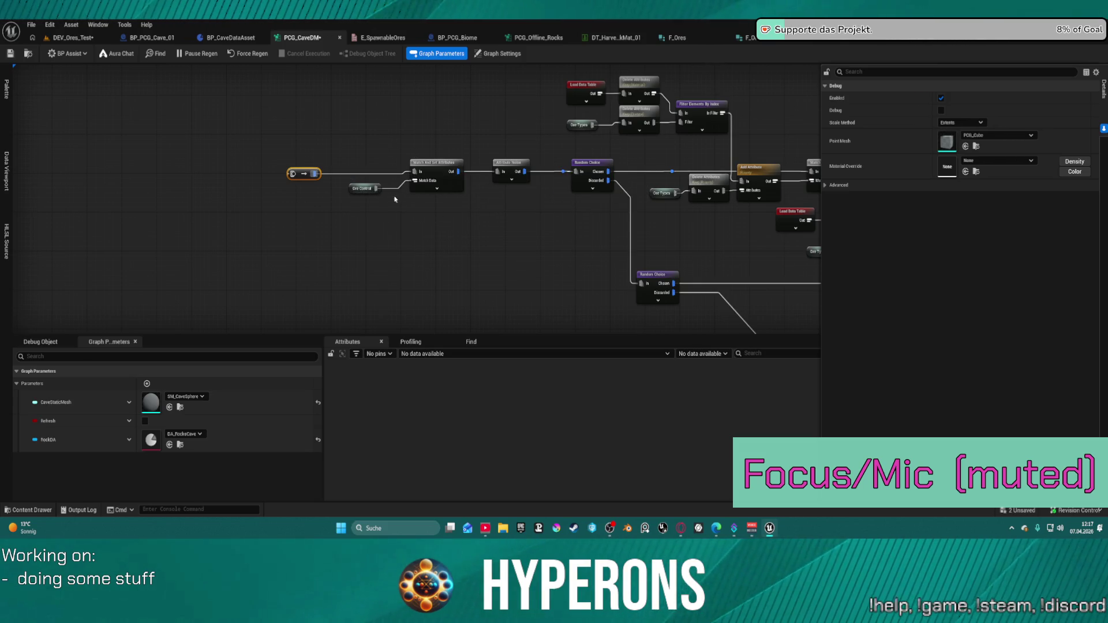
pyautogui.scroll(-2, 265, 205)
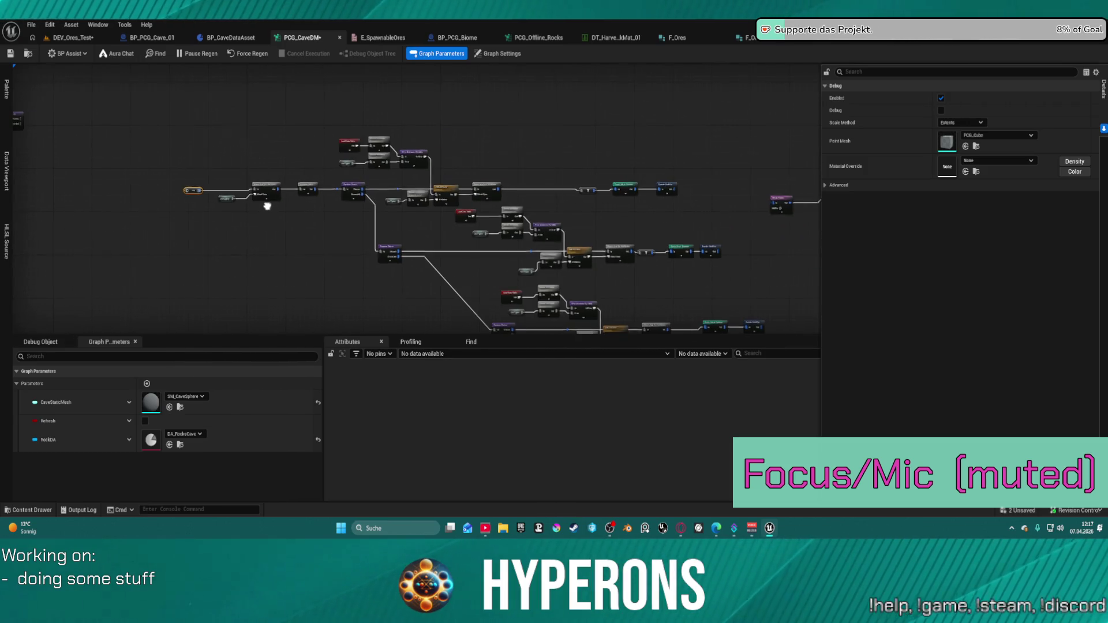
pyautogui.scroll(-3, 440, 243)
pyautogui.moveTo(334, 233)
pyautogui.mouseDown()
pyautogui.moveTo(366, 173)
pyautogui.moveTo(500, 179)
pyautogui.moveTo(301, 178)
pyautogui.mouseUp()
pyautogui.moveTo(391, 162)
pyautogui.mouseDown()
pyautogui.moveTo(433, 202)
pyautogui.moveTo(557, 235)
pyautogui.mouseUp()
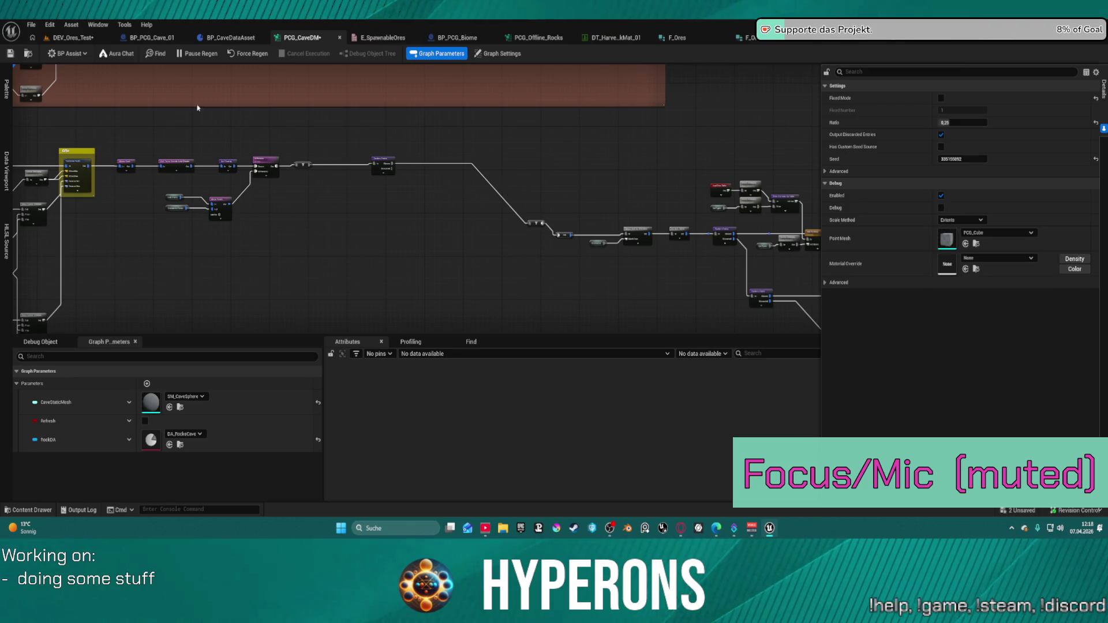
# Save DEV_Ores_Test, load DEV_Cave from Recent Levels, and return to the PCG_CaveDM graph
pyautogui.click(54, 37)
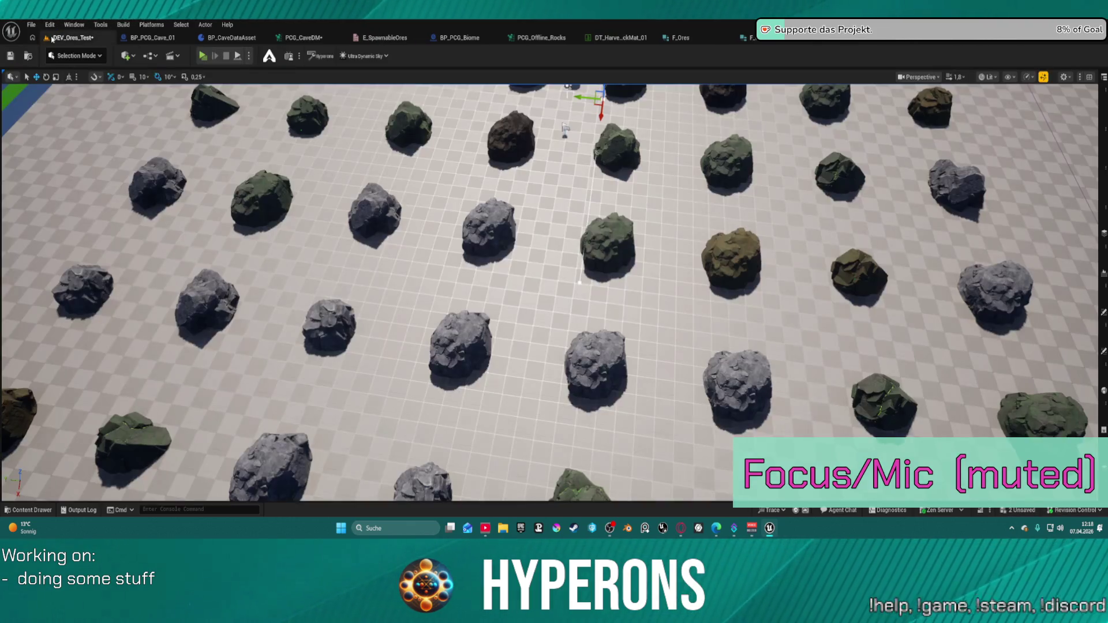
pyautogui.click(31, 25)
pyautogui.moveTo(86, 92)
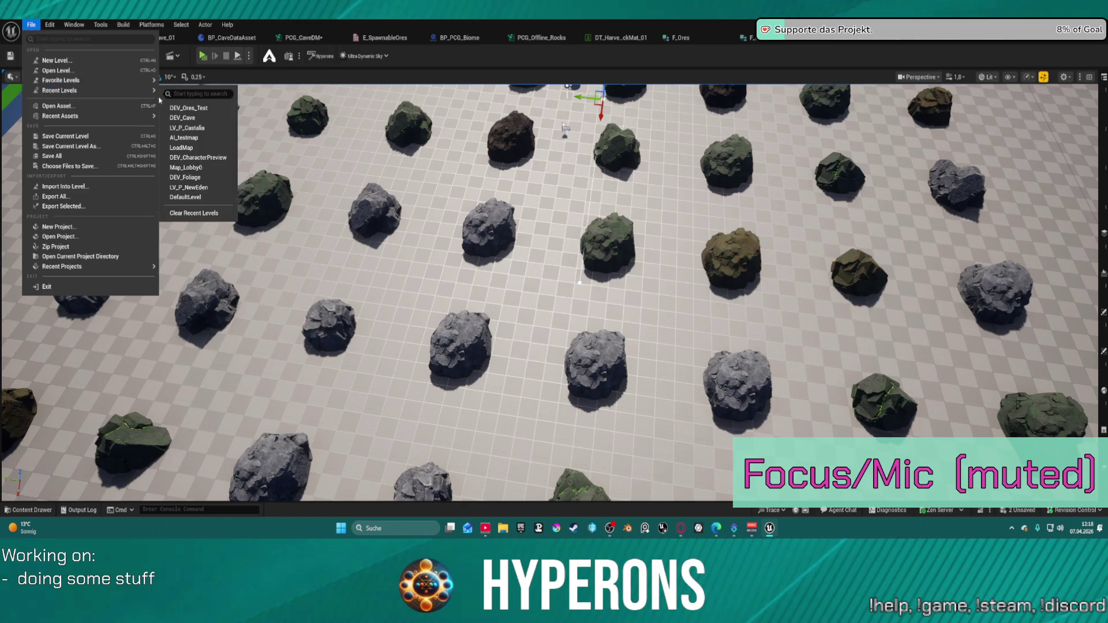
pyautogui.click(201, 121)
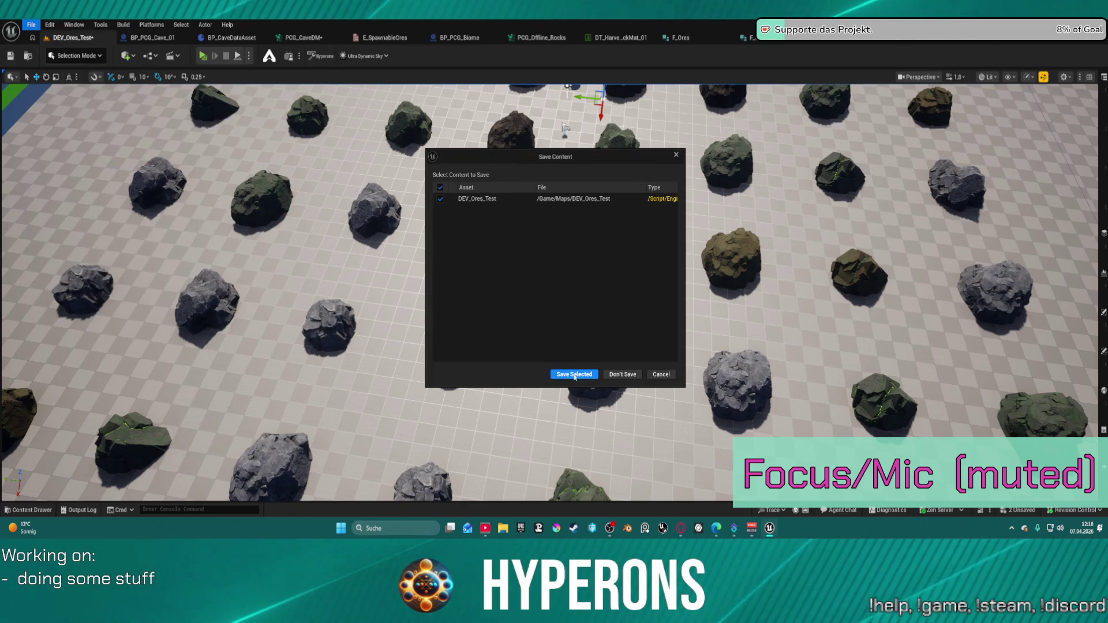
pyautogui.click(504, 373)
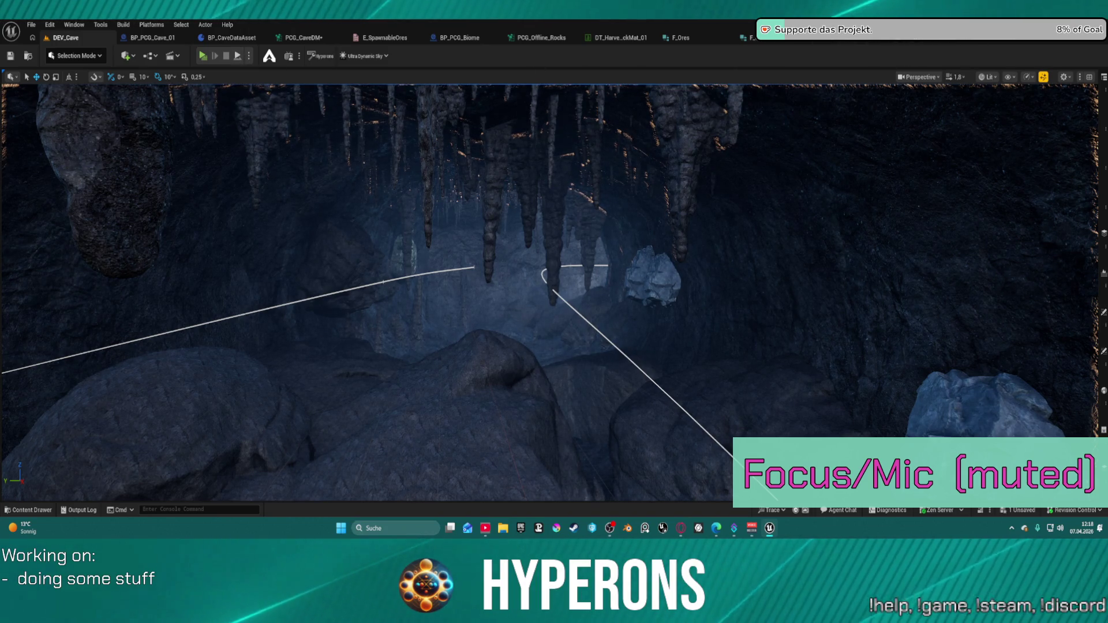
pyautogui.click(301, 38)
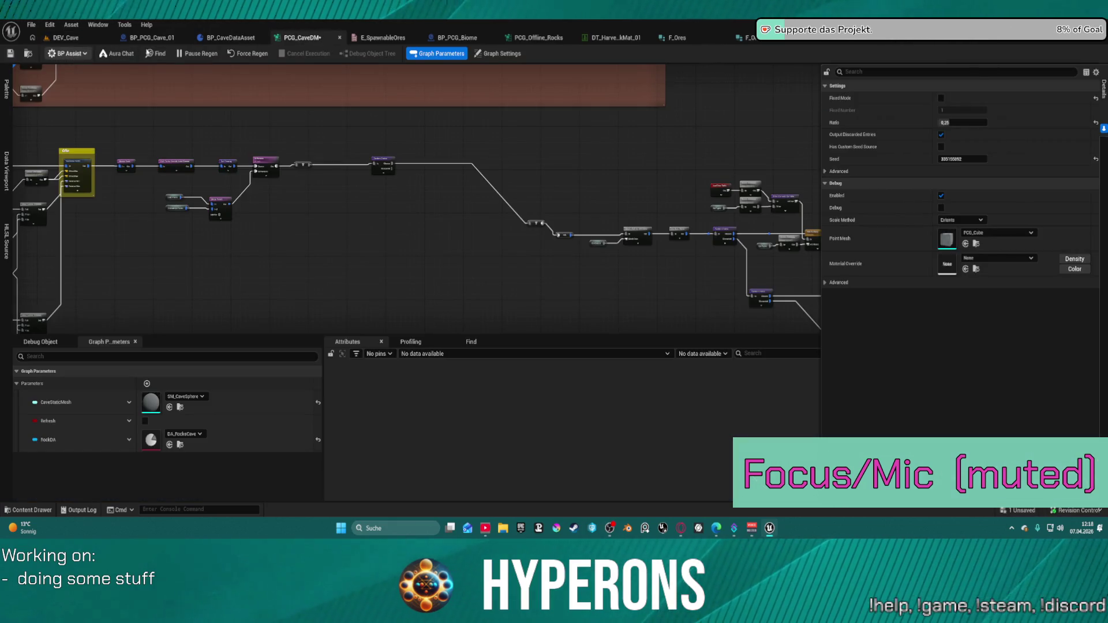
# Snap a detached PCG_CaveDM graph window right of the level editor, resize both, then Force Regen
pyautogui.moveTo(303, 39)
pyautogui.mouseDown()
pyautogui.moveTo(333, 52)
pyautogui.moveTo(356, 133)
pyautogui.mouseUp()
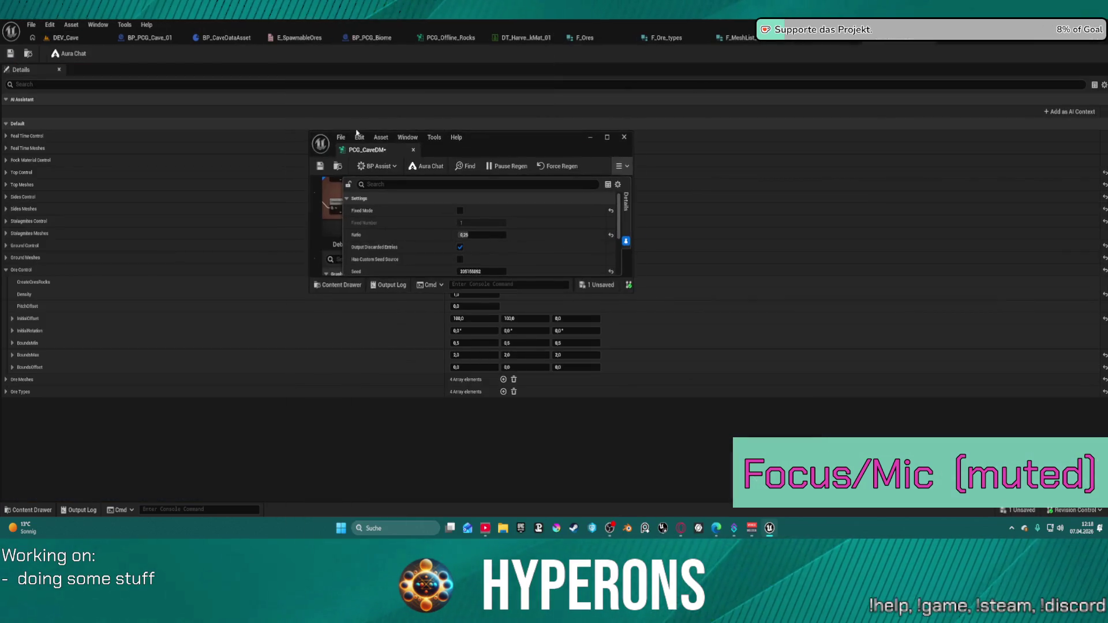
pyautogui.press('super+Right')
pyautogui.press('Return')
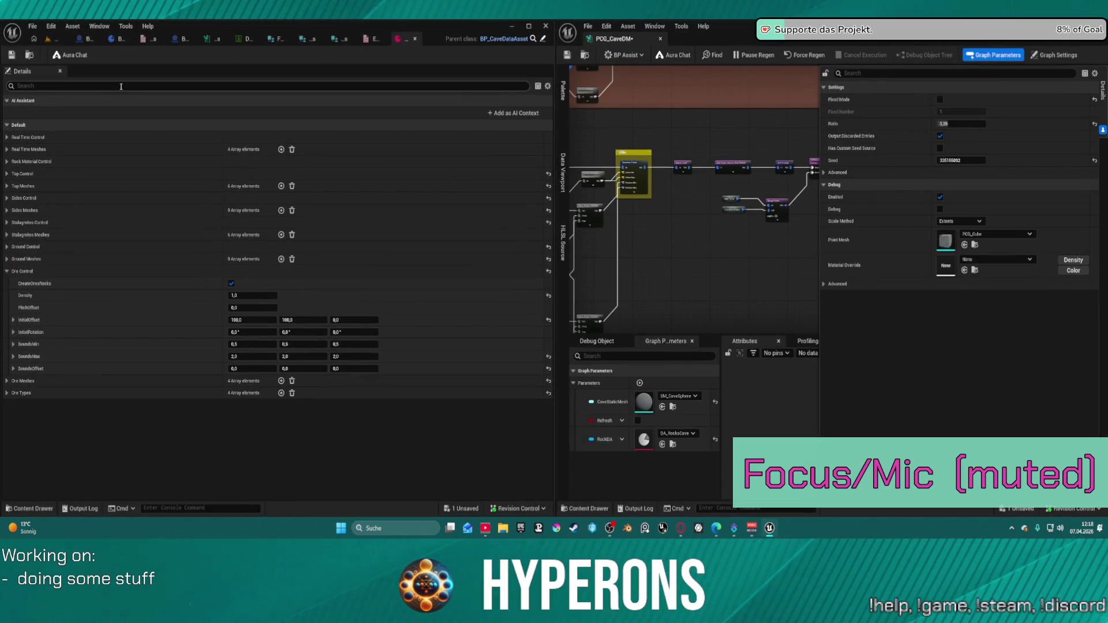
pyautogui.moveTo(554, 111); pyautogui.dragTo(234, 132)
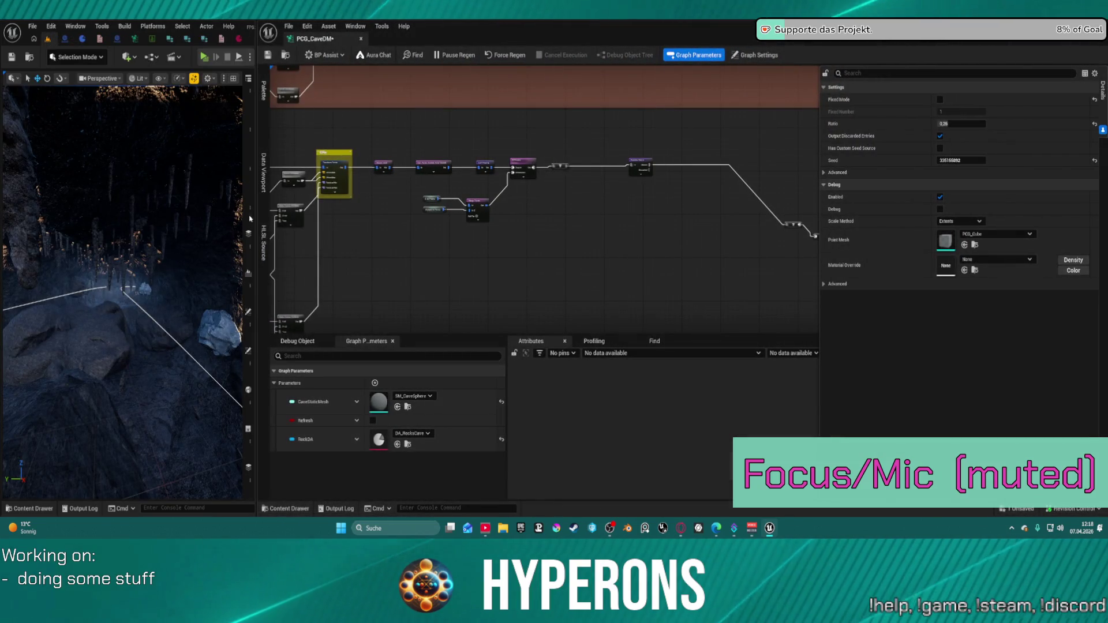
pyautogui.moveTo(256, 219); pyautogui.dragTo(341, 219)
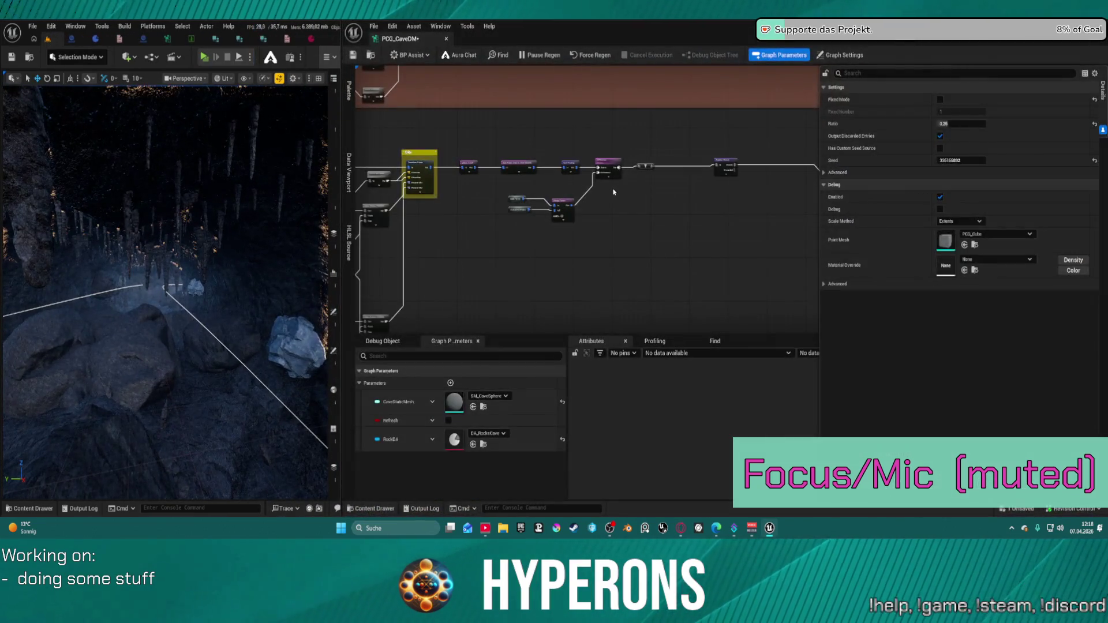
pyautogui.click(592, 56)
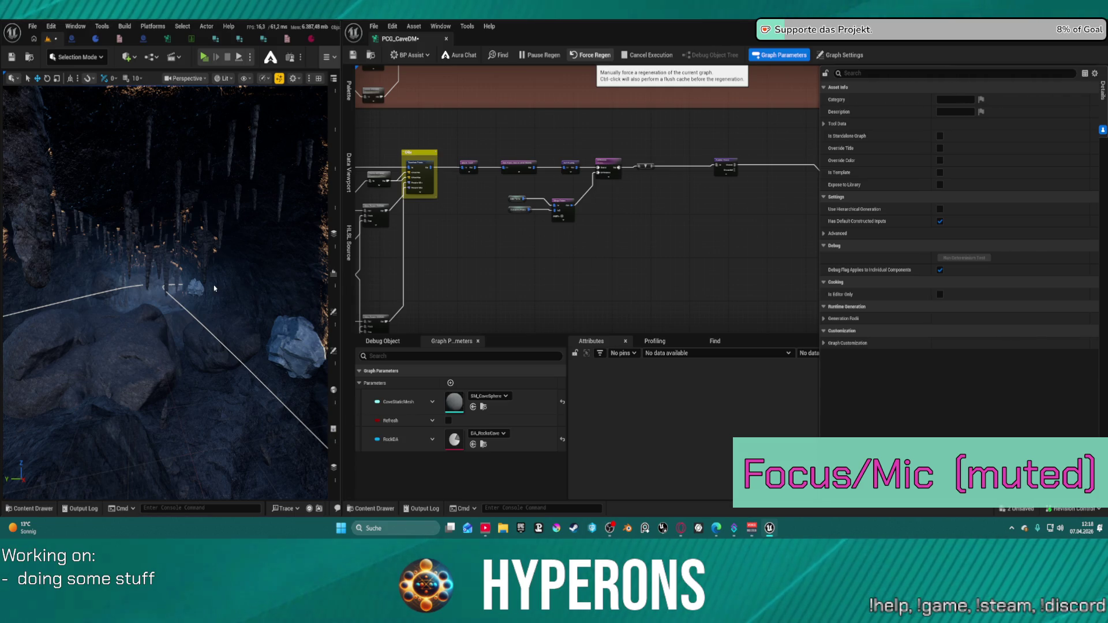
# Save all assets and orbit the viewport over the orange debug cubes
pyautogui.rightClick(588, 58)
pyautogui.hotkey('ctrl', 's')
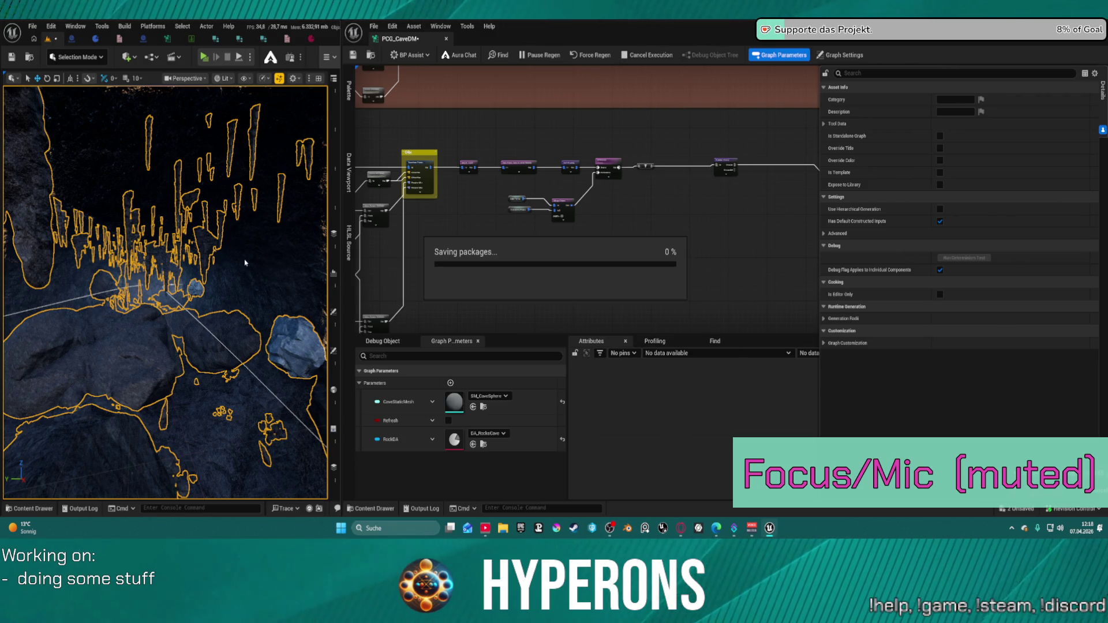
pyautogui.scroll(5, 245, 262)
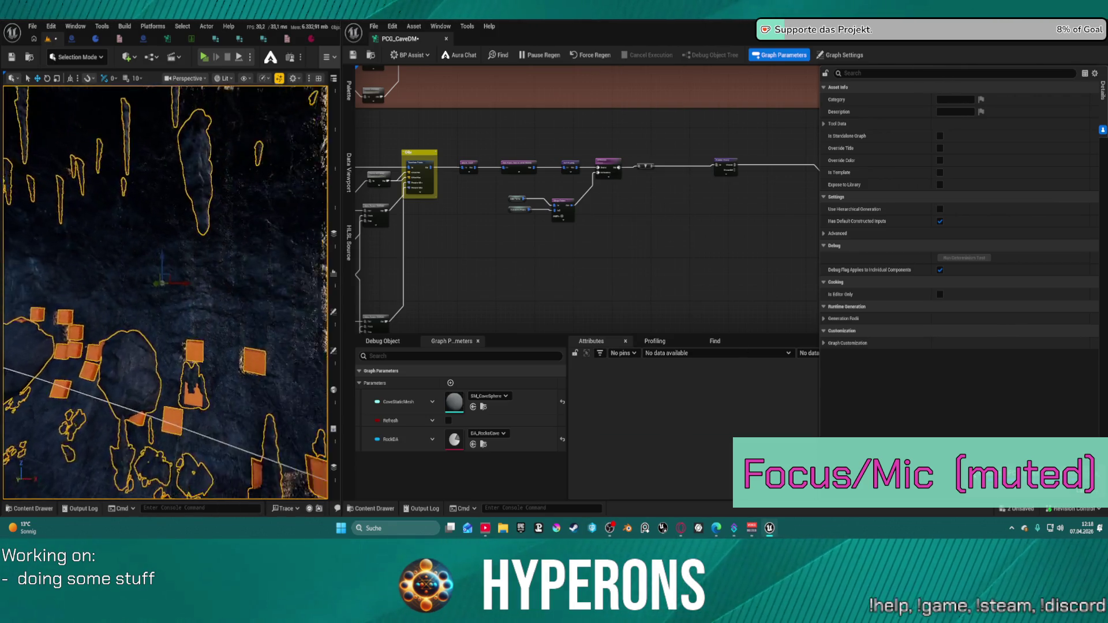
pyautogui.moveTo(165, 288); pyautogui.dragTo(165, 145)
pyautogui.scroll(4, 550, 182)
# Wire Random Choice's Chosen output into the orange Debug node, save, and set Ratio 0.75
pyautogui.moveTo(663, 174)
pyautogui.mouseDown()
pyautogui.moveTo(603, 245)
pyautogui.moveTo(731, 251)
pyautogui.moveTo(663, 242)
pyautogui.moveTo(548, 254)
pyautogui.moveTo(601, 239)
pyautogui.mouseUp()
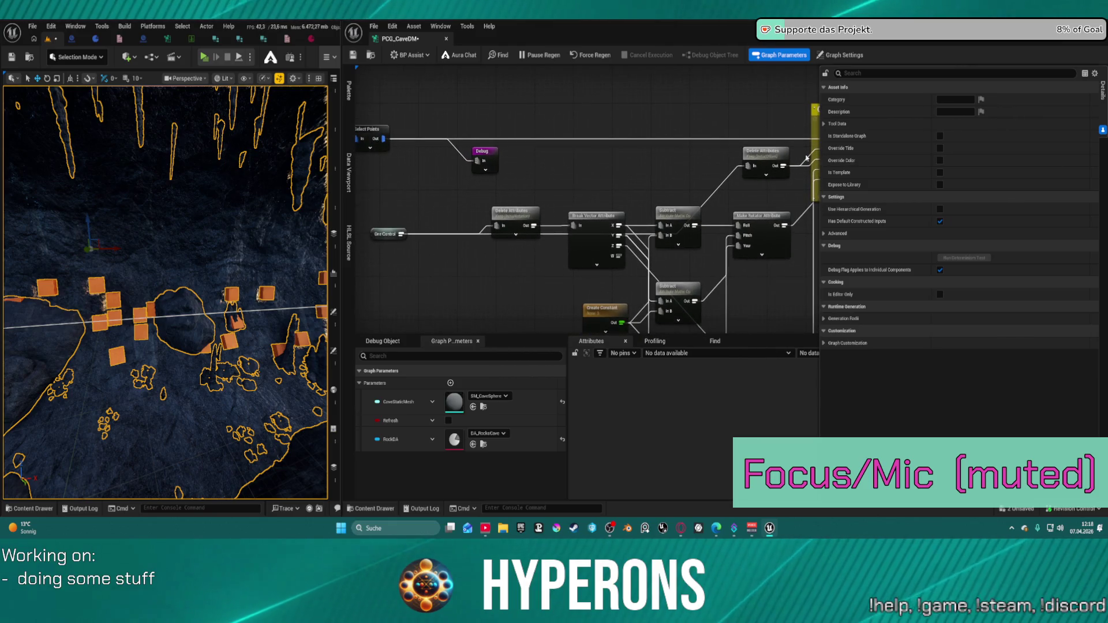
pyautogui.click(815, 144)
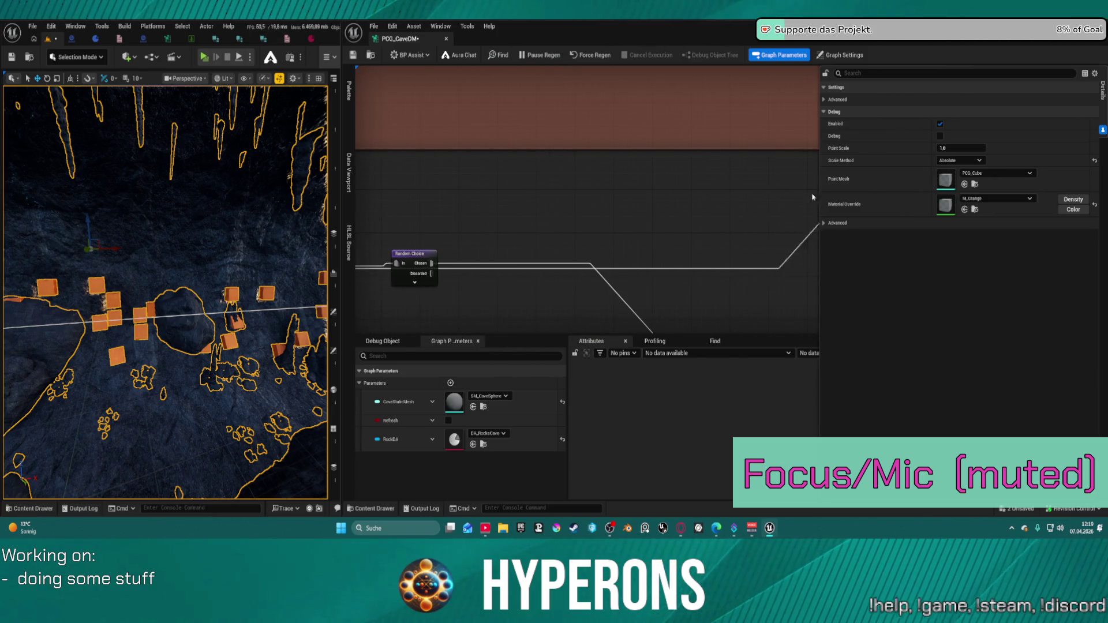
pyautogui.moveTo(493, 173); pyautogui.dragTo(503, 179)
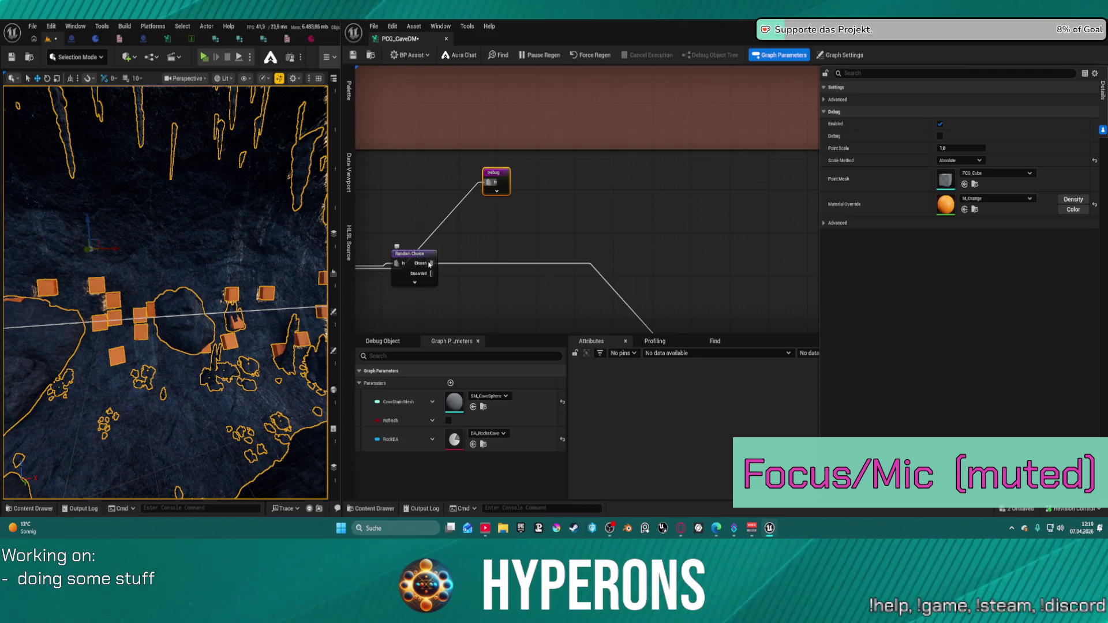
pyautogui.click(429, 265)
pyautogui.moveTo(430, 264); pyautogui.dragTo(486, 183)
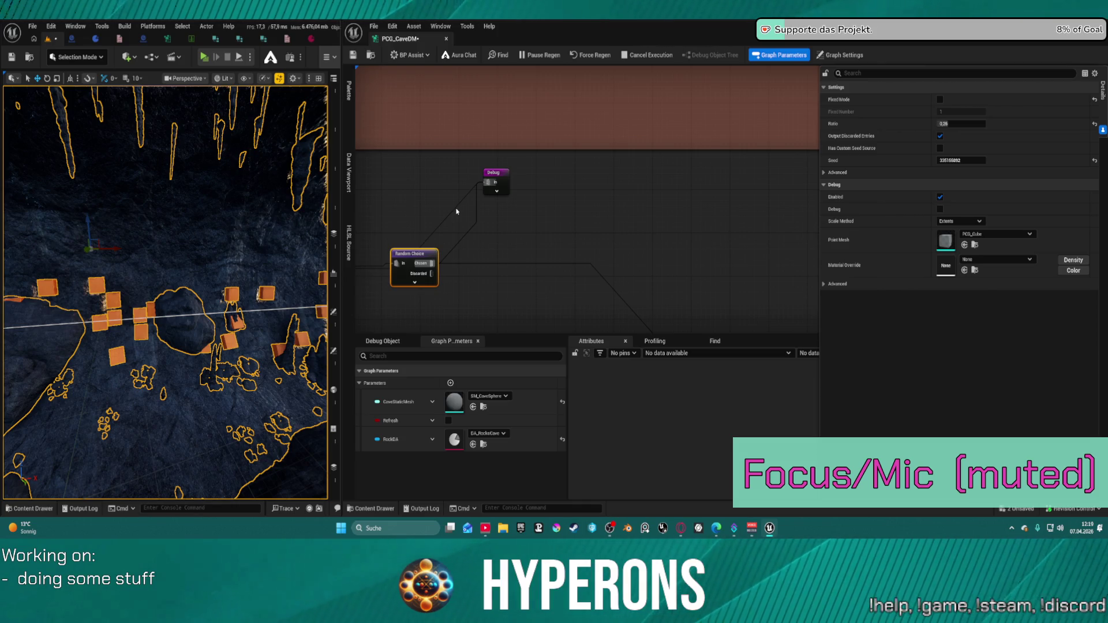
pyautogui.hotkey('ctrl', 's')
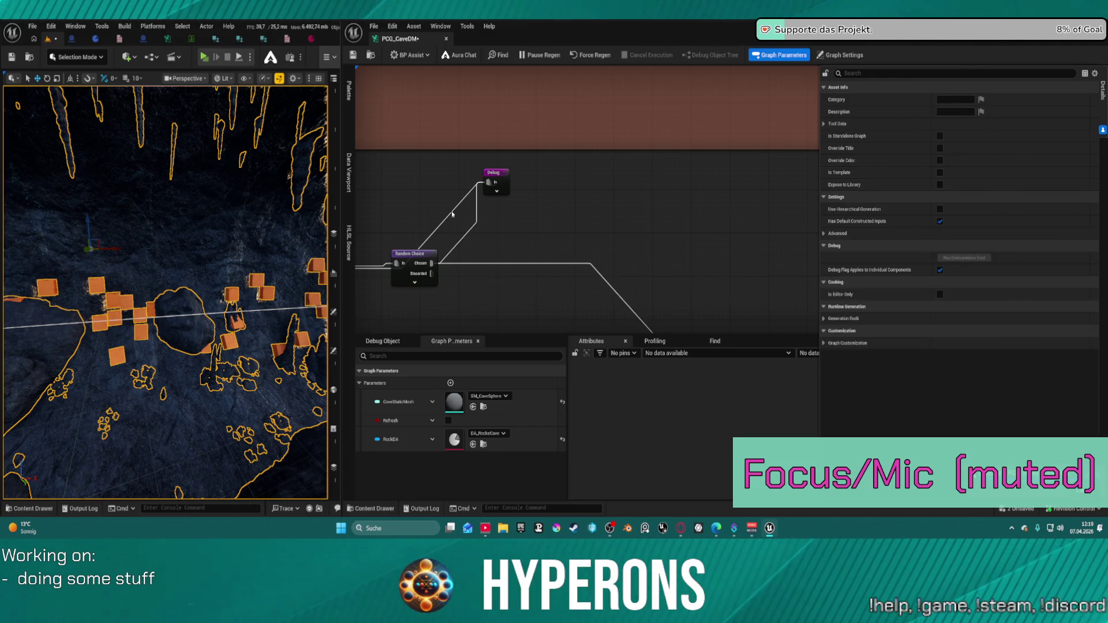
pyautogui.click(453, 214)
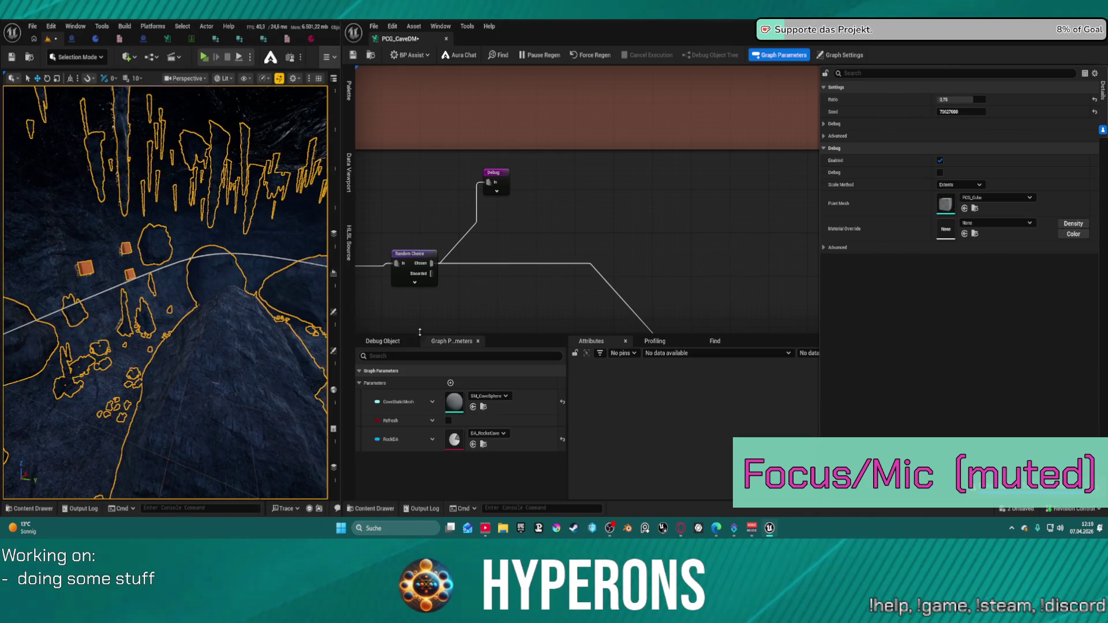
# Search 'ore' from the Delete Attributes In pin to add an Ore Types reroute, then save
pyautogui.moveTo(639, 273)
pyautogui.mouseDown()
pyautogui.moveTo(534, 225)
pyautogui.moveTo(588, 213)
pyautogui.moveTo(580, 216)
pyautogui.mouseUp()
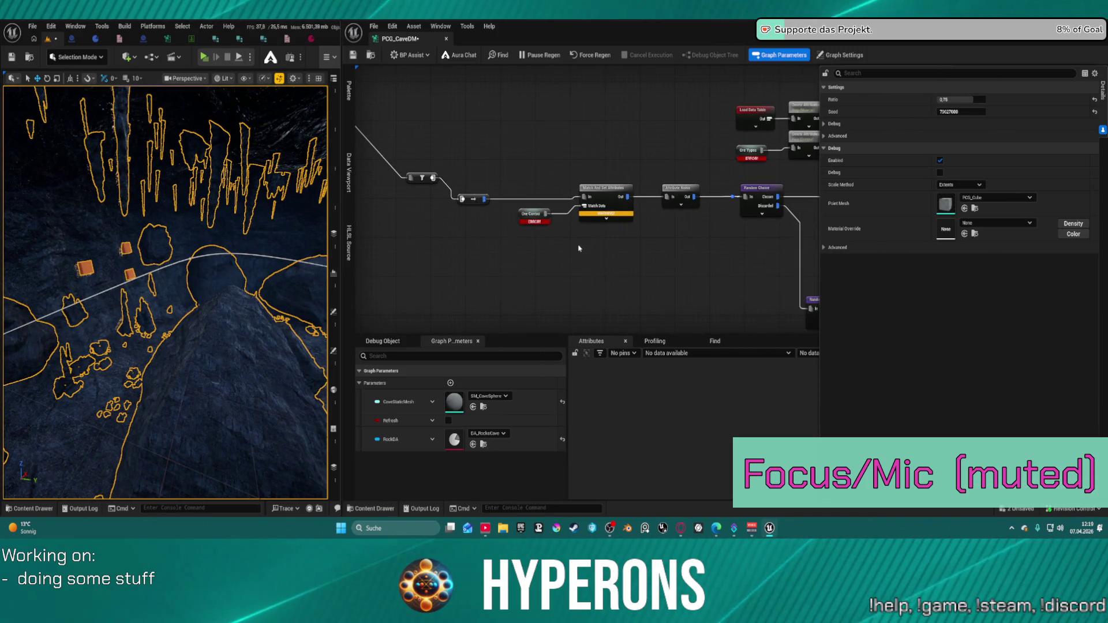
pyautogui.moveTo(681, 233); pyautogui.dragTo(555, 280)
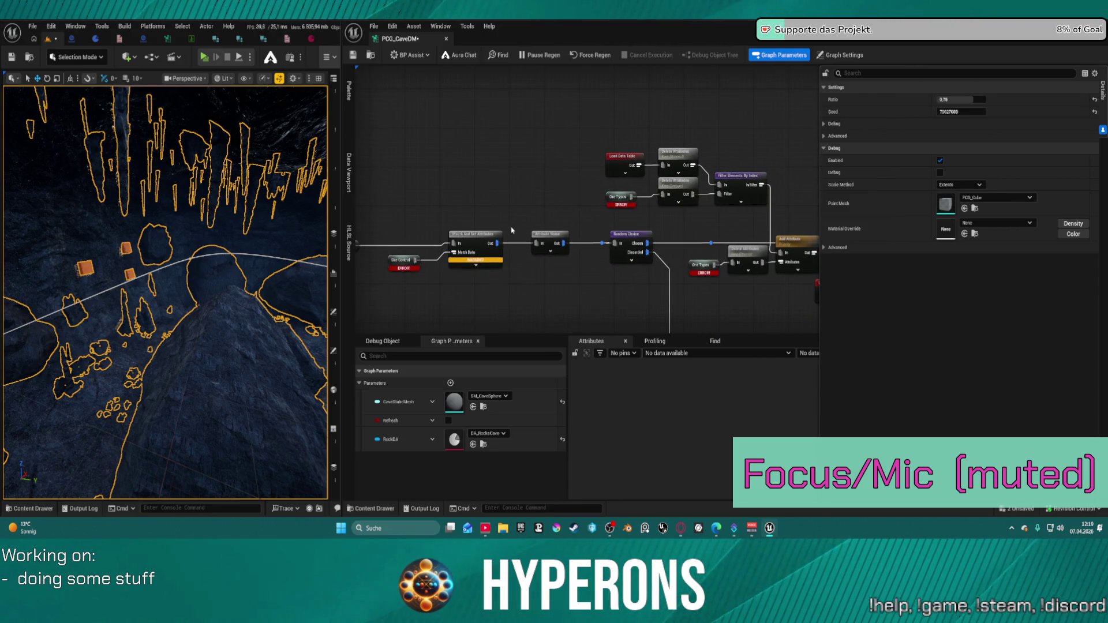
pyautogui.click(610, 198)
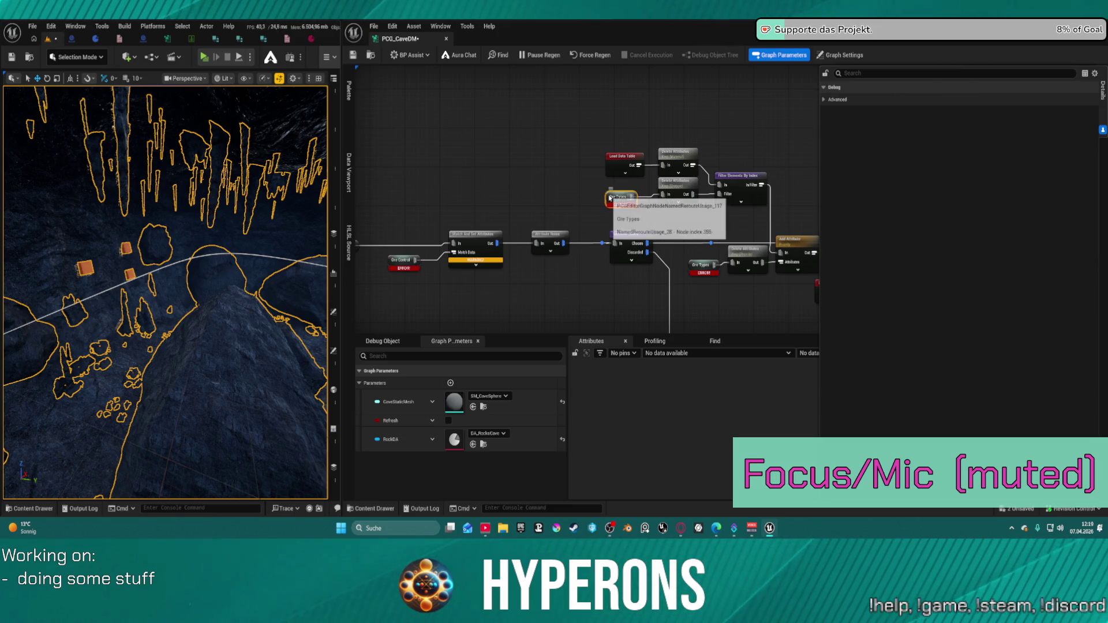
pyautogui.scroll(-5, 609, 198)
pyautogui.scroll(5, 548, 178)
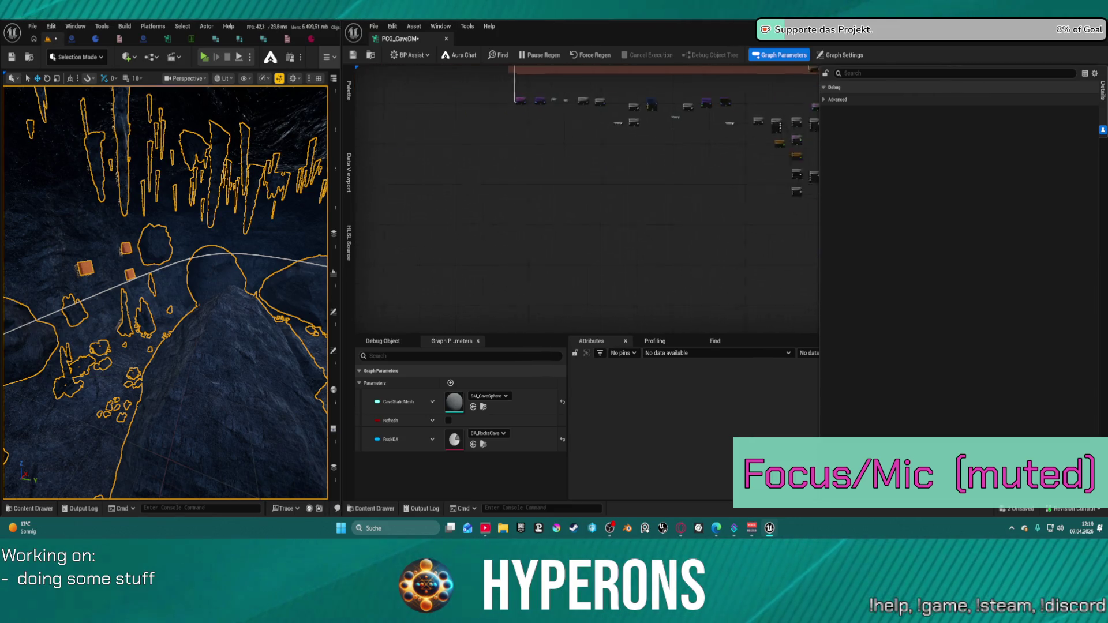
pyautogui.moveTo(548, 178); pyautogui.dragTo(438, 171)
pyautogui.write('oret')
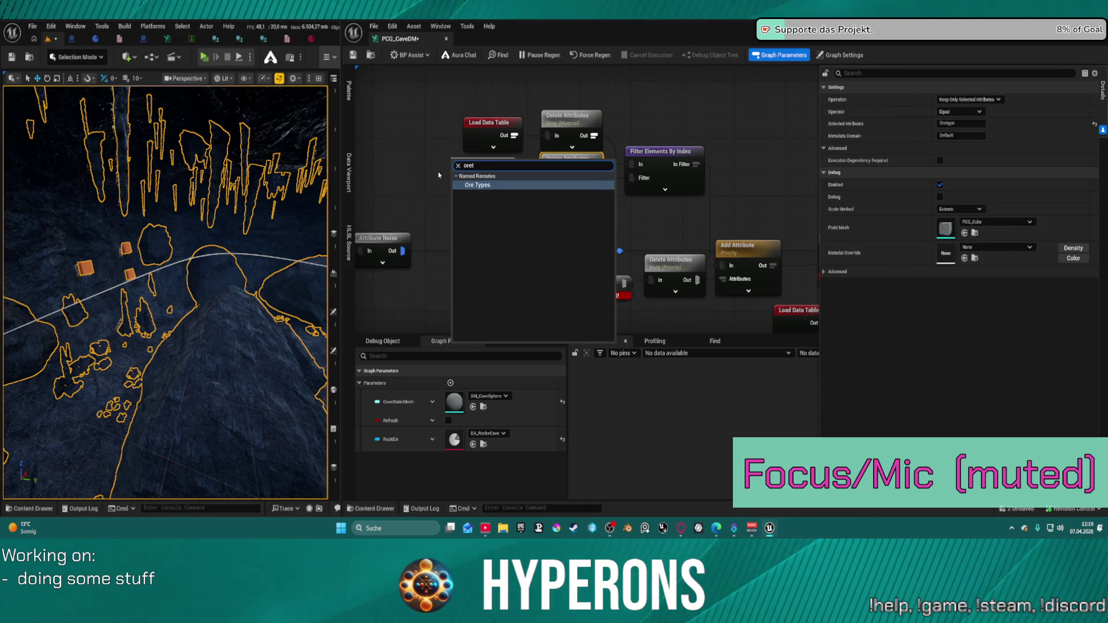
pyautogui.press('Return')
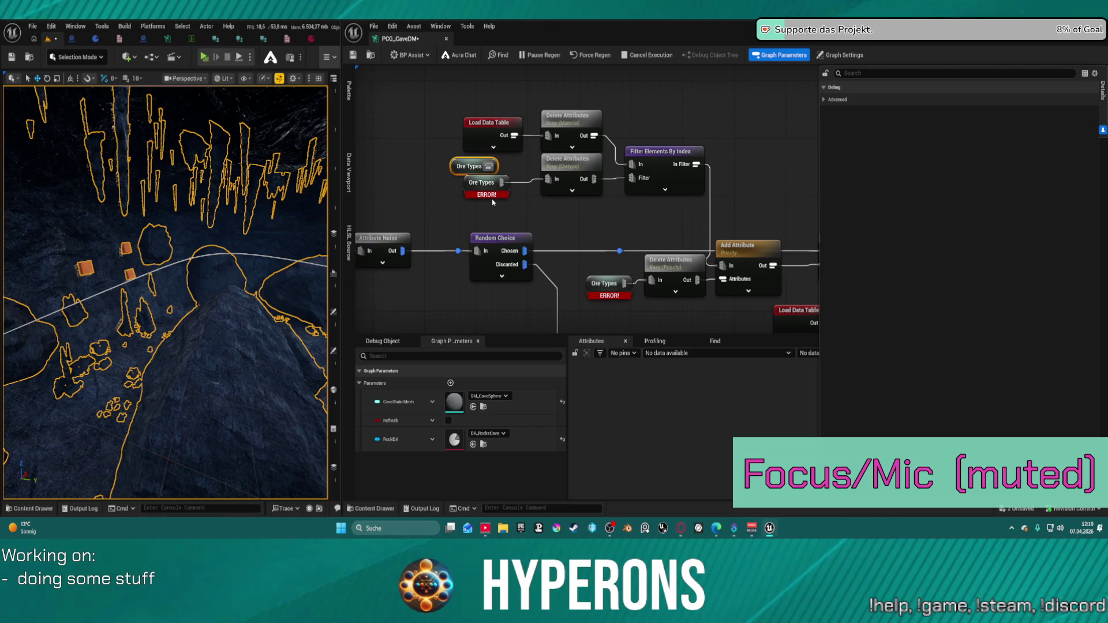
pyautogui.hotkey('ctrl', 's')
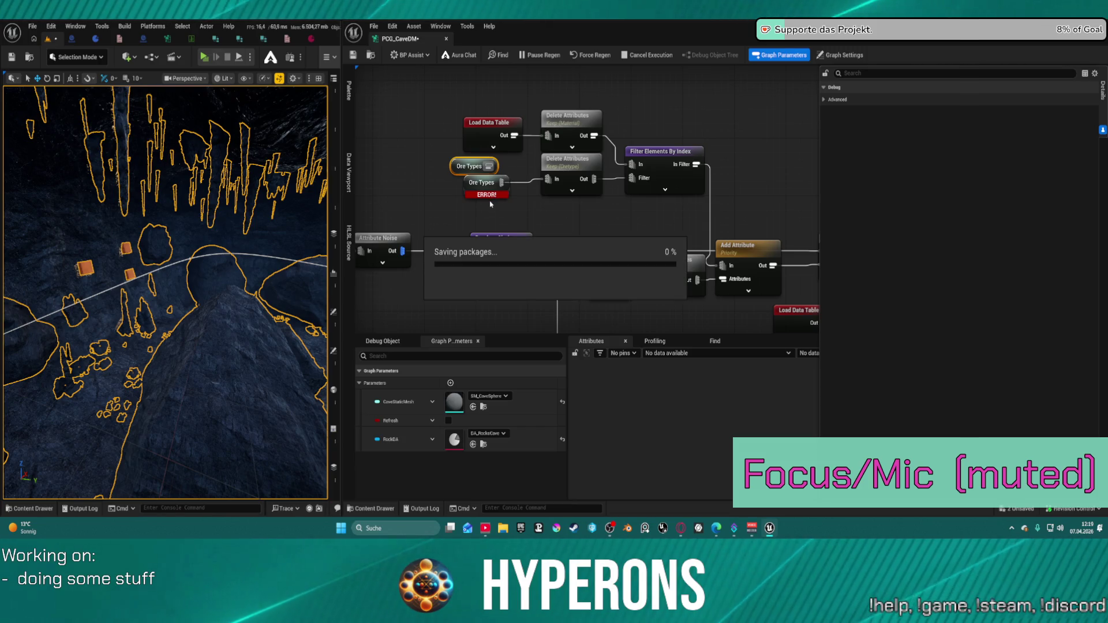
pyautogui.click(490, 203)
pyautogui.click(485, 197)
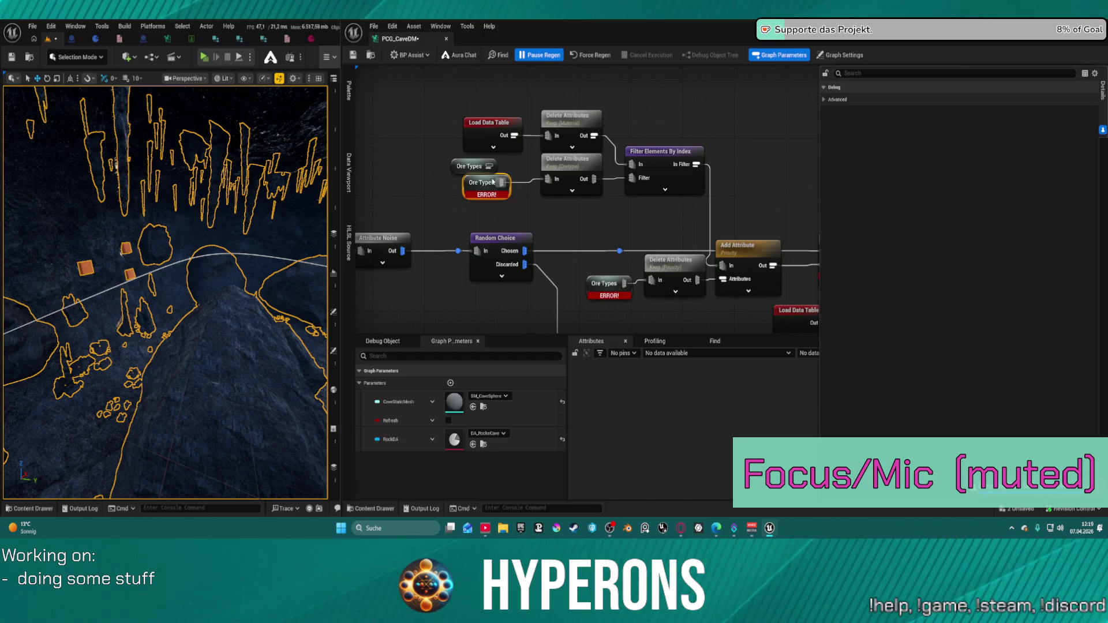
# Replace the first erroring Ore Types reroutes with pasted working copies wired into Delete Attributes
pyautogui.press('Delete')
pyautogui.moveTo(488, 167)
pyautogui.mouseDown()
pyautogui.moveTo(548, 179)
pyautogui.moveTo(484, 174)
pyautogui.moveTo(499, 187)
pyautogui.mouseUp()
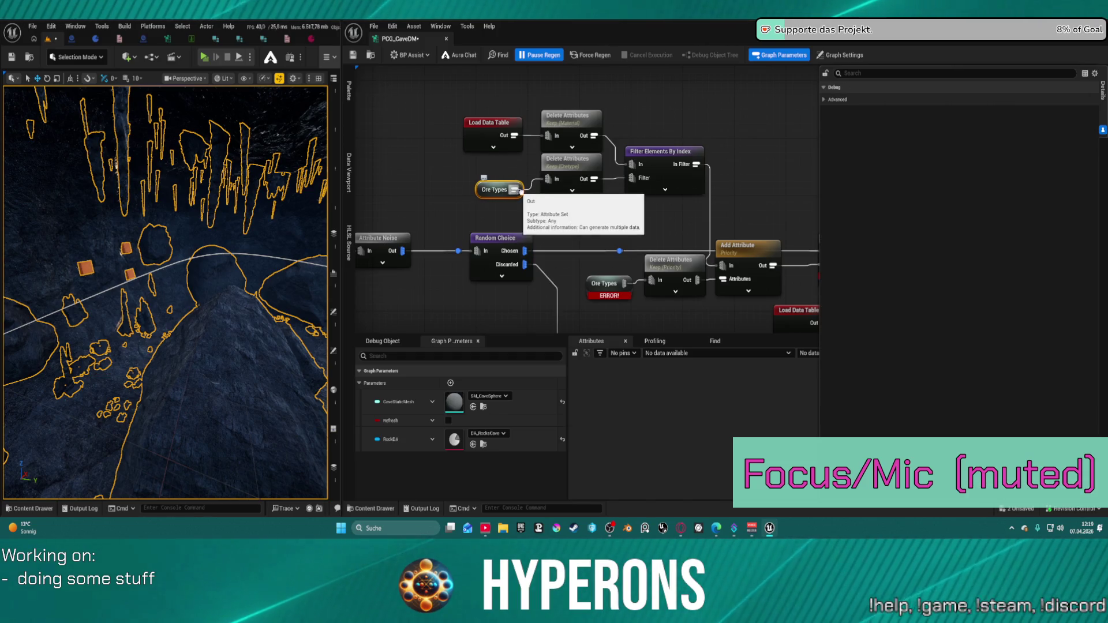
pyautogui.click(500, 214)
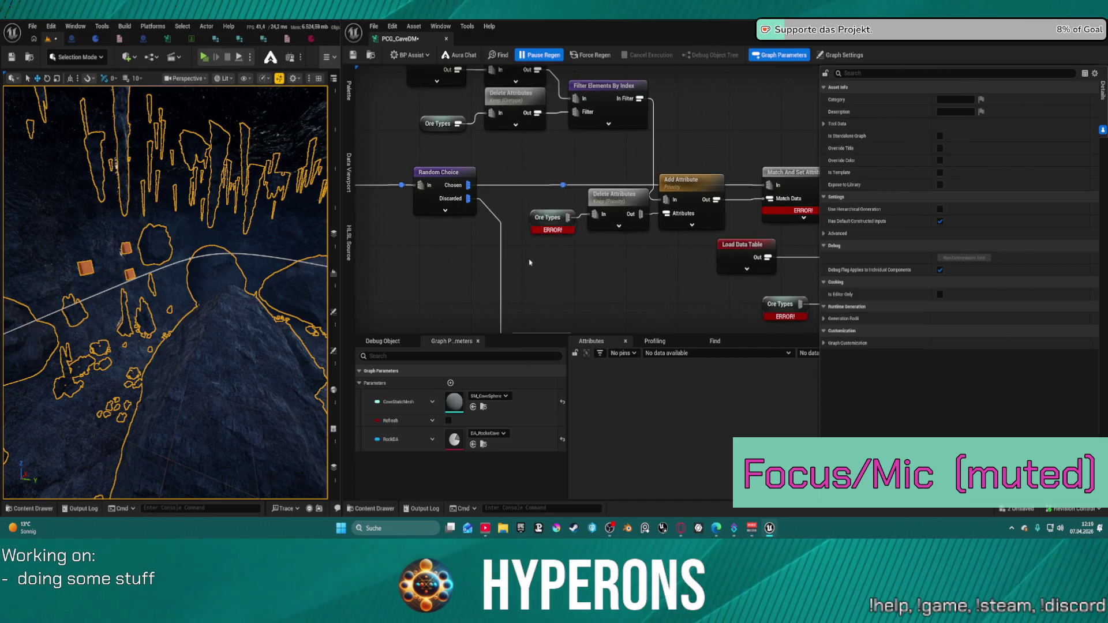
pyautogui.hotkey('ctrl', 'v')
pyautogui.moveTo(560, 261); pyautogui.dragTo(595, 214)
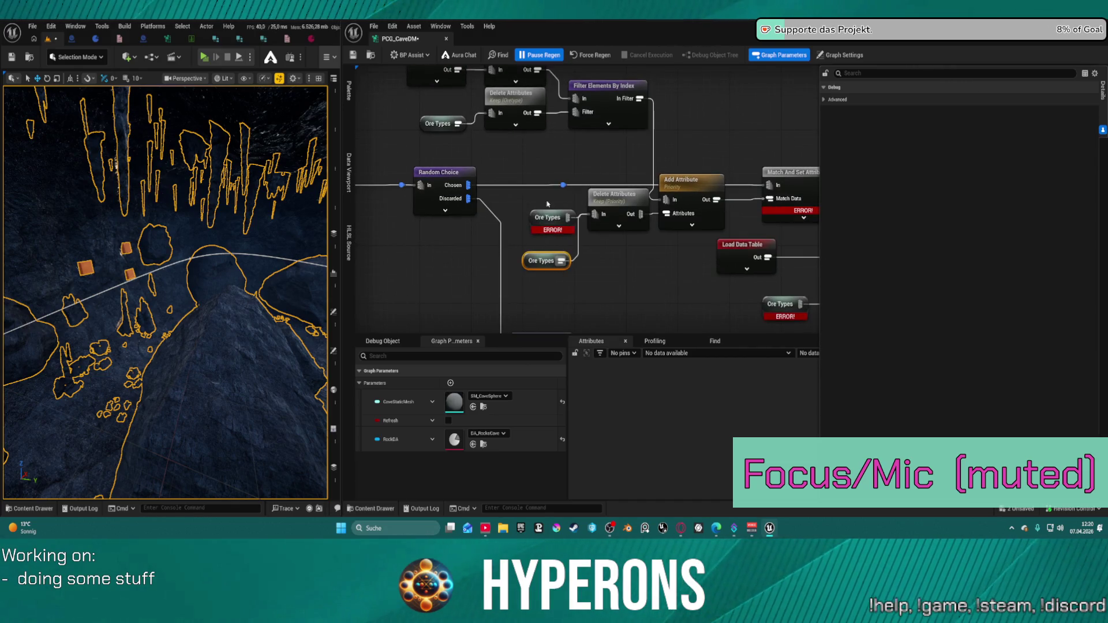
pyautogui.click(552, 220)
pyautogui.click(621, 257)
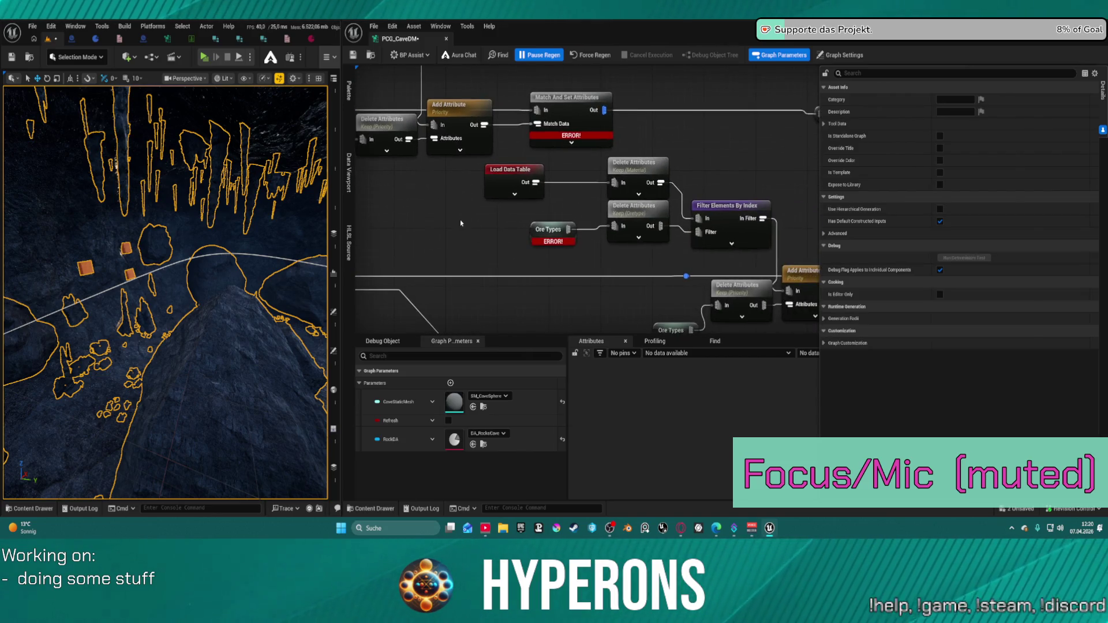
pyautogui.hotkey('ctrl', 'v')
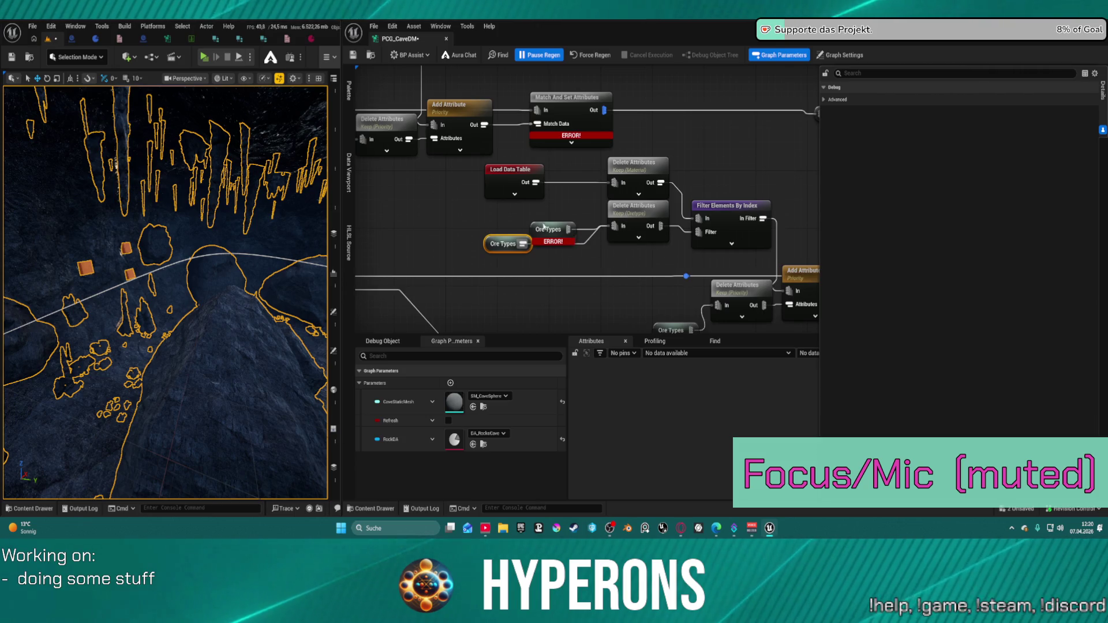
pyautogui.click(558, 233)
pyautogui.press('Delete')
# Replace the lower graph's erroring Ore Types reroutes with a pasted copy wired to Delete Attributes
pyautogui.moveTo(643, 317)
pyautogui.mouseDown()
pyautogui.moveTo(627, 176)
pyautogui.moveTo(646, 188)
pyautogui.mouseUp()
pyautogui.moveTo(703, 166); pyautogui.dragTo(661, 100)
pyautogui.click(595, 239)
pyautogui.press('Delete')
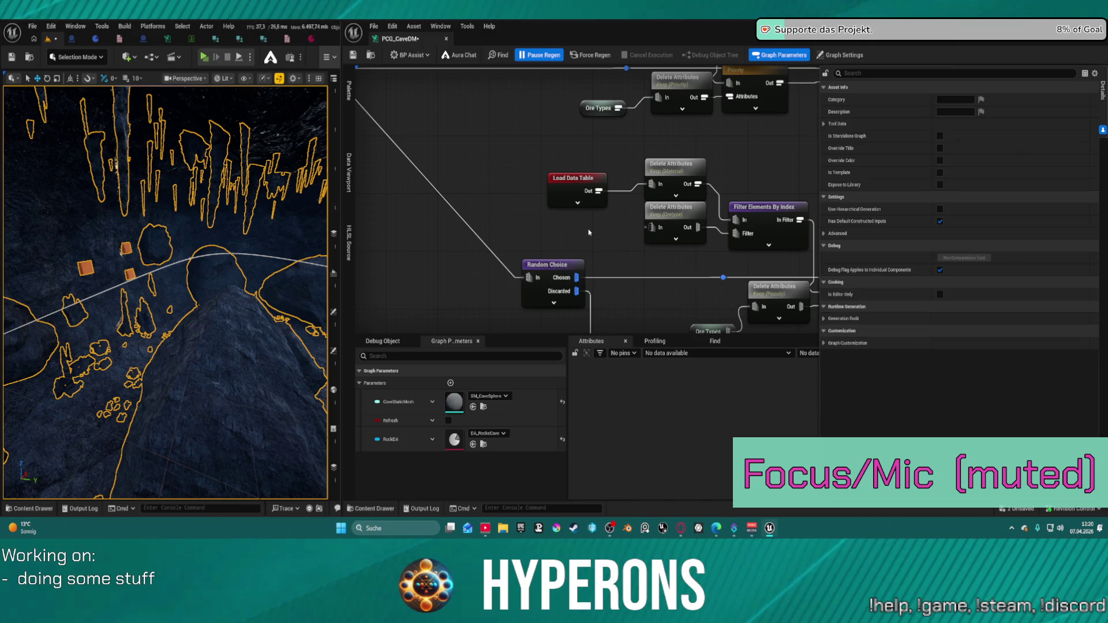
pyautogui.hotkey('ctrl', 'z')
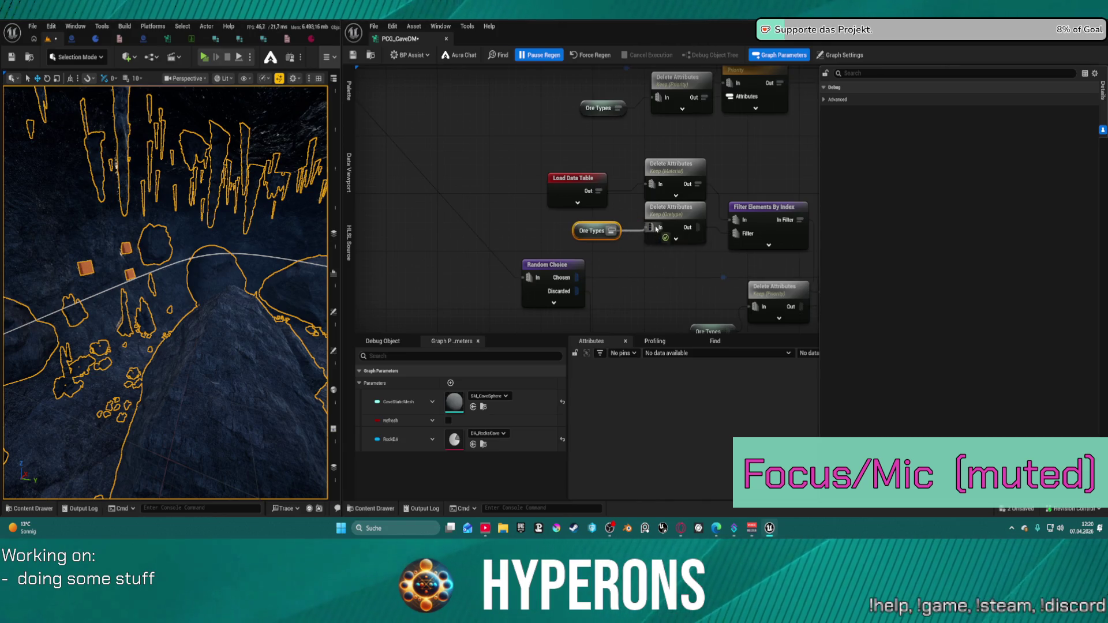
pyautogui.moveTo(620, 258); pyautogui.dragTo(570, 167)
pyautogui.click(657, 240)
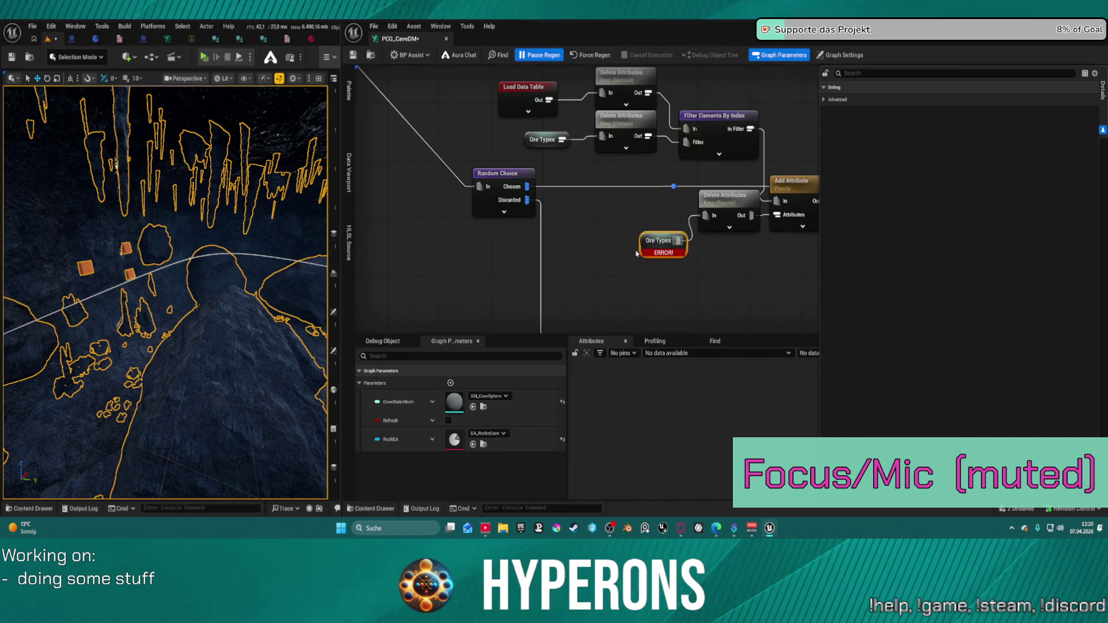
pyautogui.press('Delete')
pyautogui.hotkey('ctrl', 'v')
pyautogui.moveTo(627, 233)
pyautogui.mouseDown()
pyautogui.moveTo(663, 238)
pyautogui.moveTo(705, 215)
pyautogui.moveTo(522, 91)
pyautogui.moveTo(433, 87)
pyautogui.moveTo(408, 210)
pyautogui.moveTo(496, 141)
pyautogui.moveTo(726, 302)
pyautogui.mouseUp()
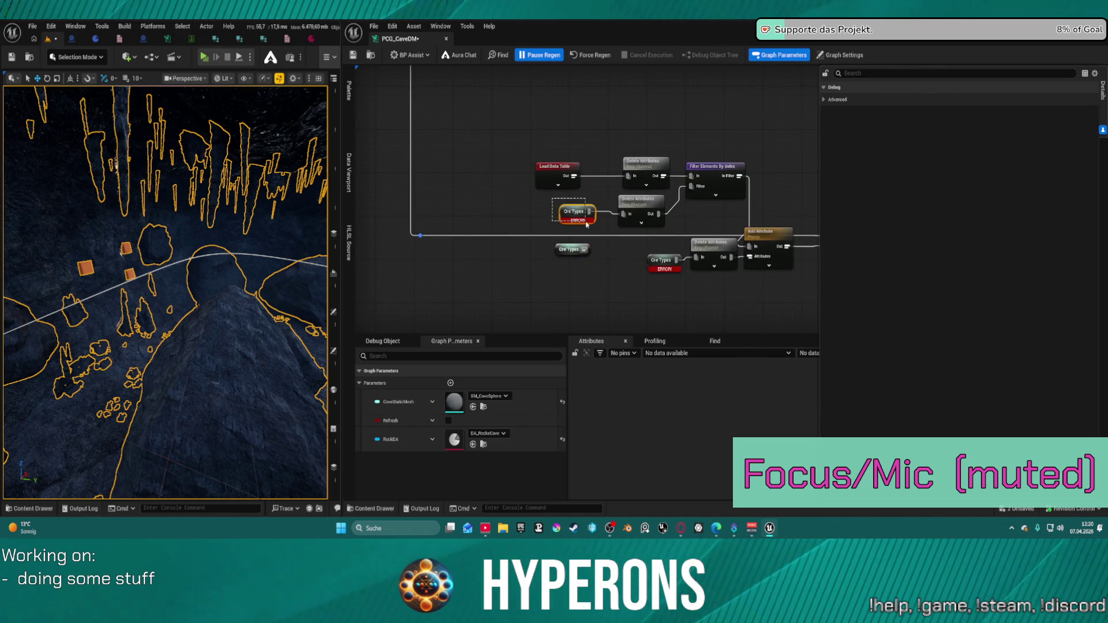
# Delete the last erroring Ore Types node and wire the remaining one into both Delete Attributes inputs
pyautogui.moveTo(633, 248); pyautogui.dragTo(653, 267)
pyautogui.press('Delete')
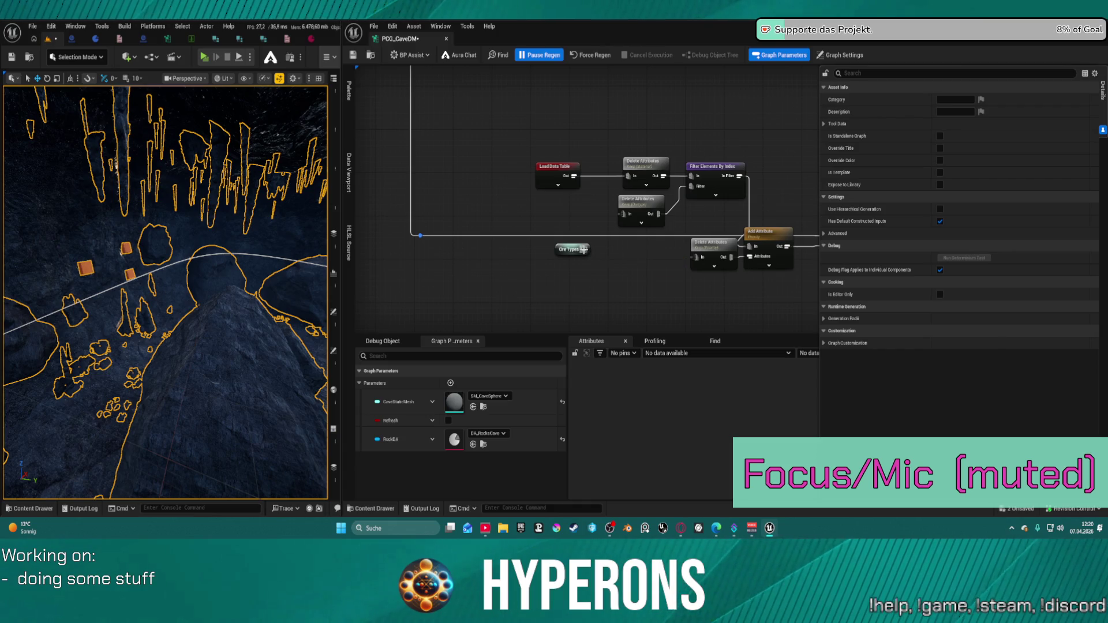
pyautogui.moveTo(585, 249); pyautogui.dragTo(627, 215)
pyautogui.moveTo(584, 249); pyautogui.dragTo(696, 257)
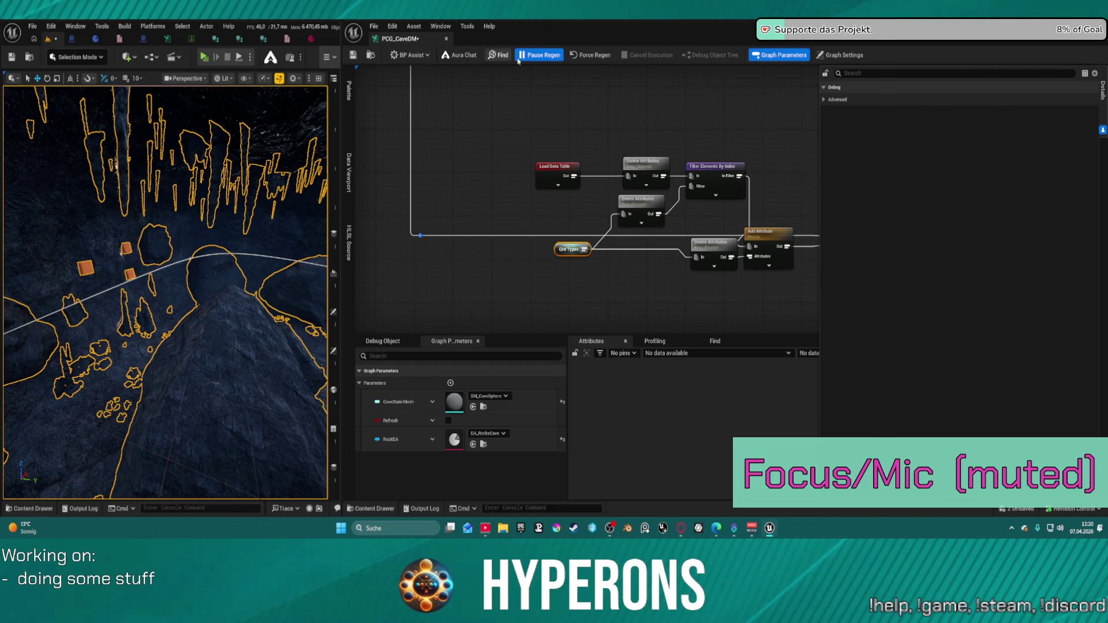
pyautogui.scroll(-5, 545, 252)
pyautogui.scroll(5, 545, 251)
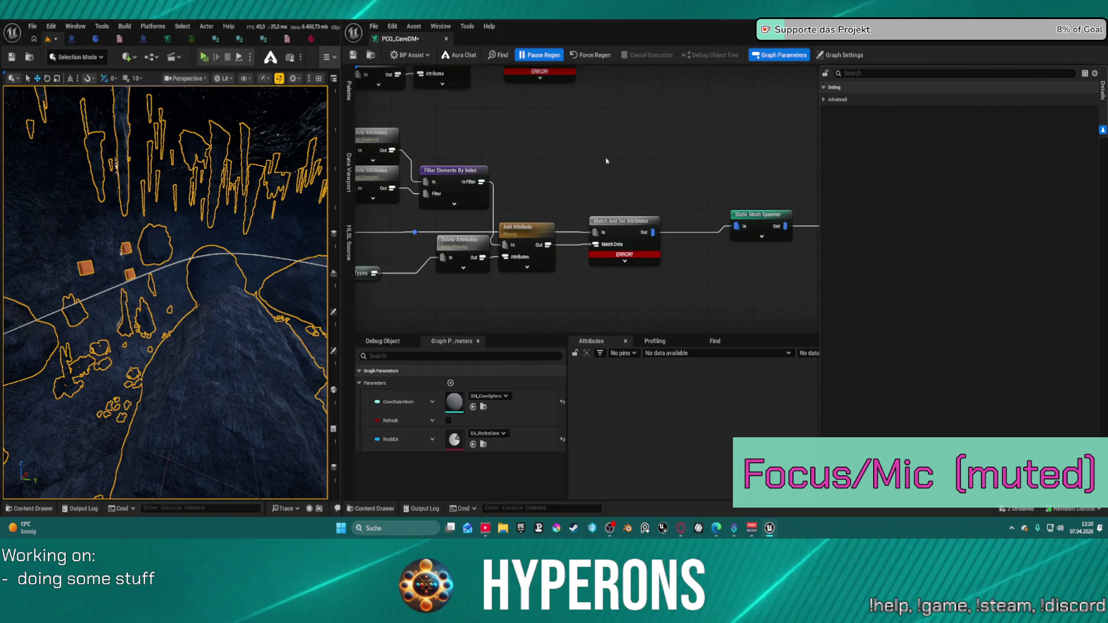
pyautogui.click(623, 221)
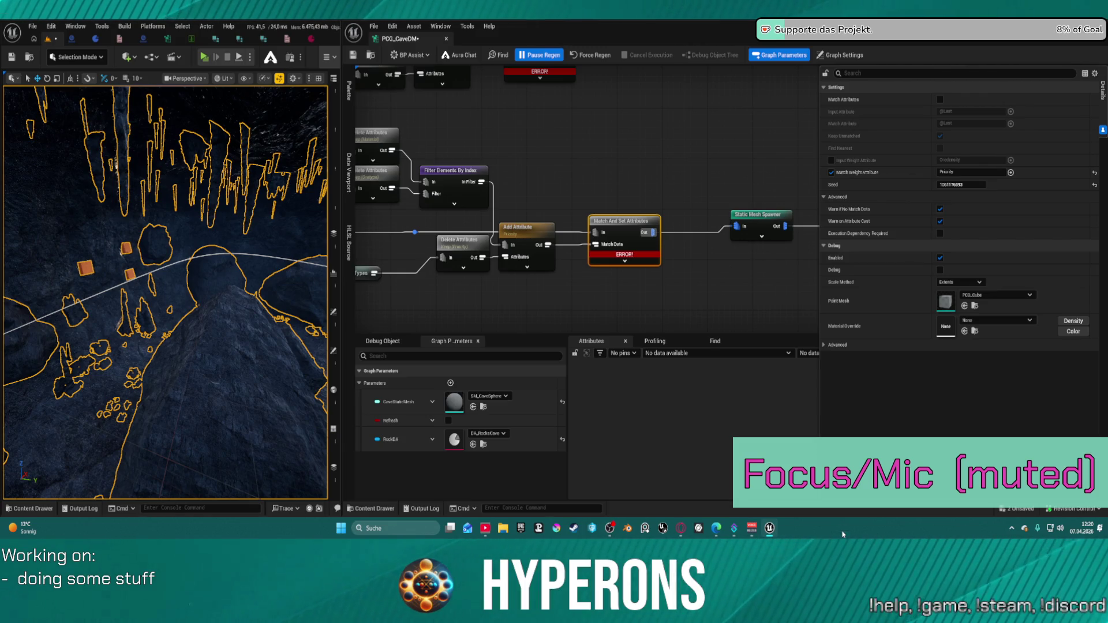
# Add a new 'ore control' Named Reroute from the Match Data pin, wiring it into Match And Set Attributes
pyautogui.scroll(-2, 519, 202)
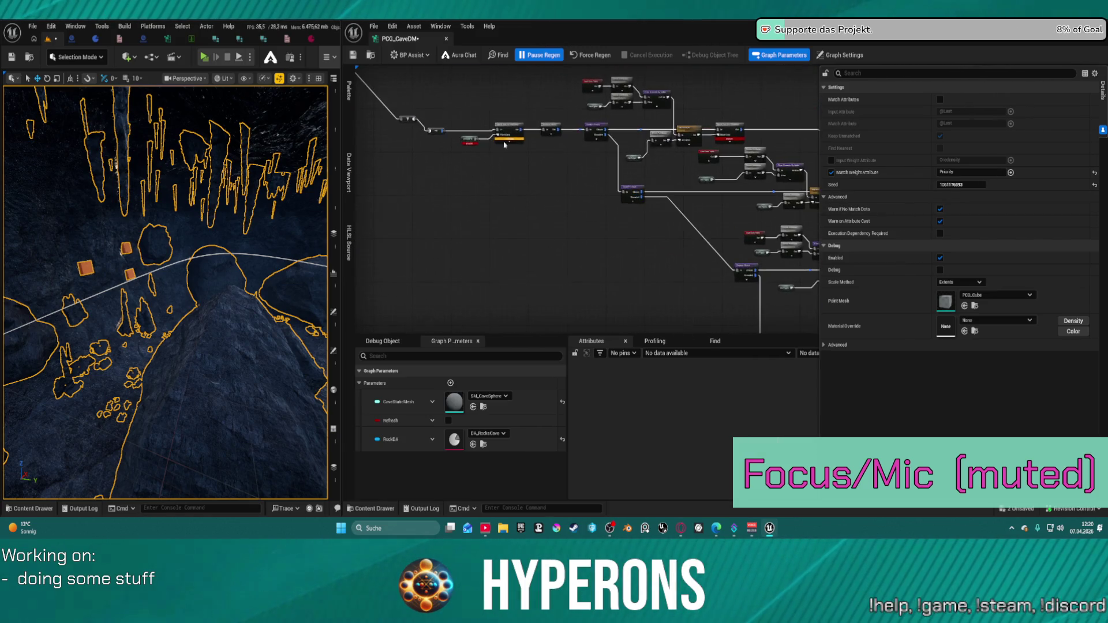
pyautogui.scroll(2, 513, 184)
pyautogui.click(541, 202)
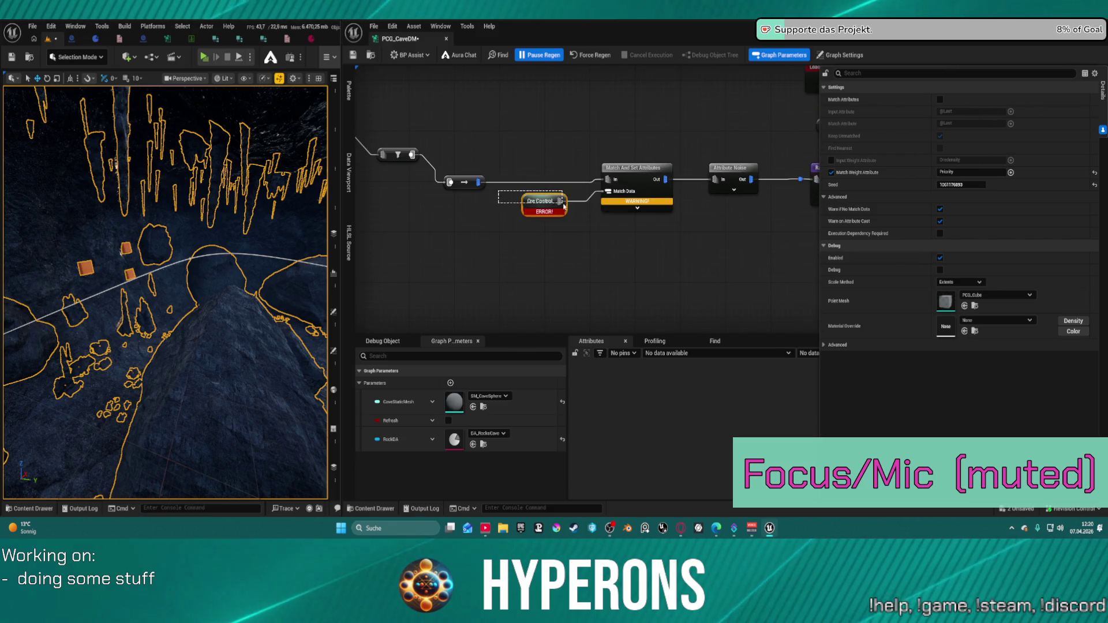
pyautogui.click(603, 194)
pyautogui.moveTo(606, 190); pyautogui.dragTo(533, 224)
pyautogui.write('ore co')
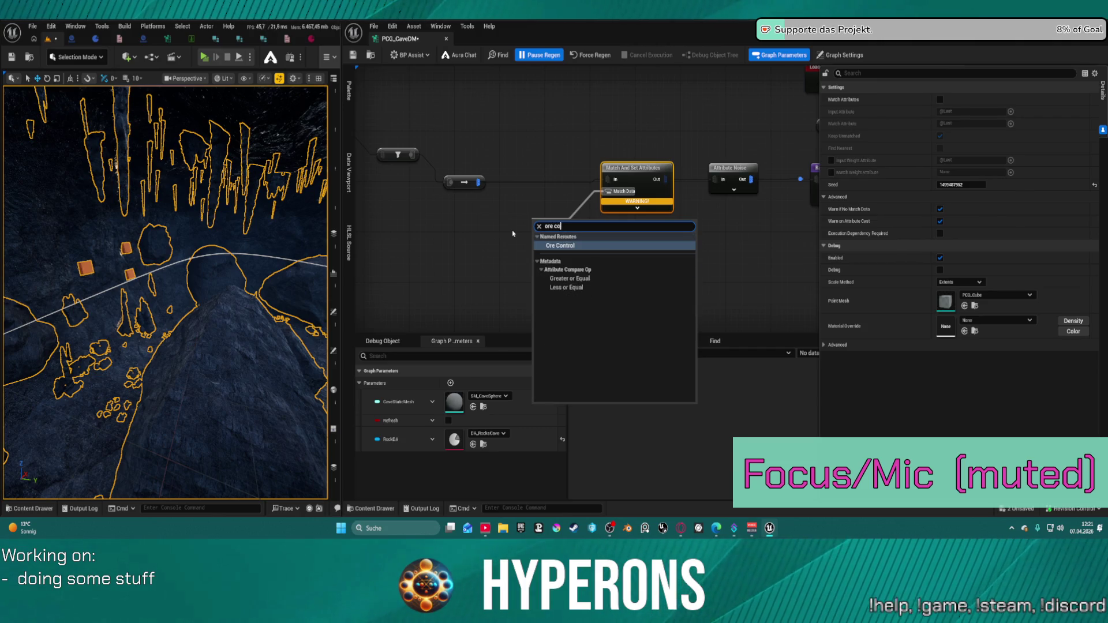
pyautogui.write('ntroöl')
pyautogui.press('BackSpace')
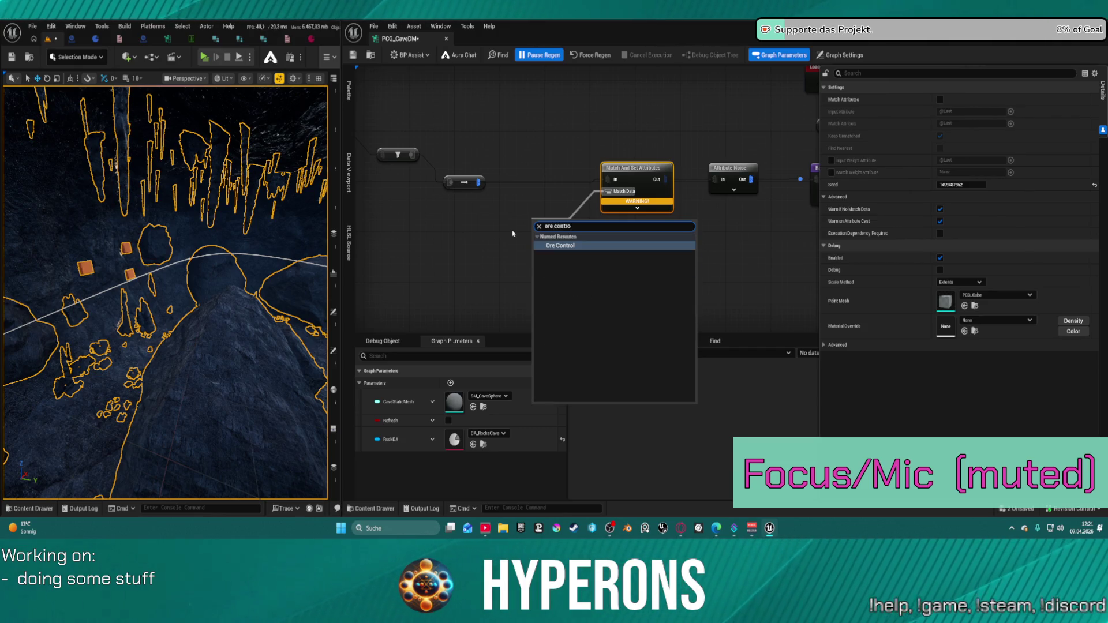
pyautogui.press('Return')
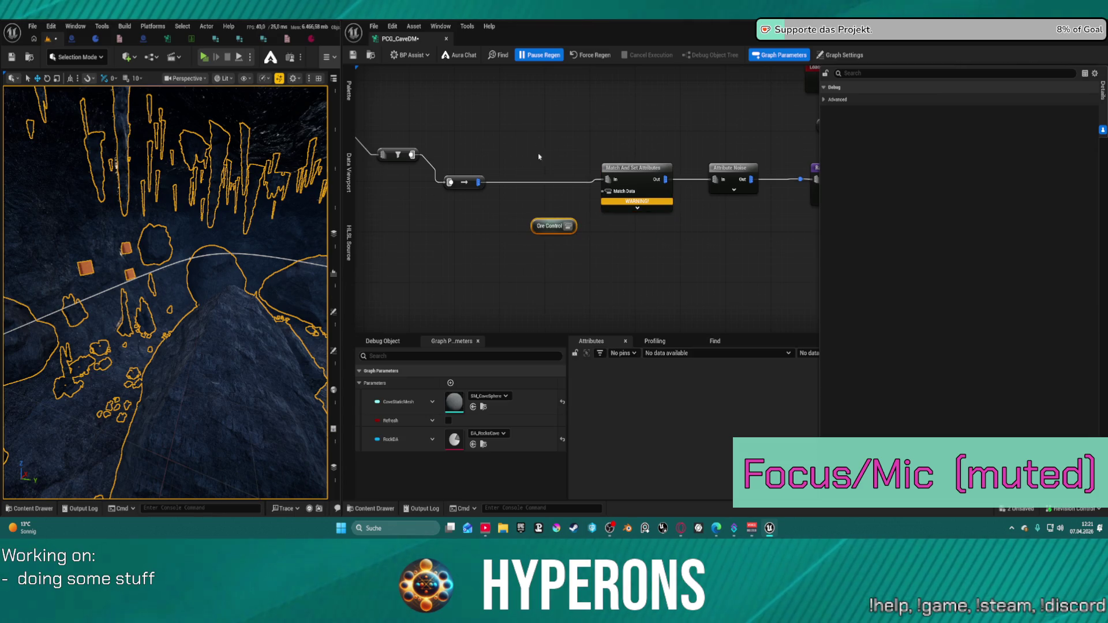
pyautogui.moveTo(568, 226); pyautogui.dragTo(607, 191)
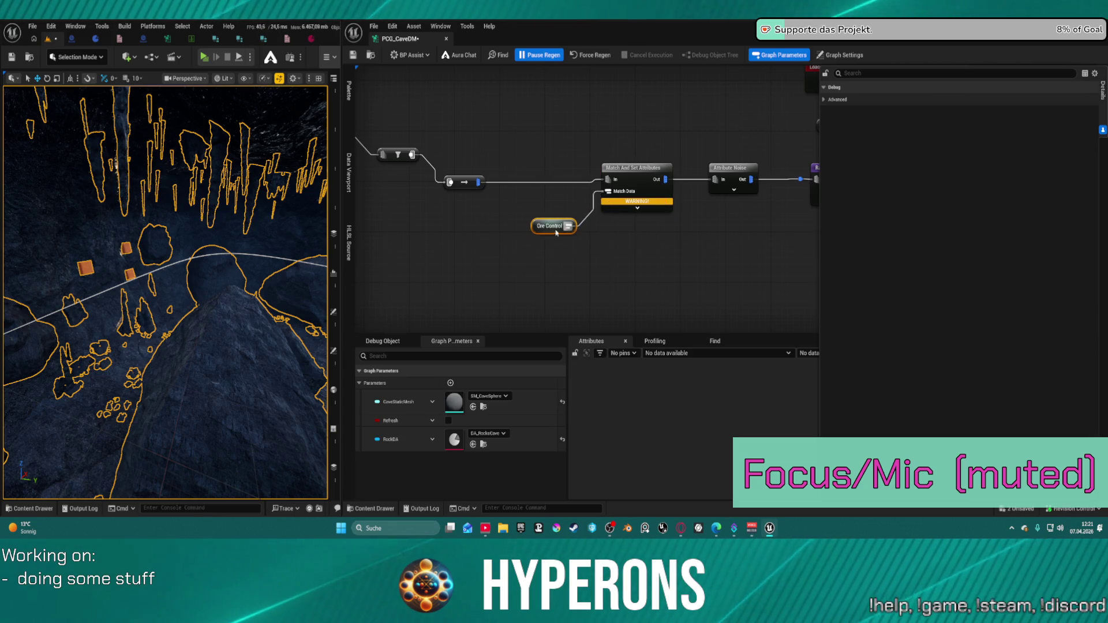
pyautogui.moveTo(541, 226); pyautogui.dragTo(538, 214)
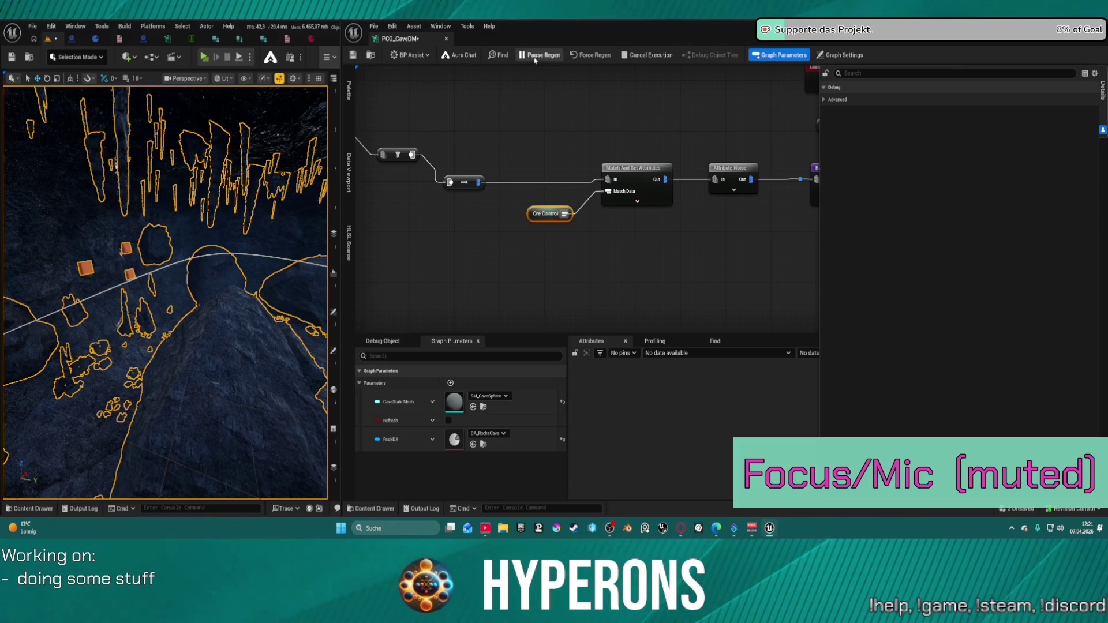
# Dismiss the node menu and save PCG_CaveDM so the blue ore rocks regenerate
pyautogui.scroll(-5, 663, 122)
pyautogui.rightClick(663, 122)
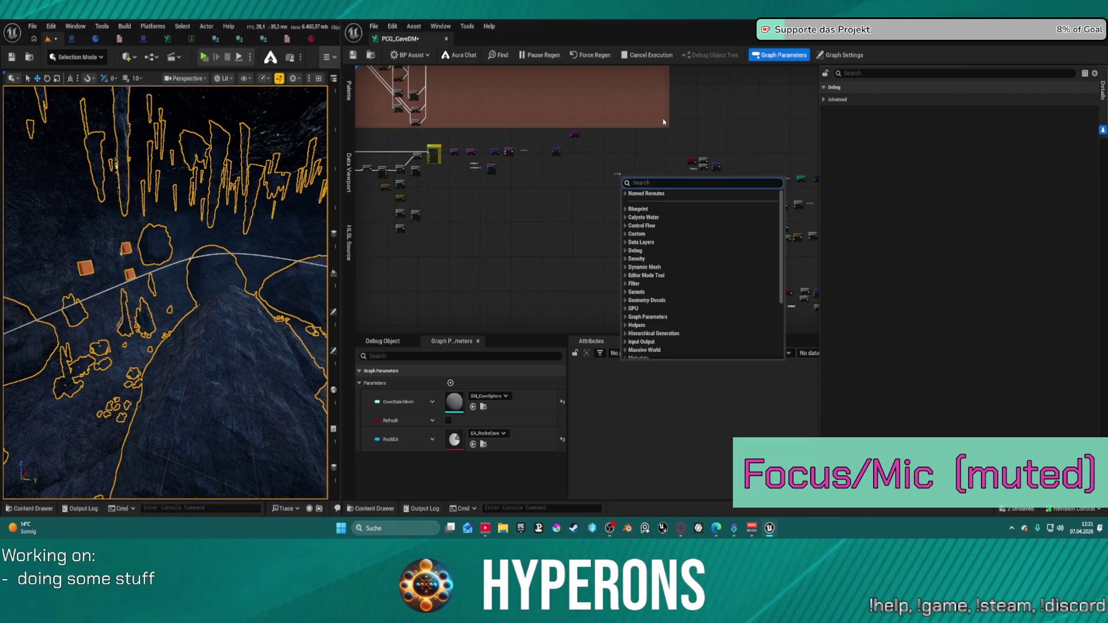
pyautogui.press('Escape')
pyautogui.hotkey('ctrl', 's')
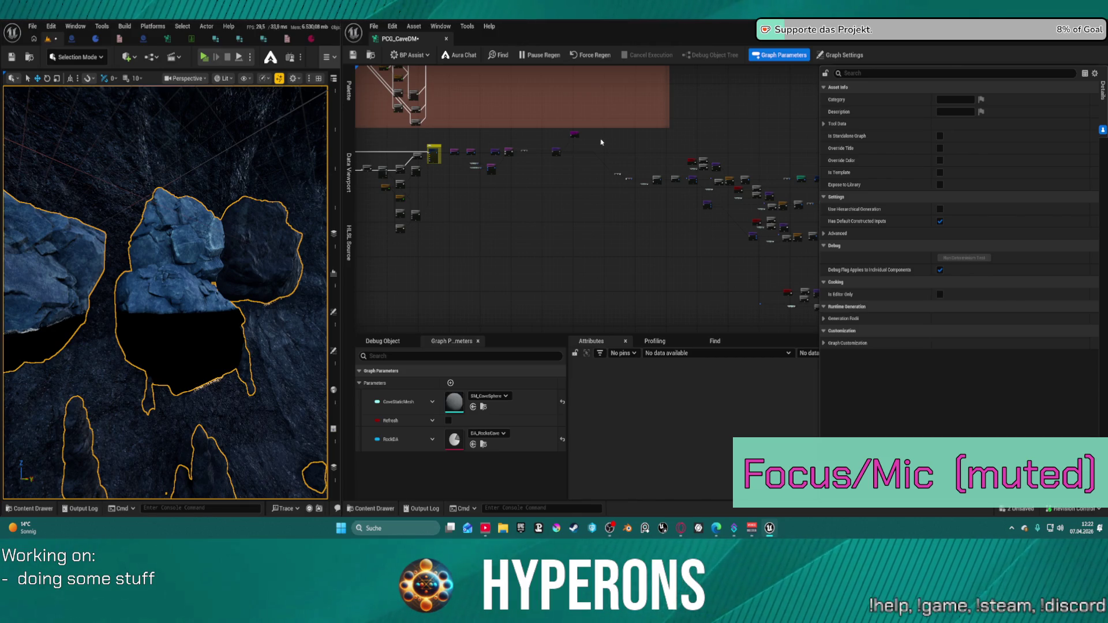
# Insert the Debug node into the wire and save the graph
pyautogui.scroll(5, 592, 147)
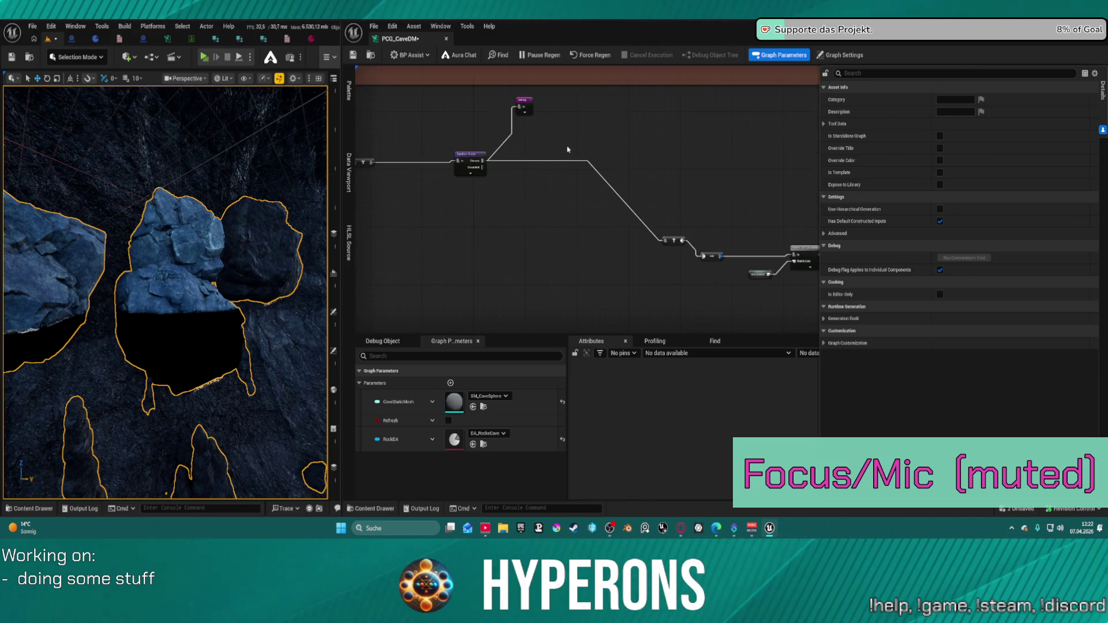
pyautogui.moveTo(523, 108); pyautogui.dragTo(572, 165)
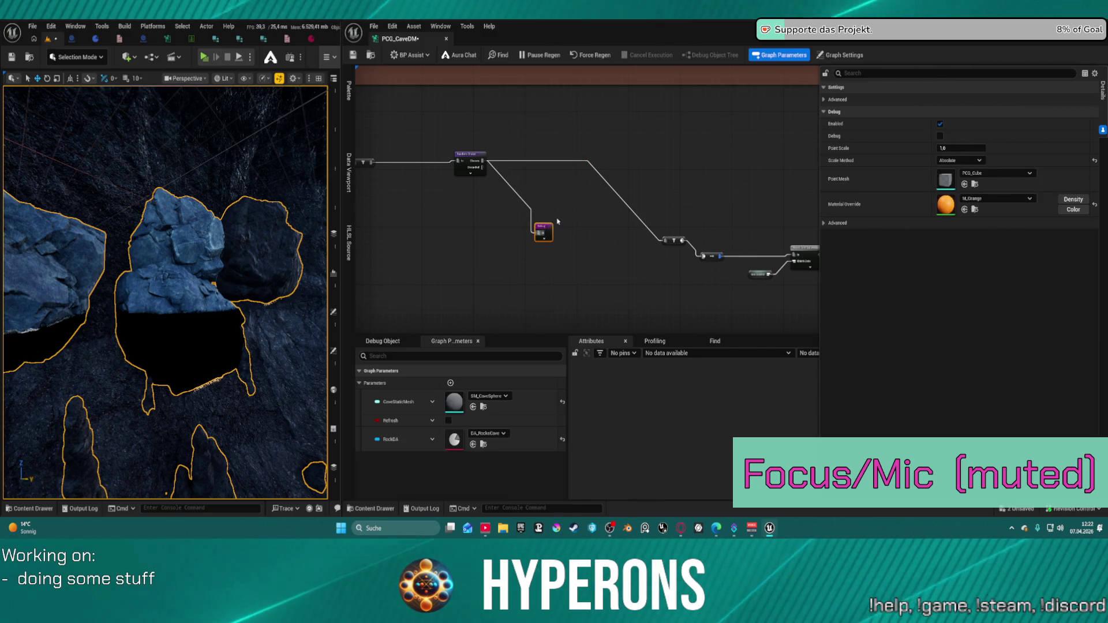
pyautogui.rightClick(655, 156)
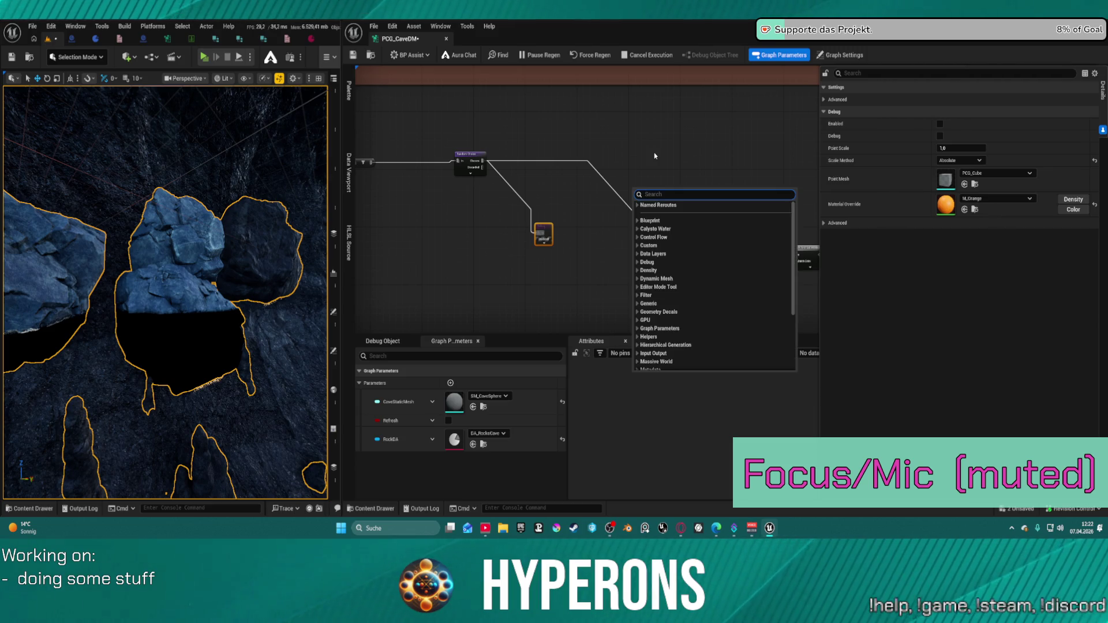
pyautogui.hotkey('ctrl', 's')
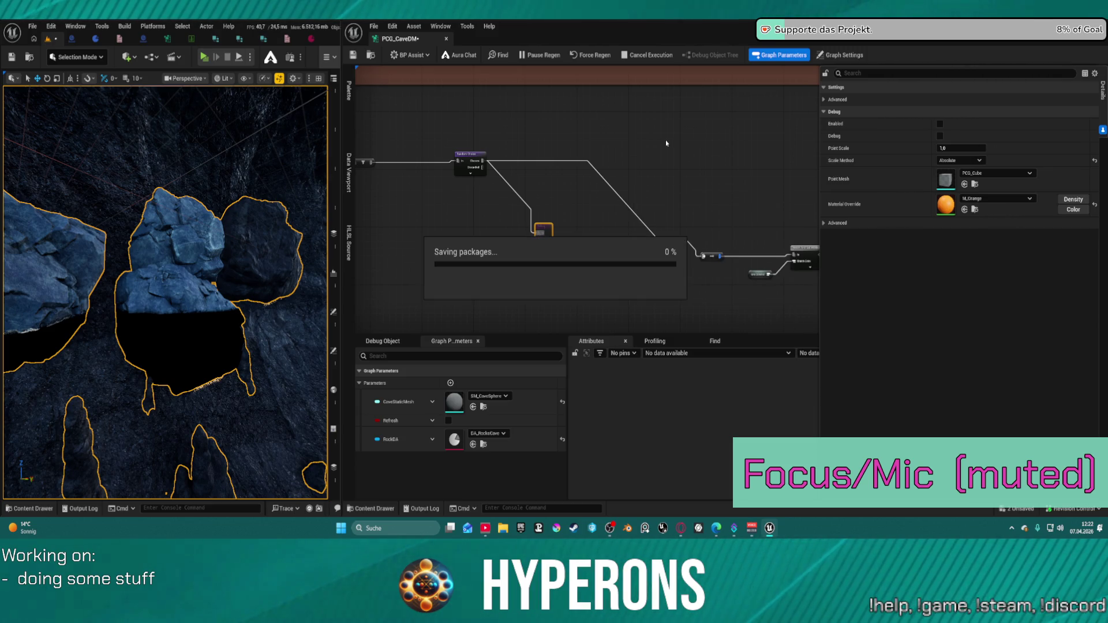
pyautogui.click(682, 134)
# Zoom out and marquee-select the node groups across the graph
pyautogui.scroll(-6, 682, 134)
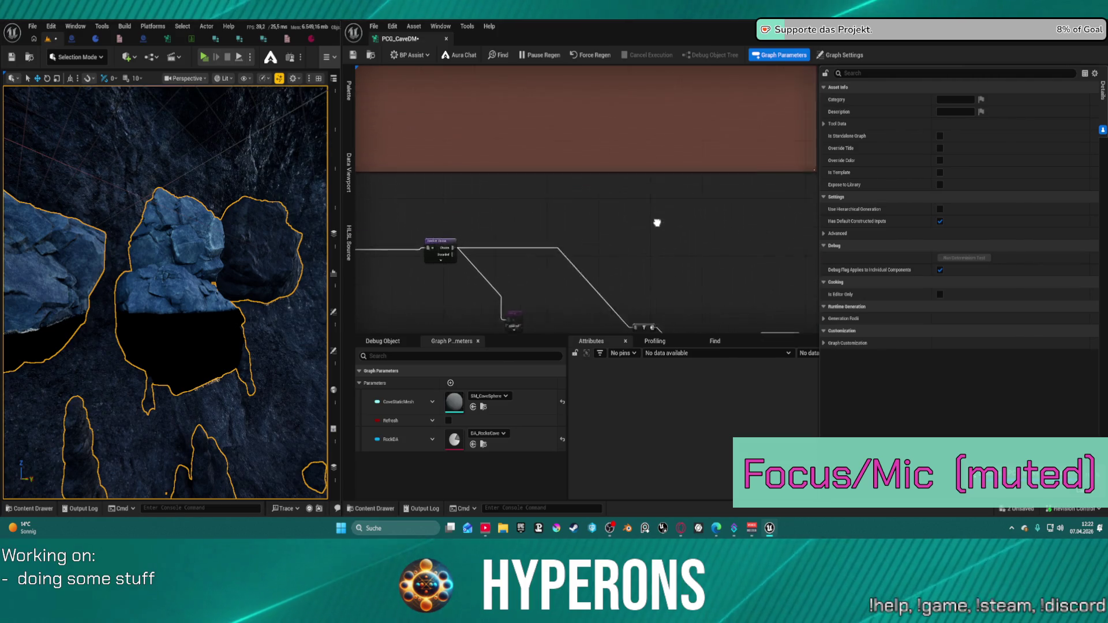
pyautogui.moveTo(533, 139); pyautogui.dragTo(528, 139)
pyautogui.moveTo(685, 236)
pyautogui.mouseDown()
pyautogui.moveTo(818, 291)
pyautogui.moveTo(820, 277)
pyautogui.moveTo(819, 307)
pyautogui.mouseUp()
pyautogui.moveTo(805, 238); pyautogui.dragTo(806, 241)
pyautogui.scroll(3, 516, 178)
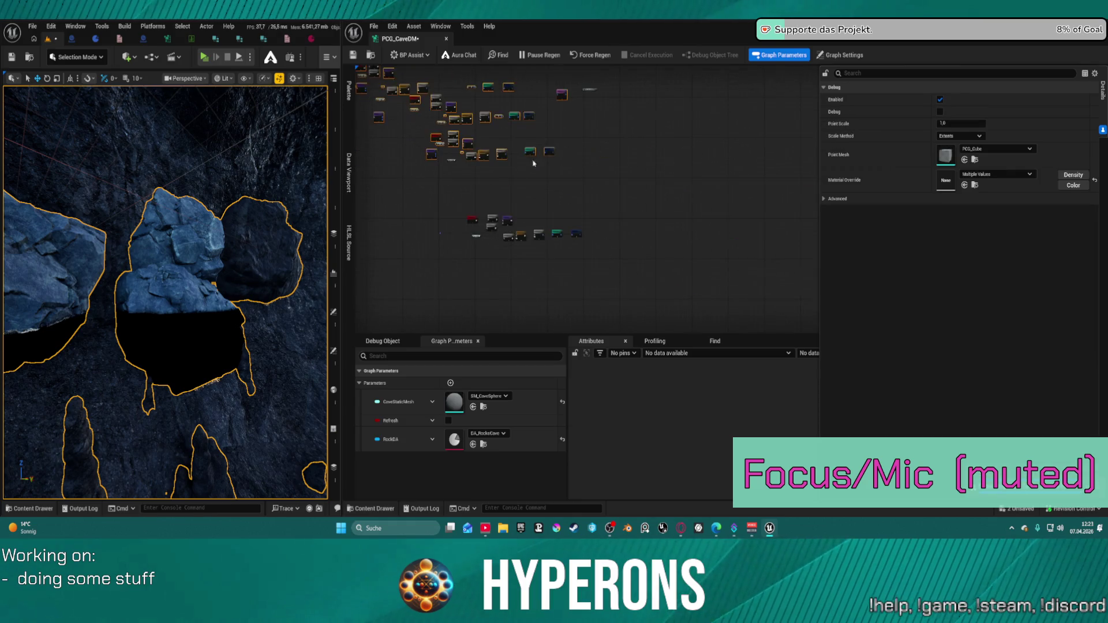
pyautogui.moveTo(486, 182)
pyautogui.mouseDown()
pyautogui.moveTo(717, 270)
pyautogui.moveTo(687, 213)
pyautogui.moveTo(686, 163)
pyautogui.mouseUp()
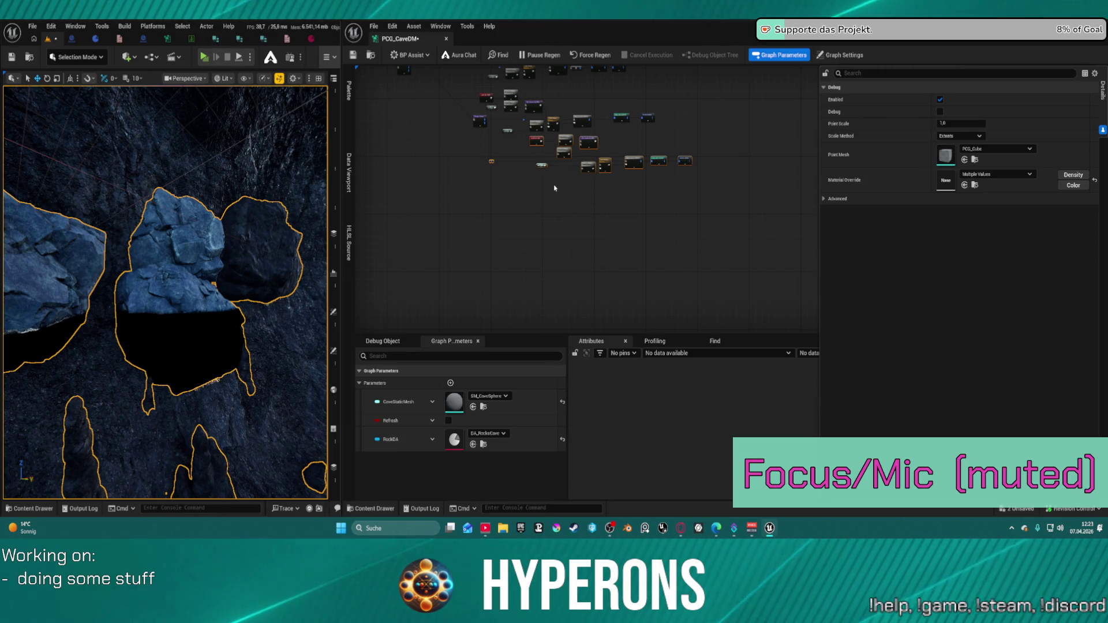
# Save DEV_Cave and launch Play in Editor, proceeding past the blueprint compile errors
pyautogui.hotkey('ctrl', 's')
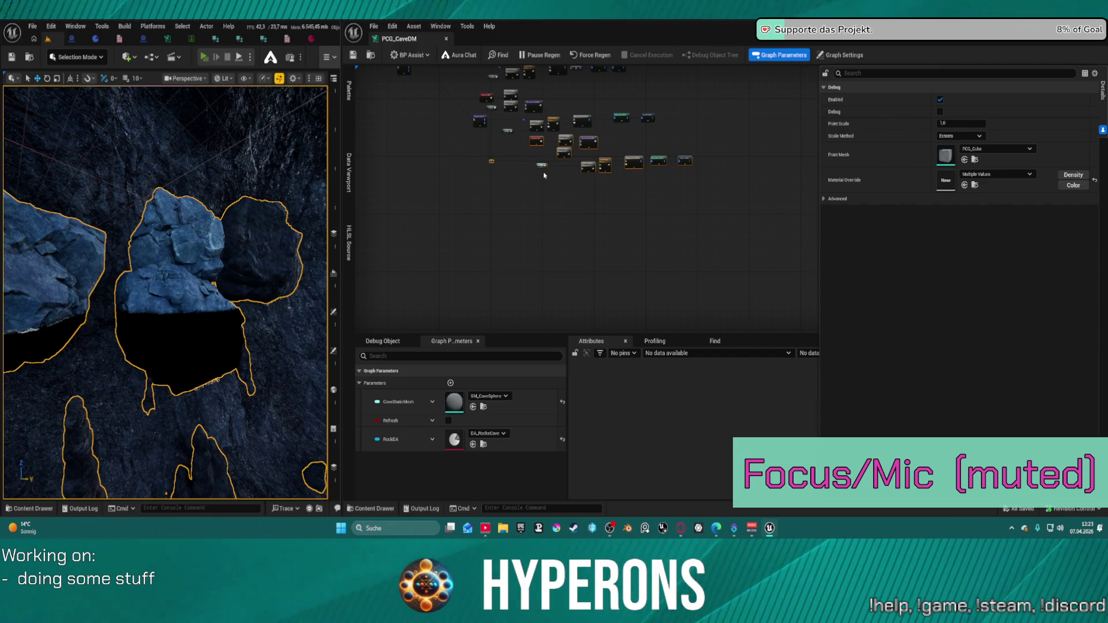
pyautogui.hotkey('alt', 'p')
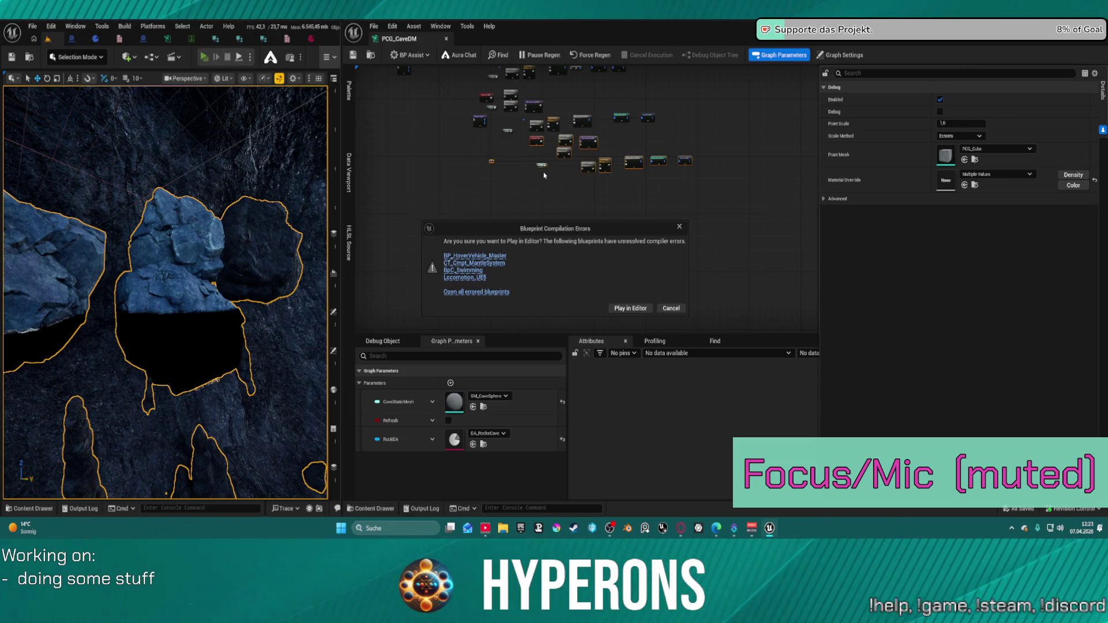
pyautogui.click(624, 312)
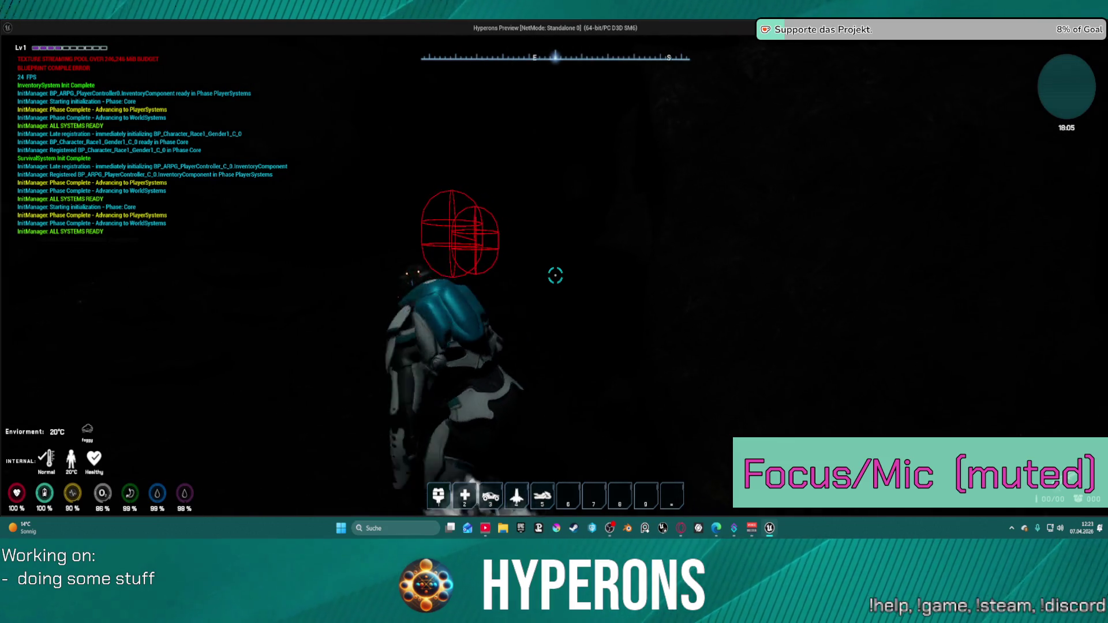
# Glance at the inventory, then walk deeper into the cave toward the lit boulder
pyautogui.press('i')
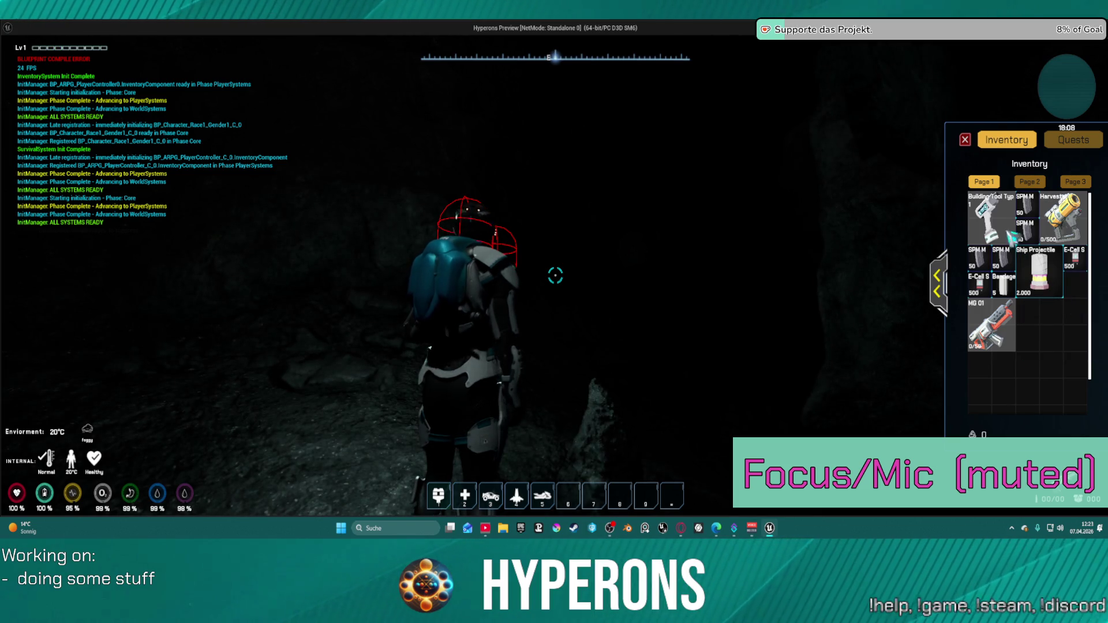
pyautogui.click(967, 139)
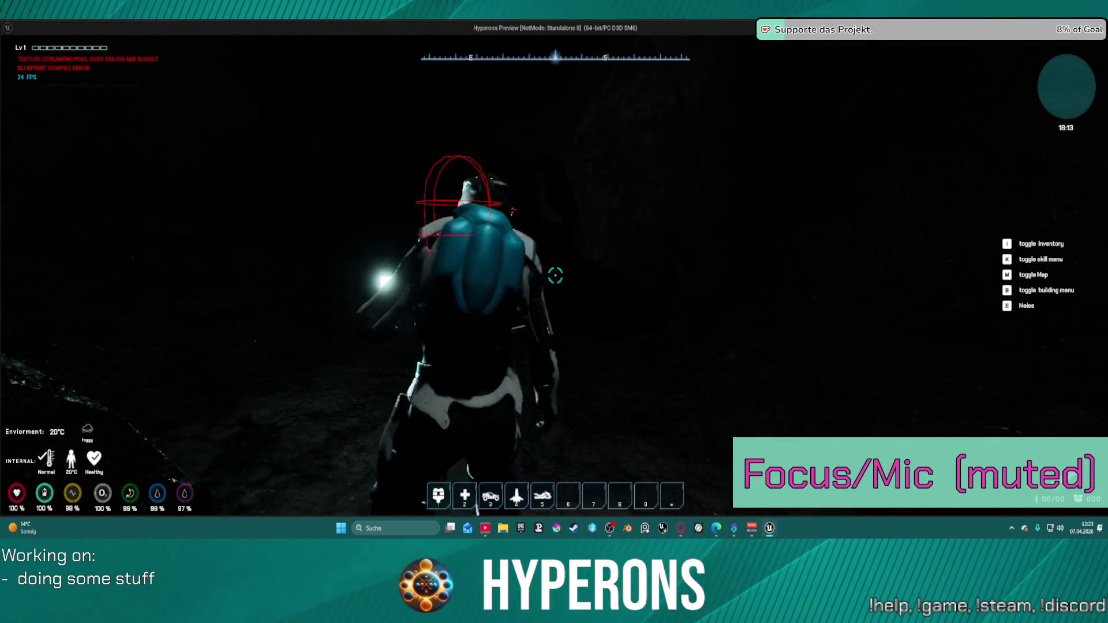
pyautogui.press('w')
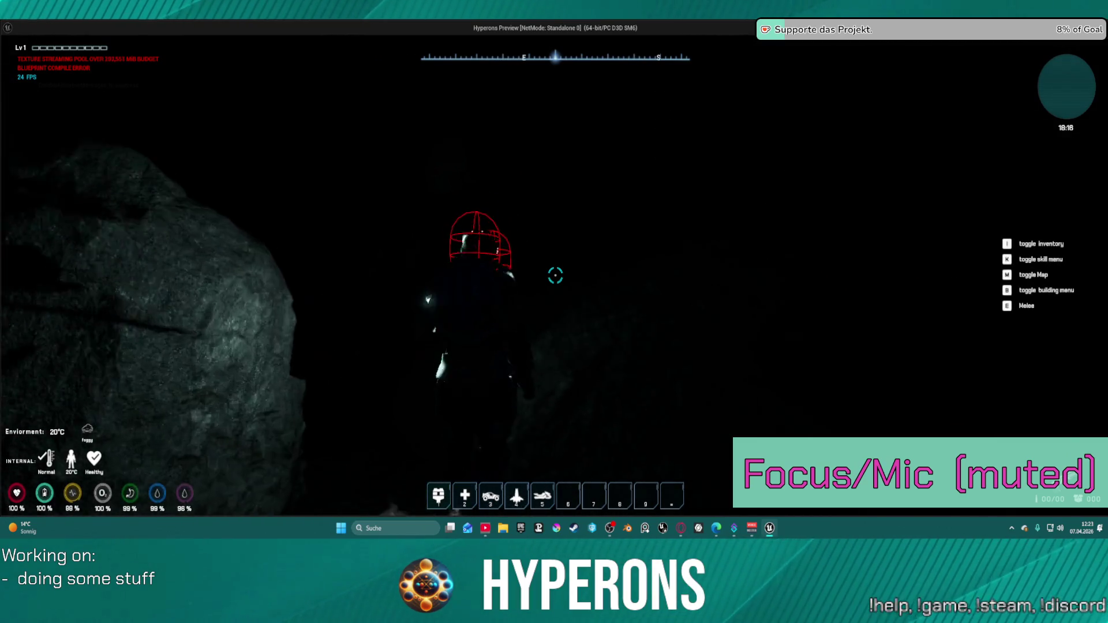
pyautogui.press('w')
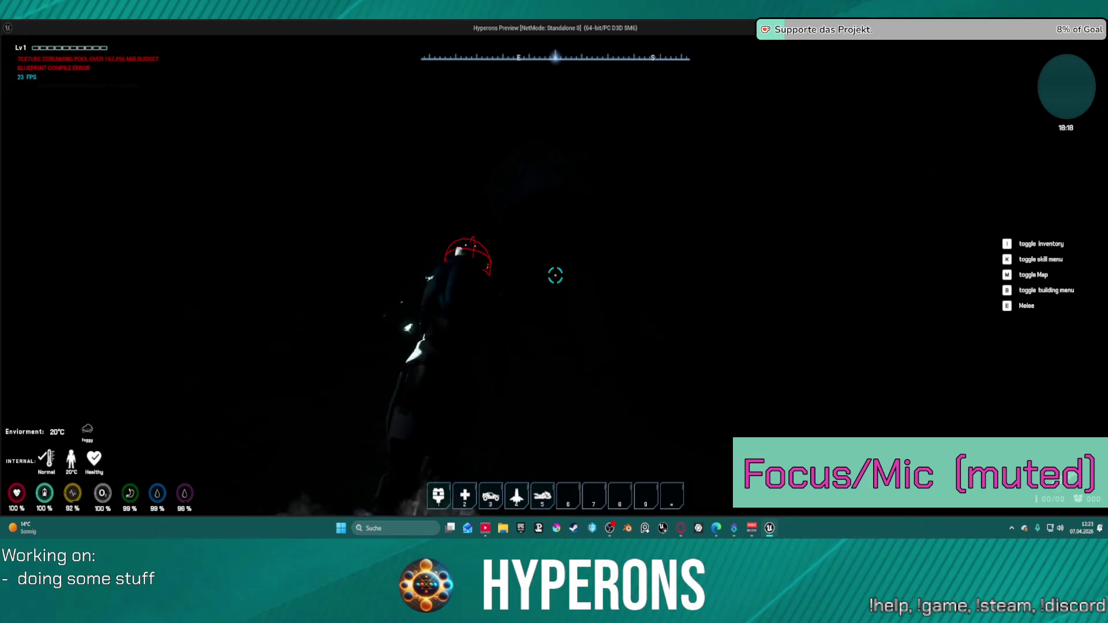
pyautogui.press('a')
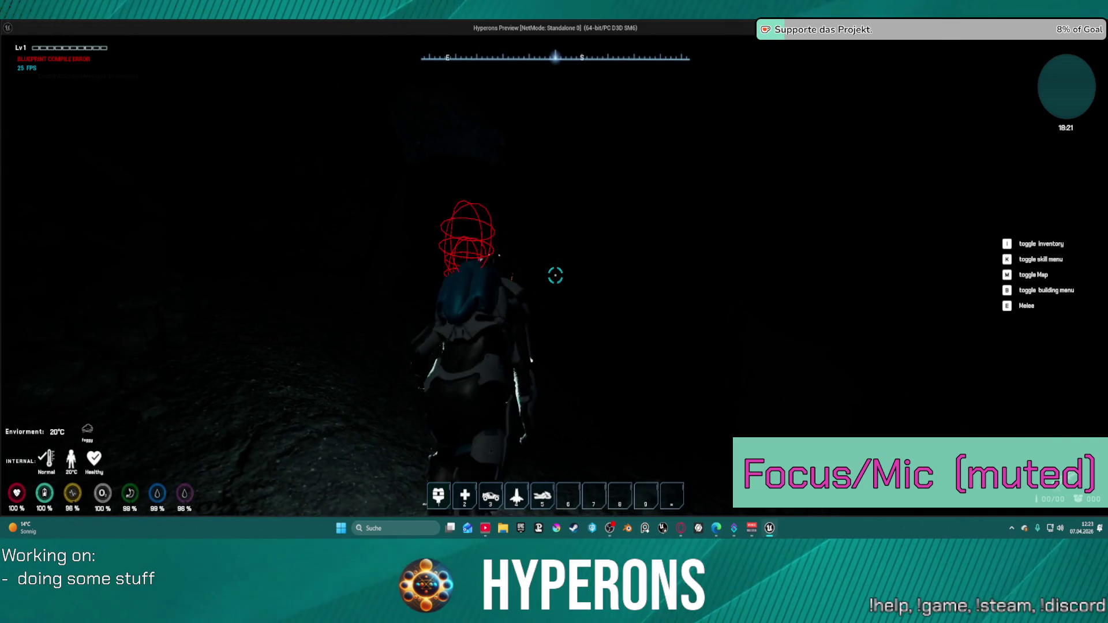
# Move the Led Lamp to the grid, equip the Harvester as Primary, and fire at the ore rock
pyautogui.press('i')
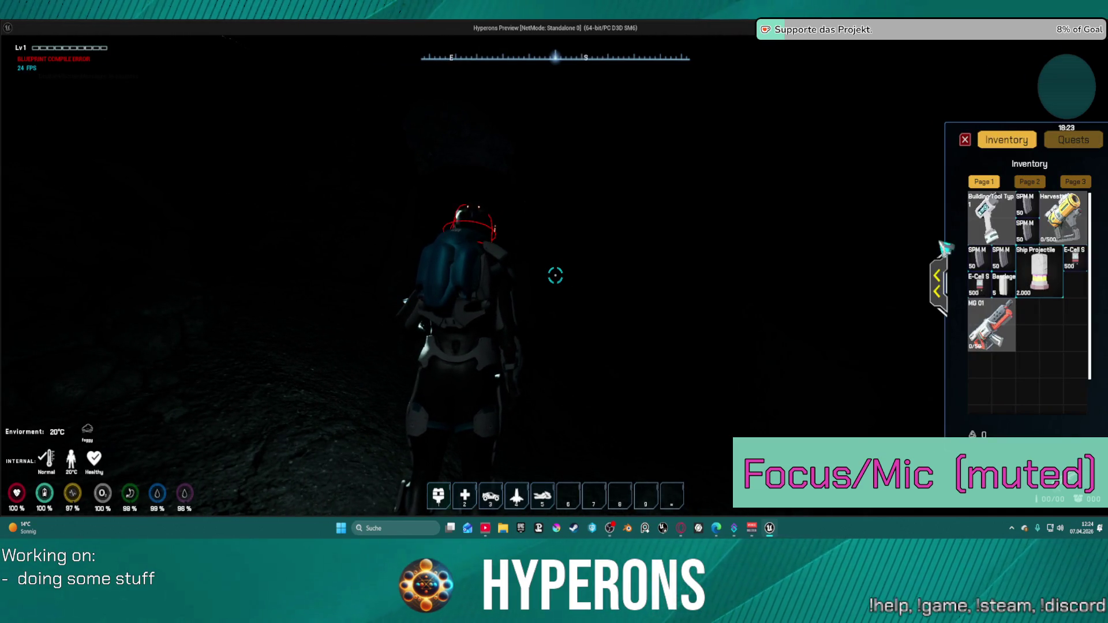
pyautogui.click(937, 283)
pyautogui.moveTo(877, 213); pyautogui.dragTo(796, 314)
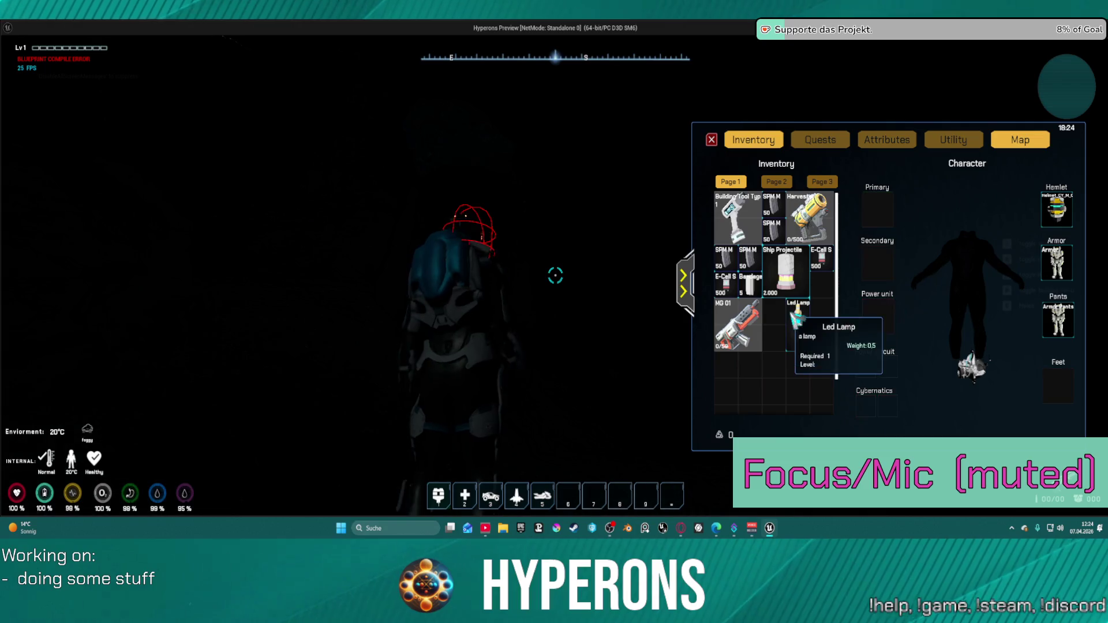
pyautogui.doubleClick(818, 230)
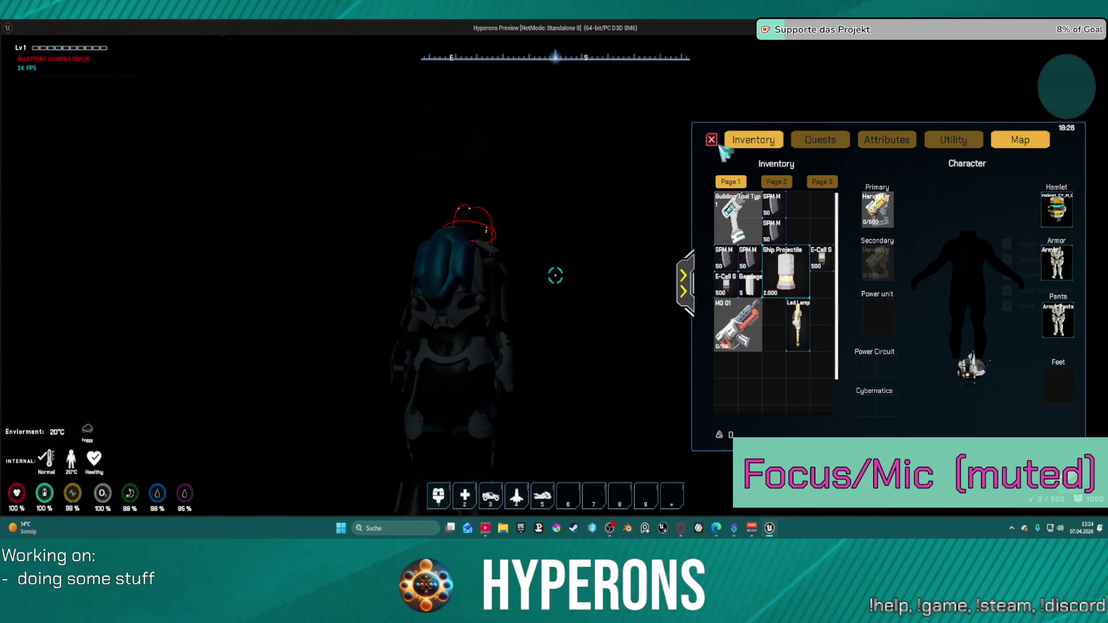
pyautogui.click(712, 139)
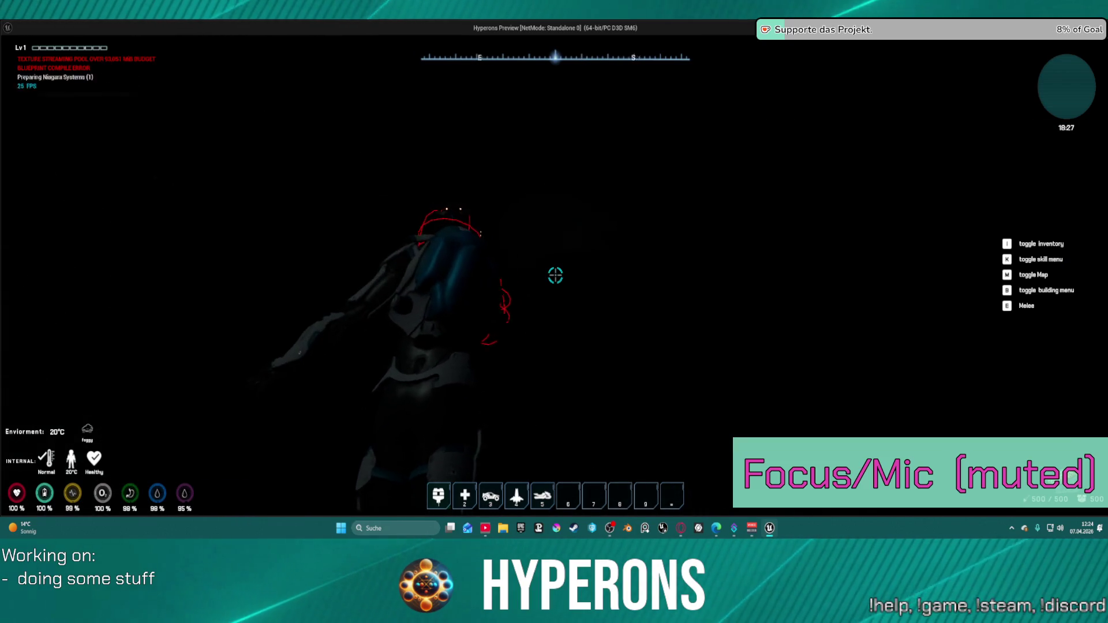
pyautogui.click(555, 275)
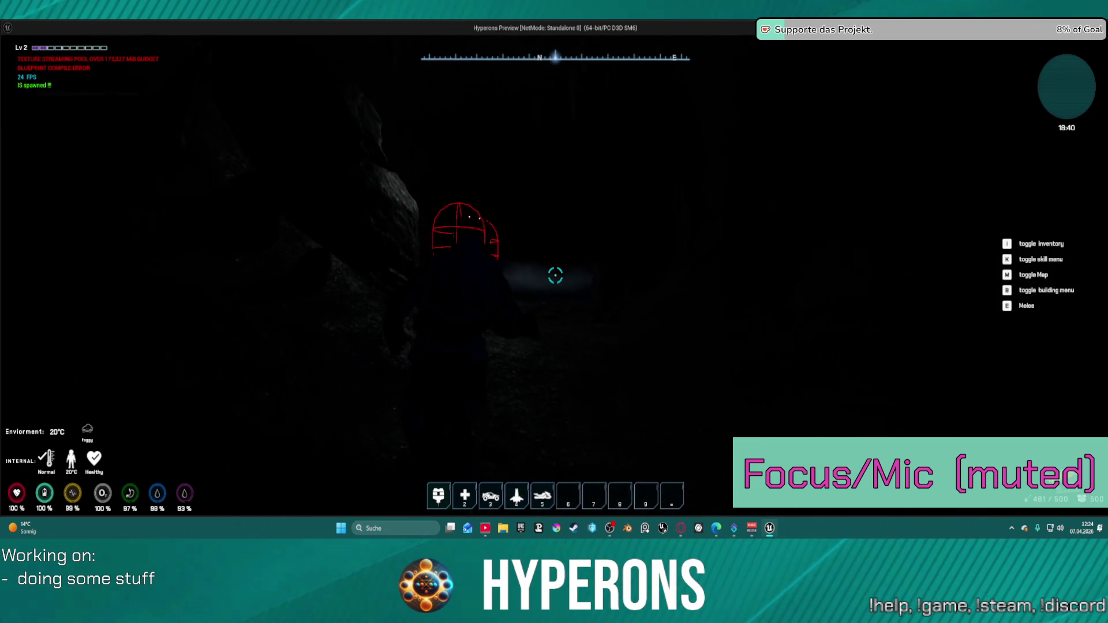
# Equip the Led Lamp in place of the Harvester from the inventory
pyautogui.press('i')
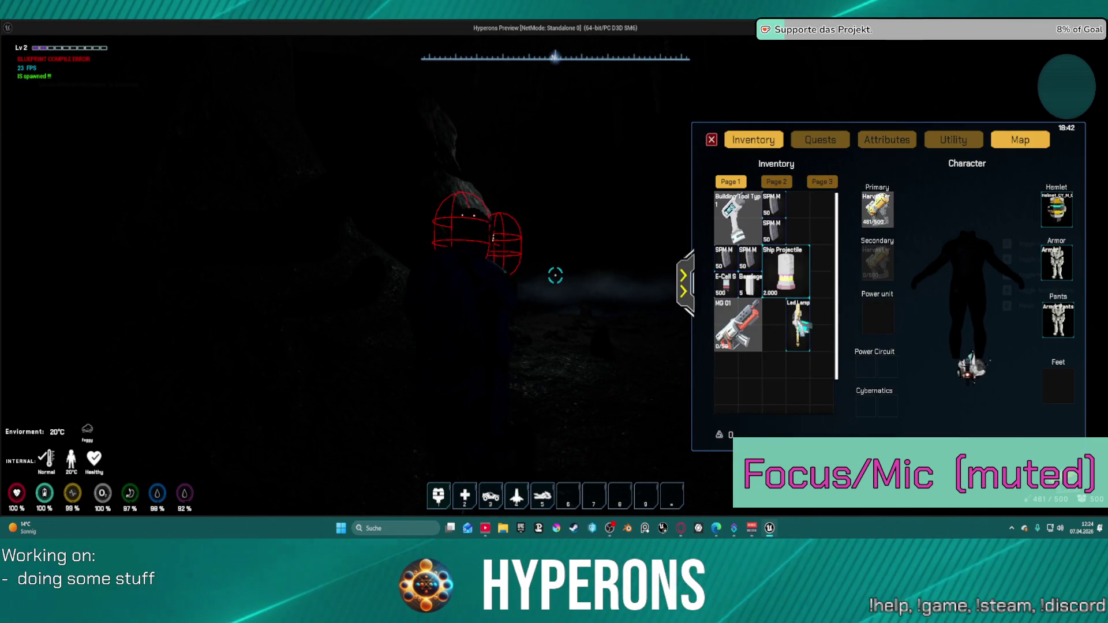
pyautogui.rightClick(799, 320)
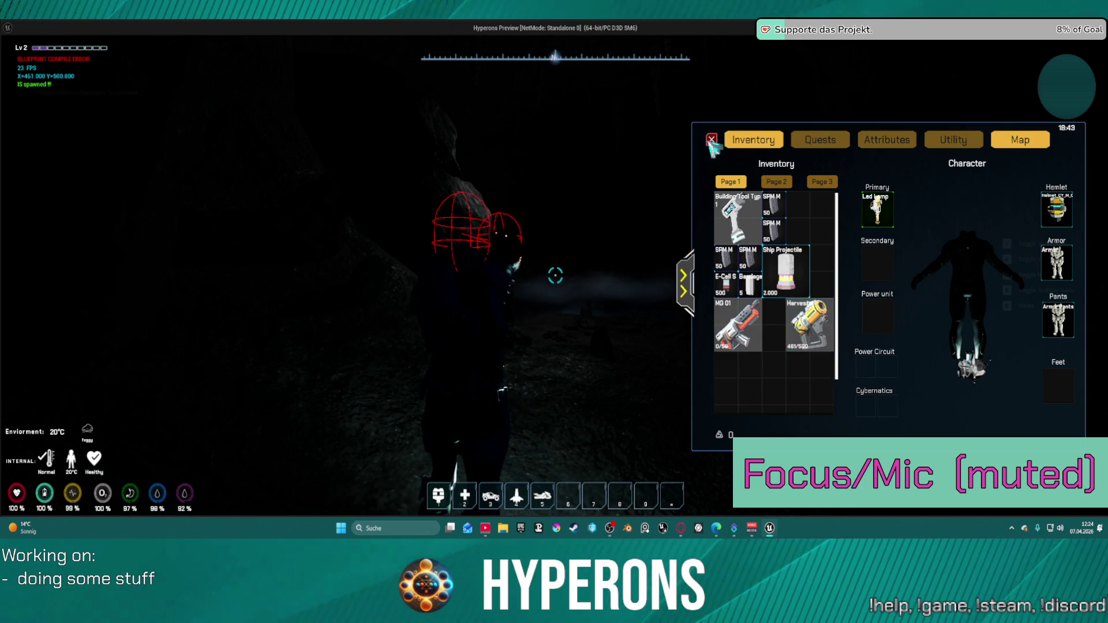
pyautogui.click(711, 140)
# Walk through the dark cave by lamplight and vault up onto the rocks
pyautogui.press('a')
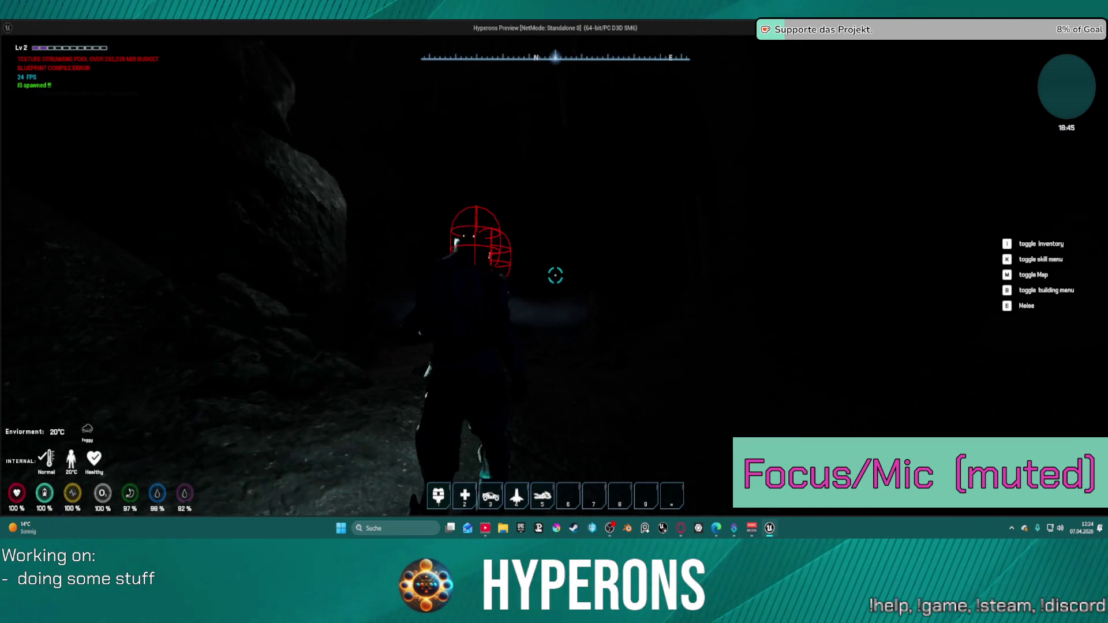
pyautogui.press('w')
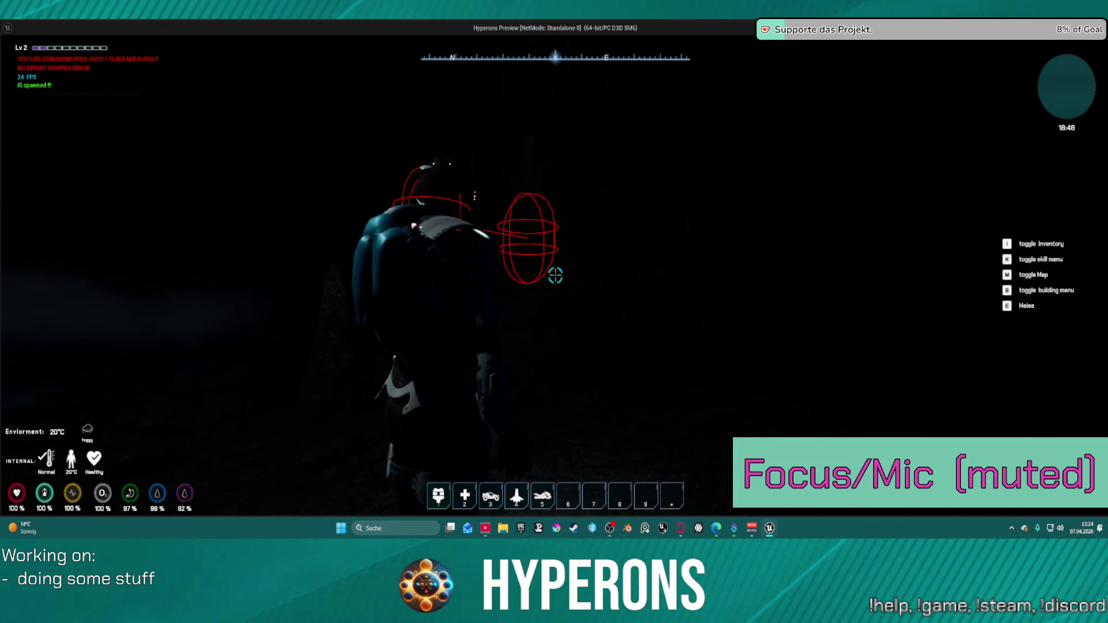
pyautogui.press('w')
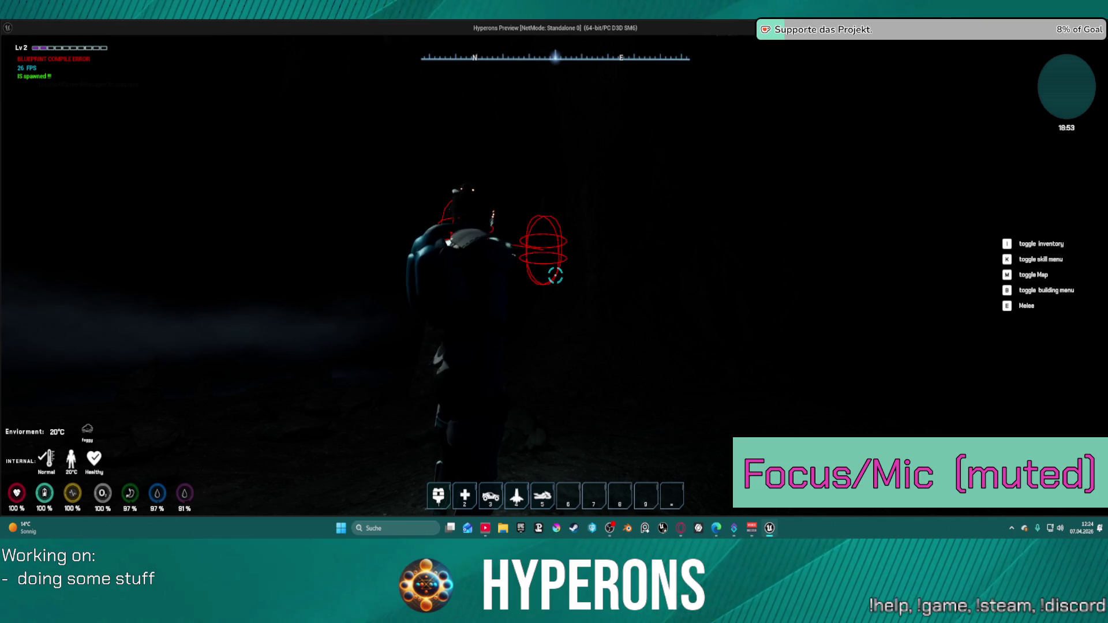
pyautogui.moveTo(553, 311)
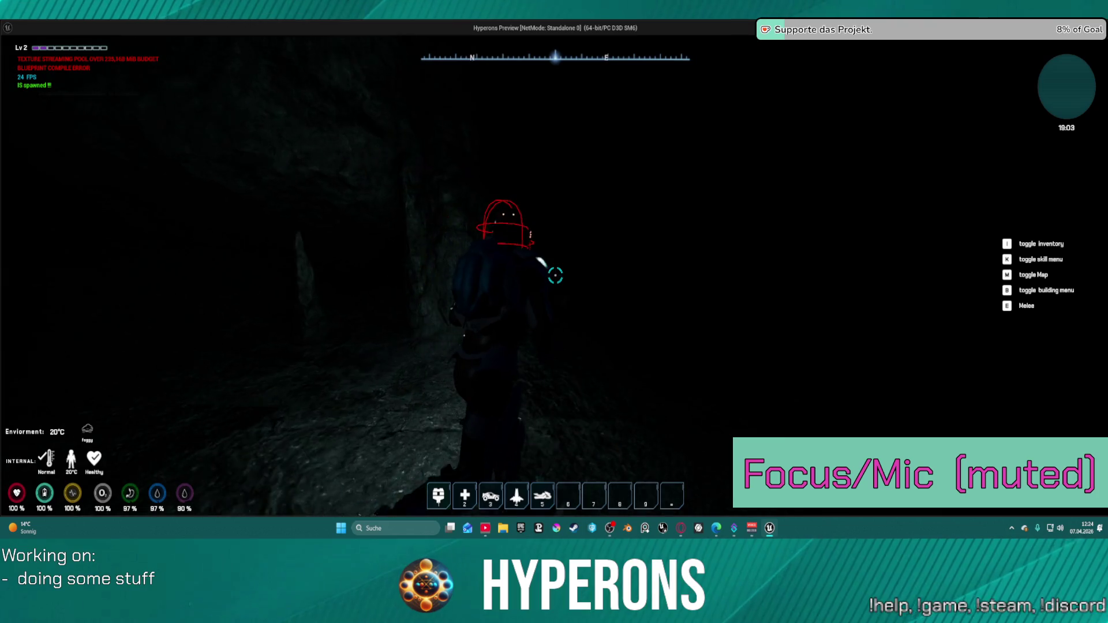
pyautogui.press('e')
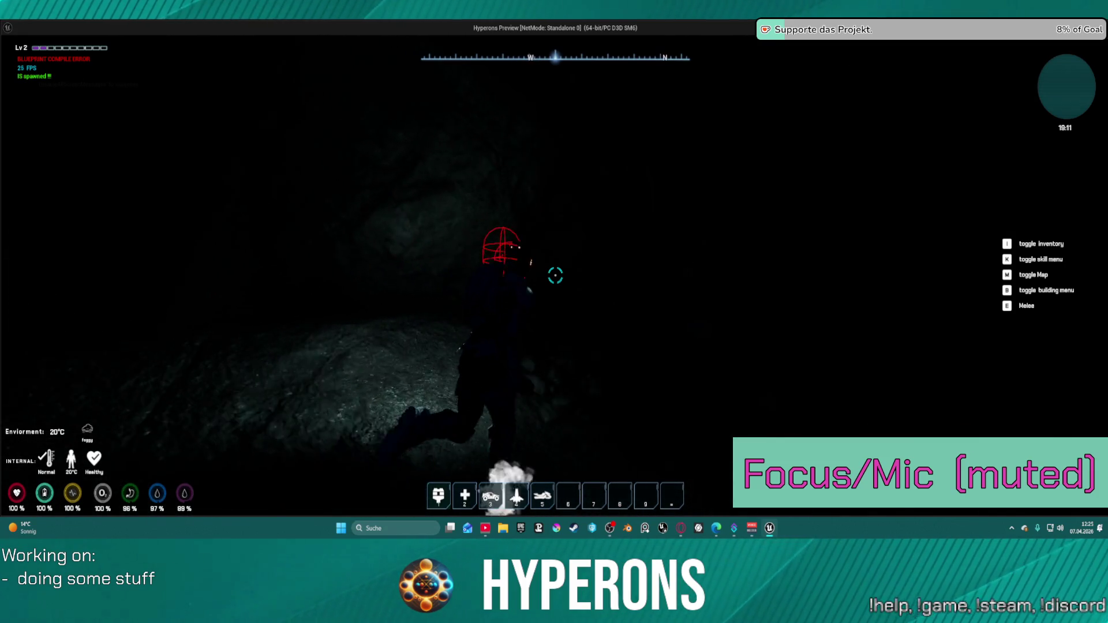
pyautogui.press('F1')
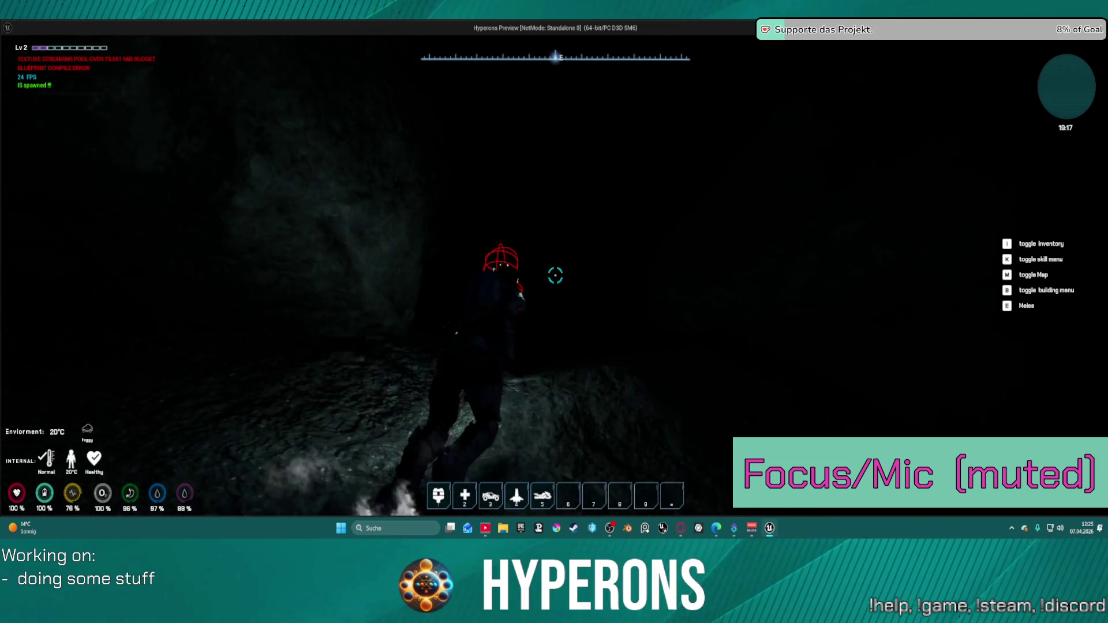
pyautogui.press('space')
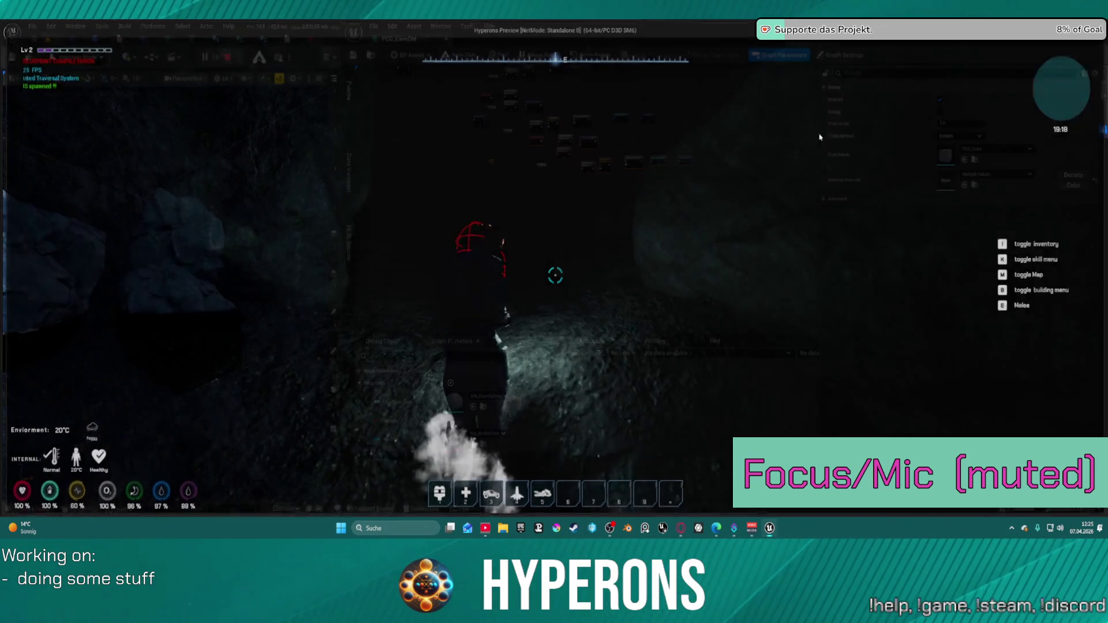
# Stop the play-test, widen the World Outliner, and show BP_Enviorment_Manager's Details
pyautogui.press('Escape')
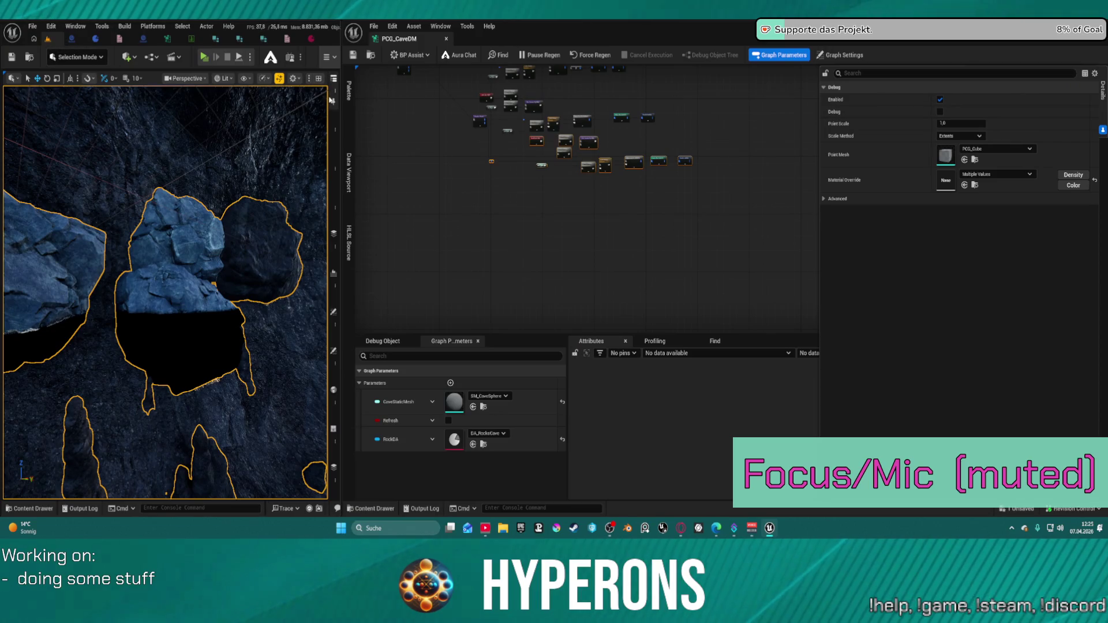
pyautogui.click(333, 96)
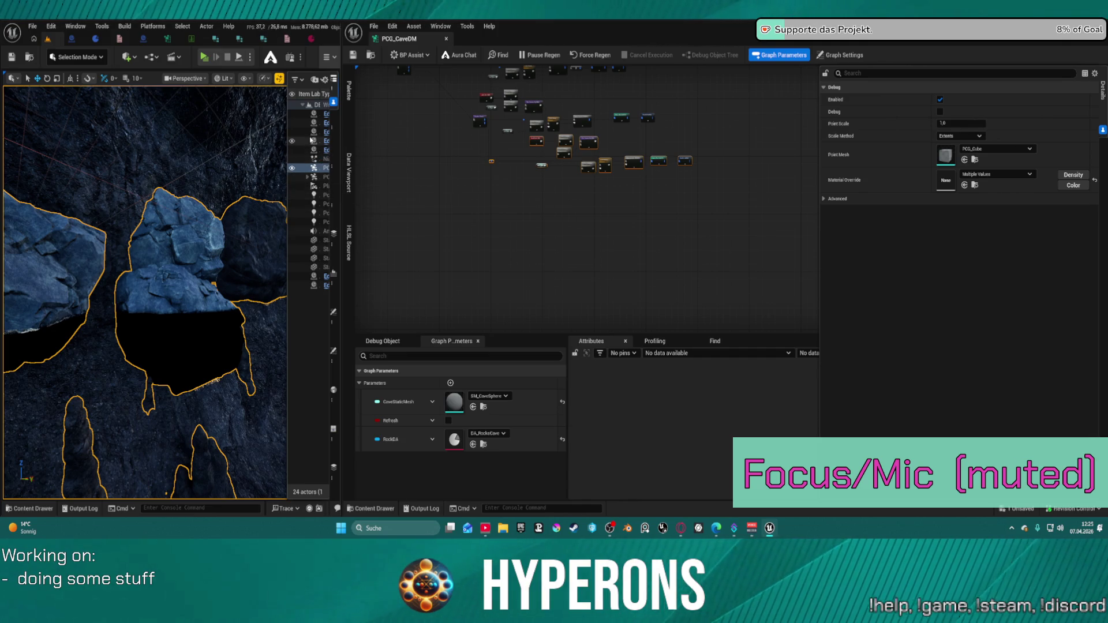
pyautogui.moveTo(285, 119)
pyautogui.mouseDown()
pyautogui.moveTo(168, 118)
pyautogui.moveTo(204, 118)
pyautogui.mouseUp()
pyautogui.click(268, 115)
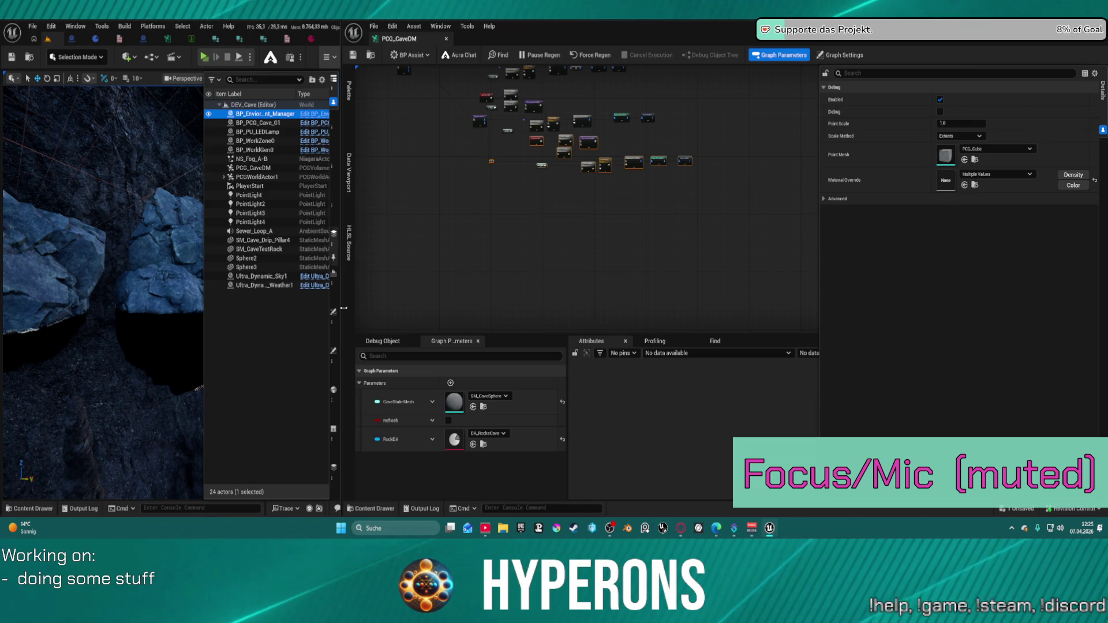
pyautogui.click(334, 354)
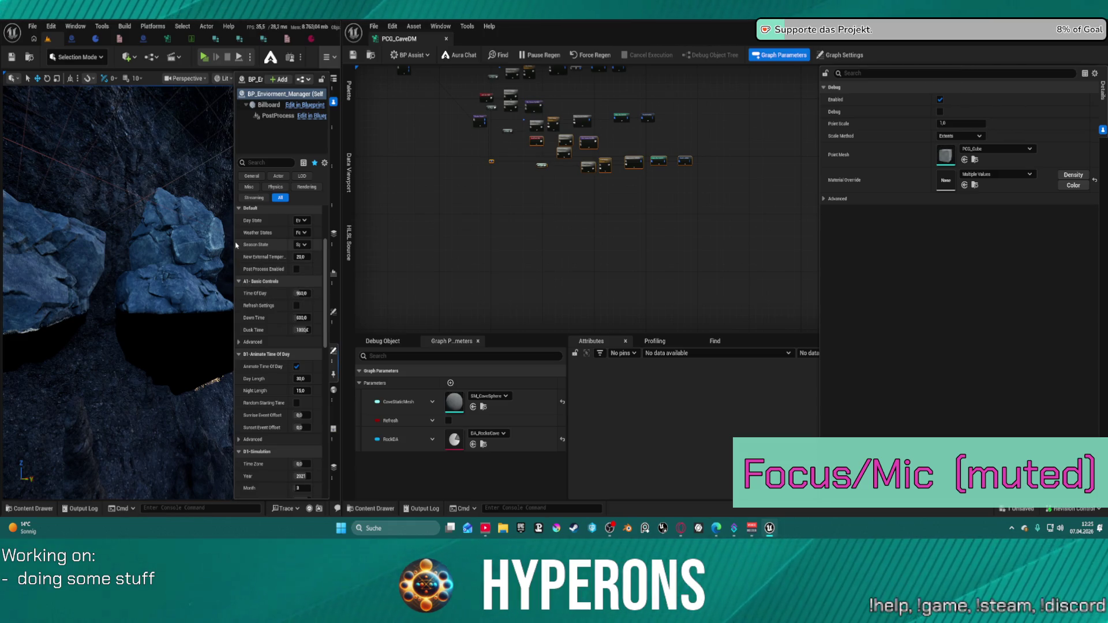
# Uncheck Animate Time Of Day and enter 0 for Time Of Day under A1-Basic Controls
pyautogui.moveTo(233, 237); pyautogui.dragTo(158, 242)
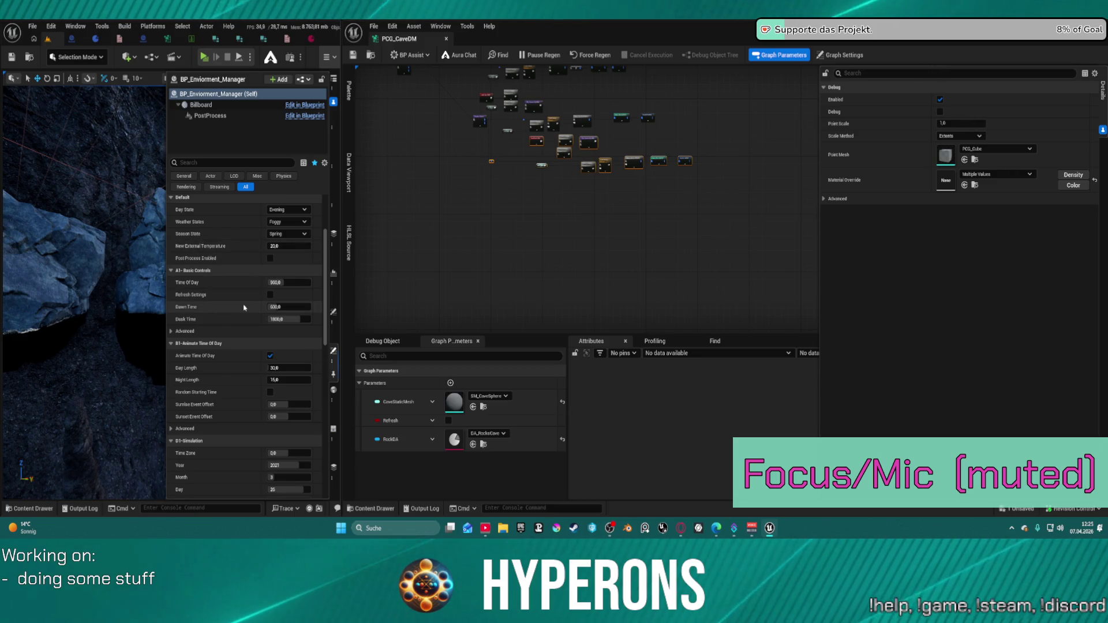
pyautogui.click(270, 355)
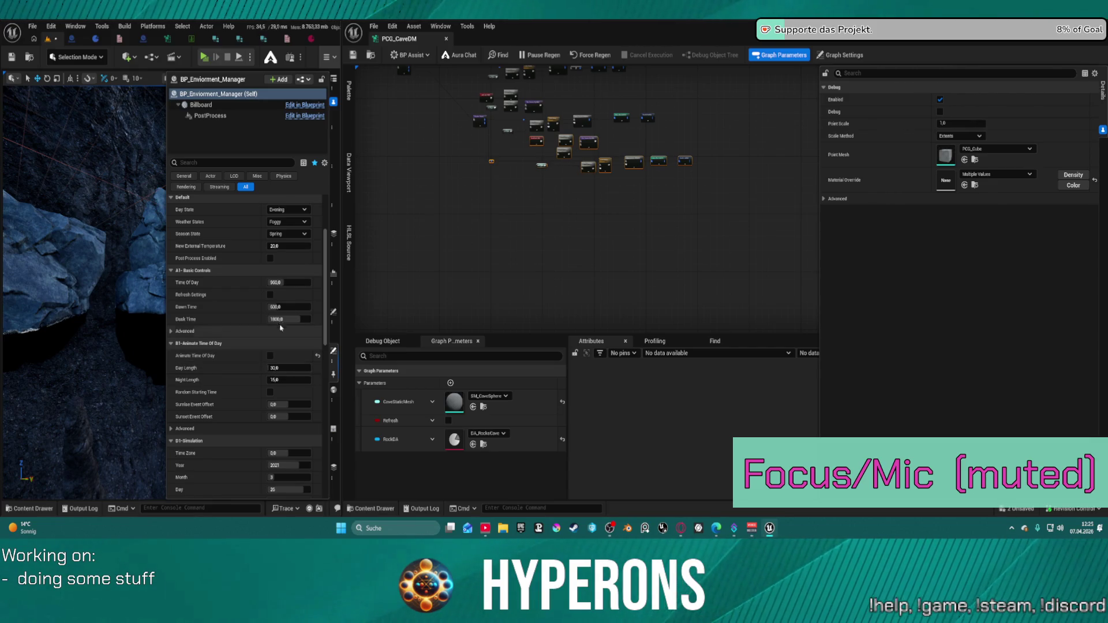
pyautogui.click(288, 270)
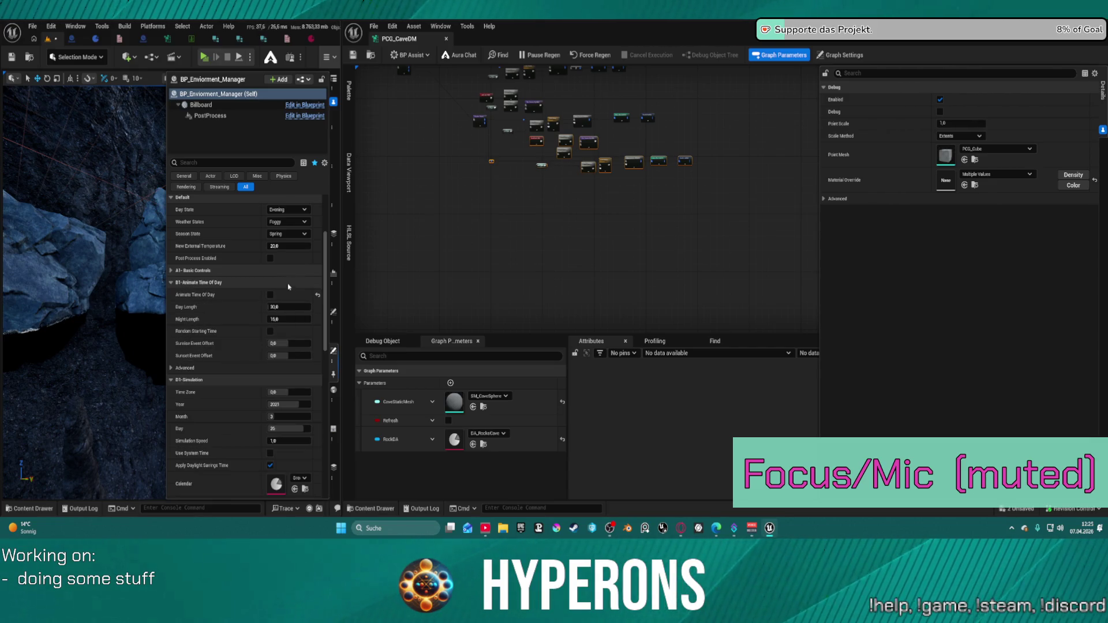
pyautogui.click(172, 282)
pyautogui.click(175, 274)
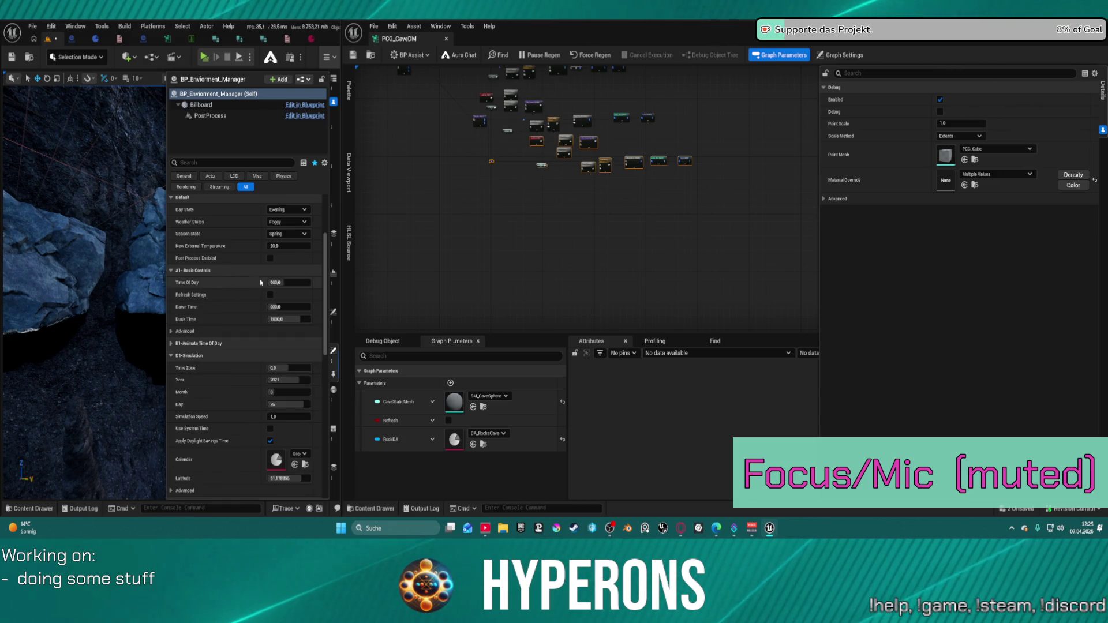
pyautogui.click(280, 282)
pyautogui.write('0')
pyautogui.press('Return')
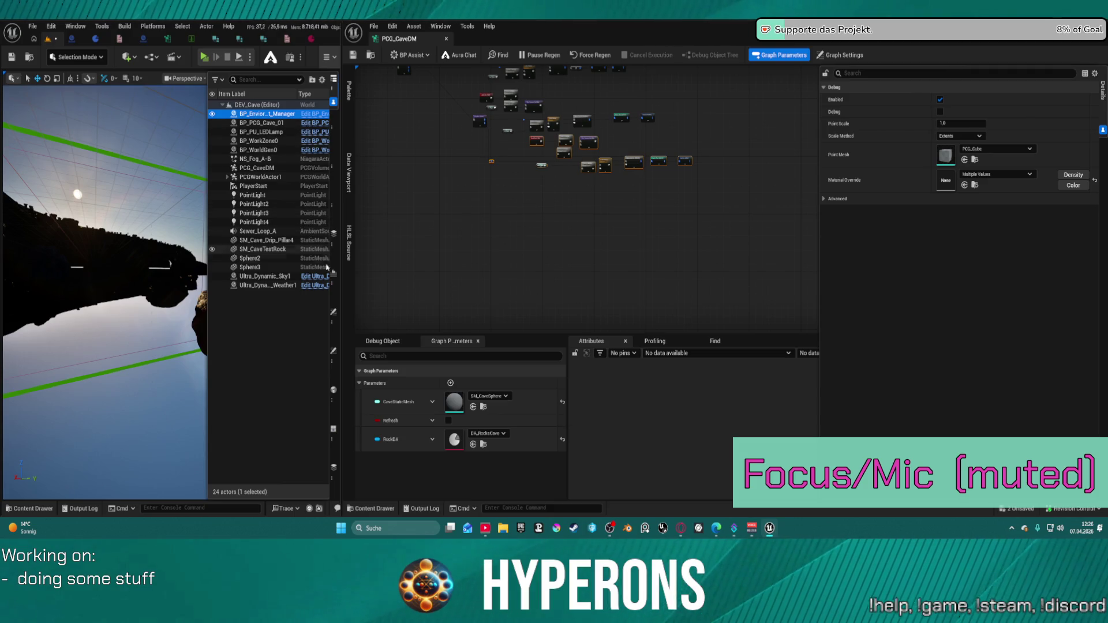
# Uncheck Post Process Enabled, set Day State to Afternoon, and start a new play session
pyautogui.click(333, 341)
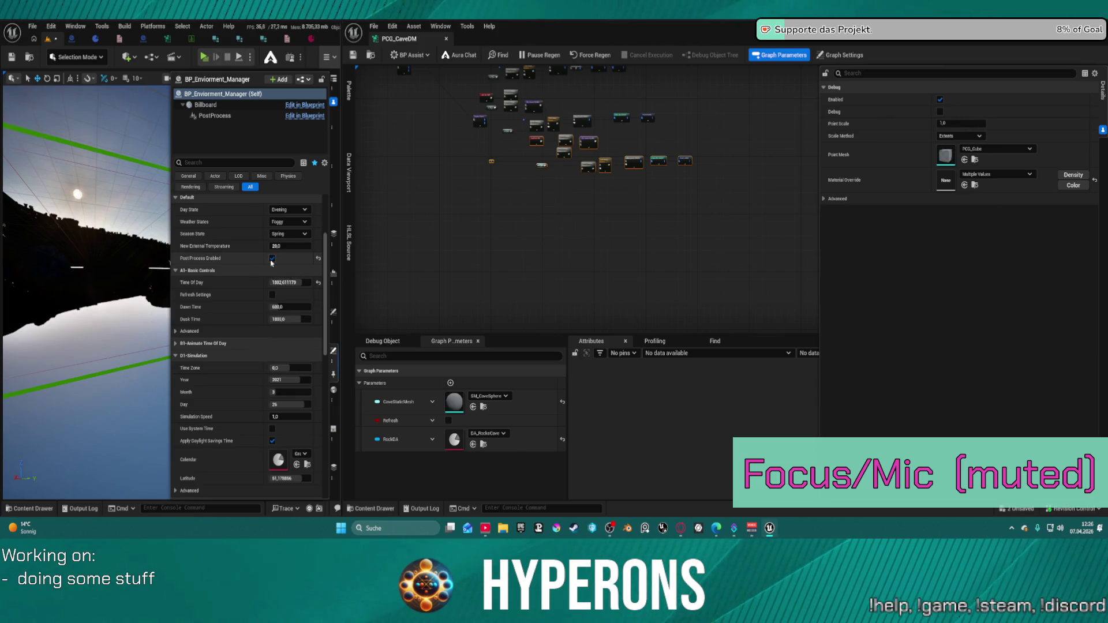
pyautogui.click(272, 258)
pyautogui.click(288, 209)
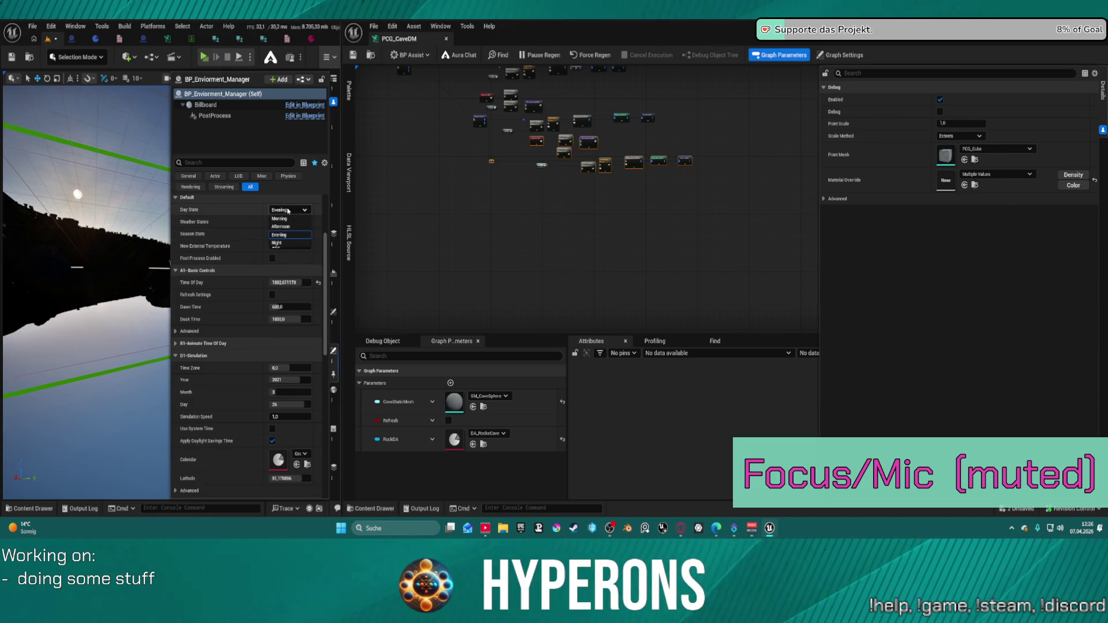
pyautogui.click(288, 243)
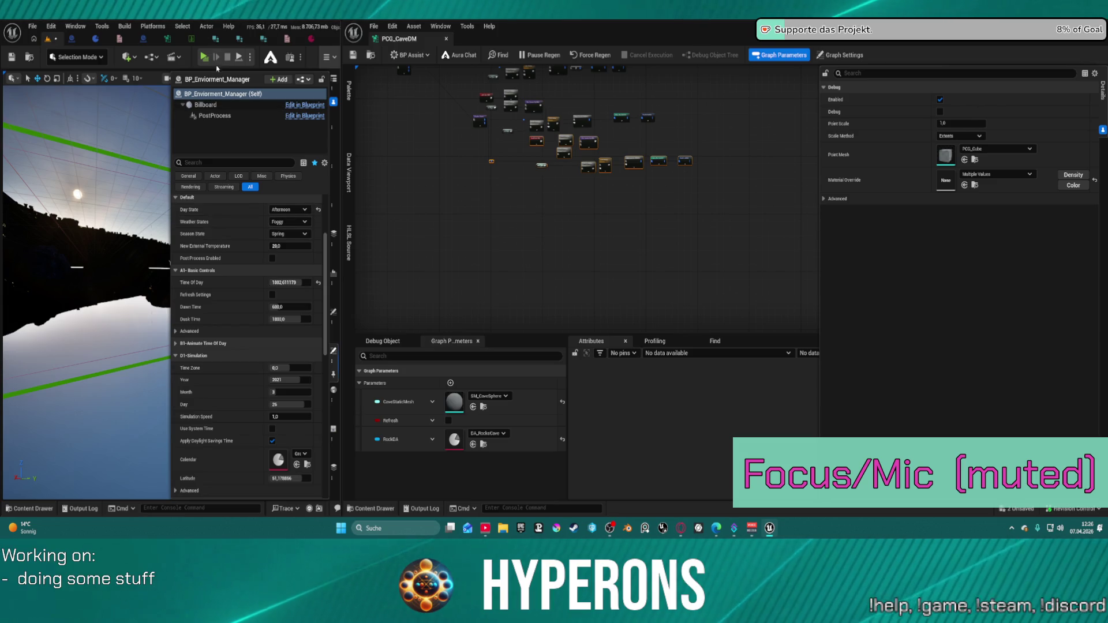
pyautogui.click(205, 57)
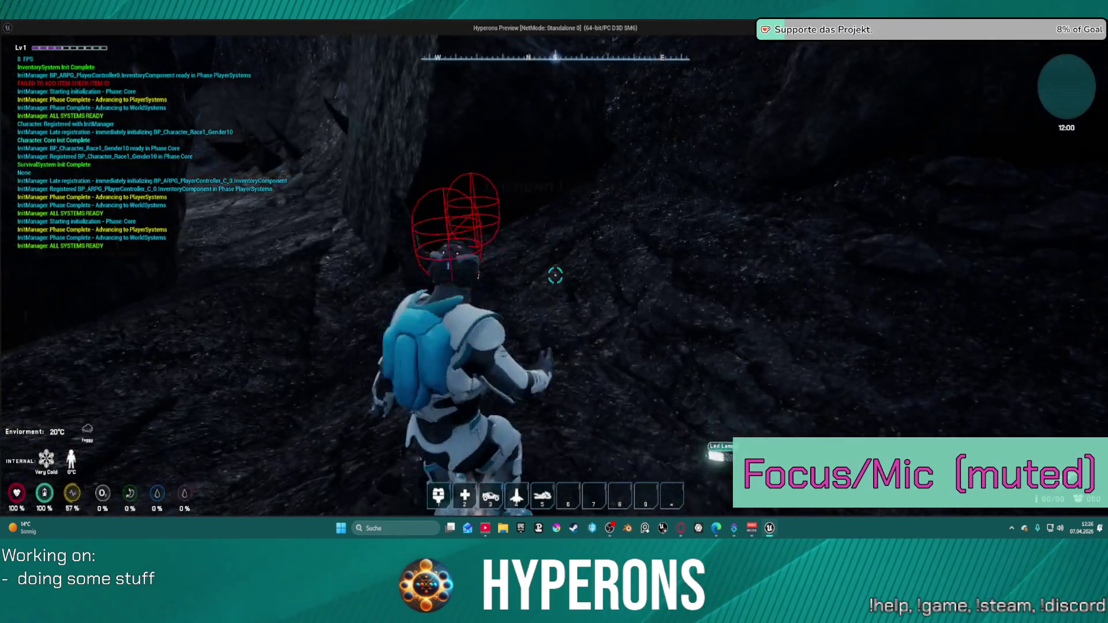
# Fly the character down and run toward the rocky cave passage
pyautogui.press('space')
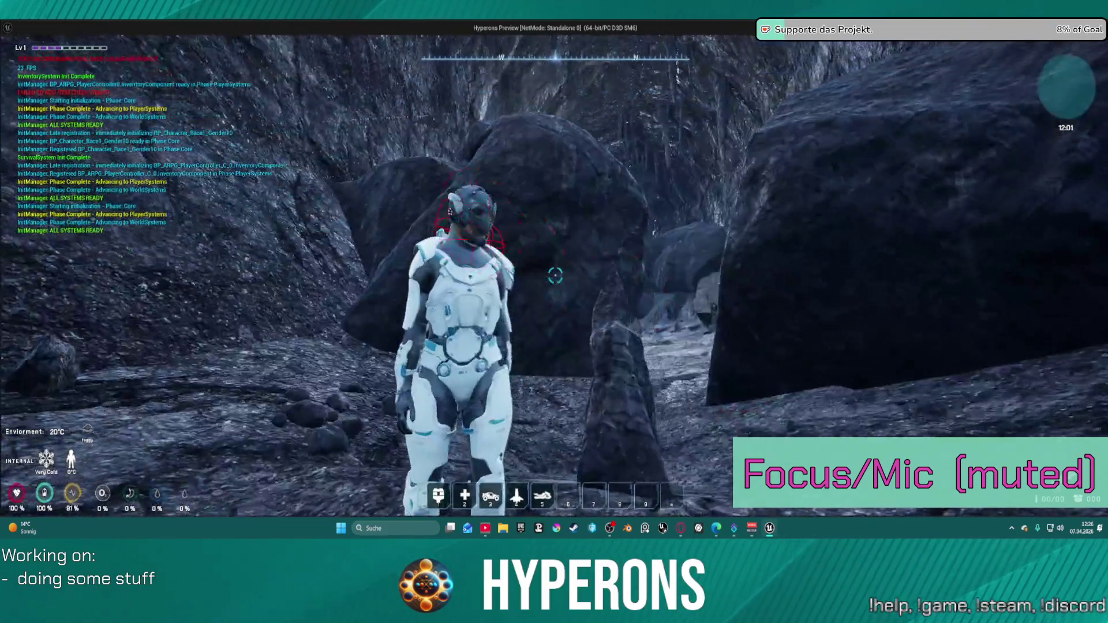
pyautogui.press('w')
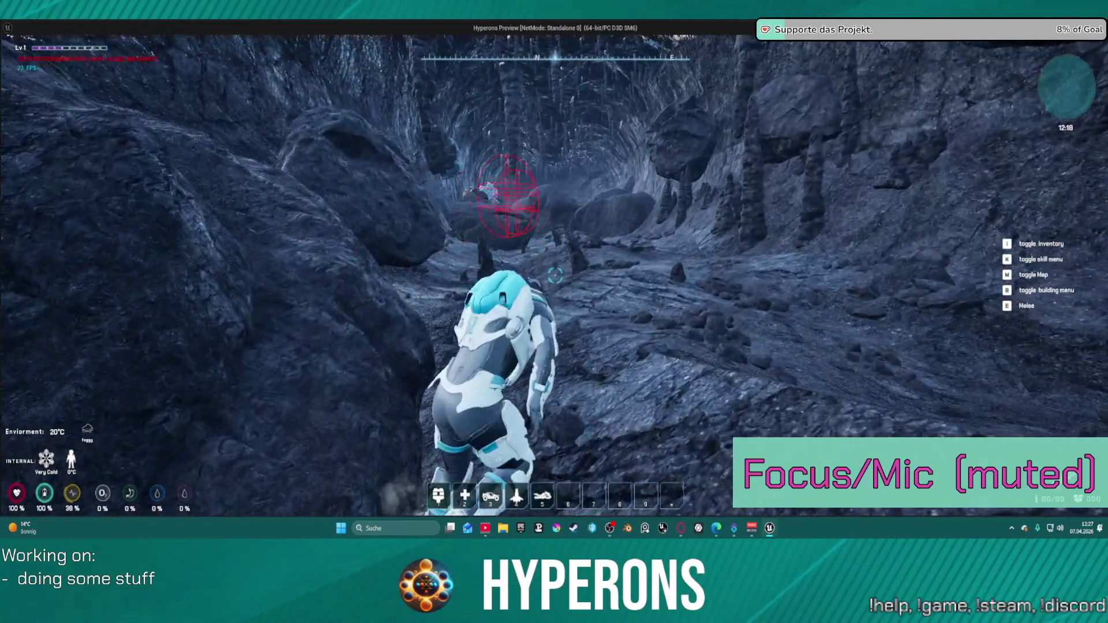
# Toggle the inventory, then run, jump and vault over the large cave rock
pyautogui.press('i')
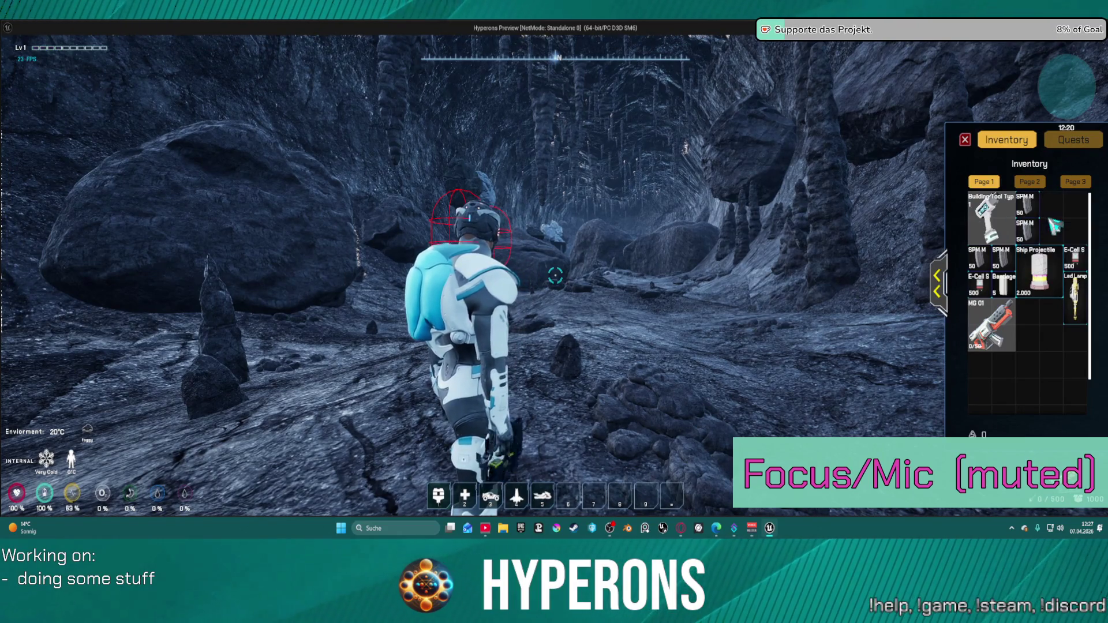
pyautogui.press('w')
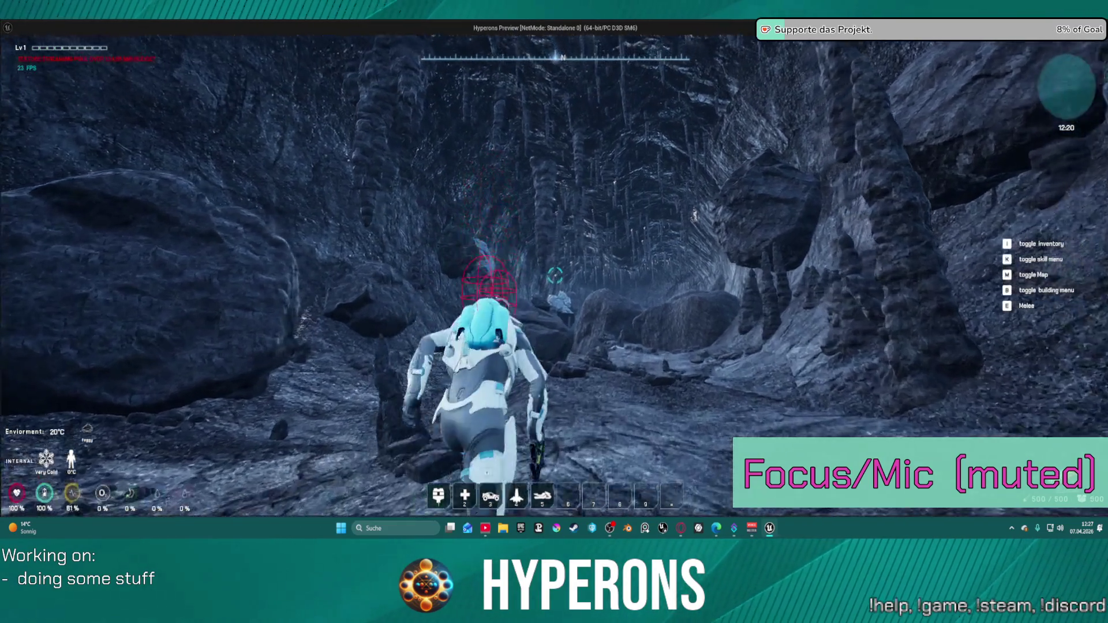
pyautogui.moveTo(553, 312)
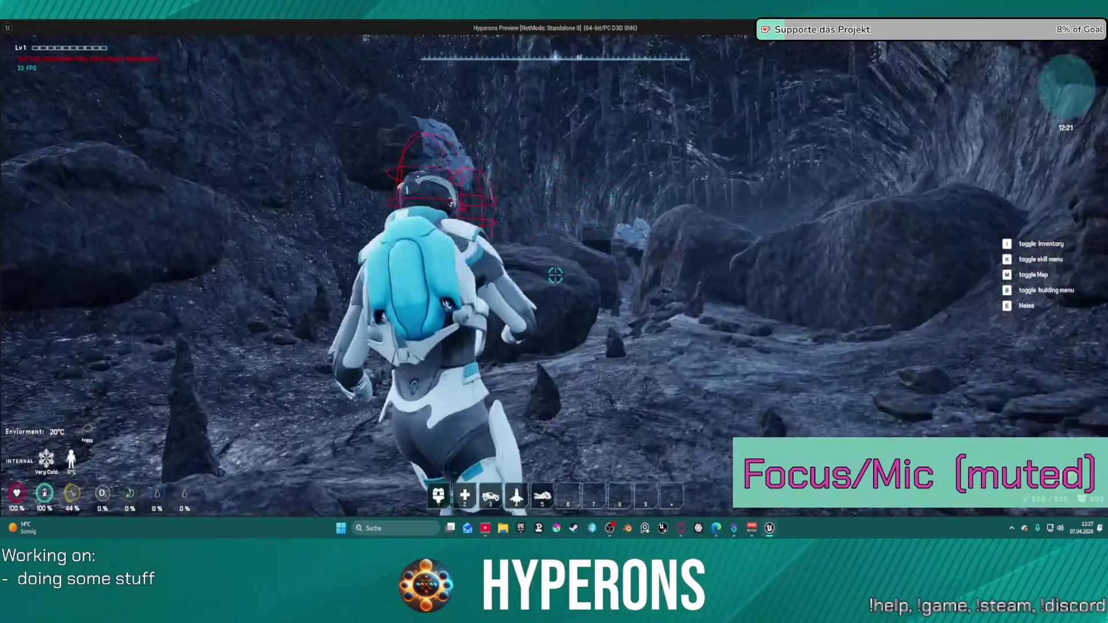
pyautogui.press('w')
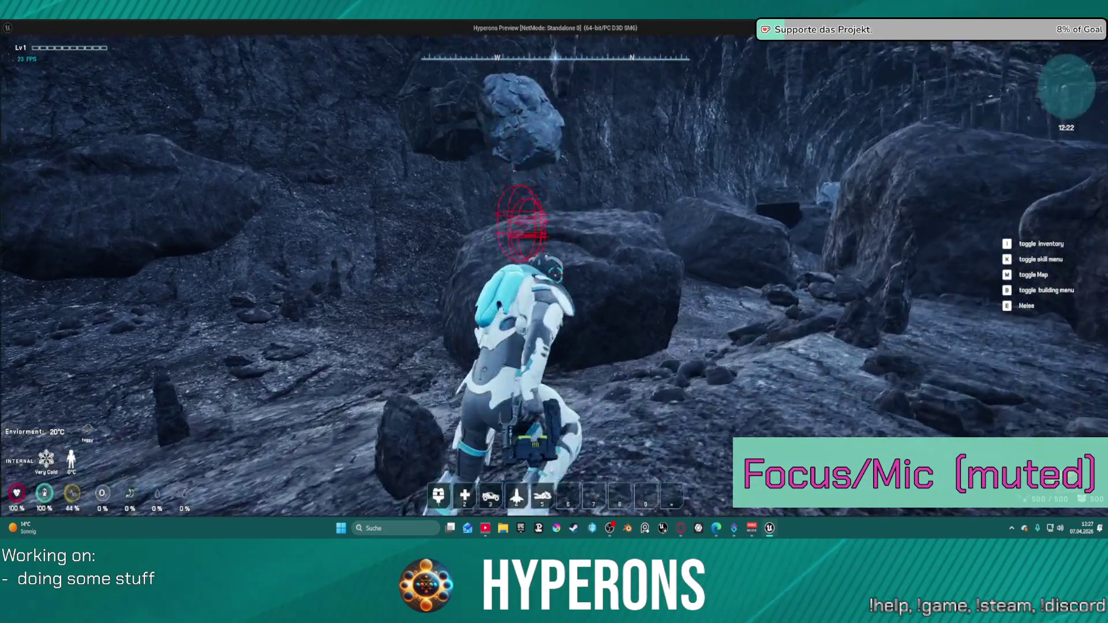
pyautogui.press('space')
pyautogui.press('w')
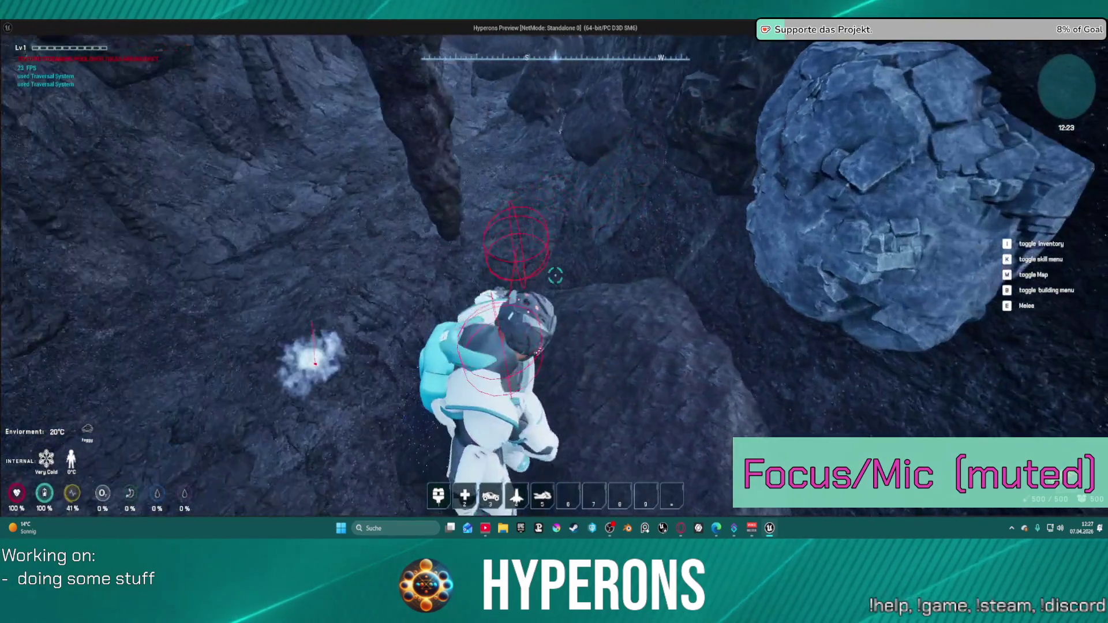
pyautogui.press('w')
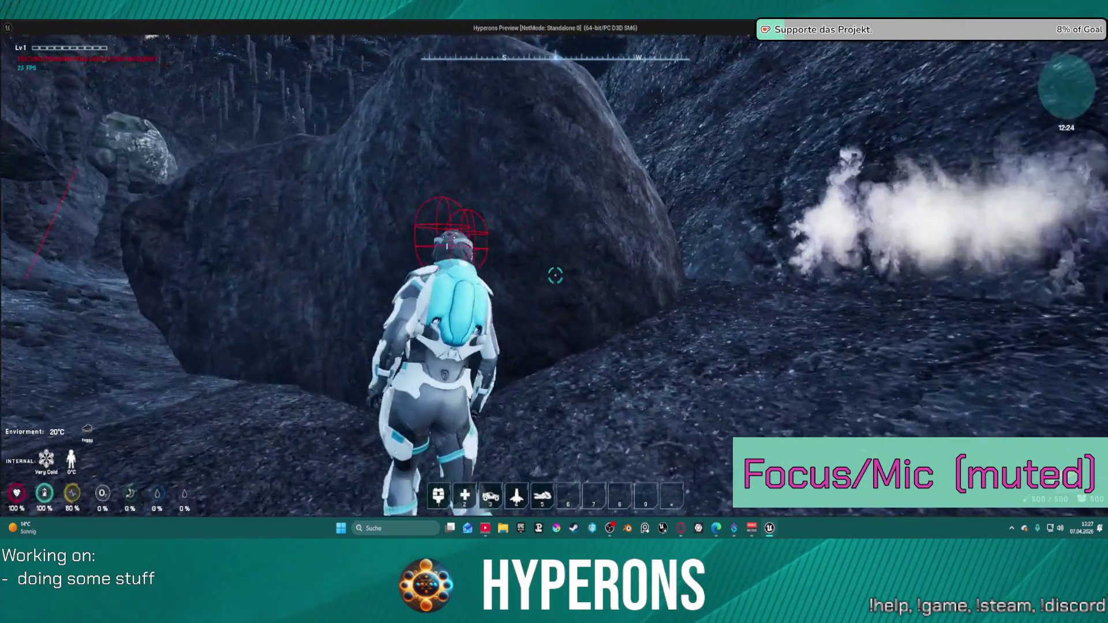
pyautogui.press('w')
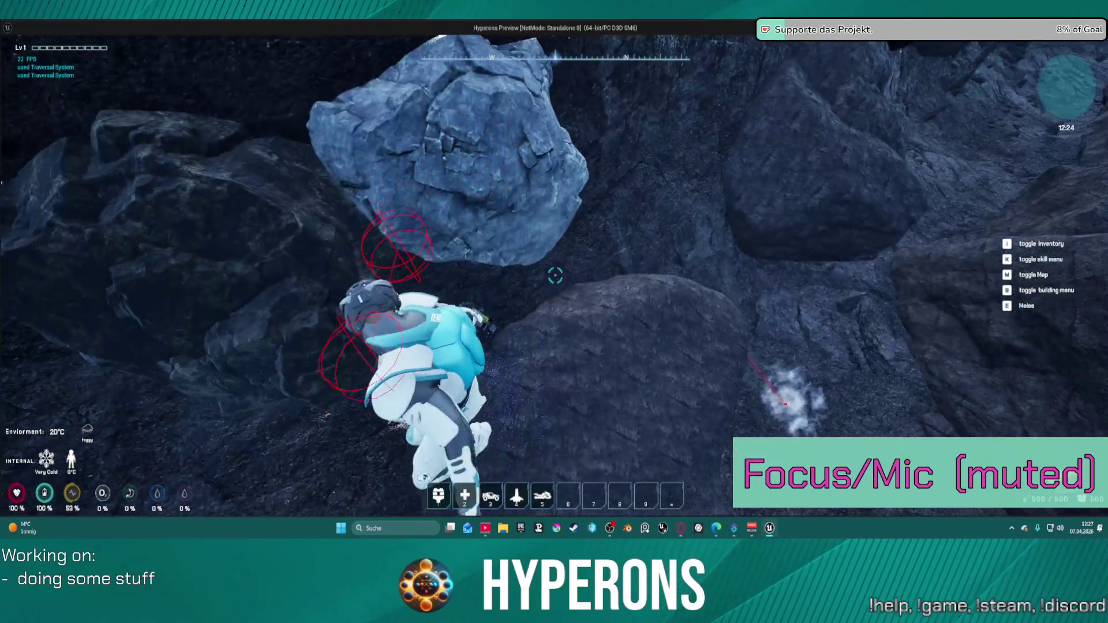
# Climb over the big rock, mine an ore rock, and collect the dropped Normal Stone
pyautogui.press('w')
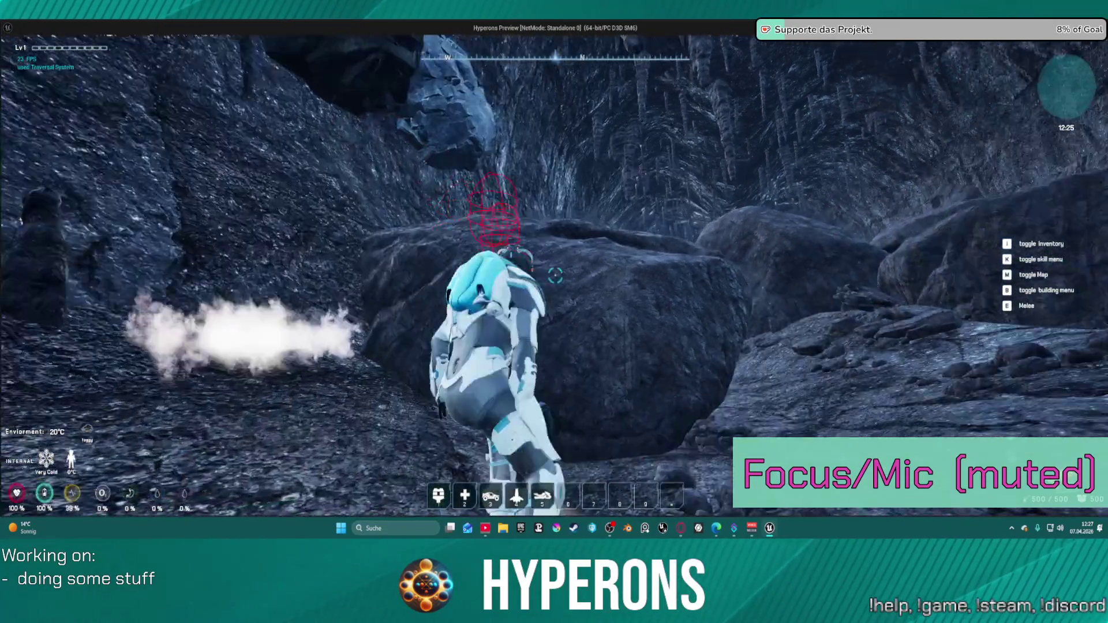
pyautogui.press('w')
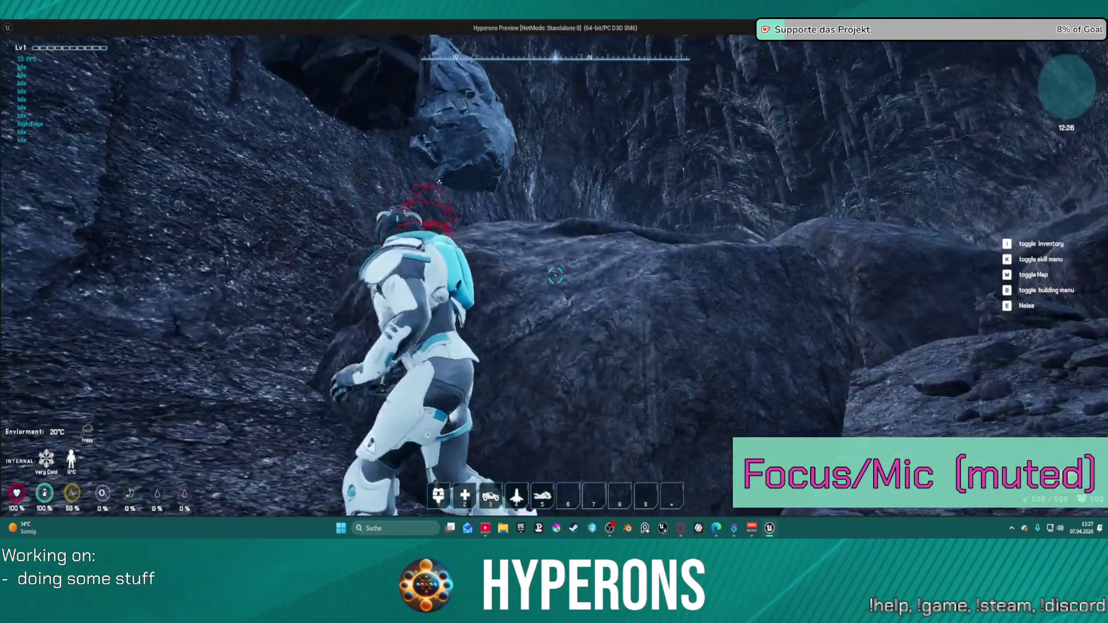
pyautogui.press('w')
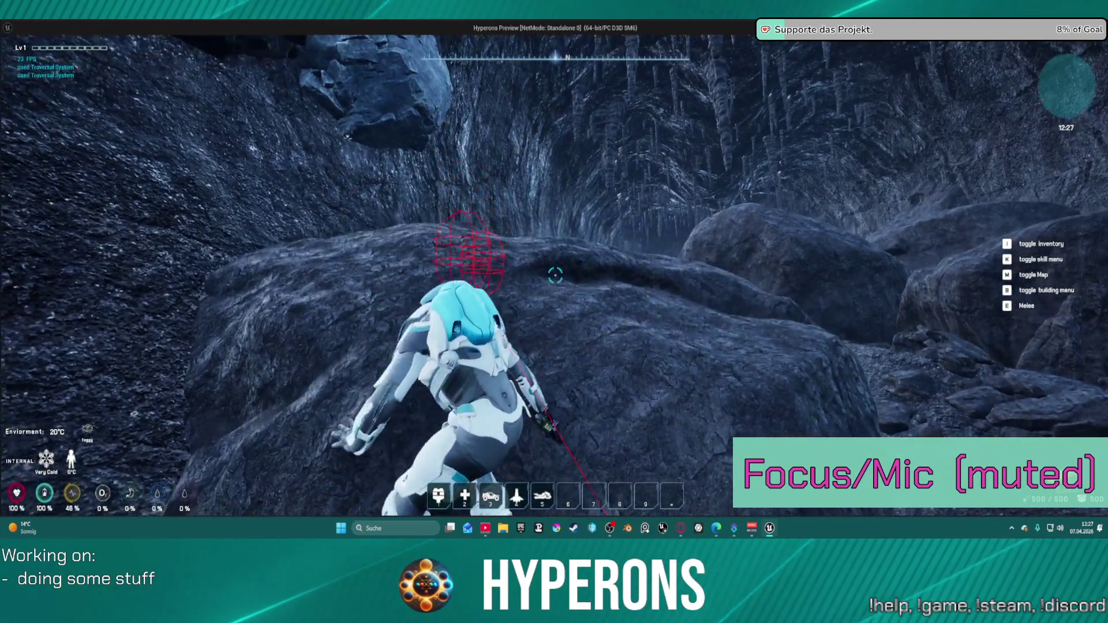
pyautogui.press('w')
pyautogui.press('w')
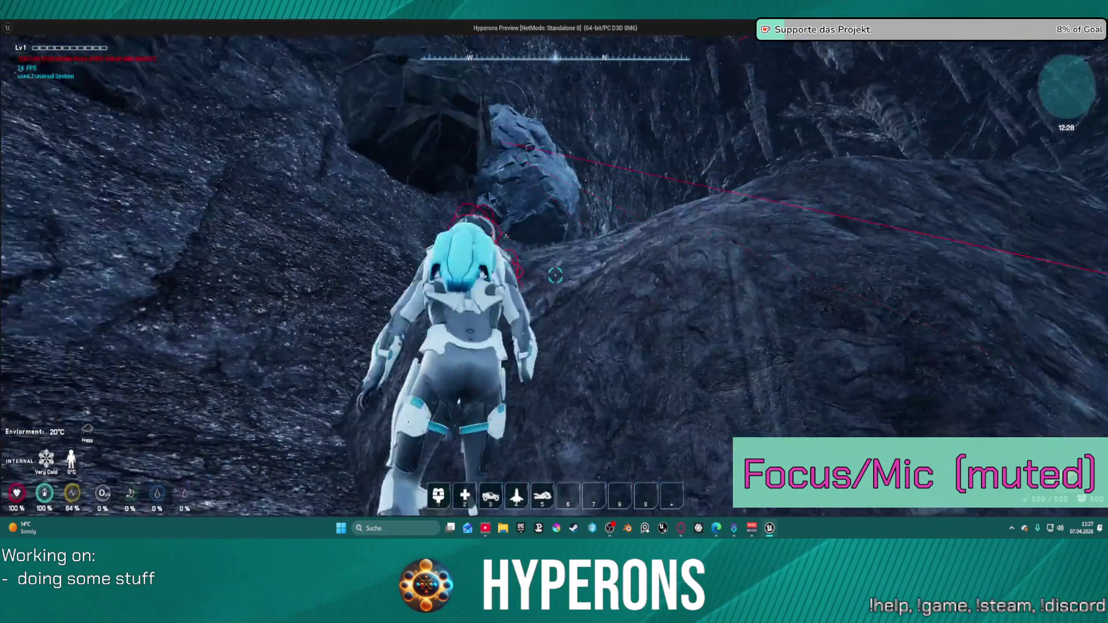
pyautogui.click(554, 275)
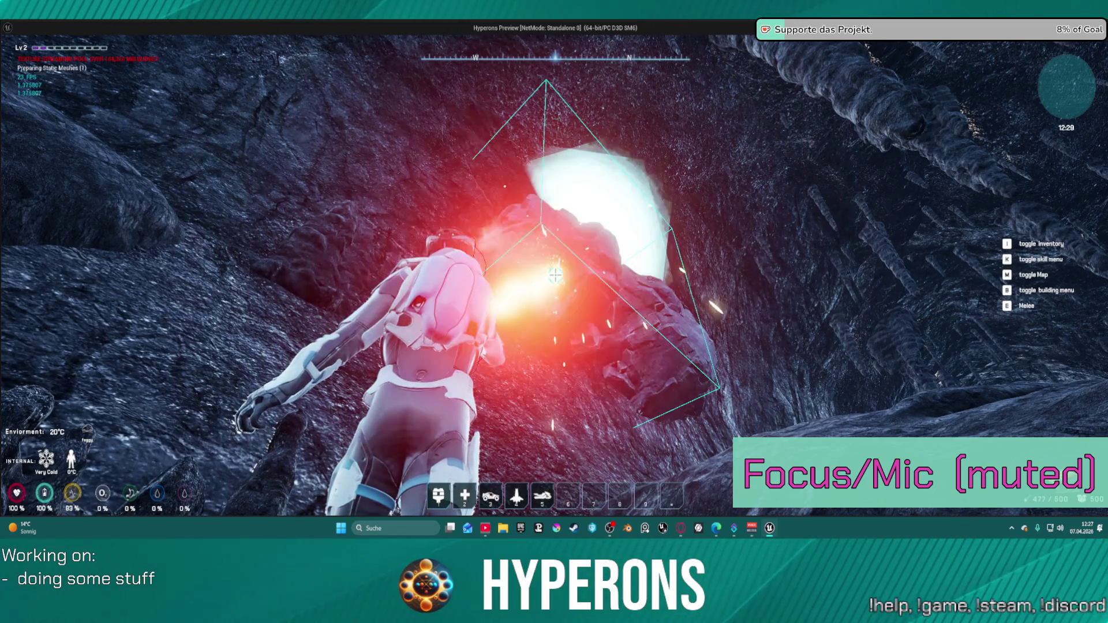
pyautogui.press('w')
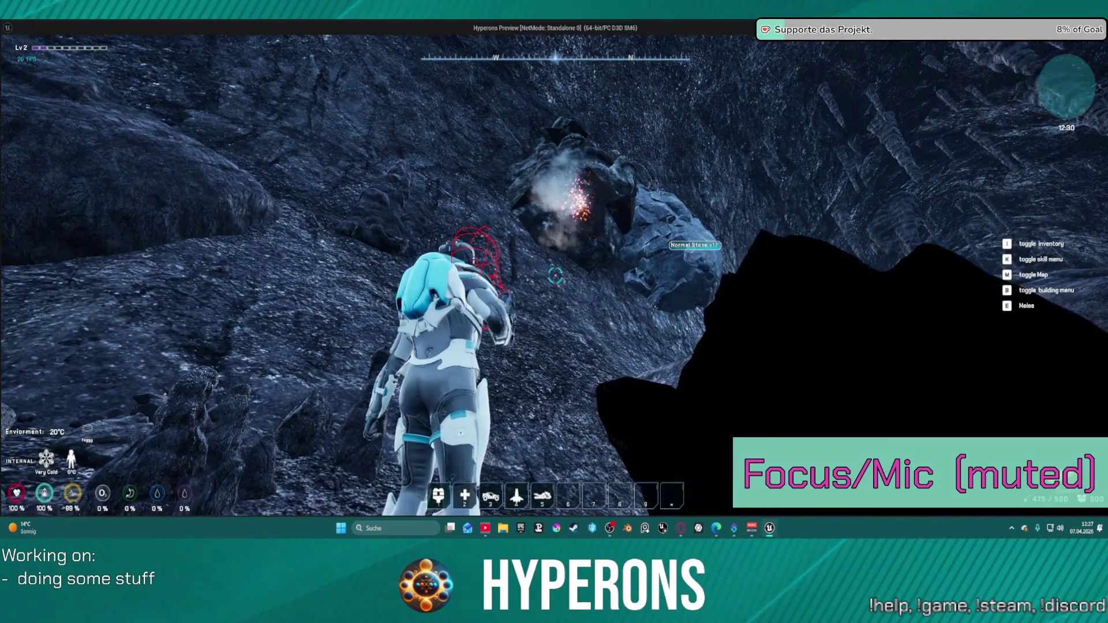
pyautogui.press('w')
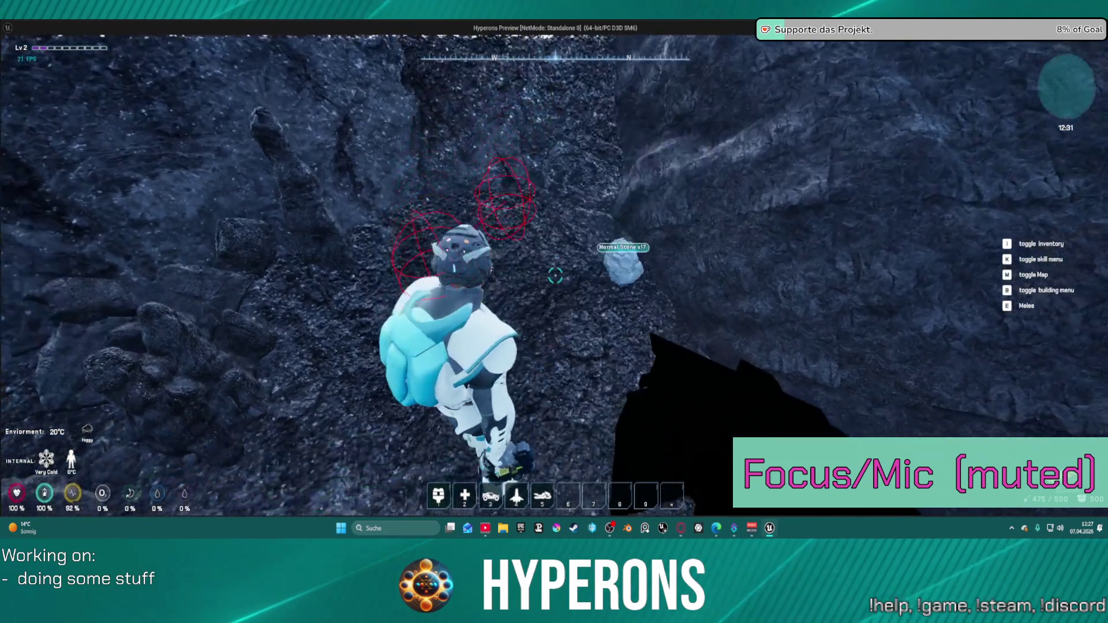
pyautogui.press('w')
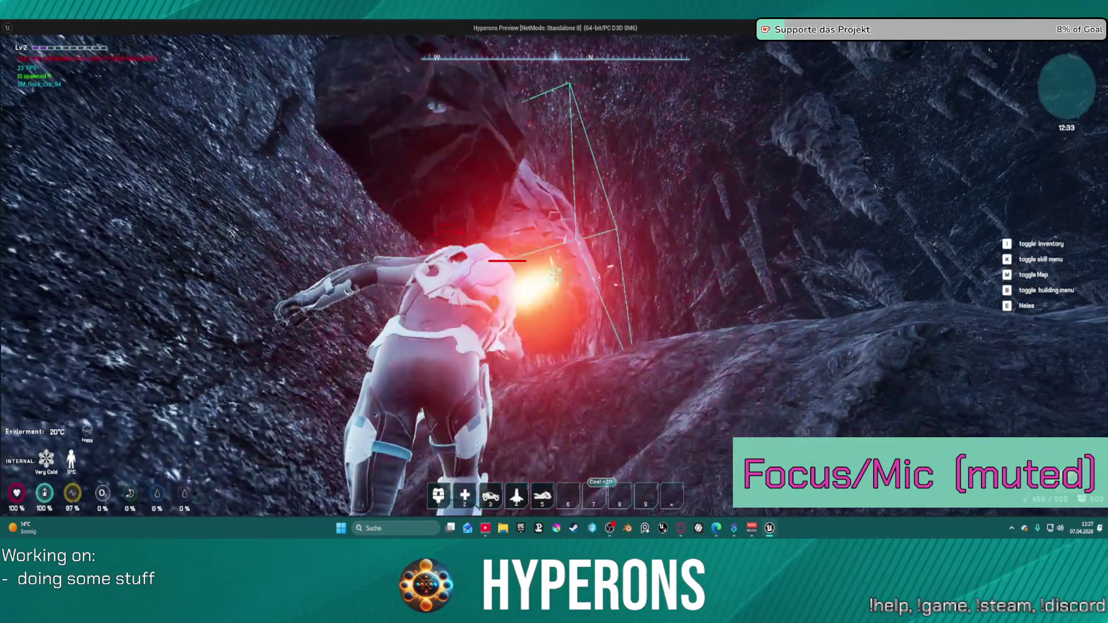
# Climb up the crevice onto the rock top and start mining the large rock
pyautogui.press('space')
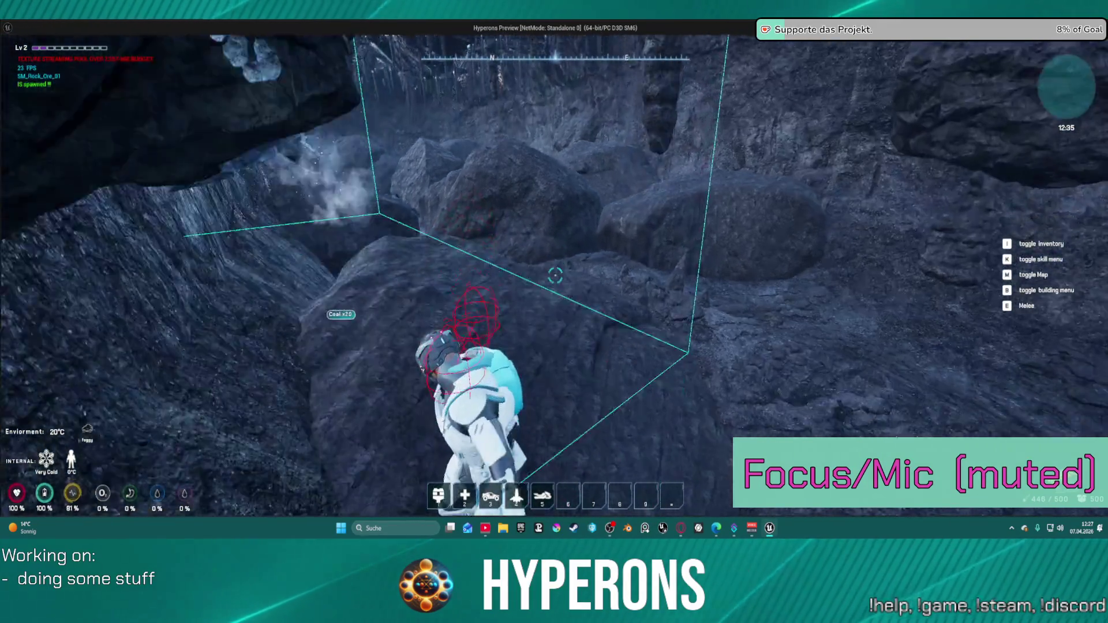
pyautogui.press('w')
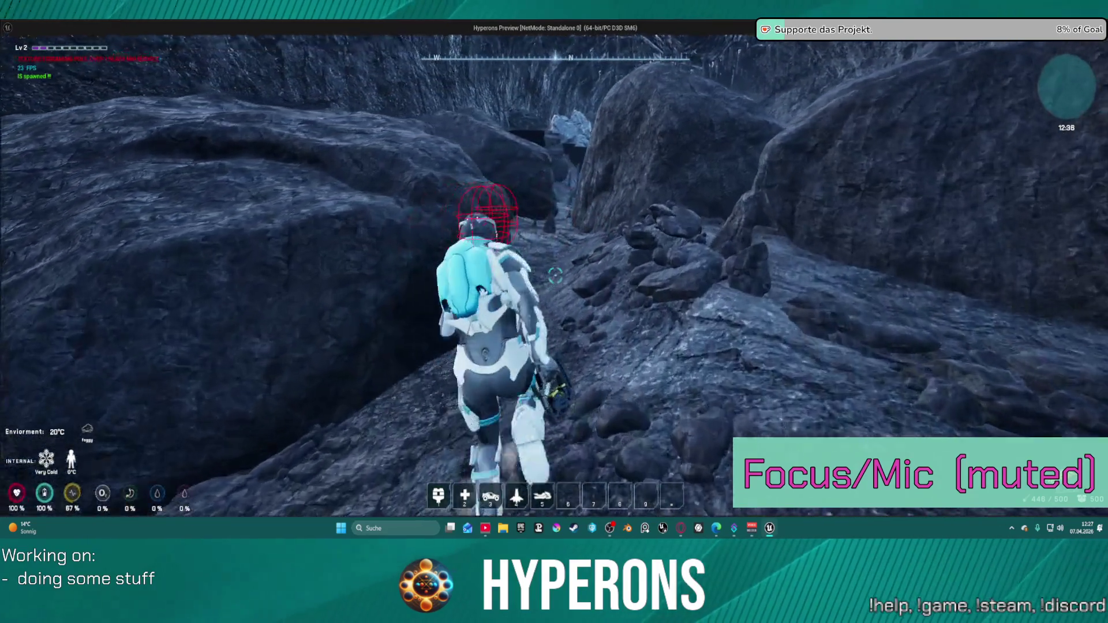
pyautogui.press('w')
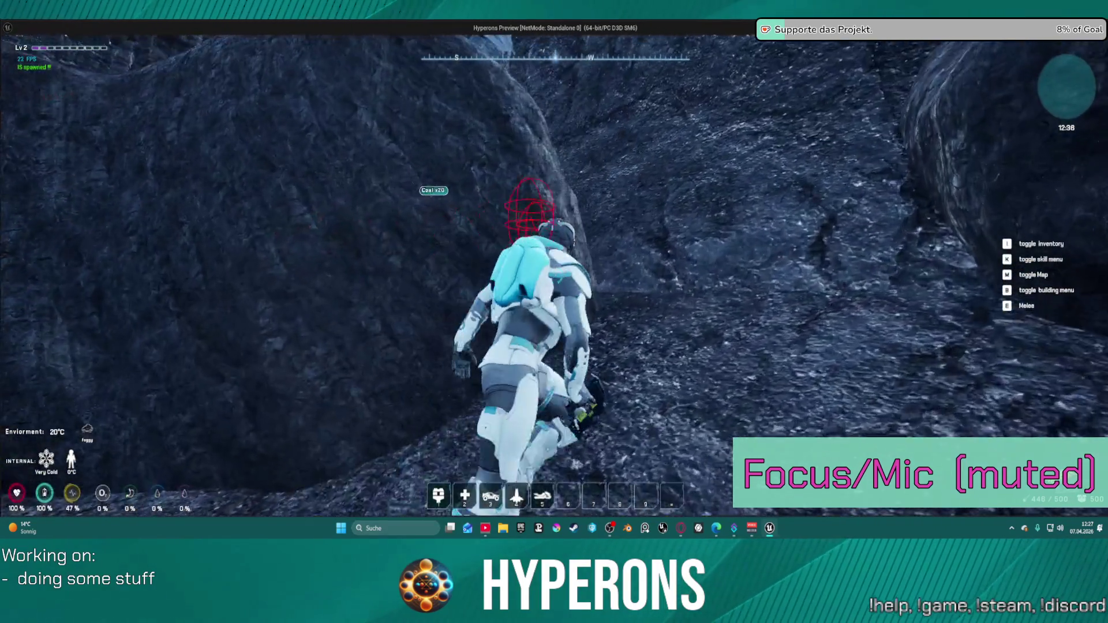
pyautogui.press('w')
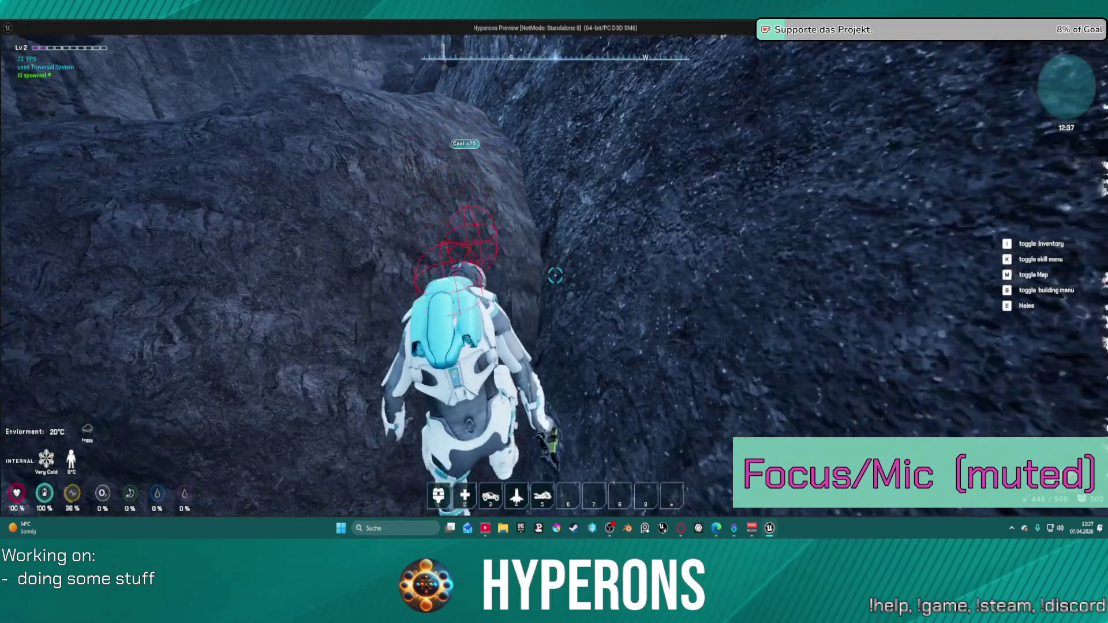
pyautogui.press('w')
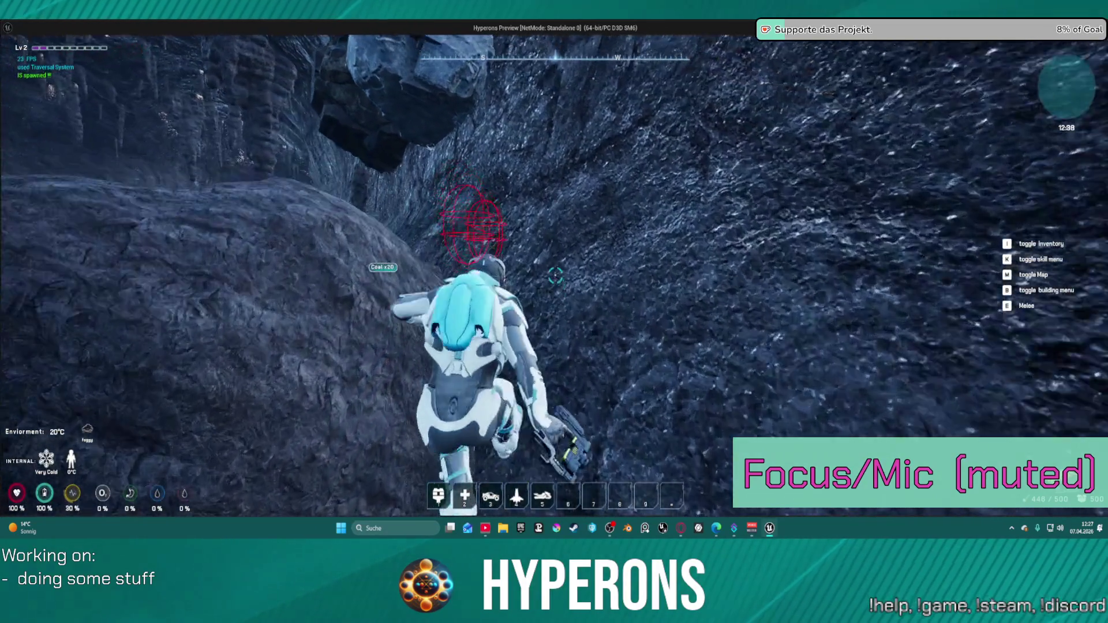
pyautogui.press('w')
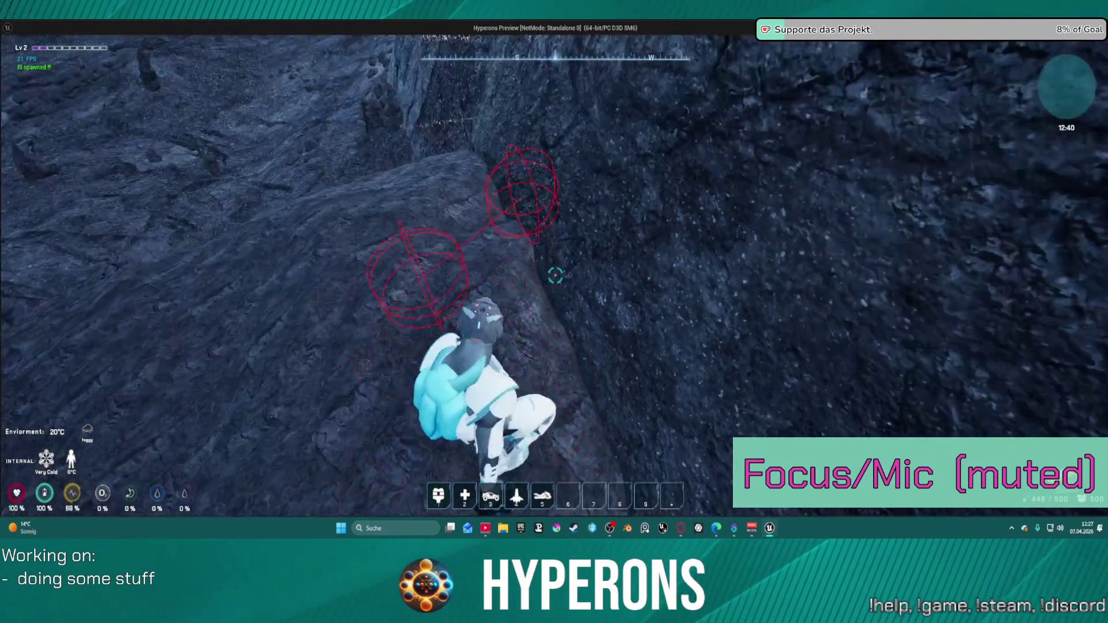
pyautogui.click(555, 275)
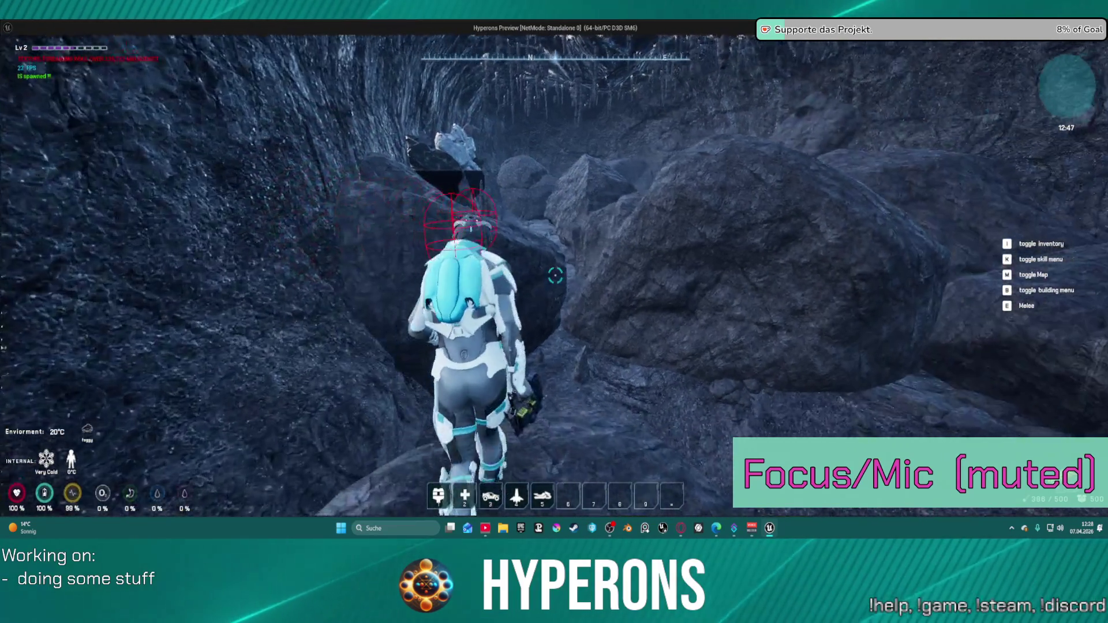
# Boost and climb up the rocky passage toward the ledge
pyautogui.press('space')
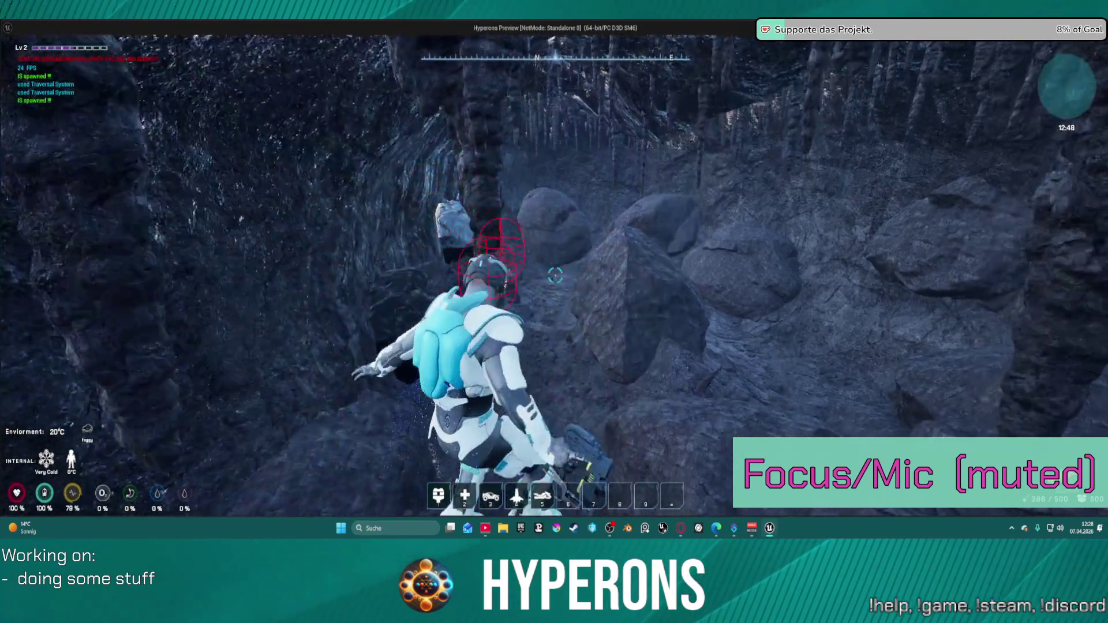
pyautogui.press('w')
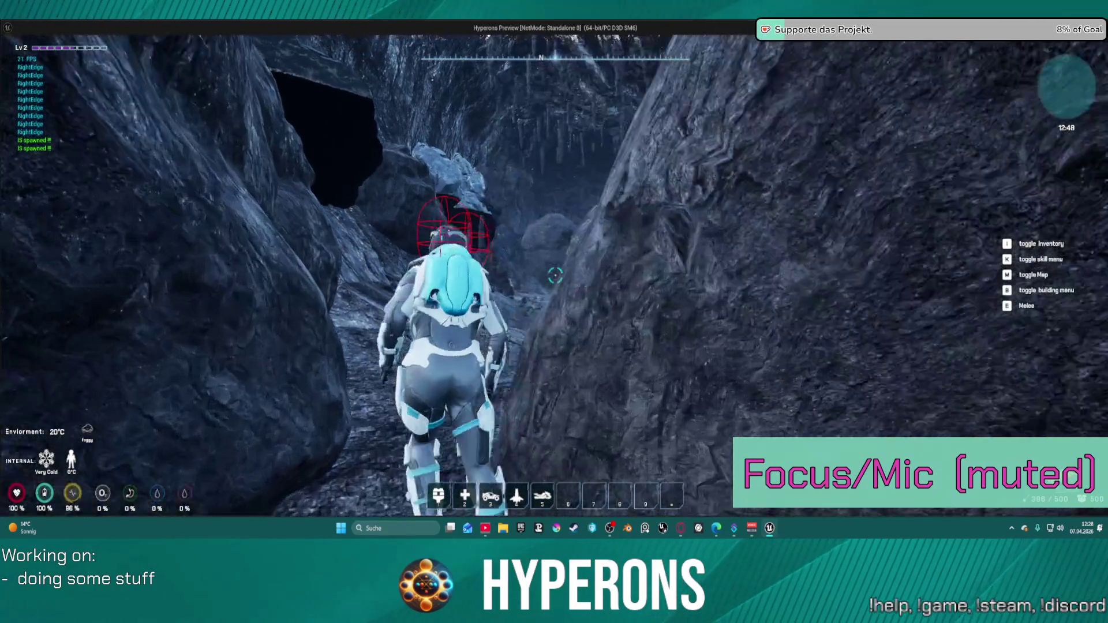
pyautogui.press('w')
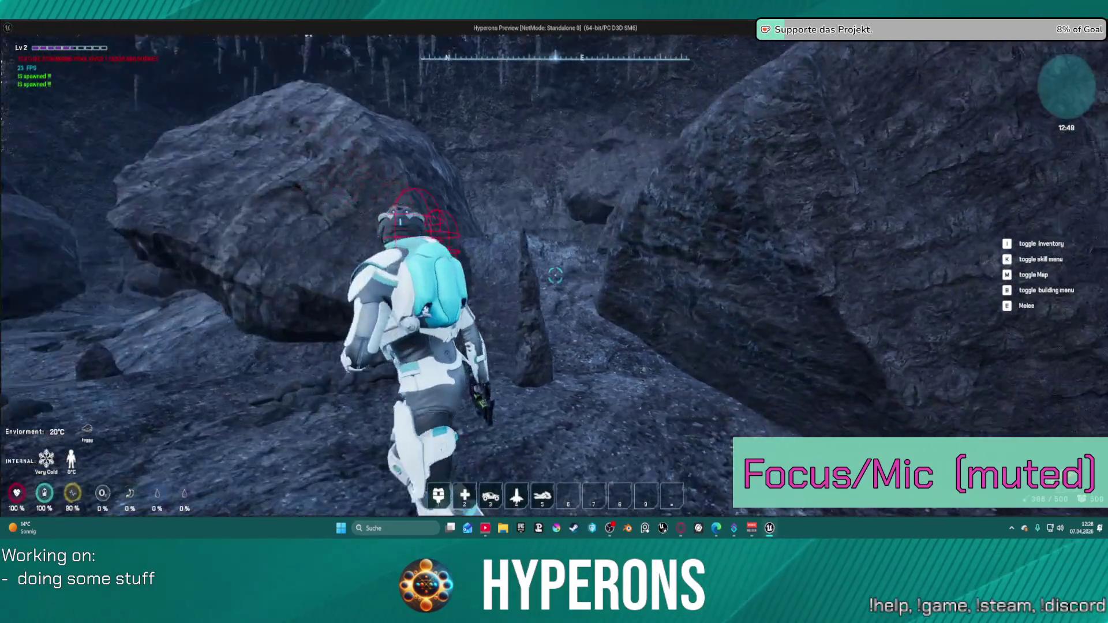
pyautogui.press('w')
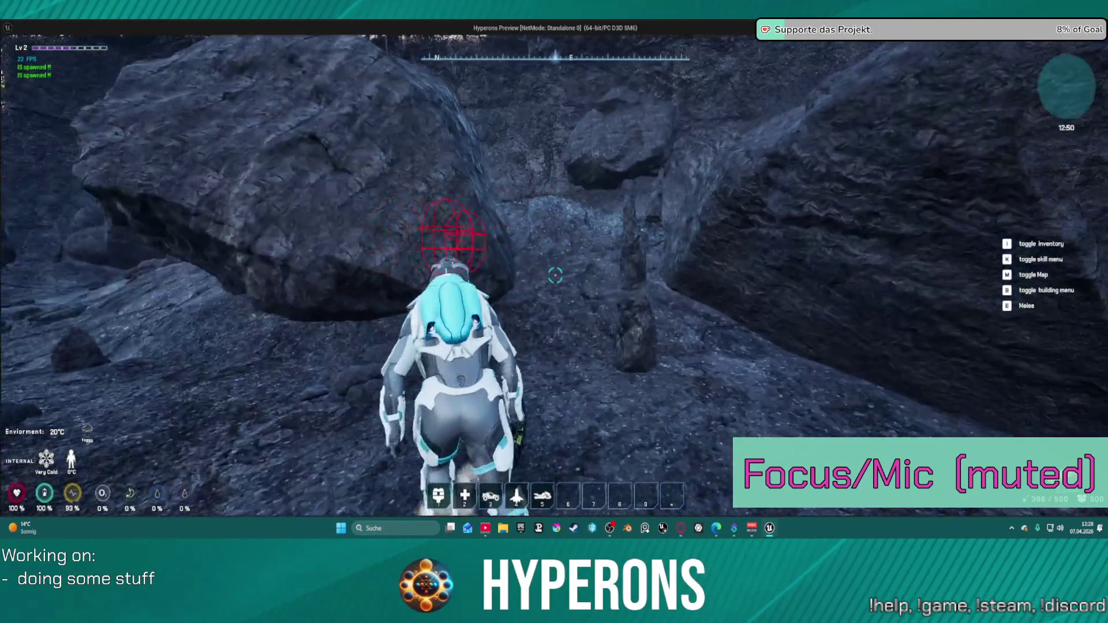
pyautogui.press('w')
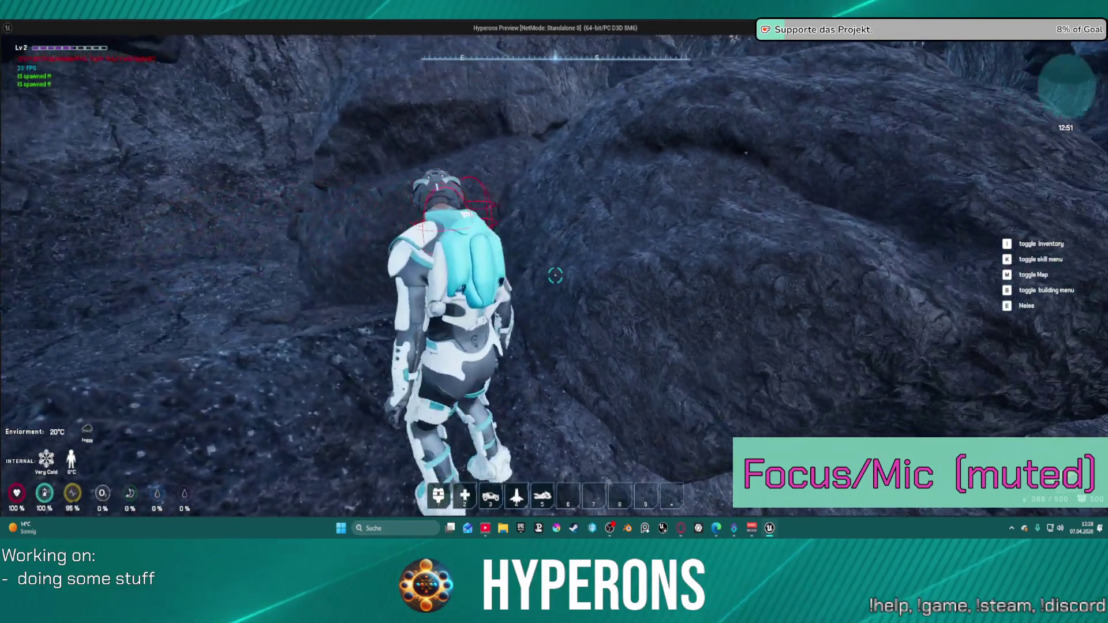
pyautogui.press('w')
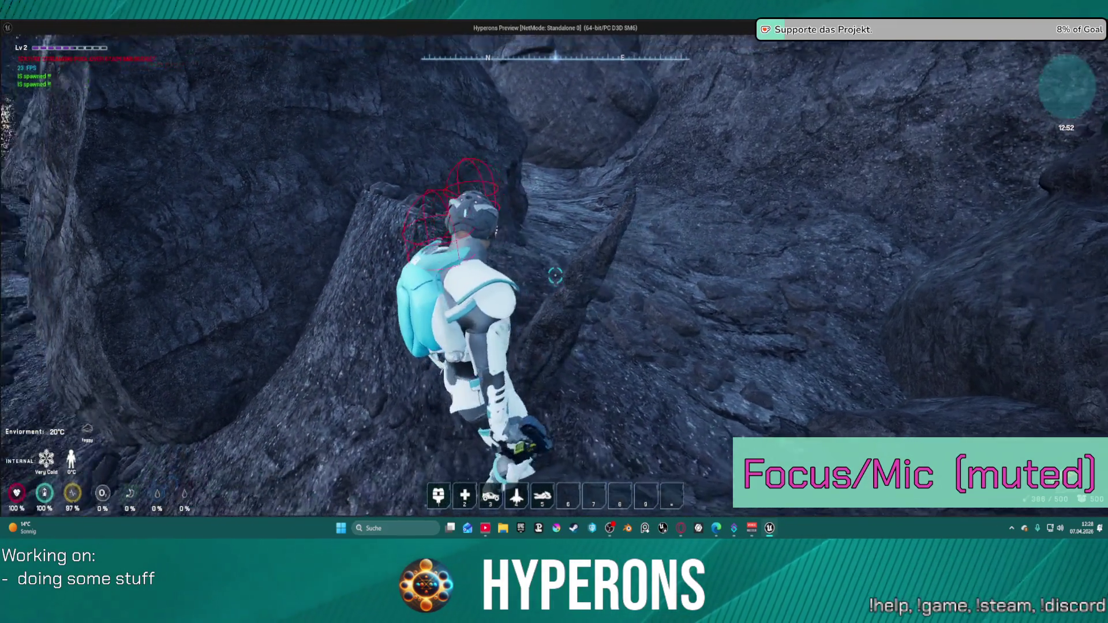
pyautogui.press('w')
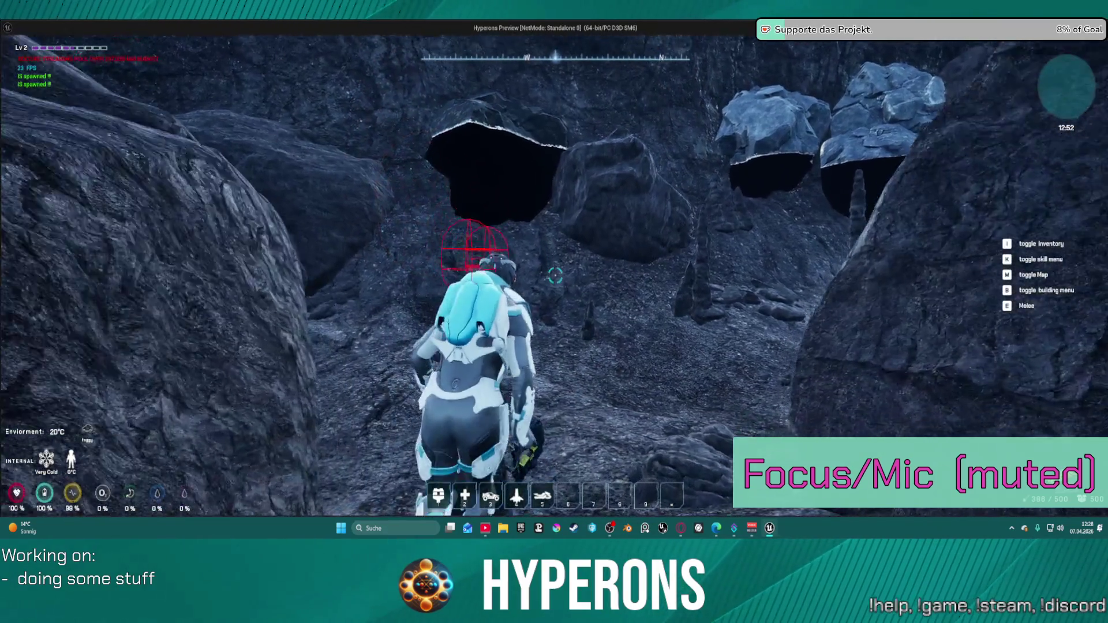
pyautogui.press('w')
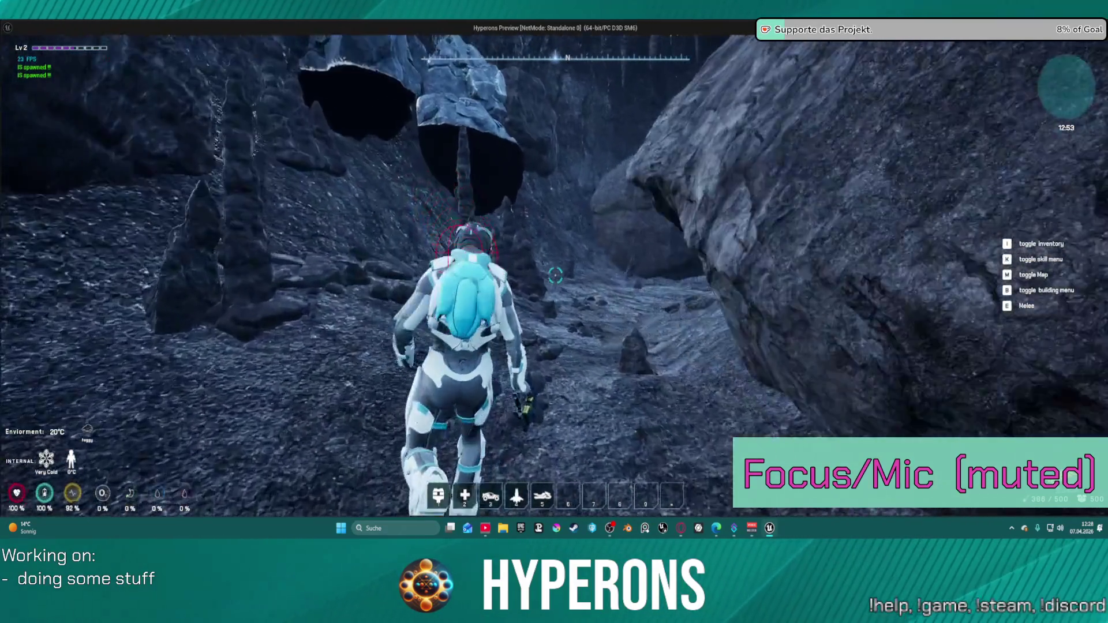
pyautogui.press('w')
pyautogui.press('w')
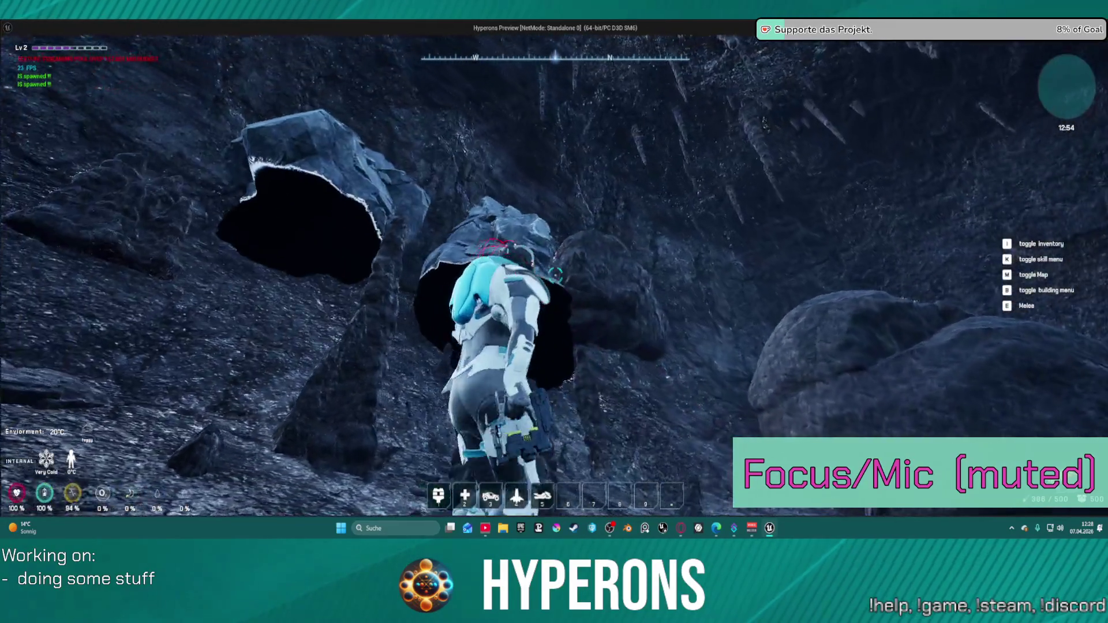
pyautogui.press('space')
# Mine the red Granit ore, walk along the cave path, then end the play test
pyautogui.click(555, 275)
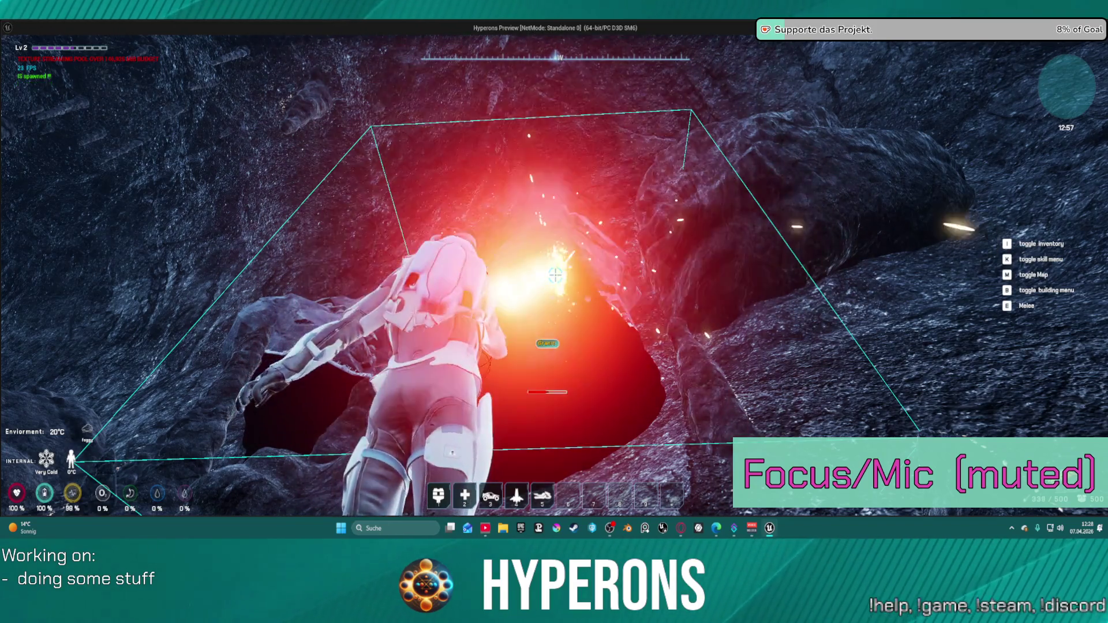
pyautogui.press('w')
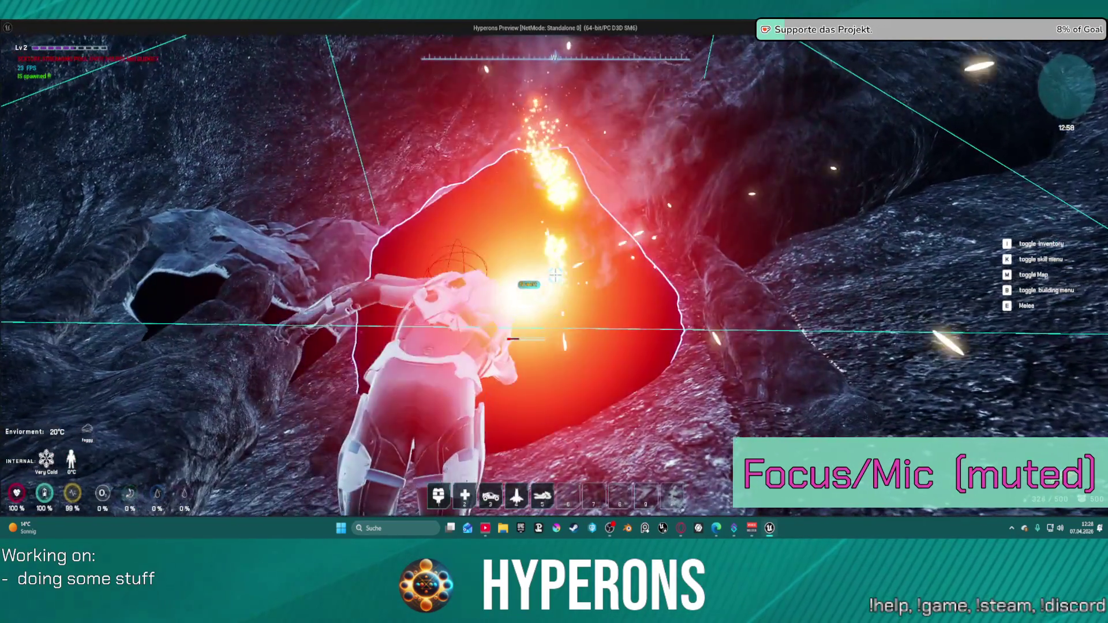
pyautogui.press('w')
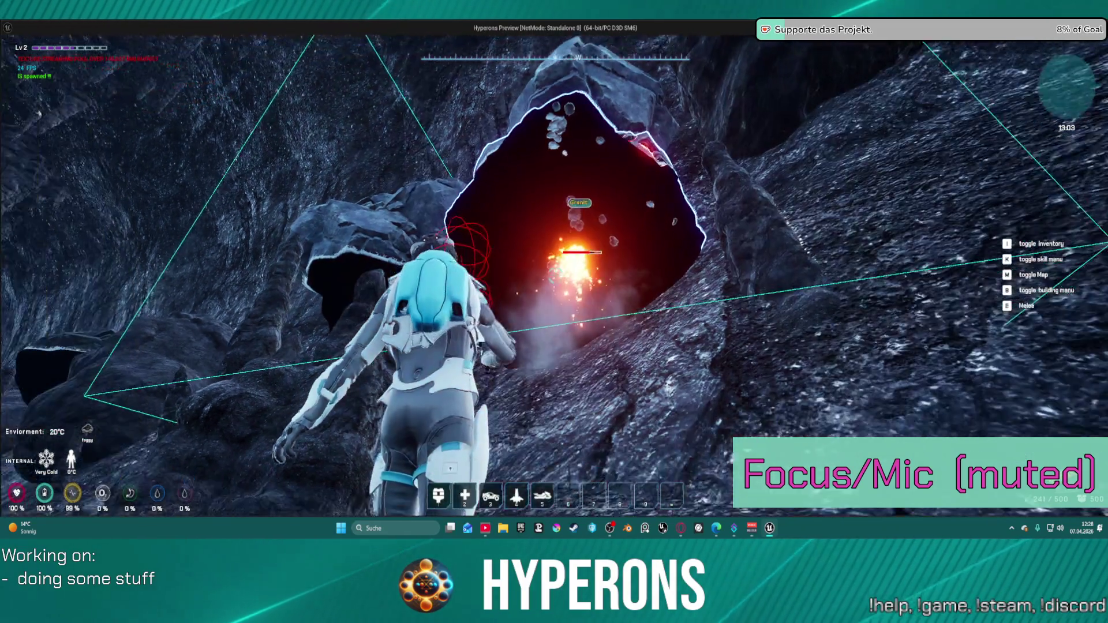
pyautogui.press('w')
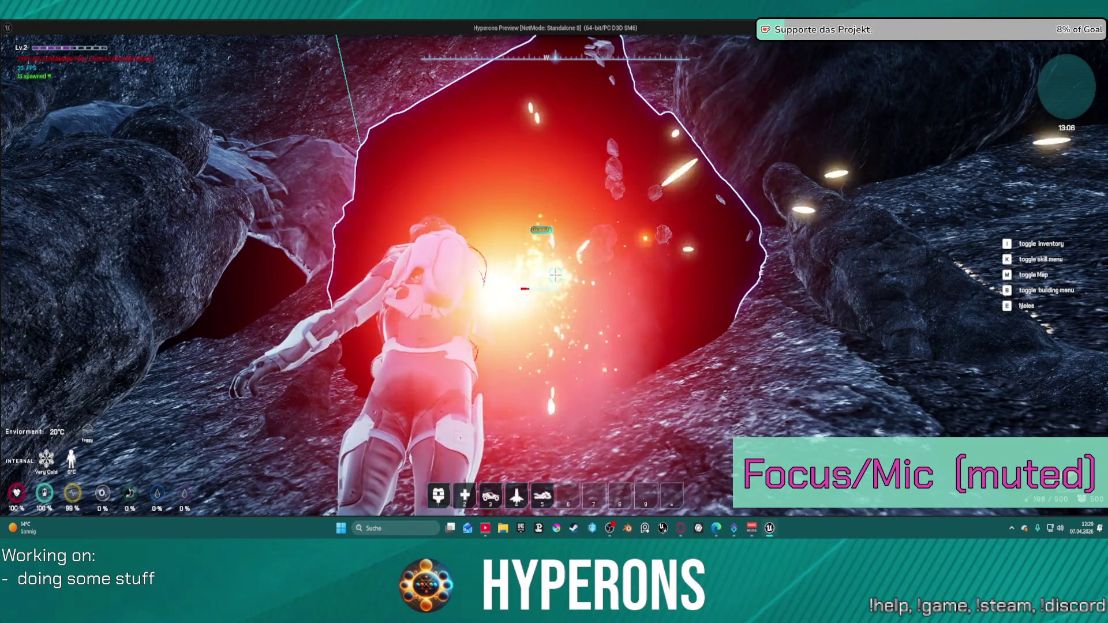
pyautogui.press('w')
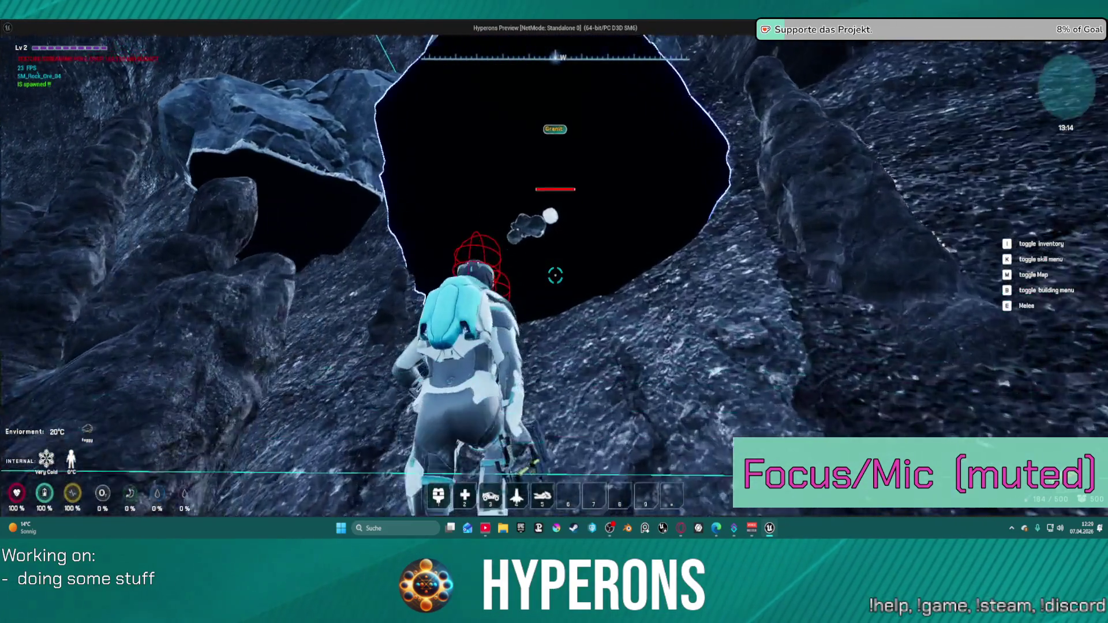
pyautogui.press('w')
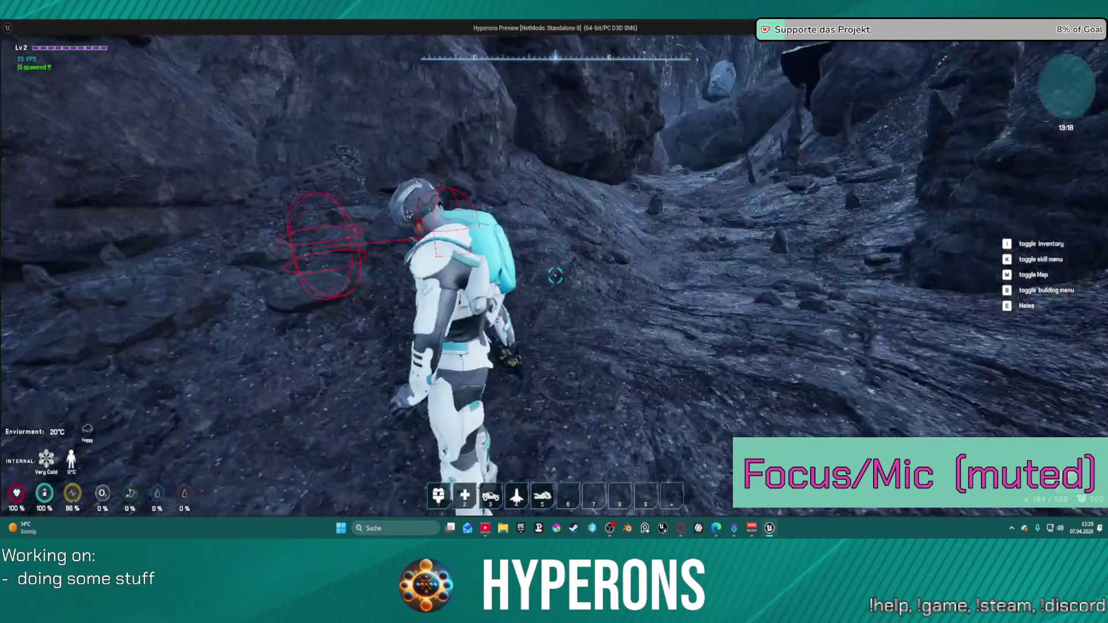
pyautogui.press('w')
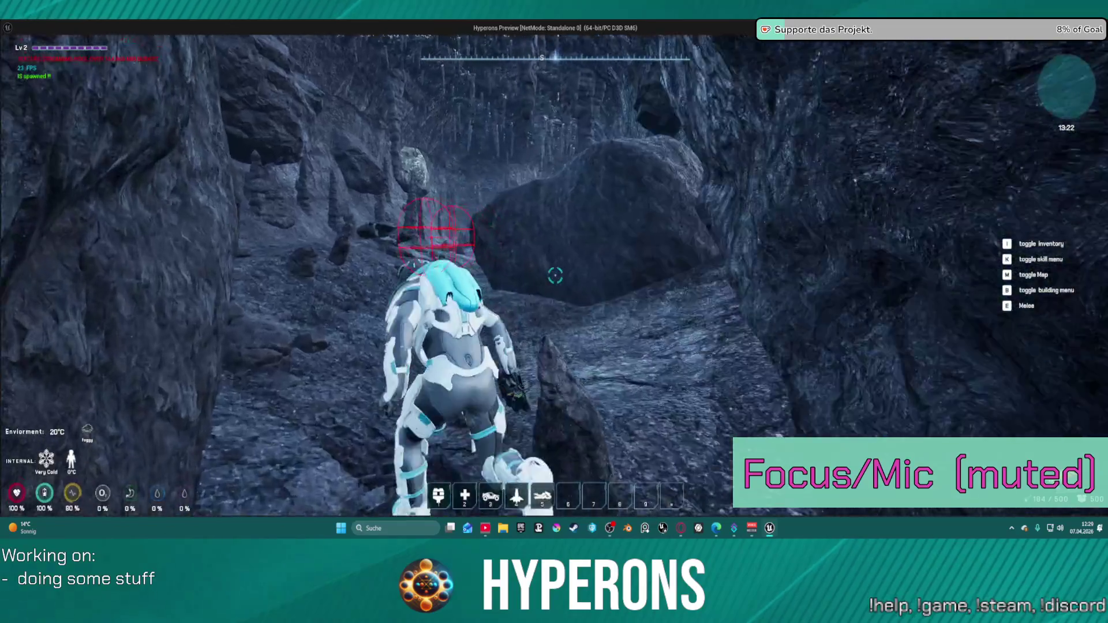
pyautogui.press('w')
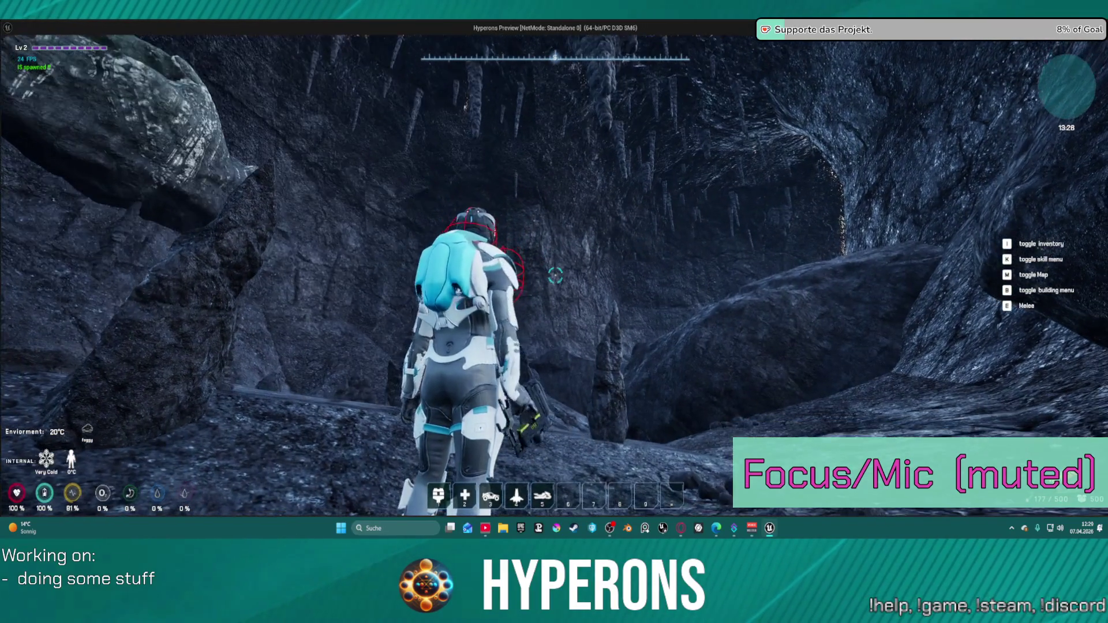
pyautogui.press('Escape')
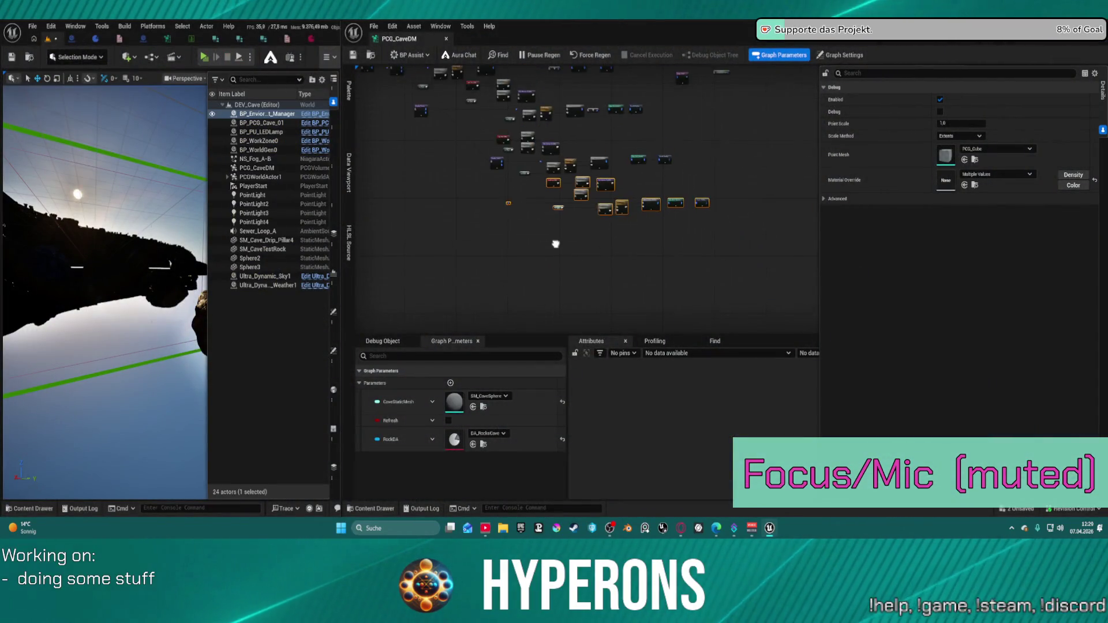
# Open the Content Drawer and browse to the Rocks folder
pyautogui.scroll(5, 554, 244)
pyautogui.hotkey('ctrl', 'space')
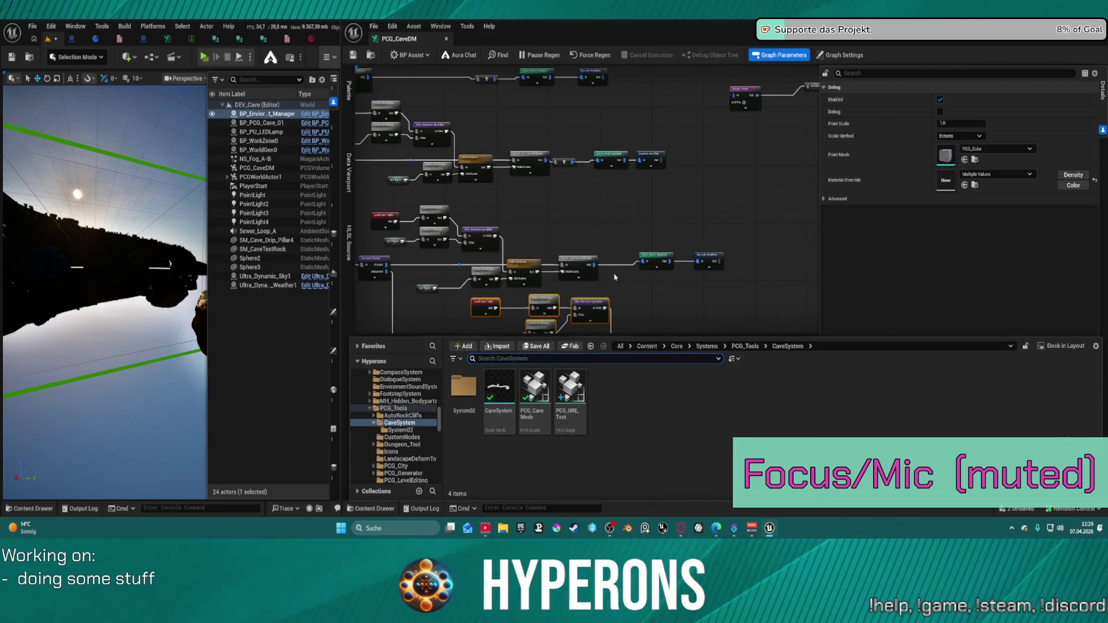
pyautogui.scroll(1, 408, 410)
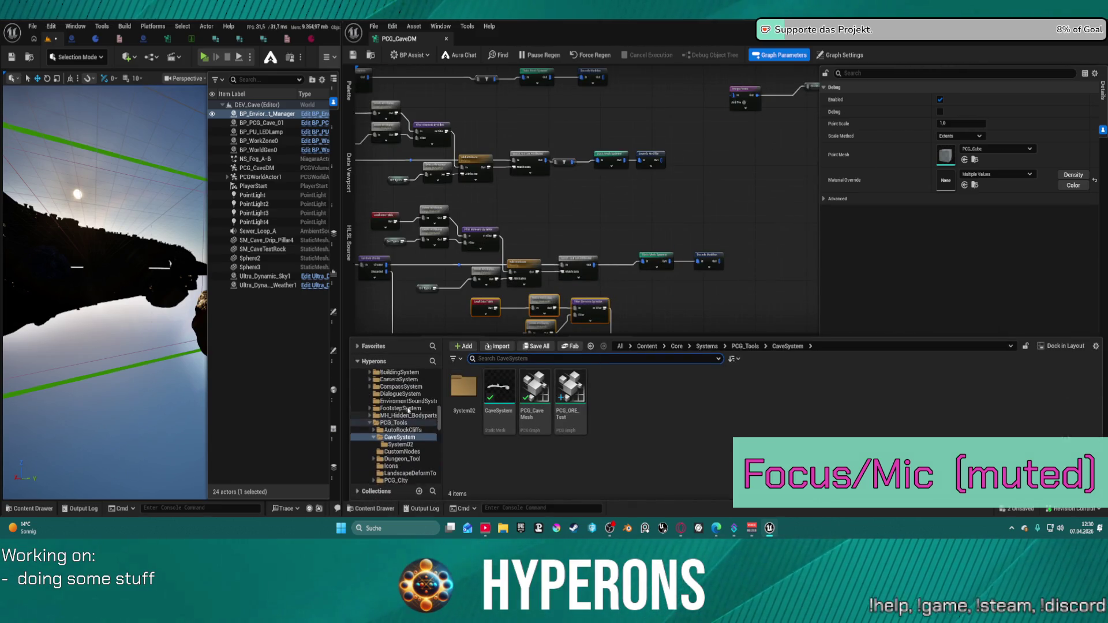
pyautogui.scroll(10, 408, 410)
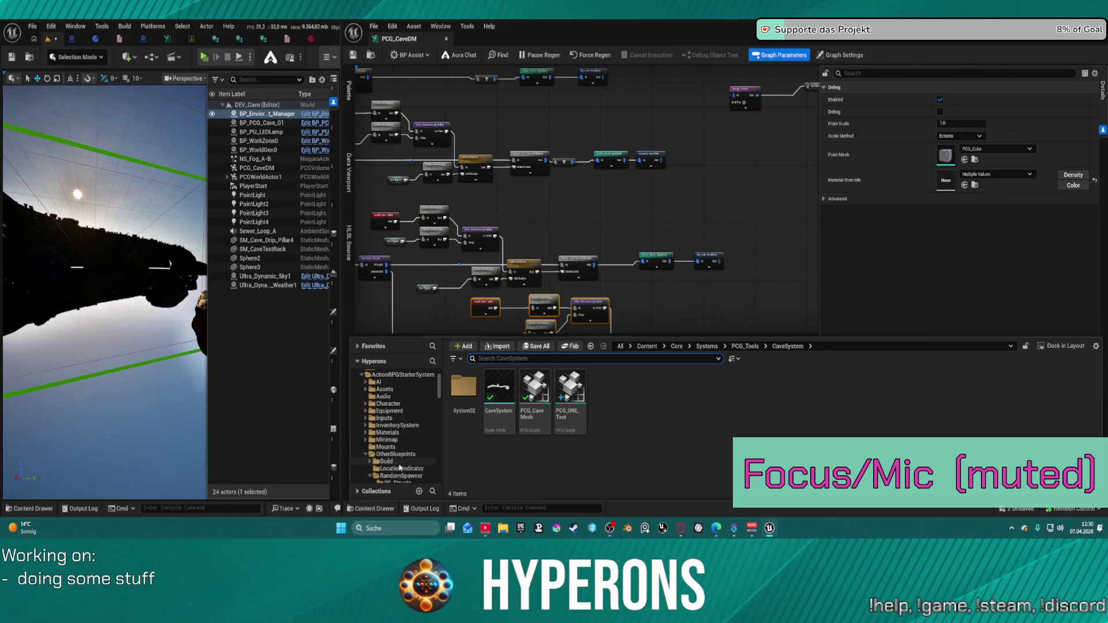
pyautogui.scroll(-3, 400, 467)
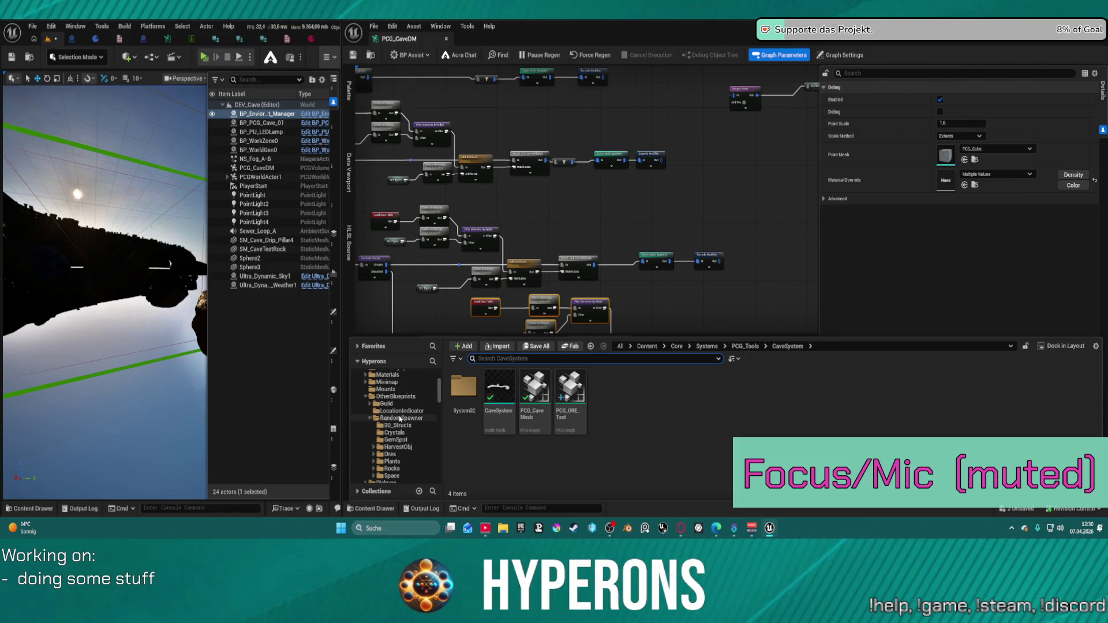
pyautogui.click(392, 461)
pyautogui.click(392, 468)
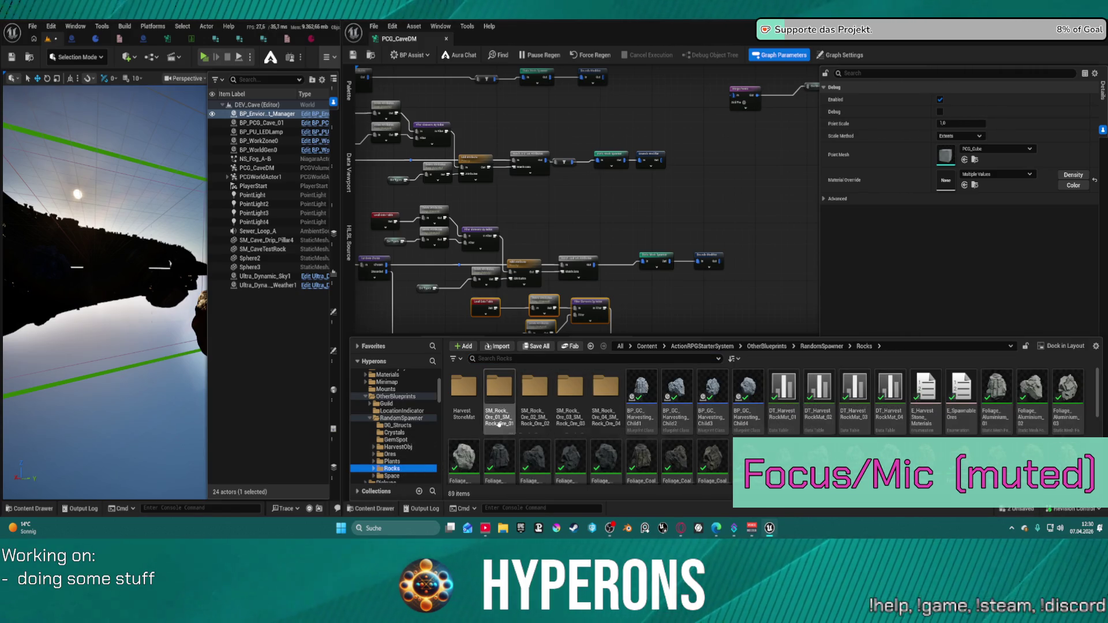
# Open M_Rock_Harvest from the HarvestStoneMat folder in the Material Editor
pyautogui.scroll(-1, 471, 381)
pyautogui.doubleClick(471, 382)
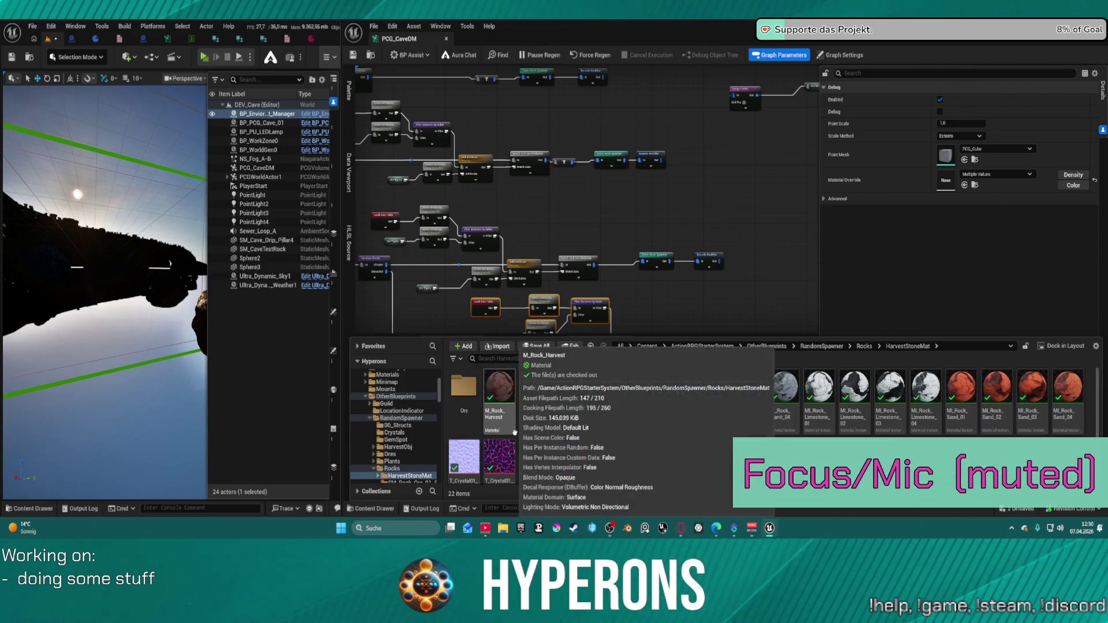
pyautogui.click(511, 428)
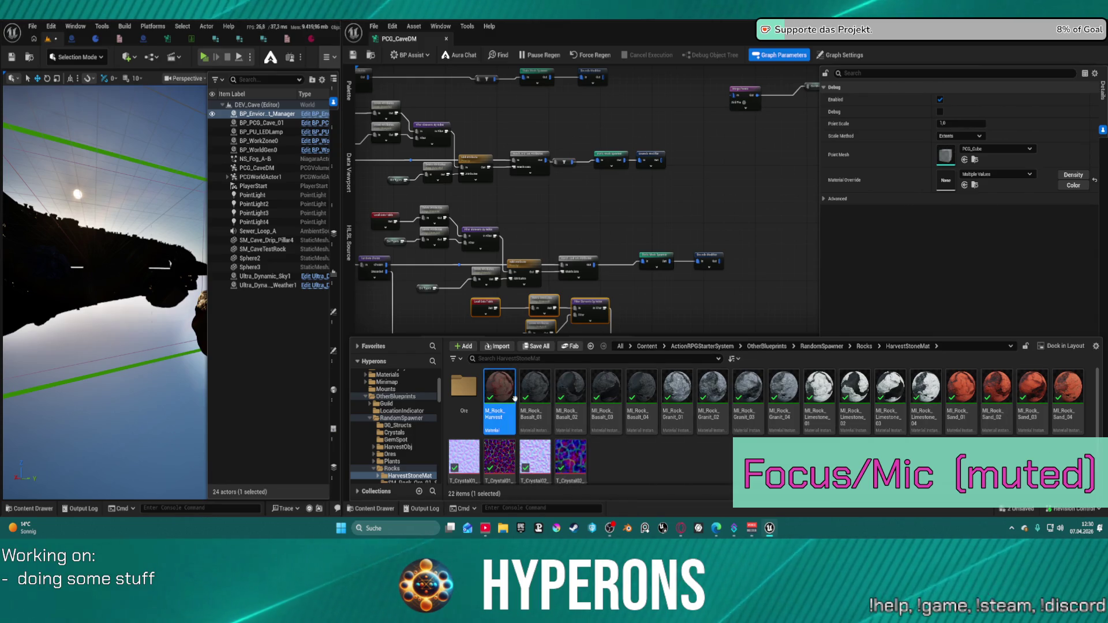
pyautogui.doubleClick(499, 385)
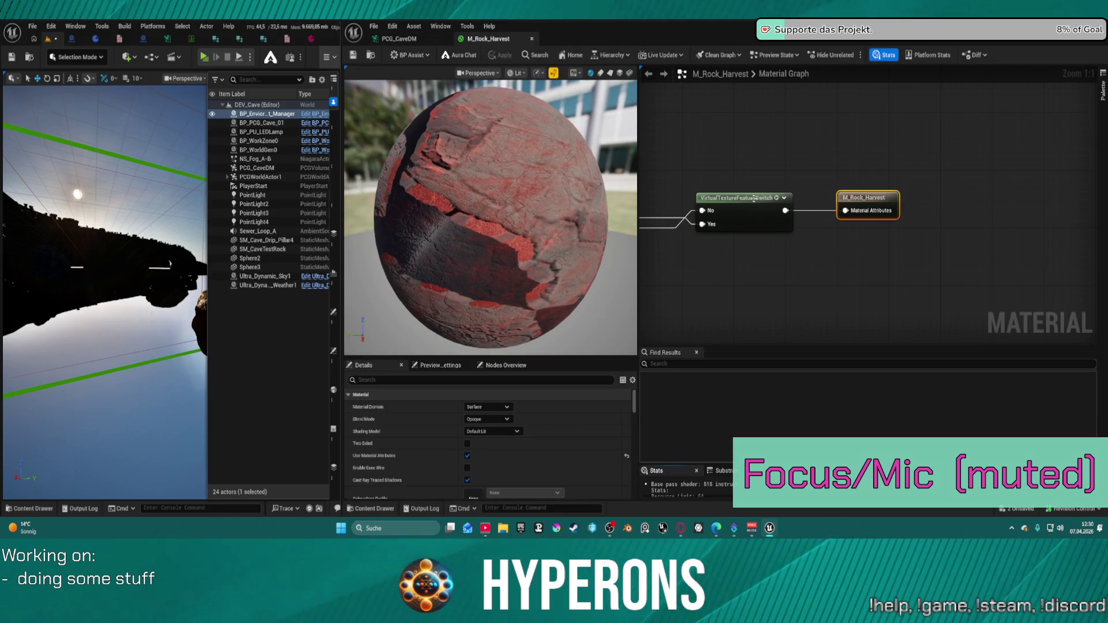
# Set the LandscapeBlend switch's Default Value to False in M_Rock_Harvest and apply the change
pyautogui.scroll(-4, 878, 162)
pyautogui.moveTo(878, 161); pyautogui.dragTo(992, 157)
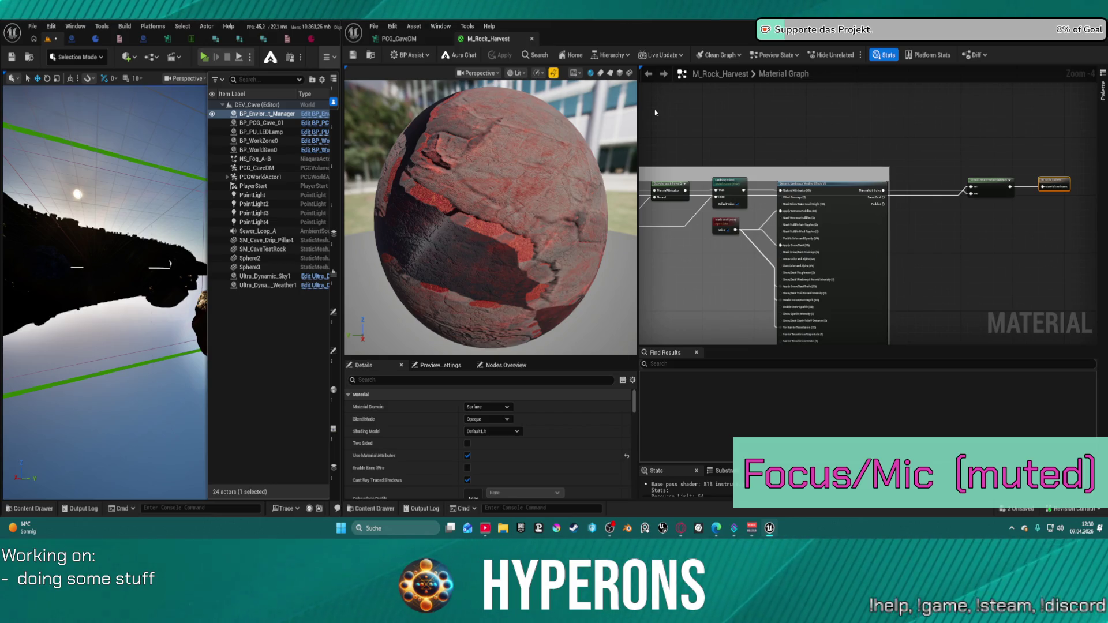
pyautogui.scroll(-6, 707, 159)
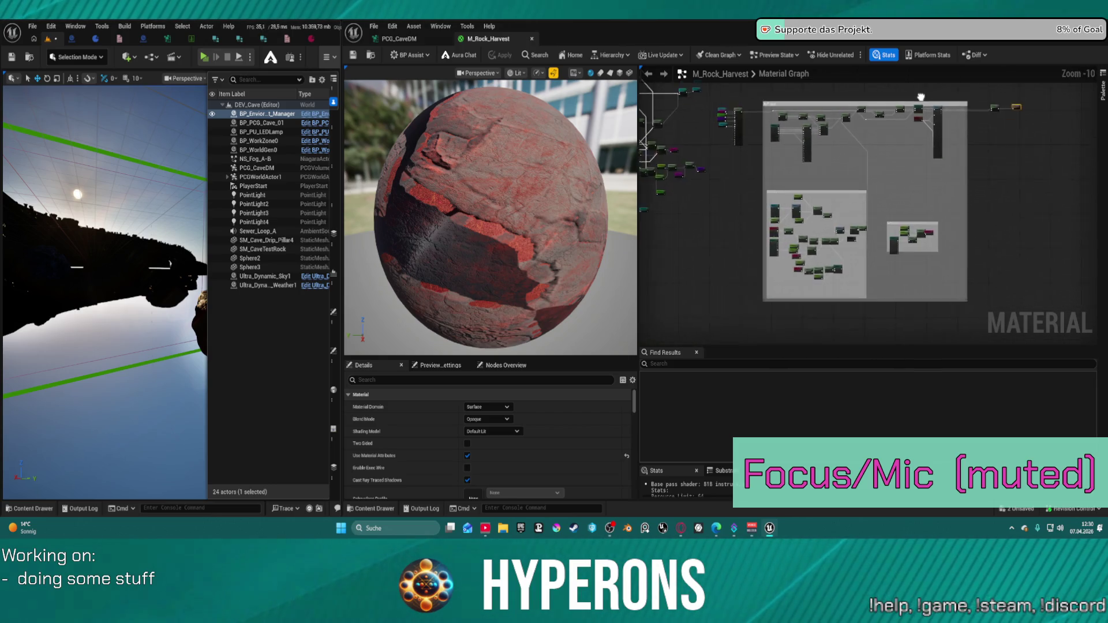
pyautogui.moveTo(926, 83); pyautogui.dragTo(934, 89)
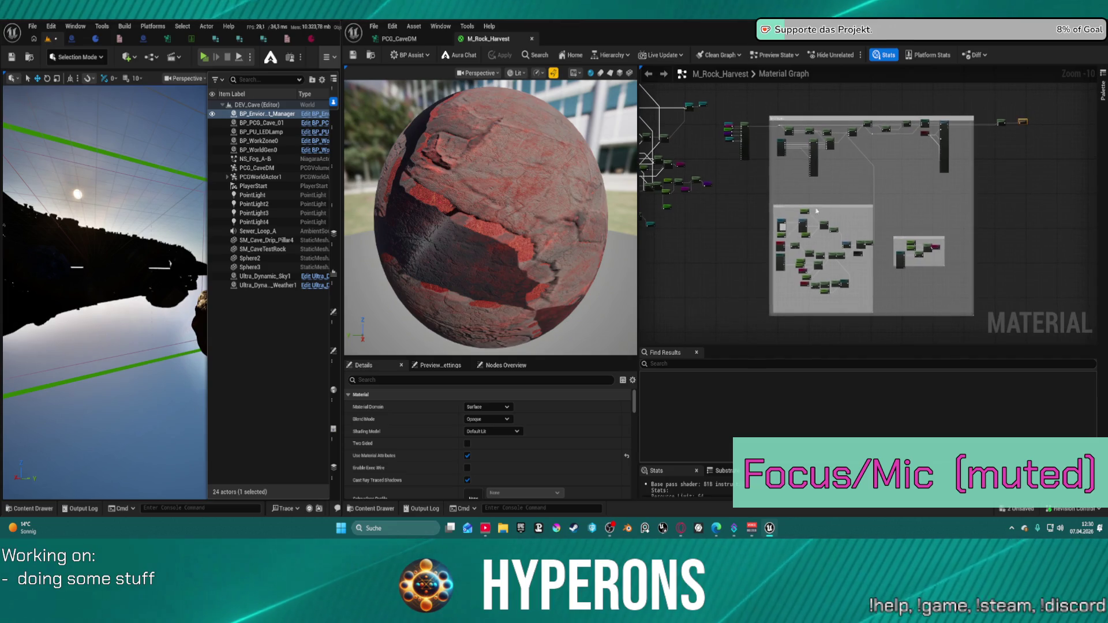
pyautogui.scroll(7, 864, 221)
pyautogui.scroll(2, 866, 203)
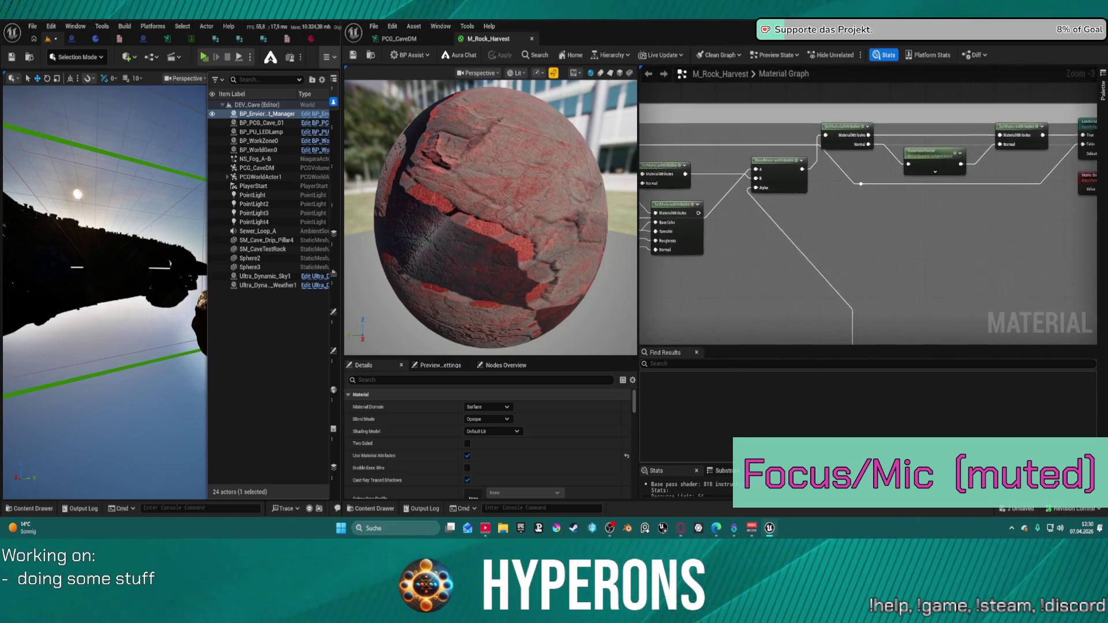
pyautogui.scroll(1, 912, 205)
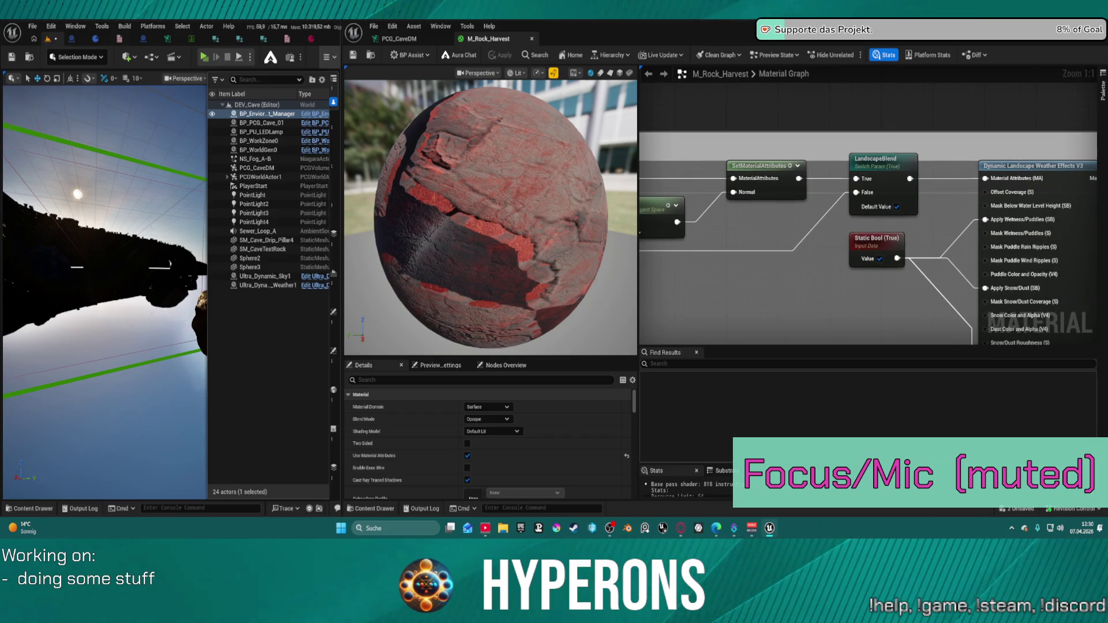
pyautogui.click(897, 207)
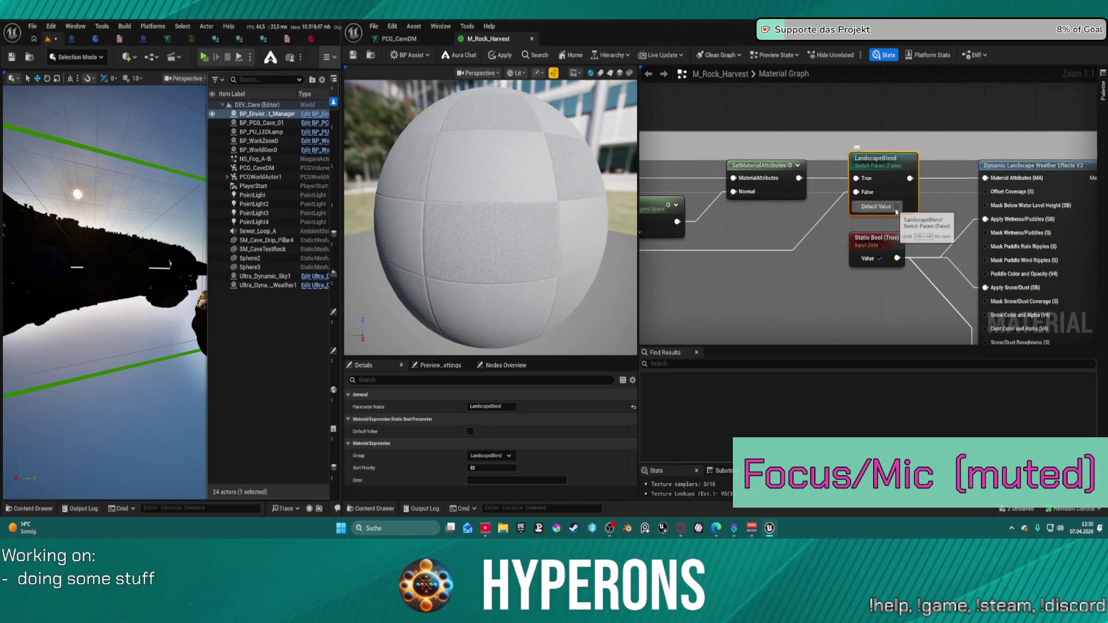
pyautogui.click(506, 58)
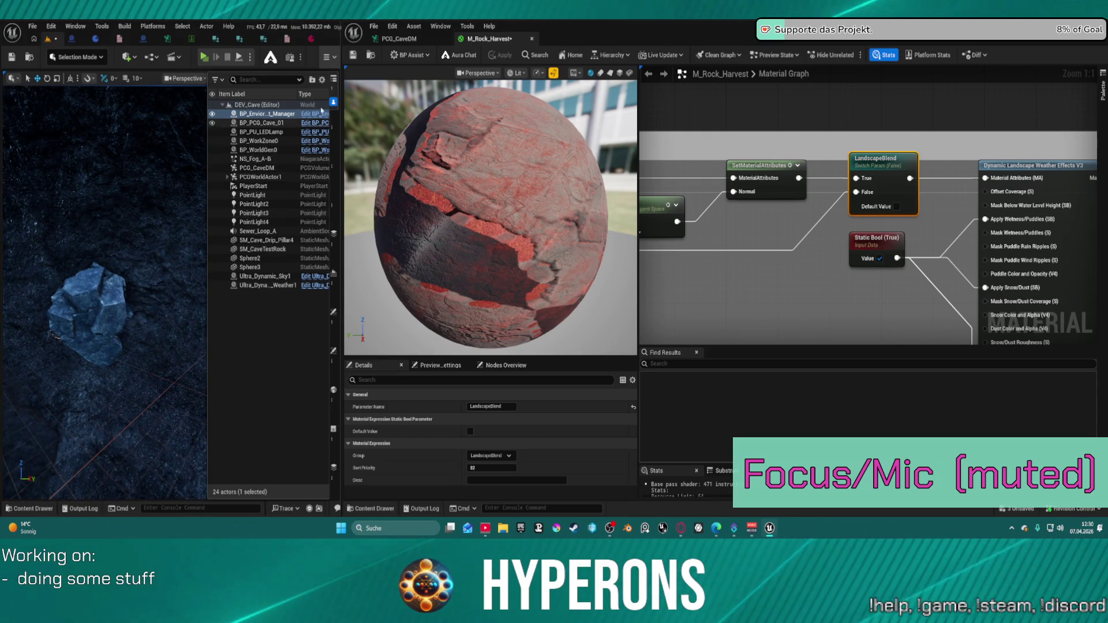
# Maximize the level viewport with F11 and fly around the spawned rock cluster
pyautogui.press('F11')
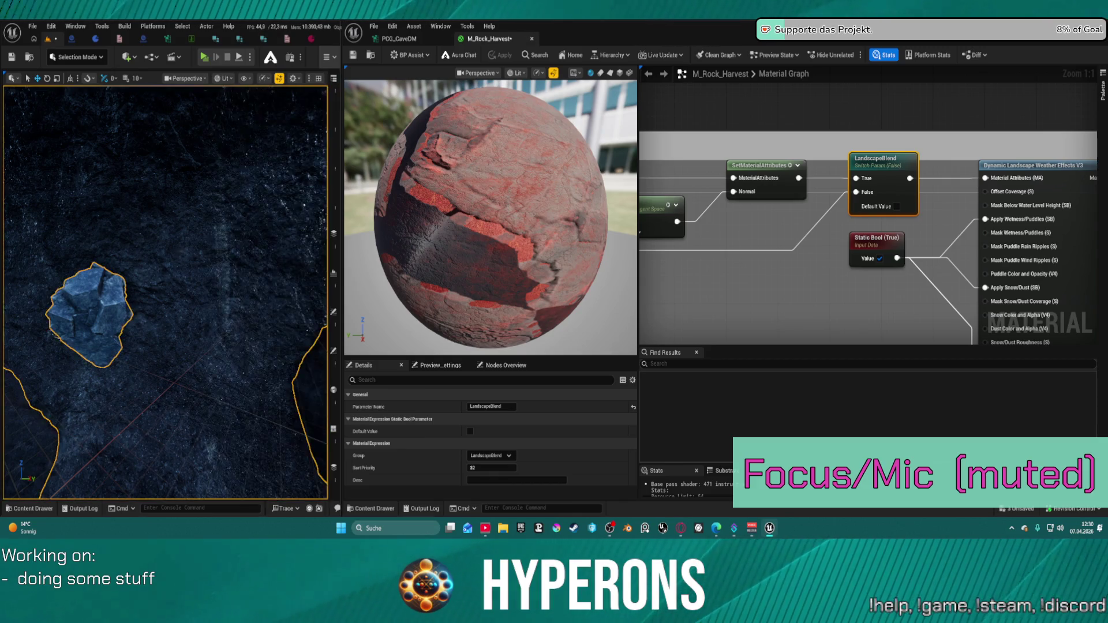
pyautogui.scroll(3, 165, 292)
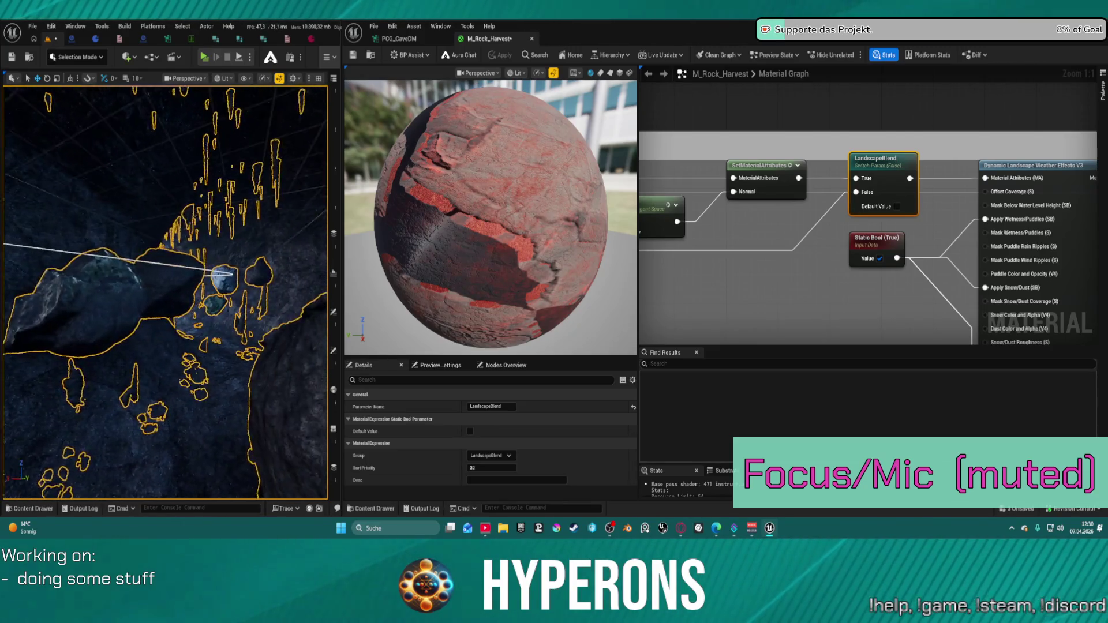
pyautogui.scroll(5, 165, 291)
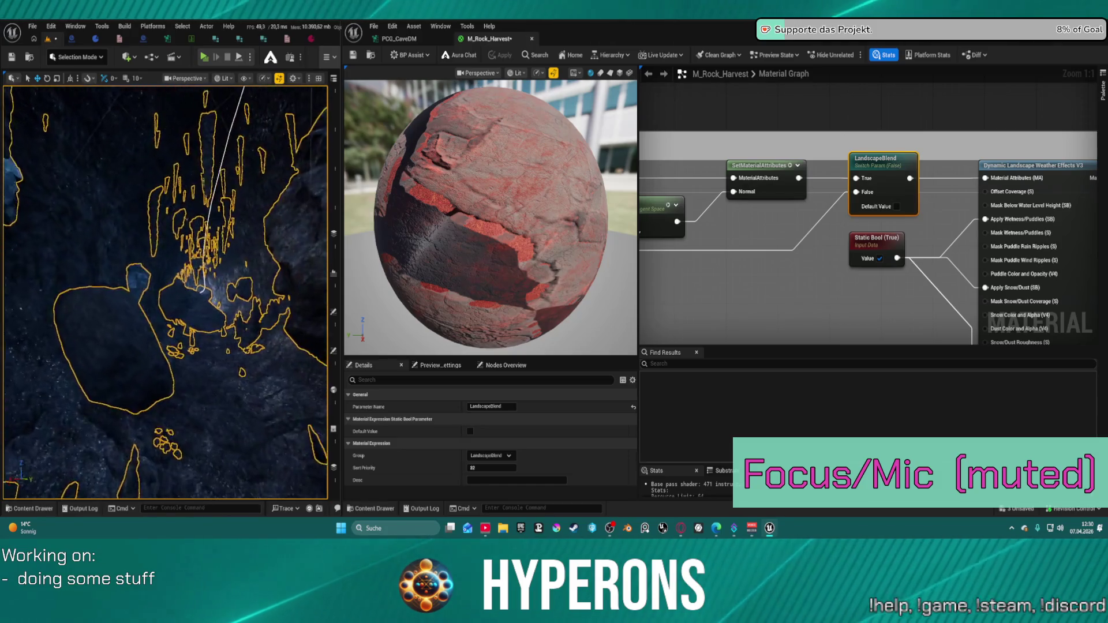
pyautogui.scroll(5, 166, 293)
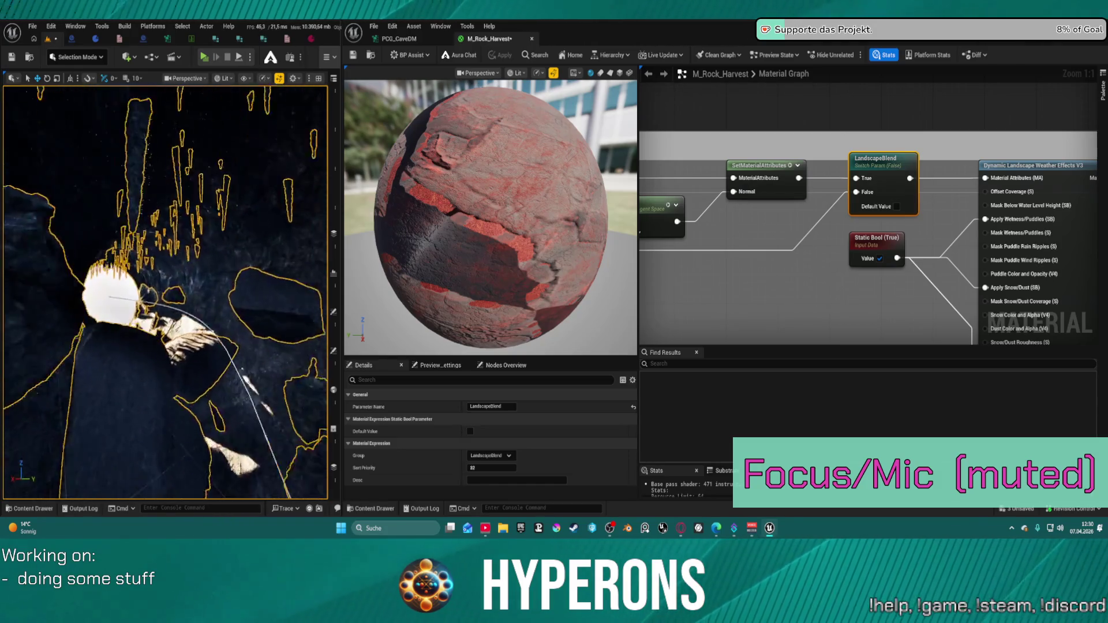
pyautogui.scroll(-10, 166, 293)
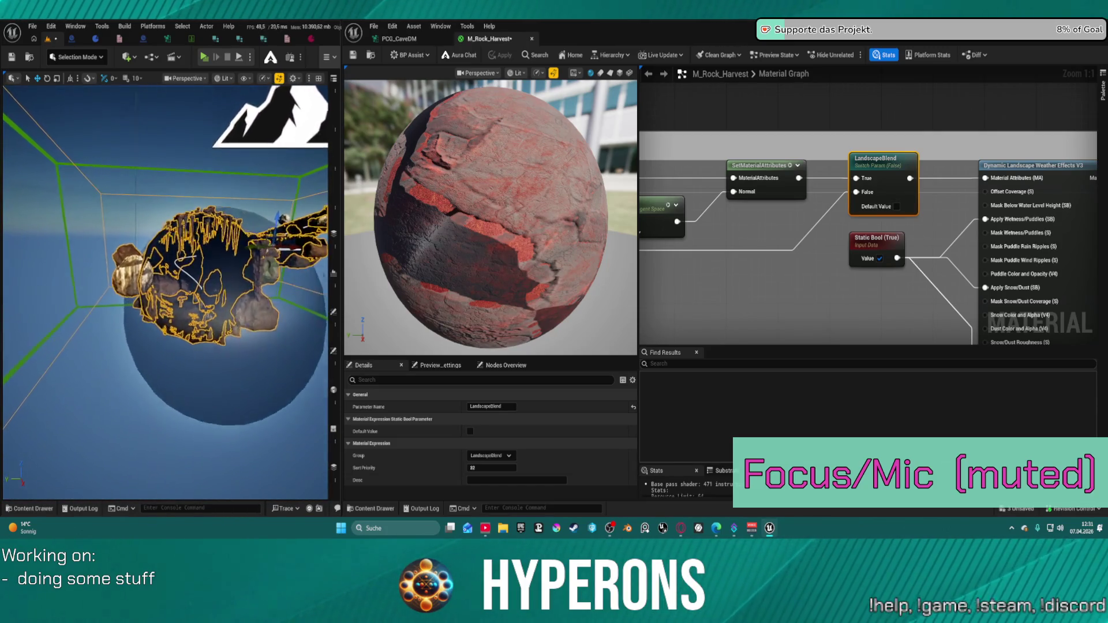
pyautogui.moveTo(166, 293)
pyautogui.mouseDown()
pyautogui.moveTo(173, 311)
pyautogui.moveTo(185, 294)
pyautogui.moveTo(216, 296)
pyautogui.moveTo(62, 269)
pyautogui.mouseUp()
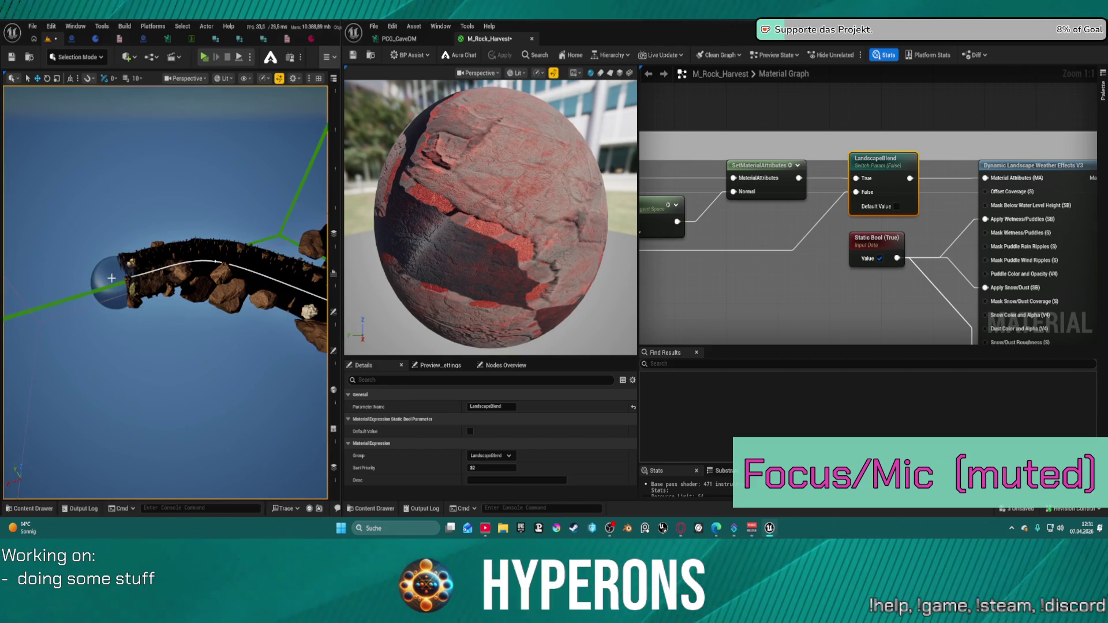
pyautogui.press('Escape')
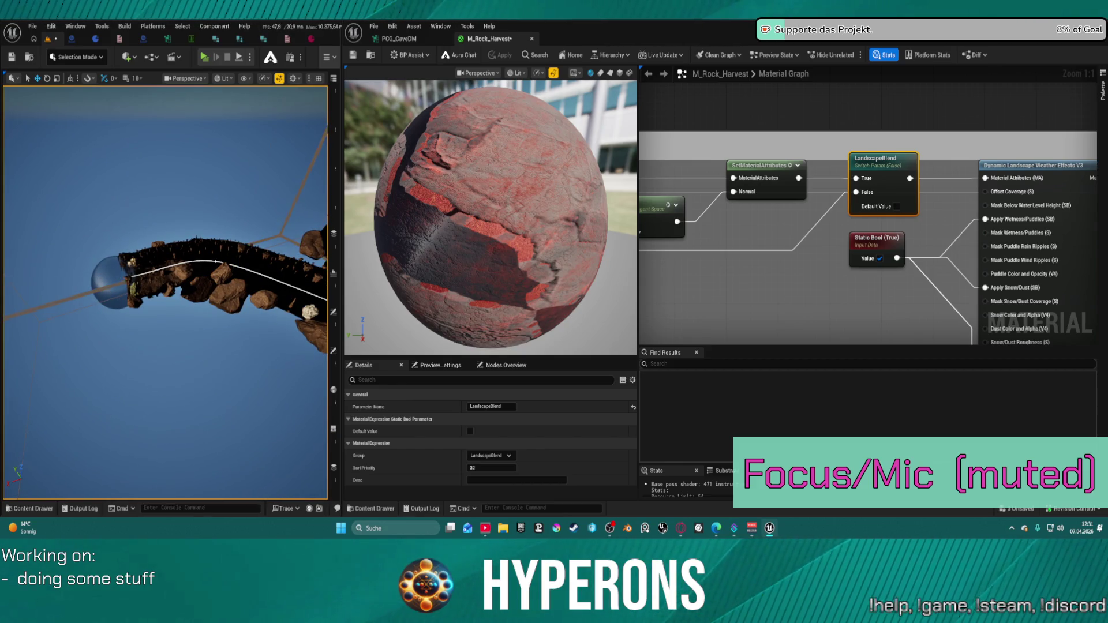
pyautogui.click(144, 275)
# Select Sphere2 and then Sphere3 in the Outliner, framing the camera on each
pyautogui.click(333, 78)
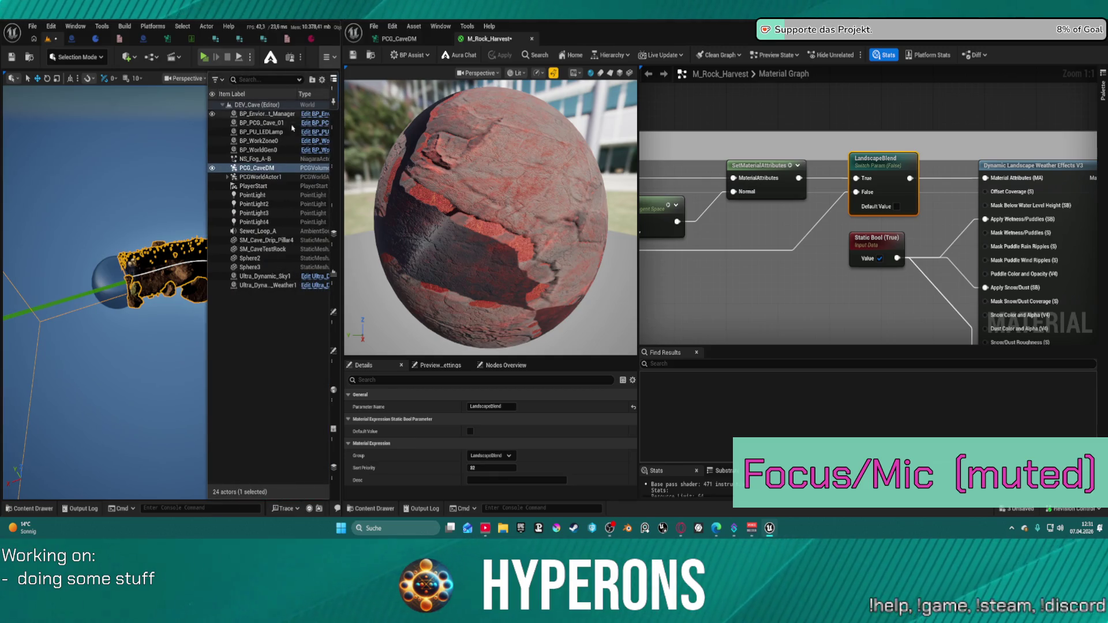
pyautogui.click(263, 258)
pyautogui.scroll(3, 144, 223)
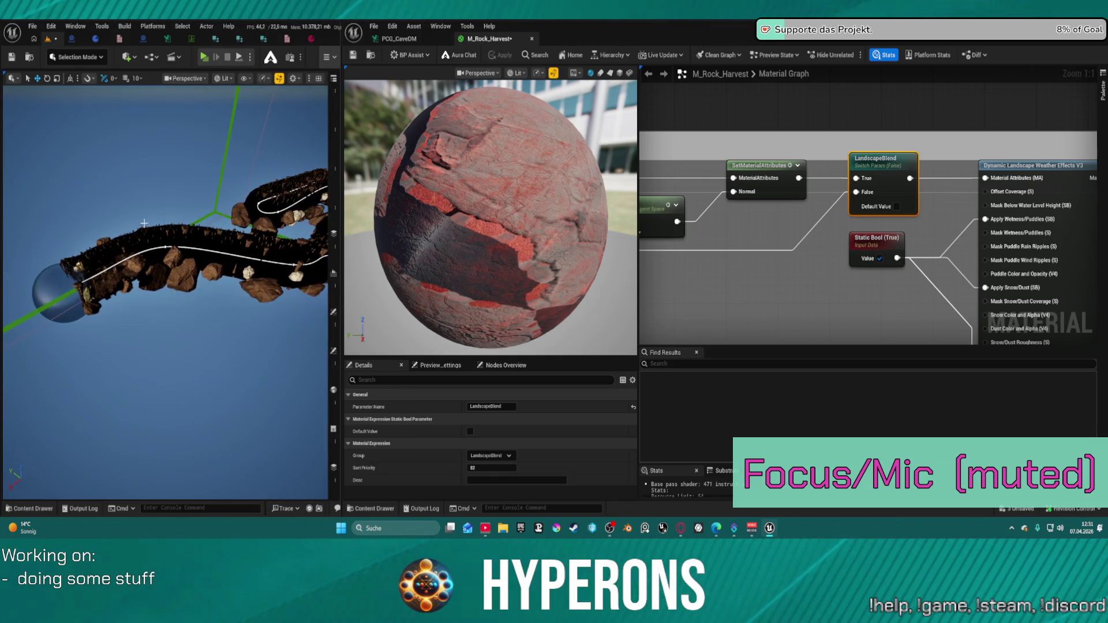
pyautogui.click(62, 287)
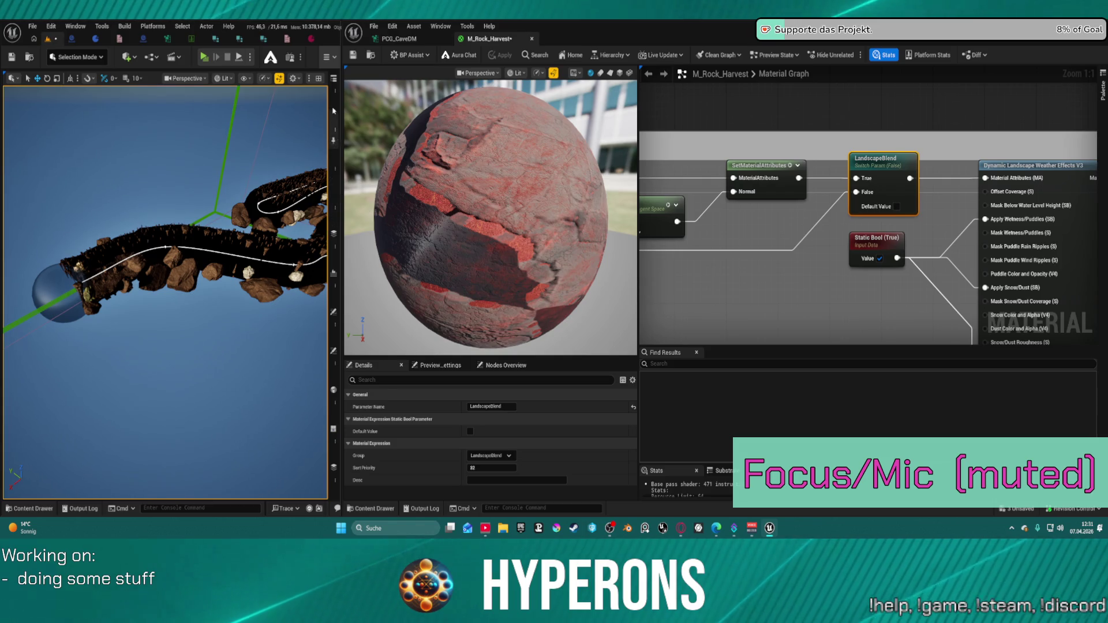
pyautogui.click(333, 104)
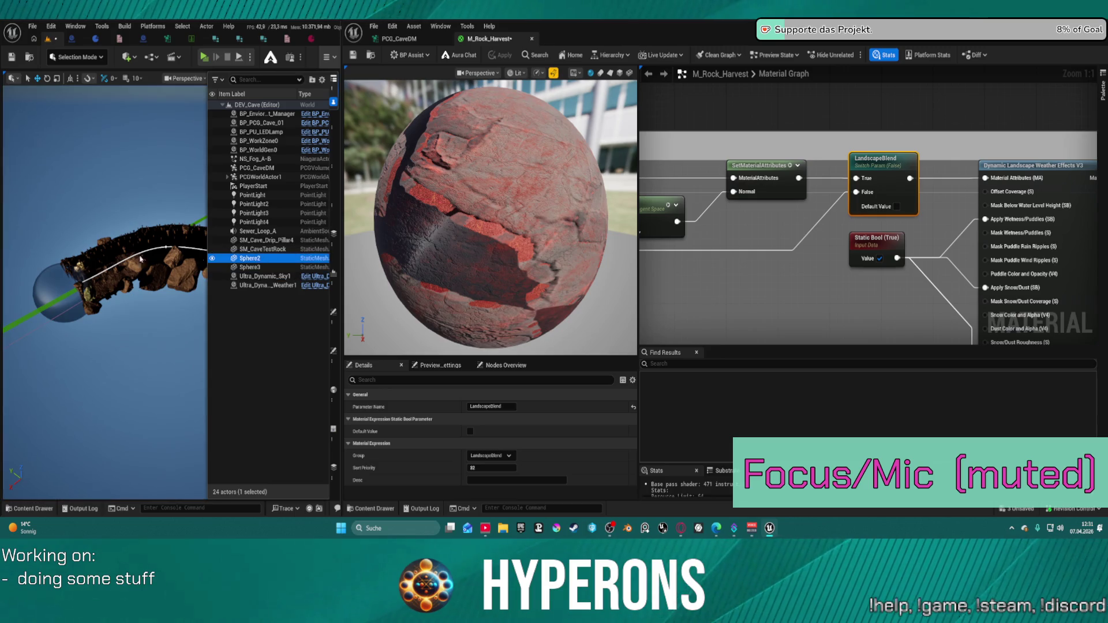
pyautogui.press('f')
pyautogui.doubleClick(250, 267)
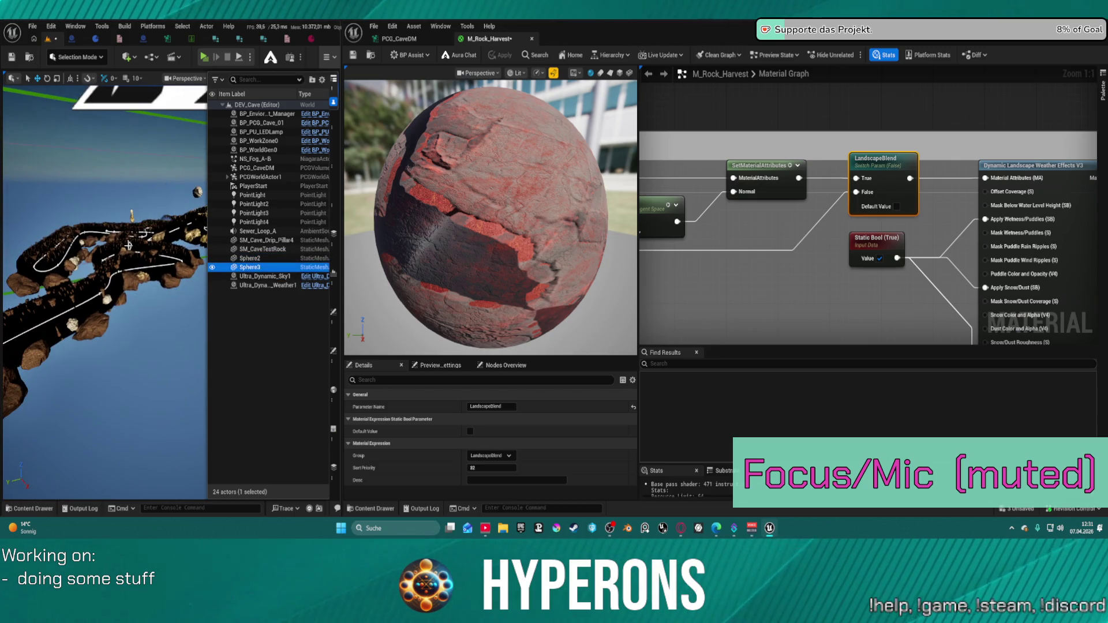
pyautogui.moveTo(98, 272); pyautogui.dragTo(75, 272)
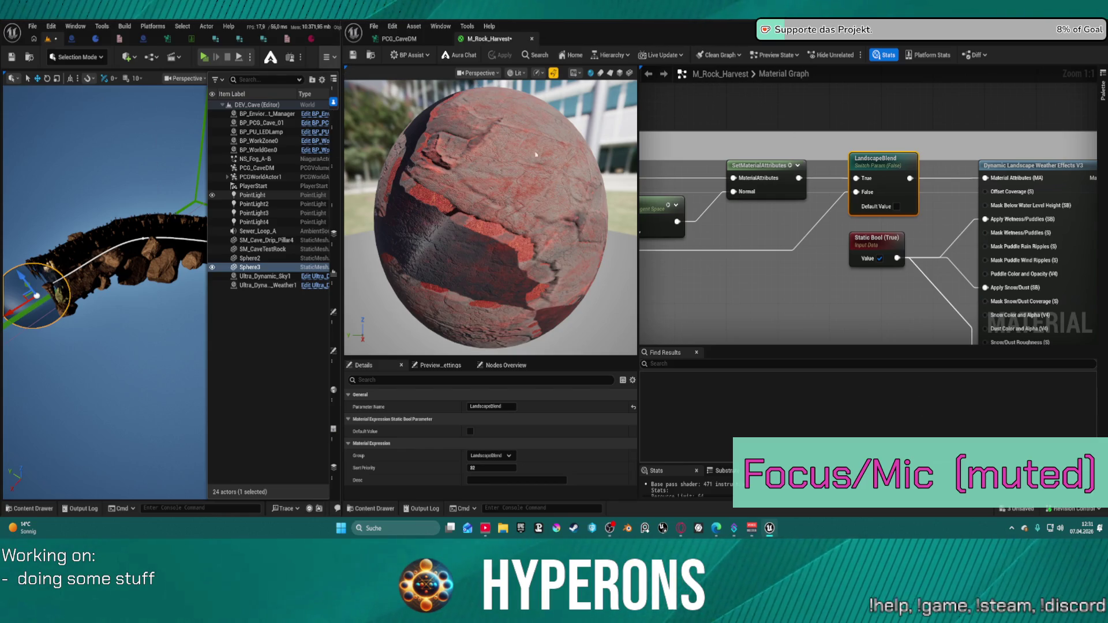
# Save the material with Ctrl+S and dock the Material Editor beside the level editor
pyautogui.hotkey('ctrl', 's')
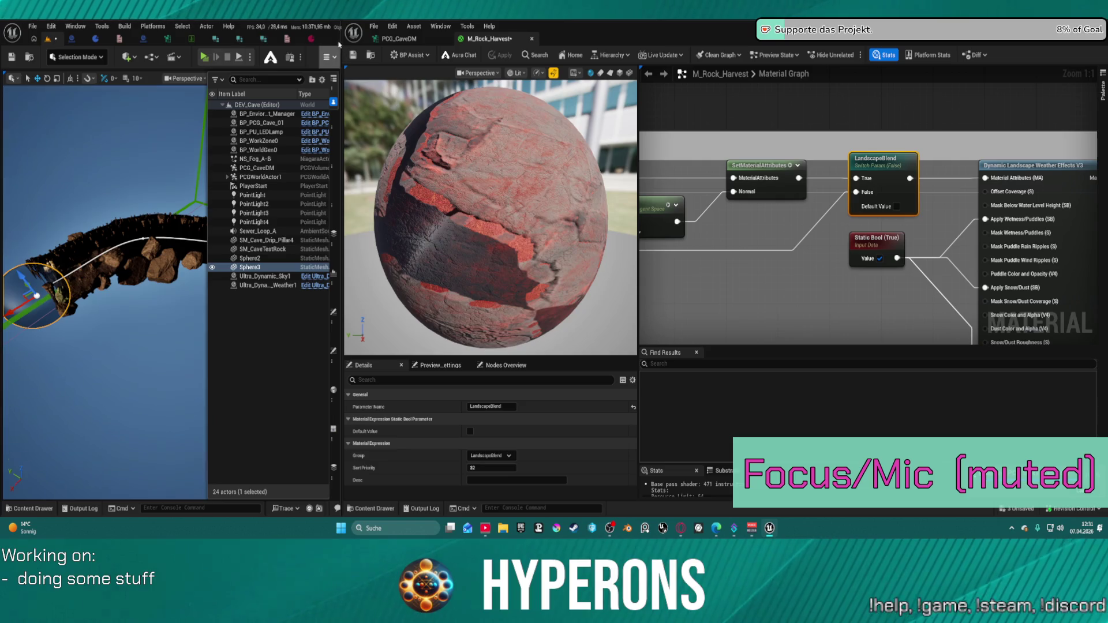
pyautogui.moveTo(339, 44); pyautogui.dragTo(852, 44)
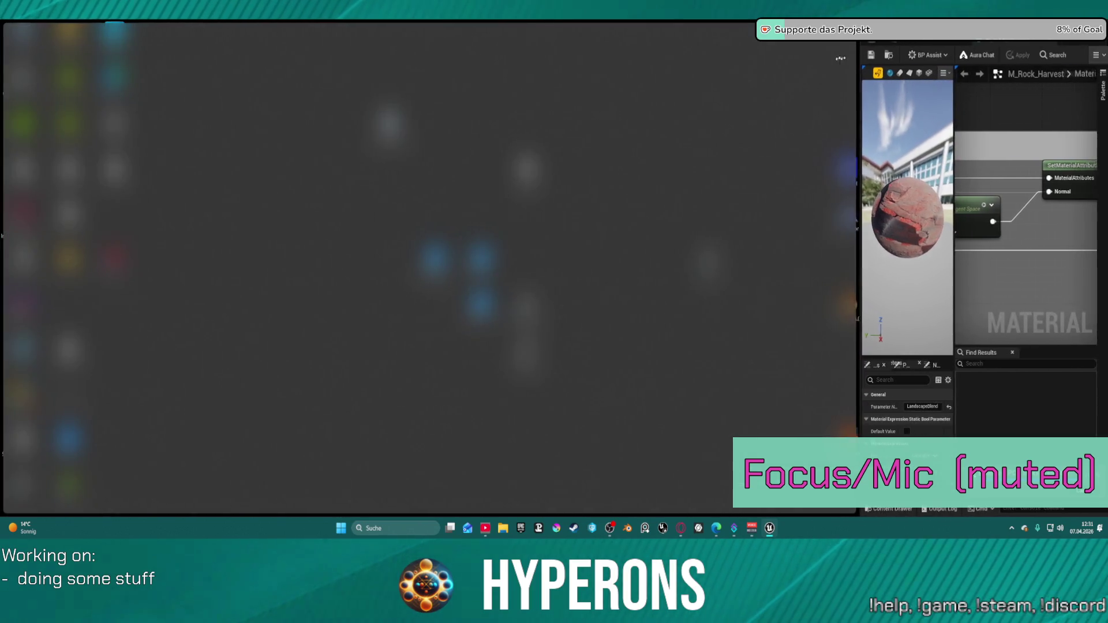
pyautogui.click(663, 81)
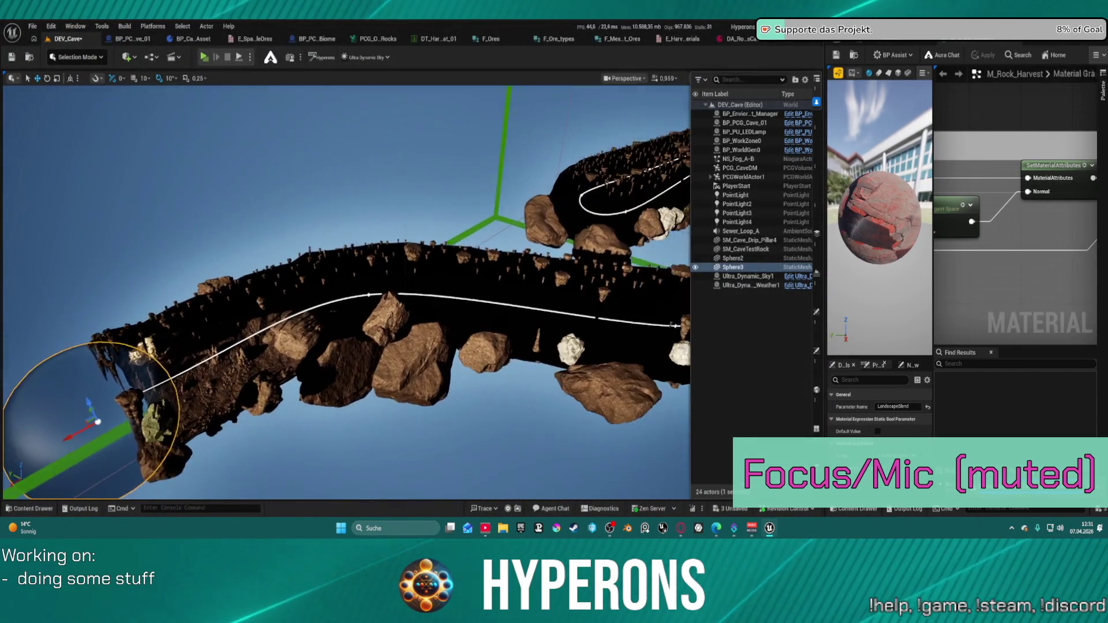
pyautogui.moveTo(192, 301)
pyautogui.mouseDown()
pyautogui.moveTo(207, 277)
pyautogui.moveTo(192, 301)
pyautogui.mouseUp()
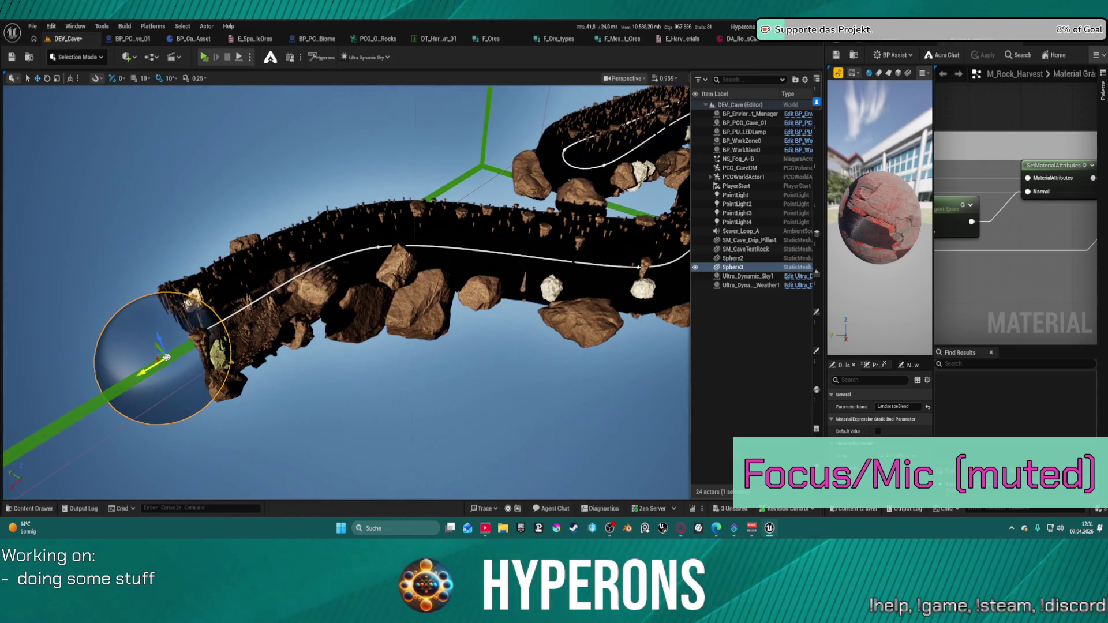